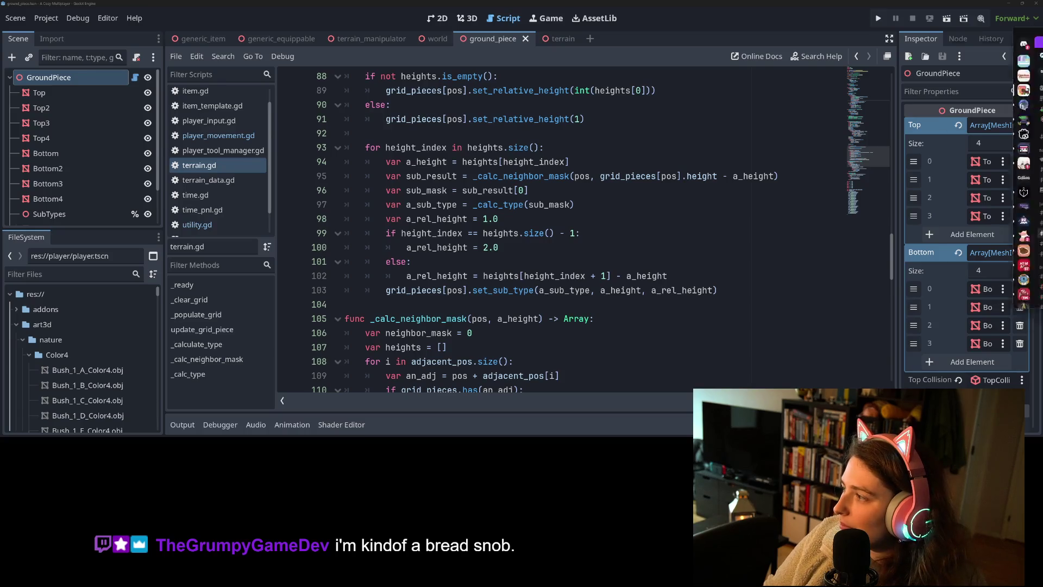
Switch from the Godot terrain script to Discord's bon-appetit channel and begin scrolling up
key("alt+Tab")
scroll(402, 265, "up", 10)
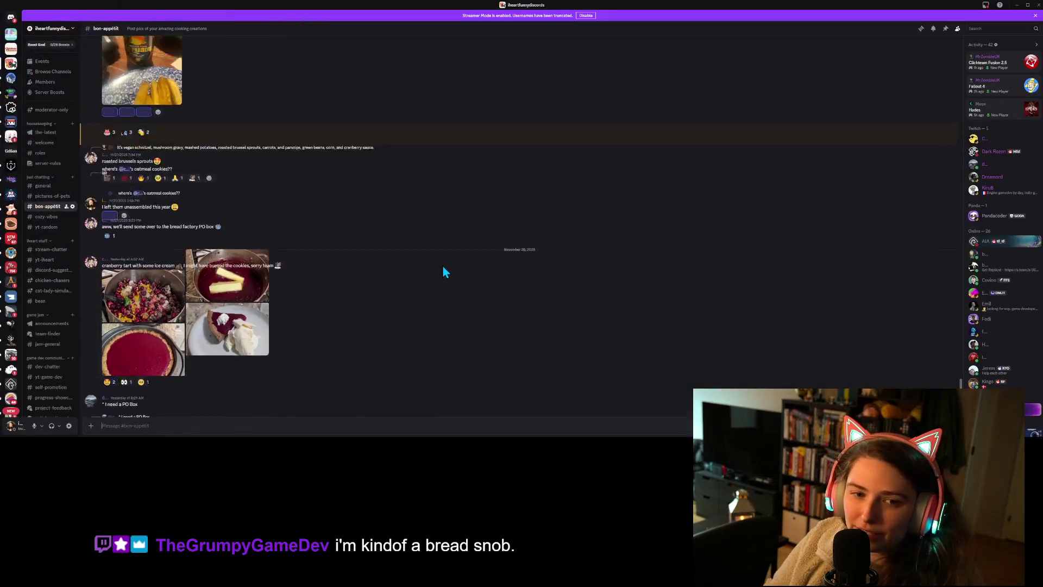
Scroll the bon-appetit history back to the late-June bread loaf post, then return to Godot
scroll(429, 280, "up", 15)
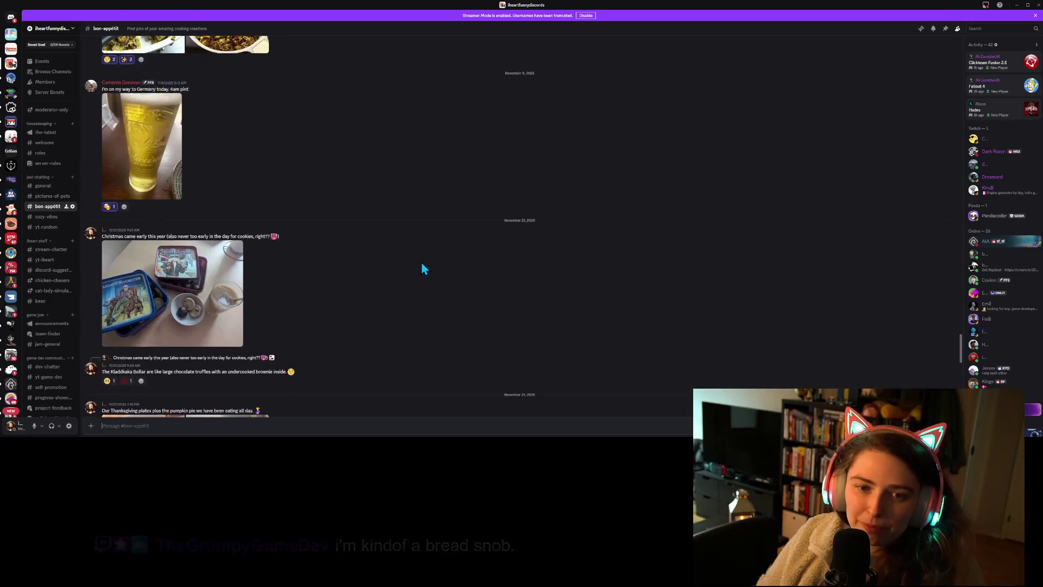
scroll(402, 286, "up", 15)
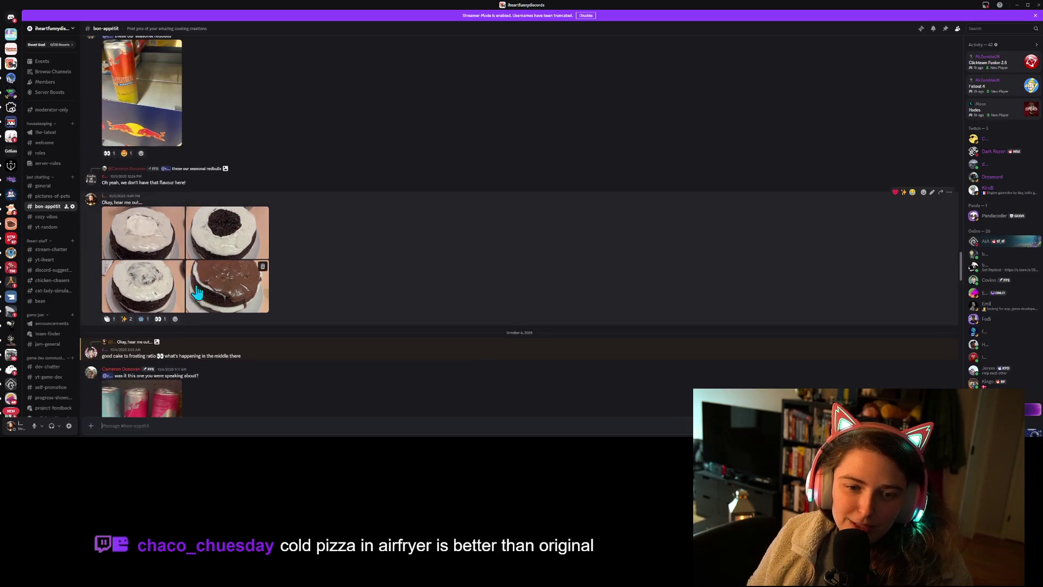
scroll(361, 302, "up", 15)
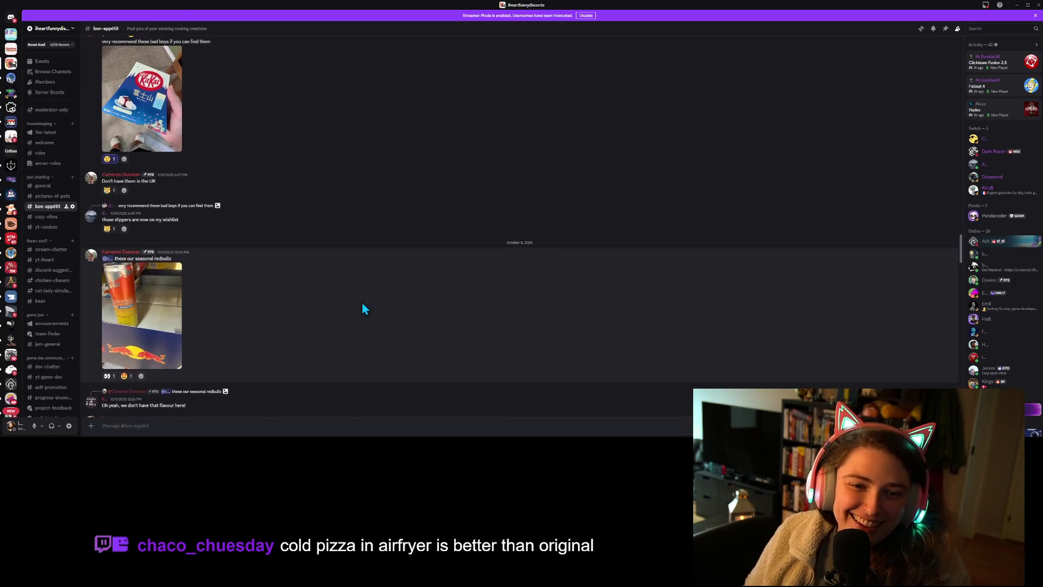
scroll(361, 309, "up", 10)
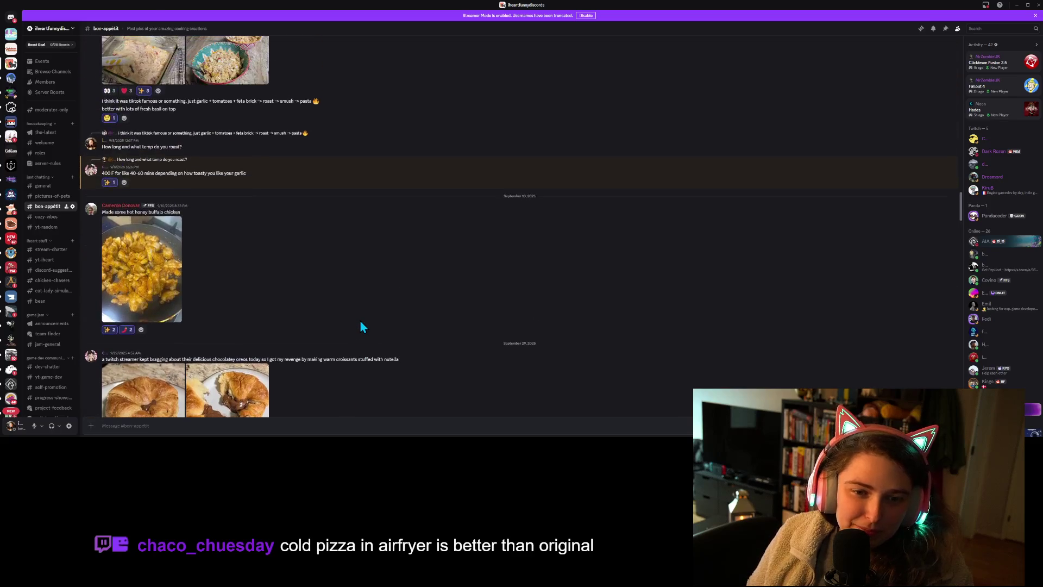
scroll(360, 323, "up", 10)
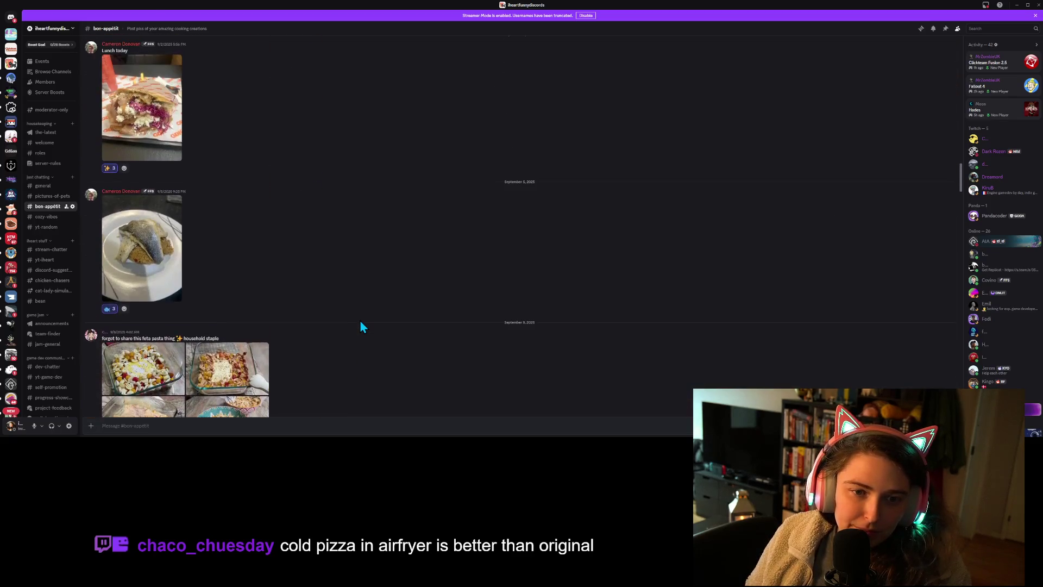
scroll(362, 323, "up", 10)
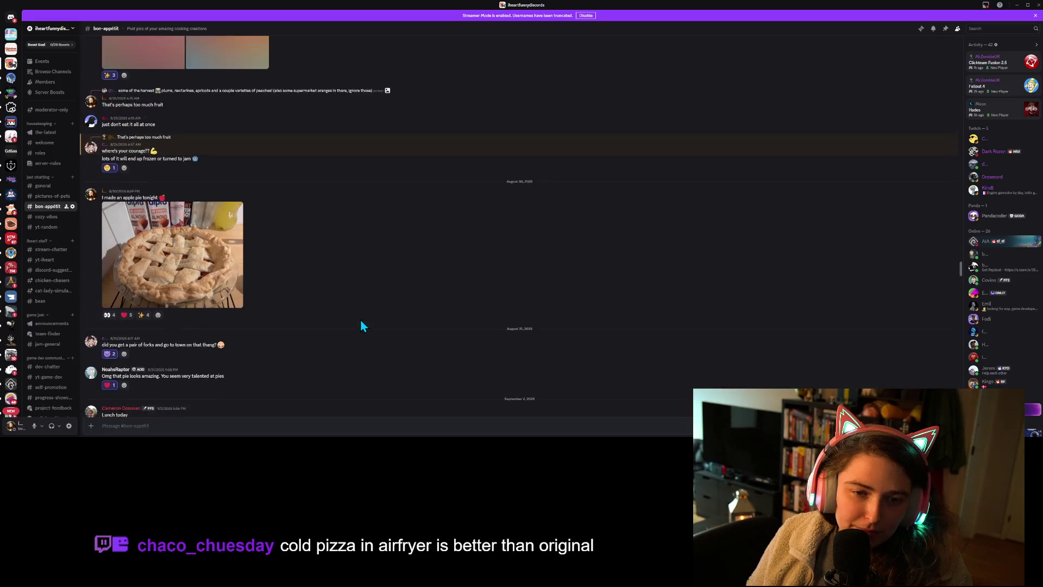
scroll(363, 326, "up", 10)
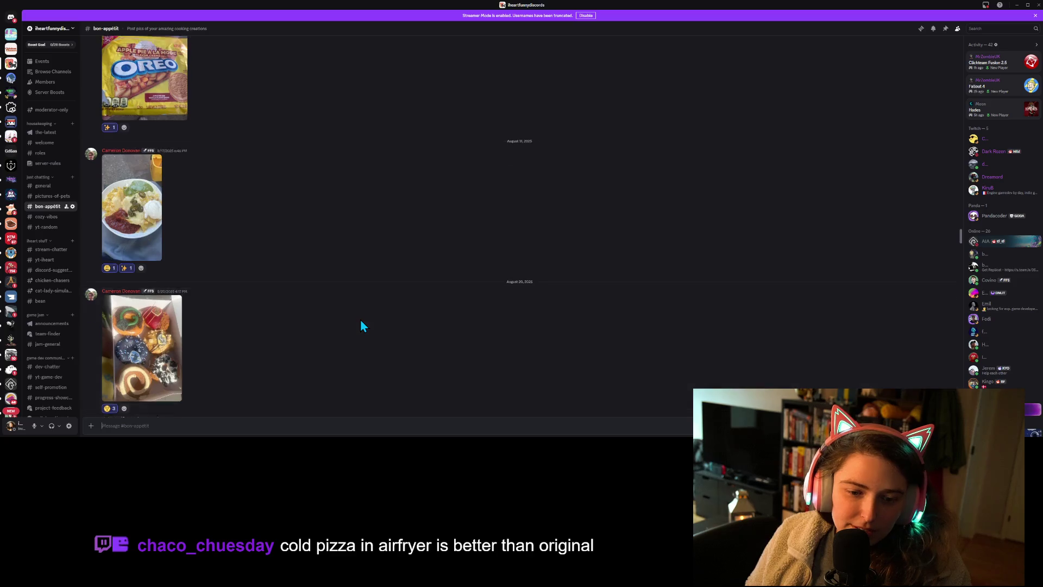
scroll(361, 321, "up", 5)
scroll(360, 321, "up", 10)
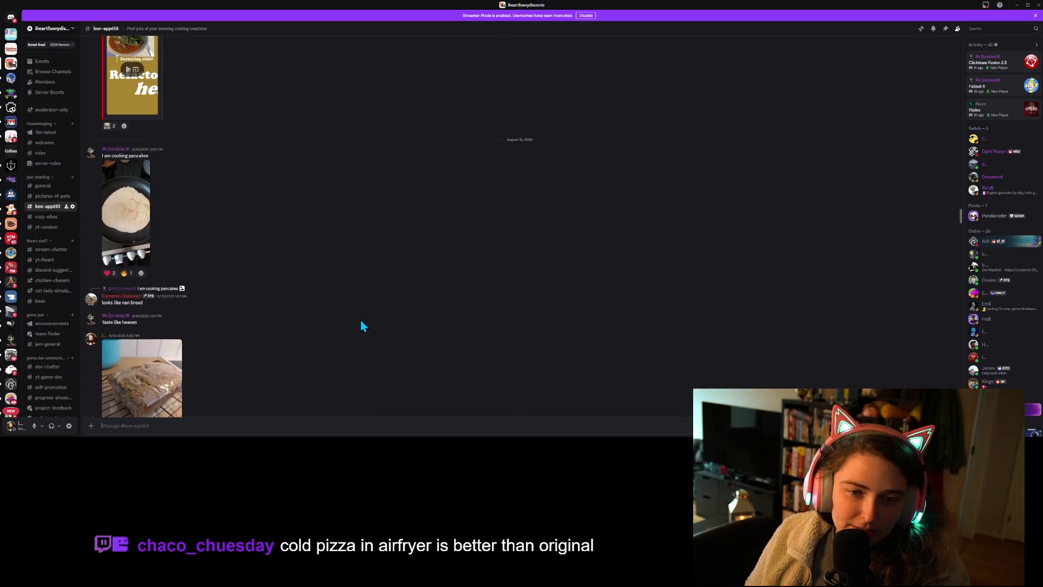
scroll(362, 320, "up", 15)
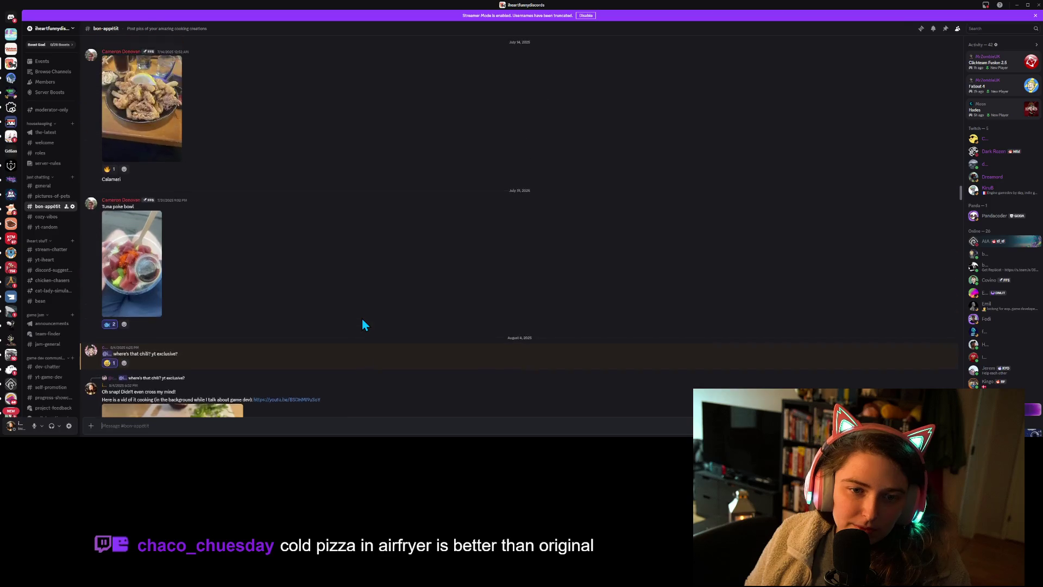
scroll(361, 324, "up", 10)
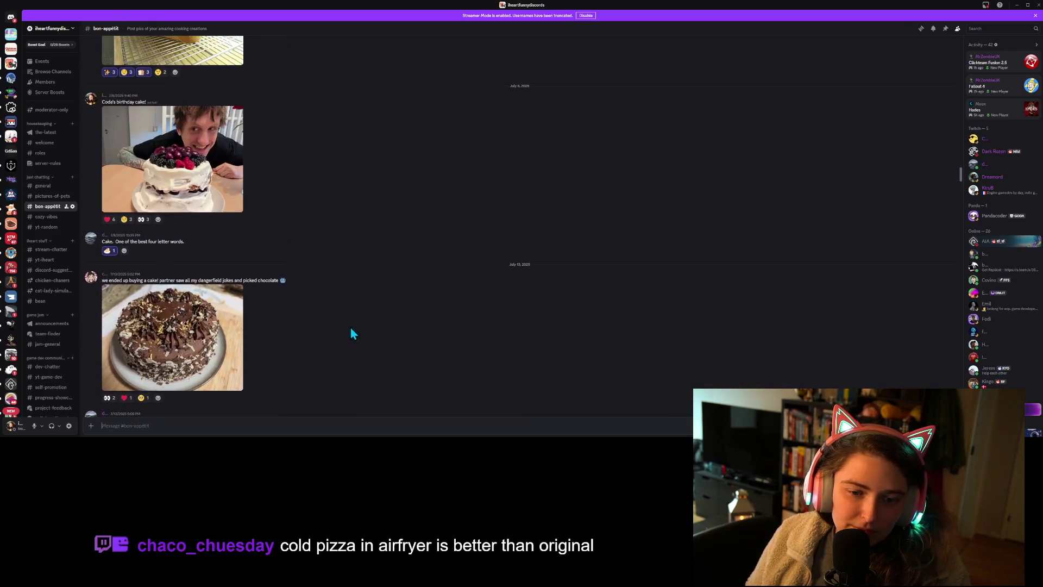
scroll(337, 341, "up", 1)
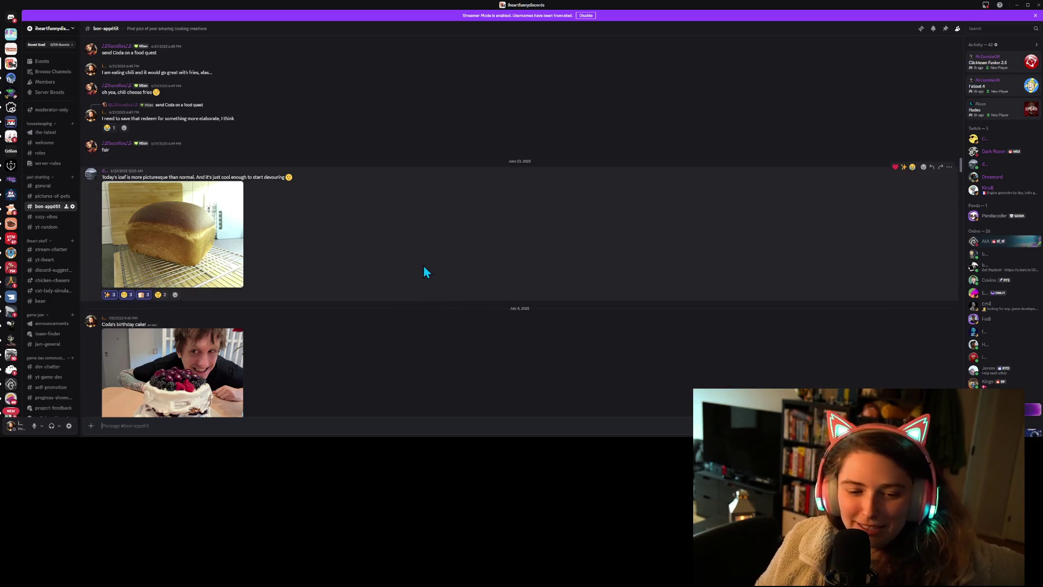
scroll(422, 265, "down", 1)
scroll(422, 265, "down", 1)
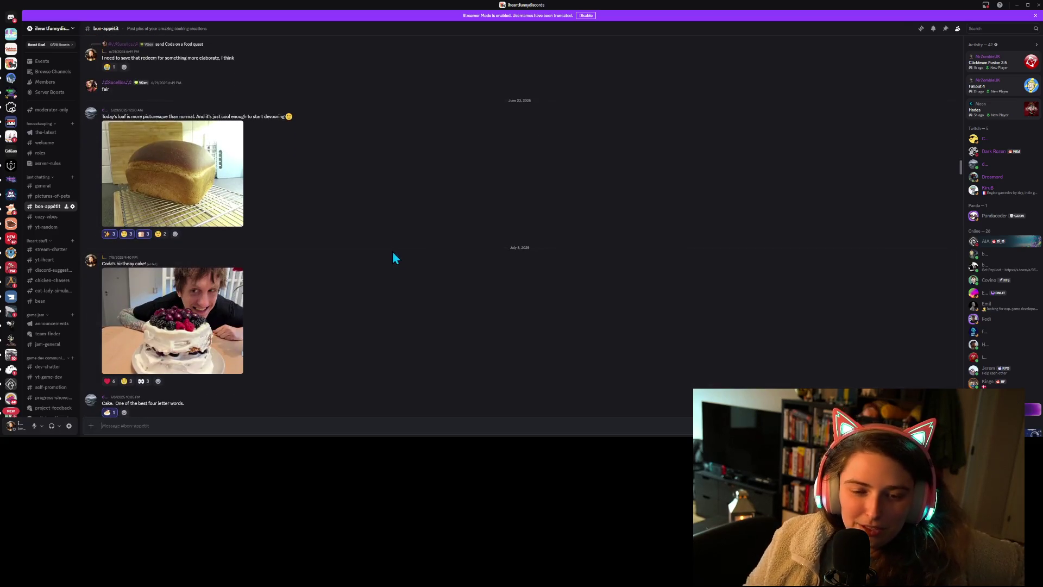
scroll(392, 251, "up", 2)
scroll(393, 251, "down", 3)
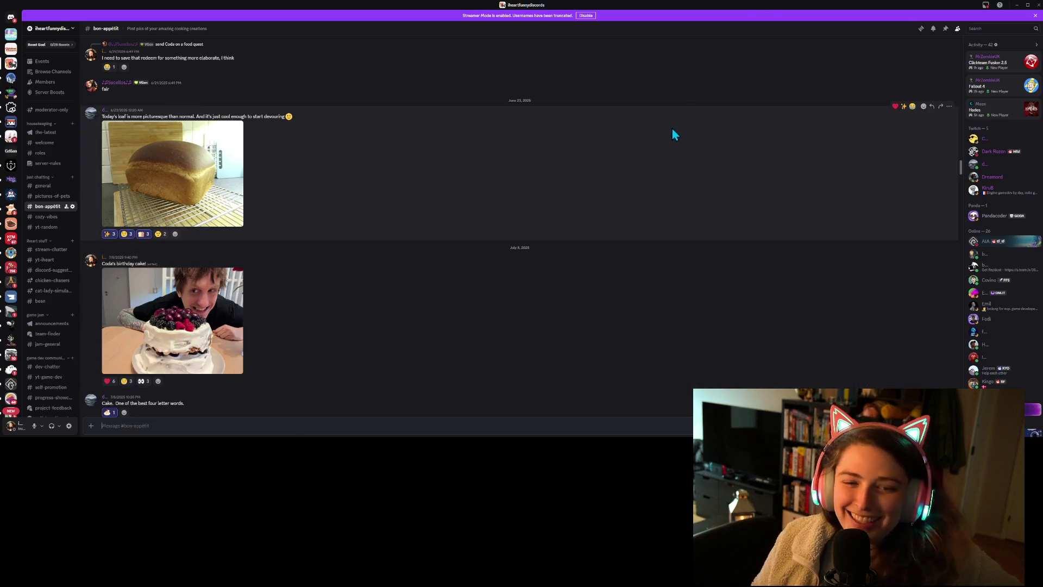
key("alt+Tab")
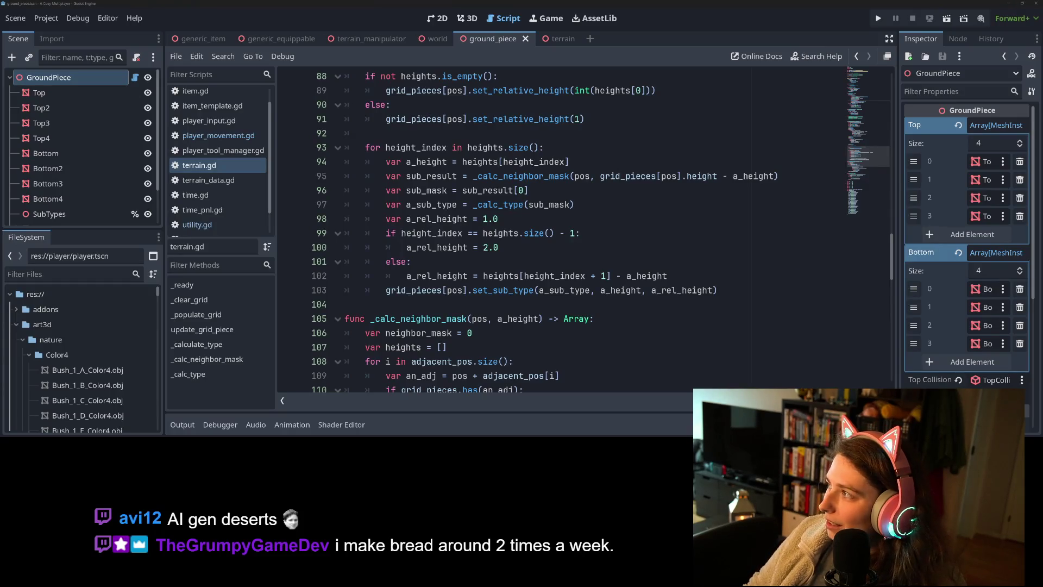
After a brief look at the ground_piece script, go back to the Discord cooking channel
key("alt+Tab")
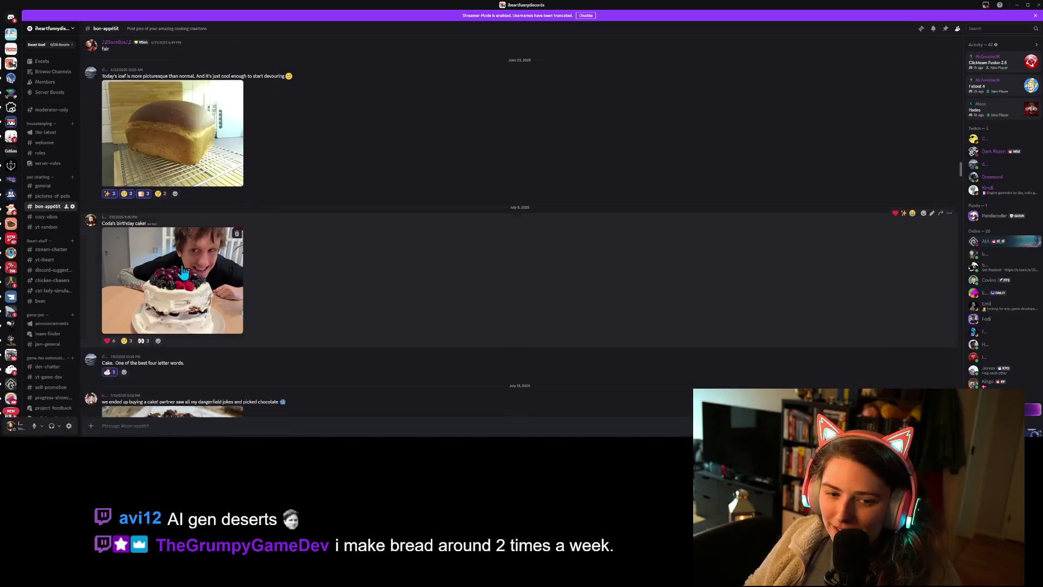
View the berry-topped cake and chocolate cake photos full size, then return to the Godot editor
left_click(183, 270)
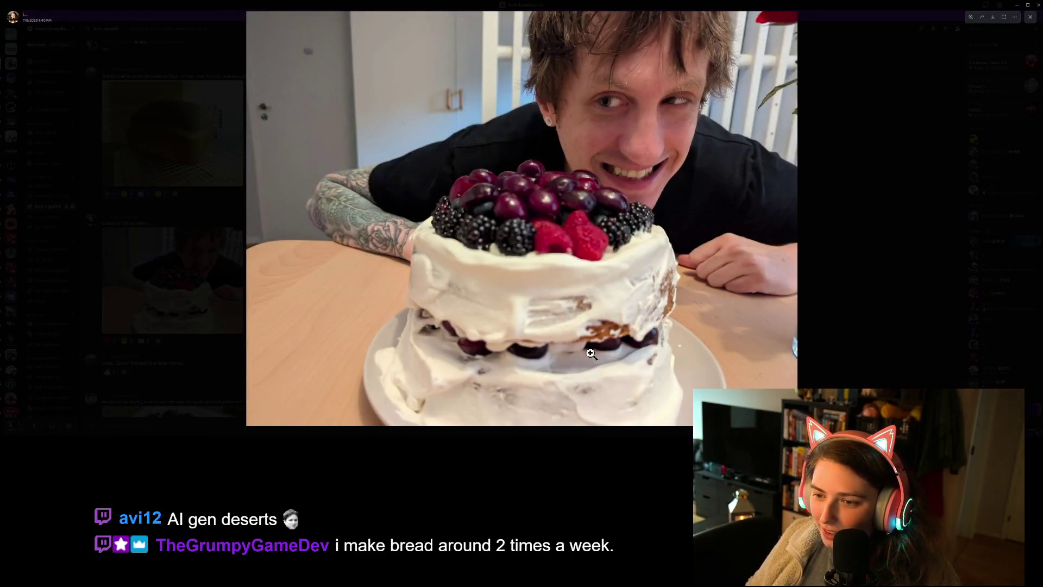
left_click(813, 120)
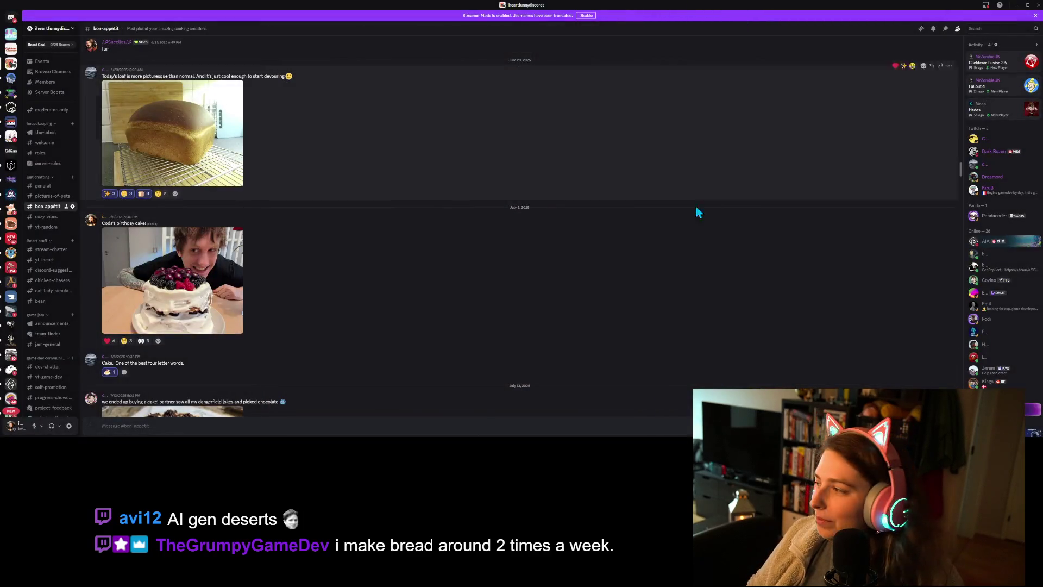
scroll(625, 217, "down", 3)
left_click(187, 333)
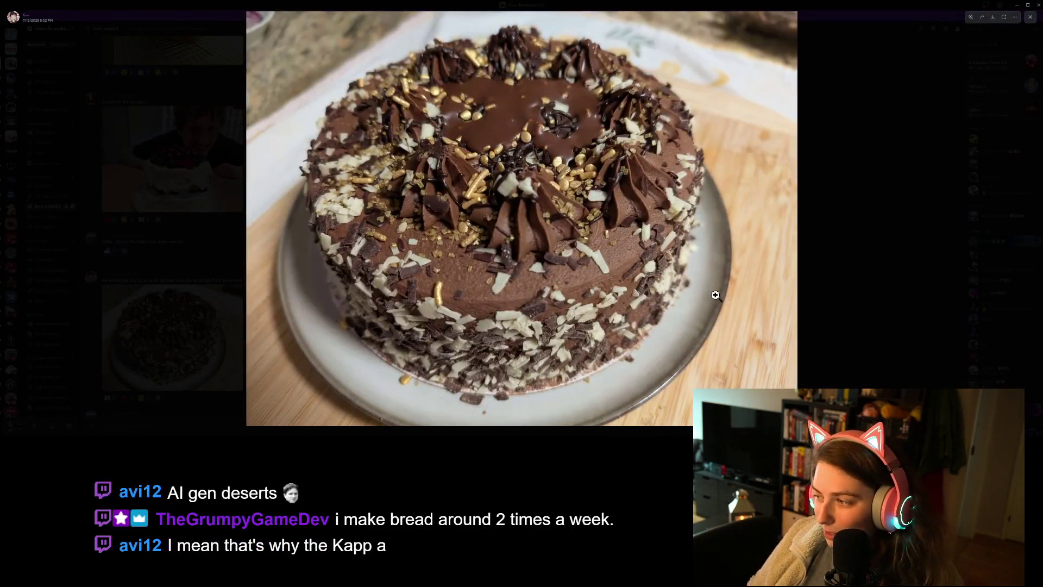
left_click(861, 271)
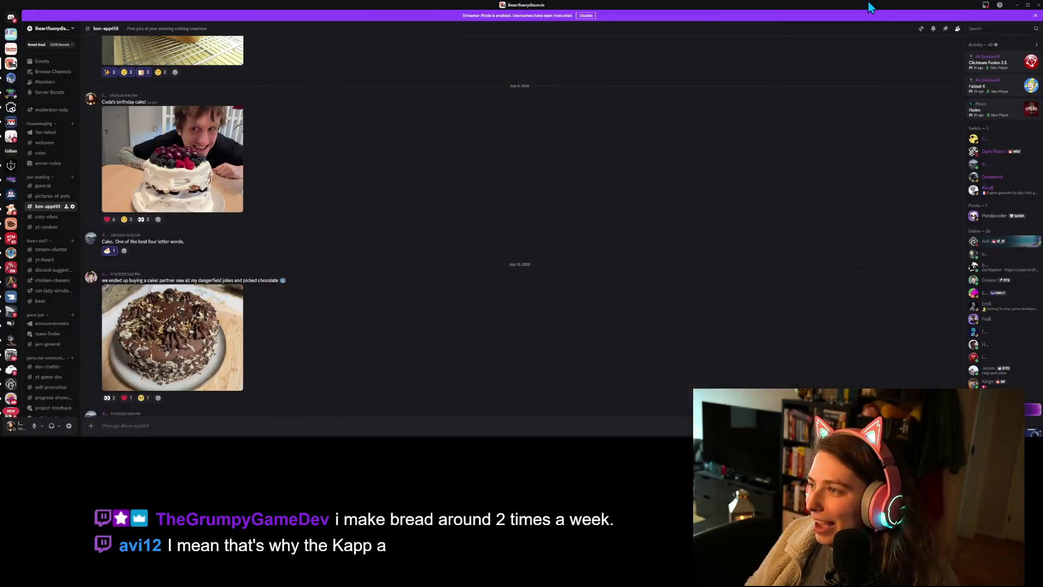
key("alt+Tab")
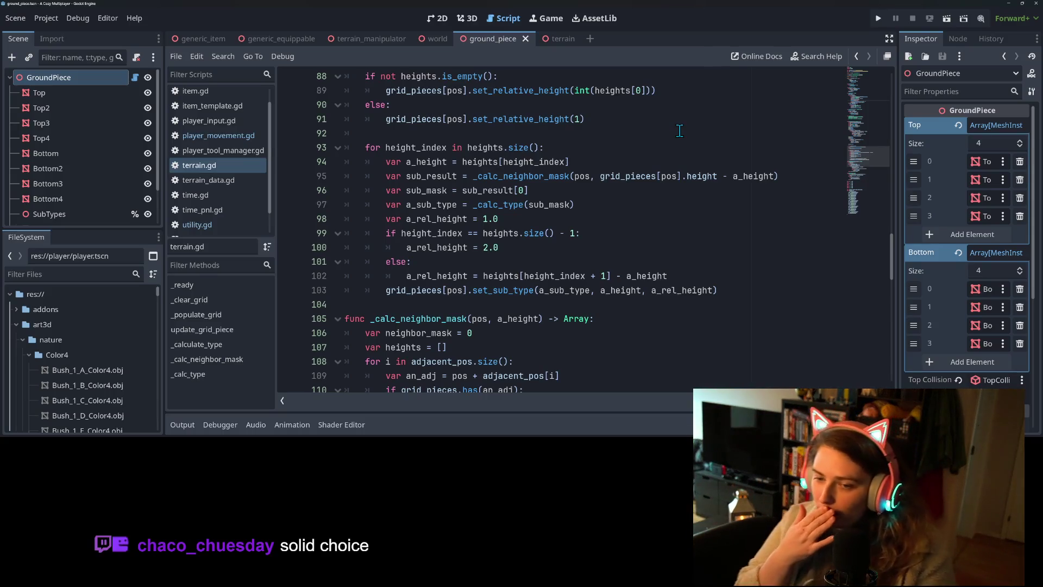
scroll(560, 221, "down", 7)
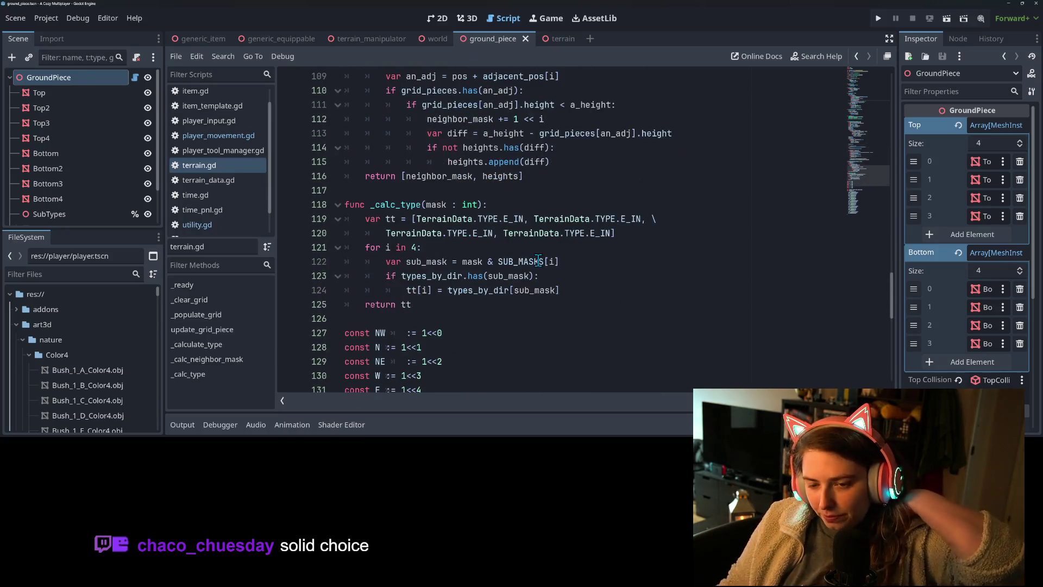
scroll(535, 263, "down", 2)
scroll(533, 264, "down", 2)
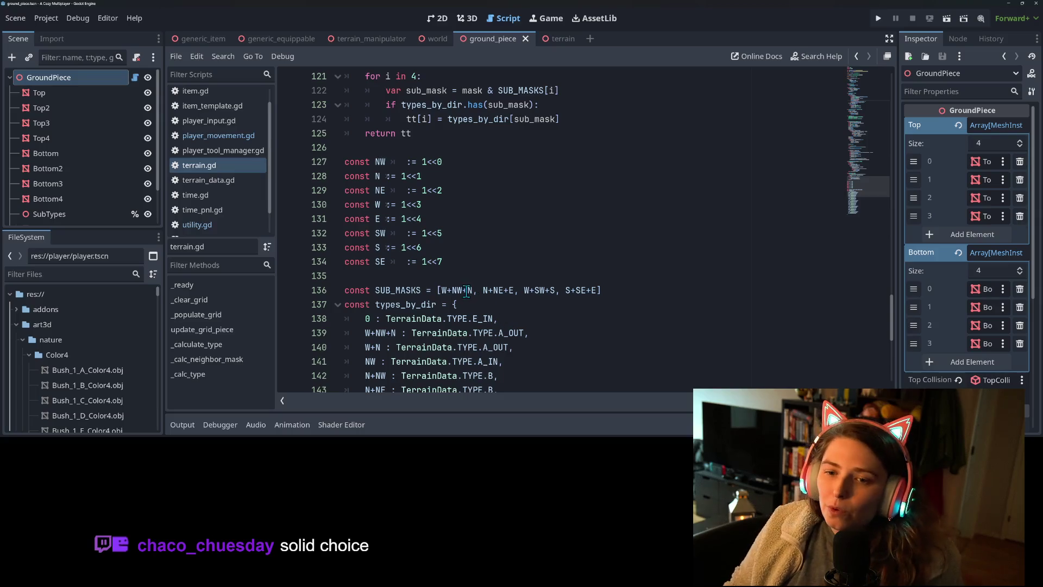
scroll(459, 292, "down", 1)
scroll(459, 293, "down", 2)
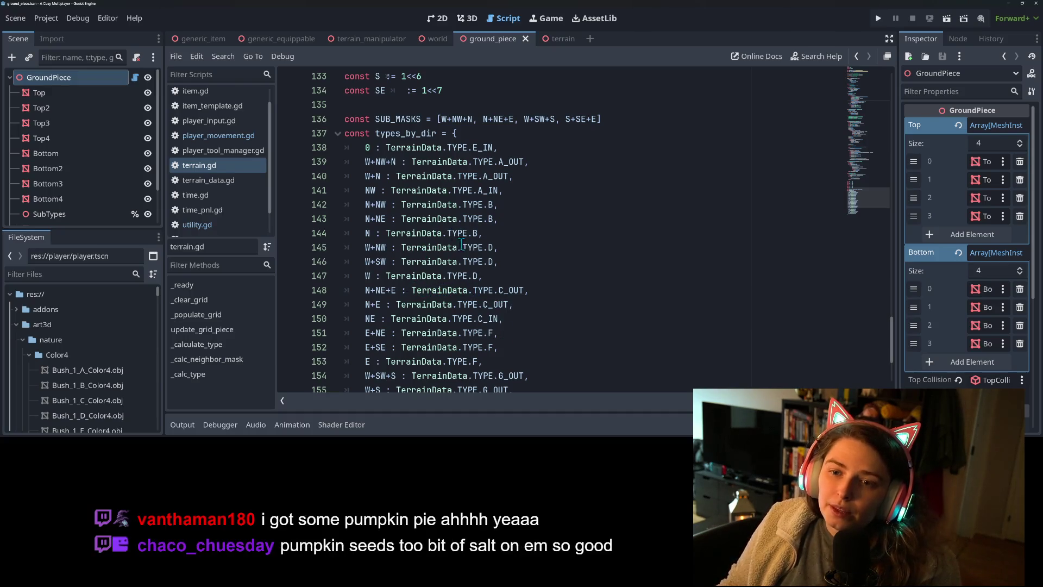
scroll(462, 288, "down", 3)
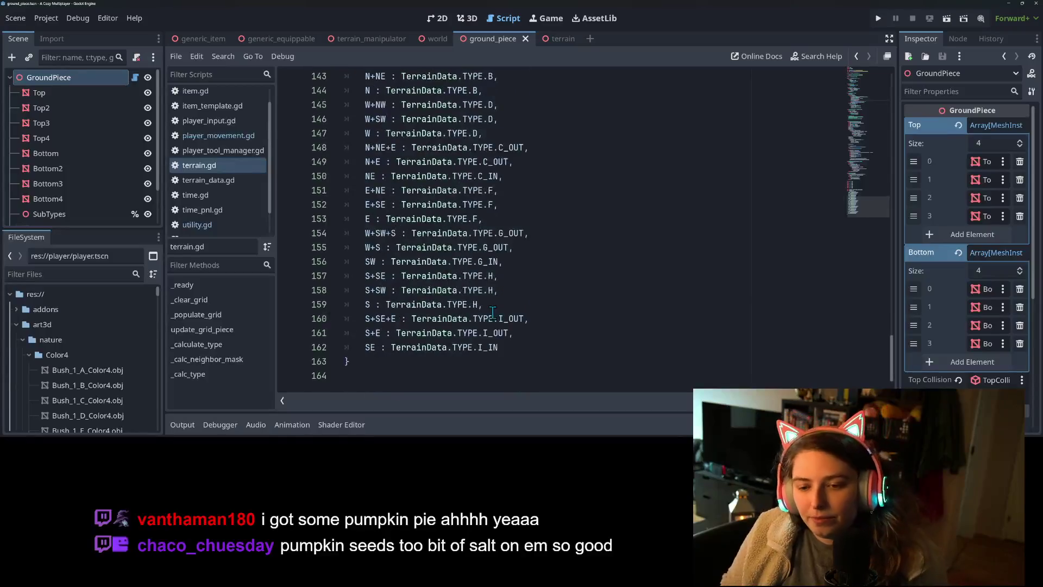
scroll(492, 314, "up", 12)
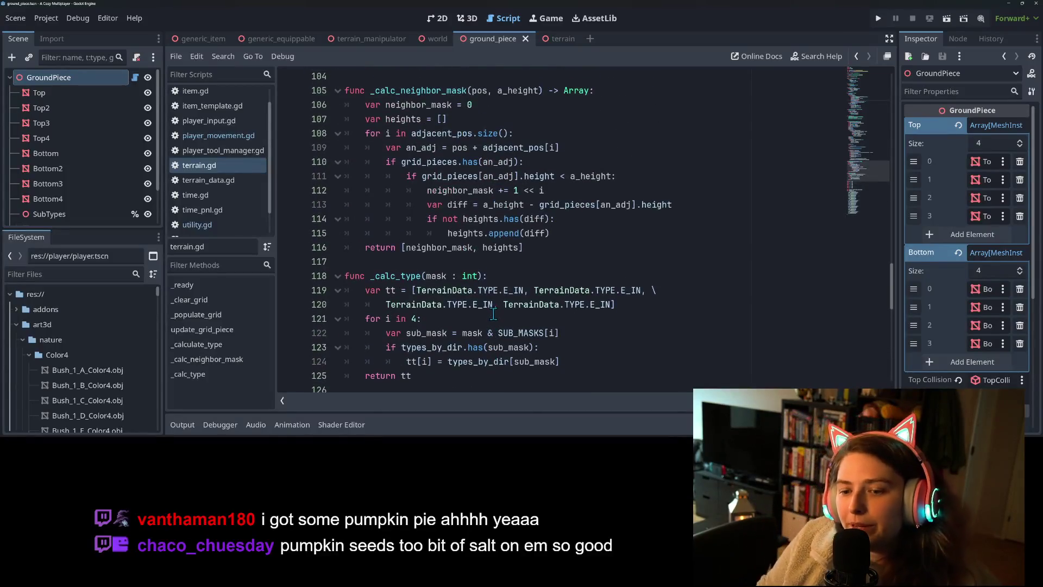
scroll(486, 319, "up", 1)
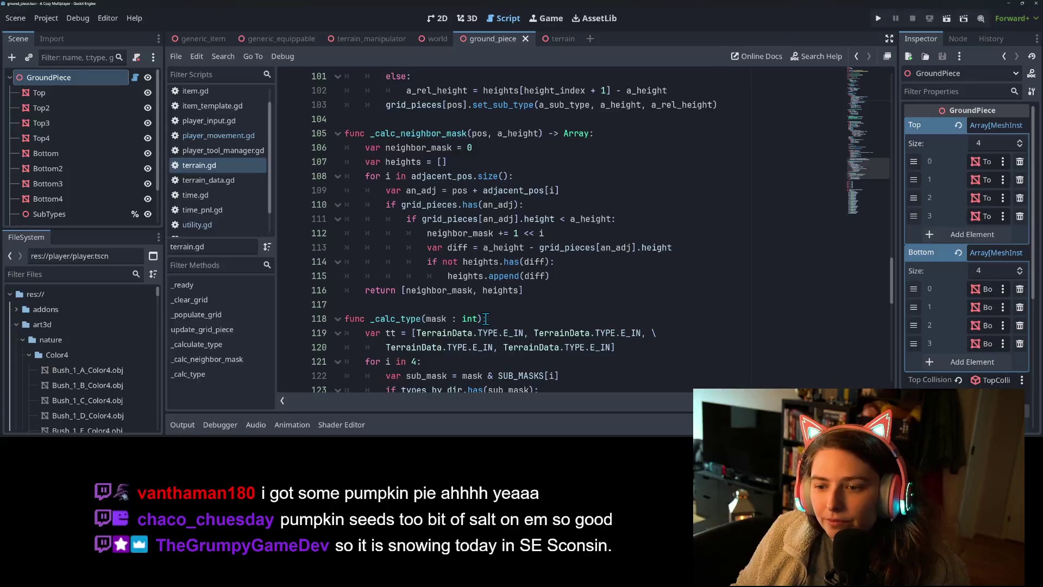
left_click(578, 239)
left_click(570, 247)
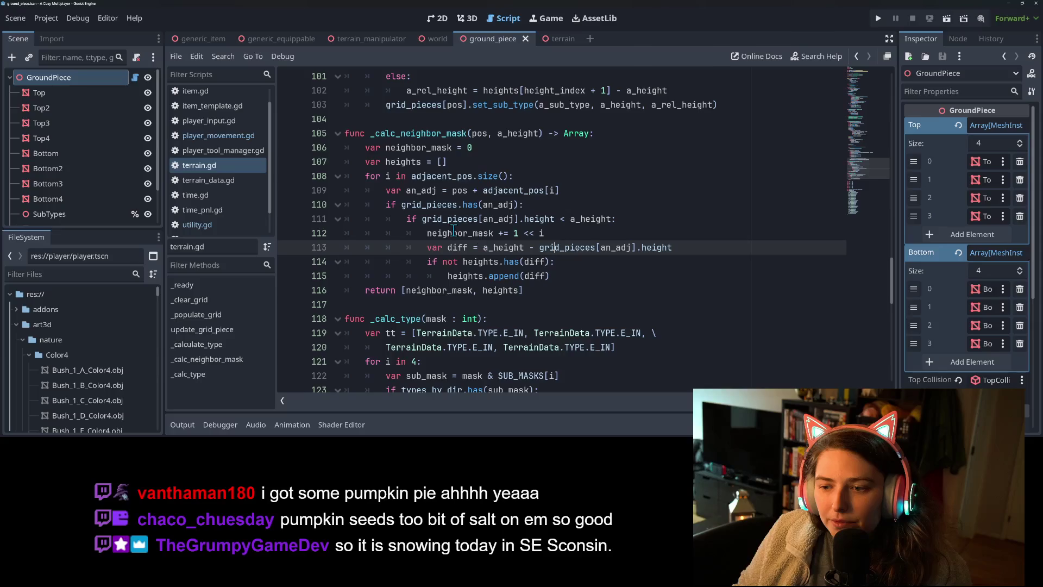
key("Up")
scroll(473, 327, "up", 1)
scroll(474, 326, "up", 4)
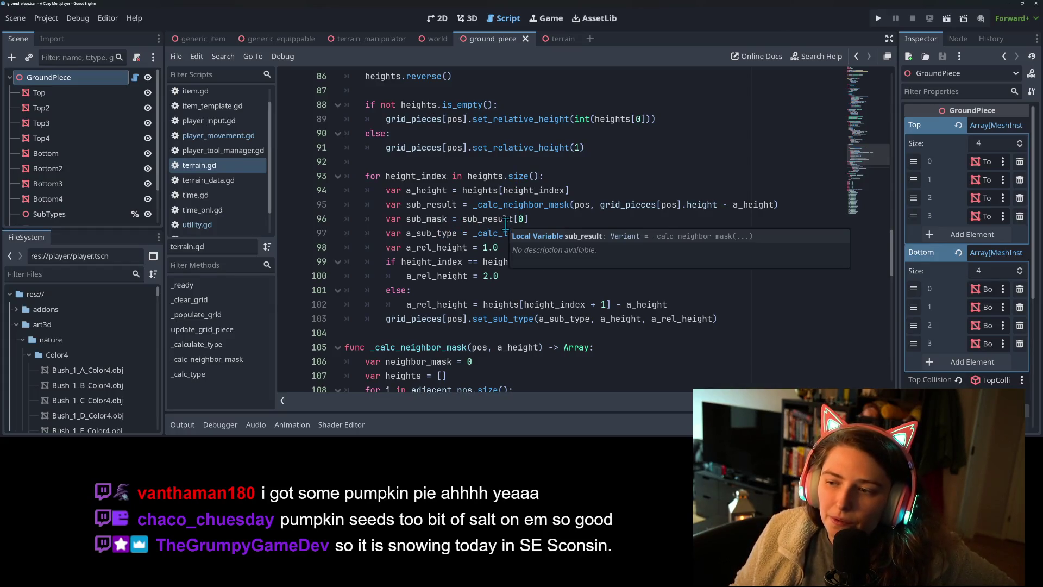
left_click(443, 224)
scroll(444, 295, "up", 2)
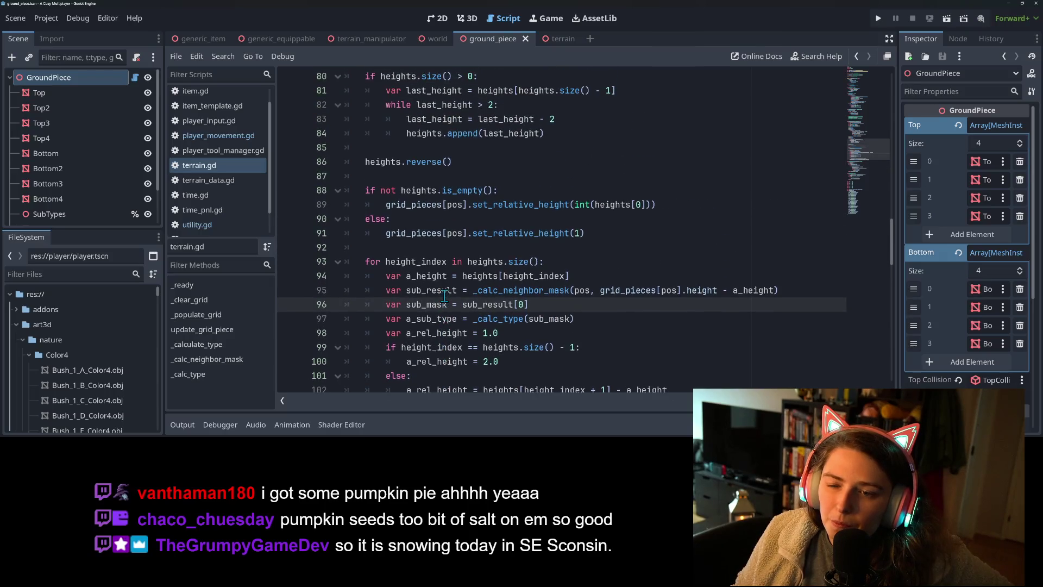
scroll(444, 295, "up", 9)
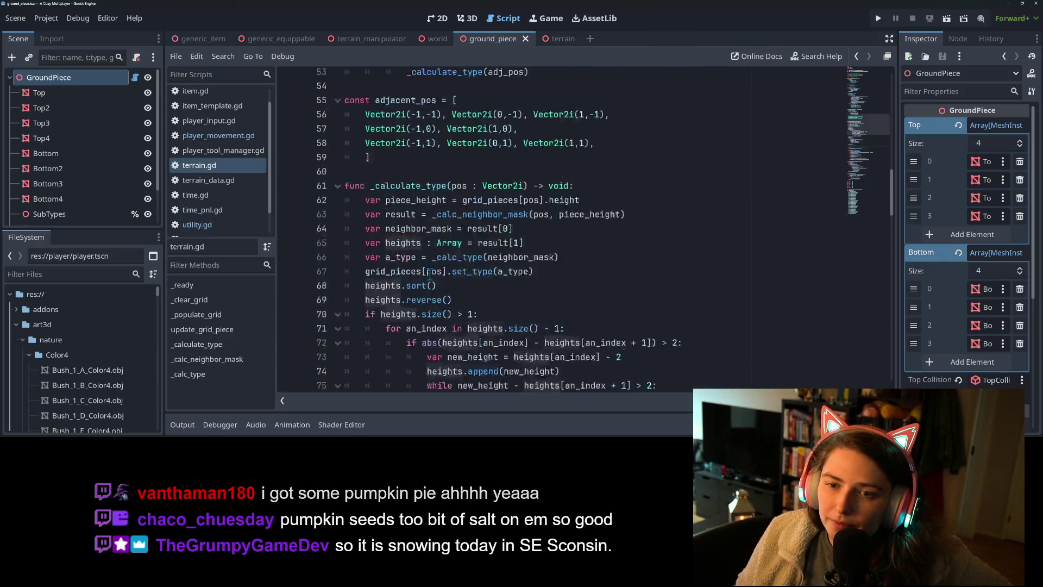
scroll(429, 276, "up", 5)
scroll(429, 275, "up", 10)
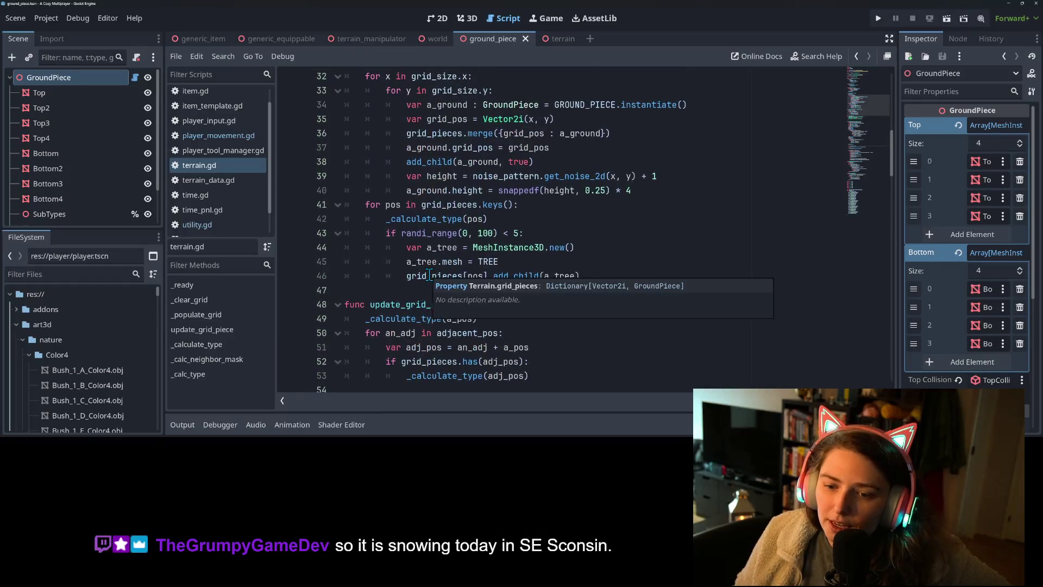
scroll(431, 275, "down", 20)
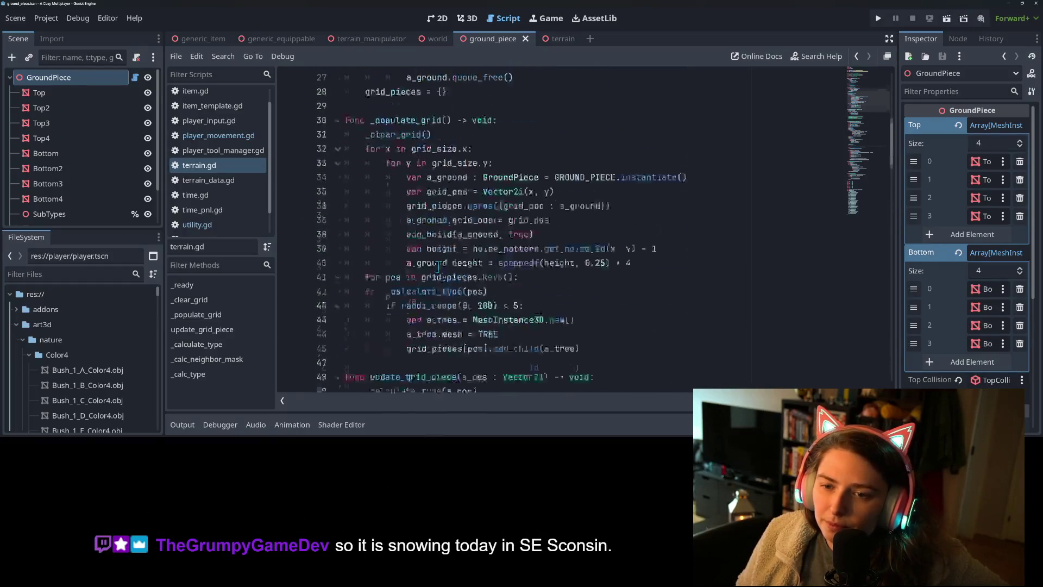
scroll(440, 246, "down", 5)
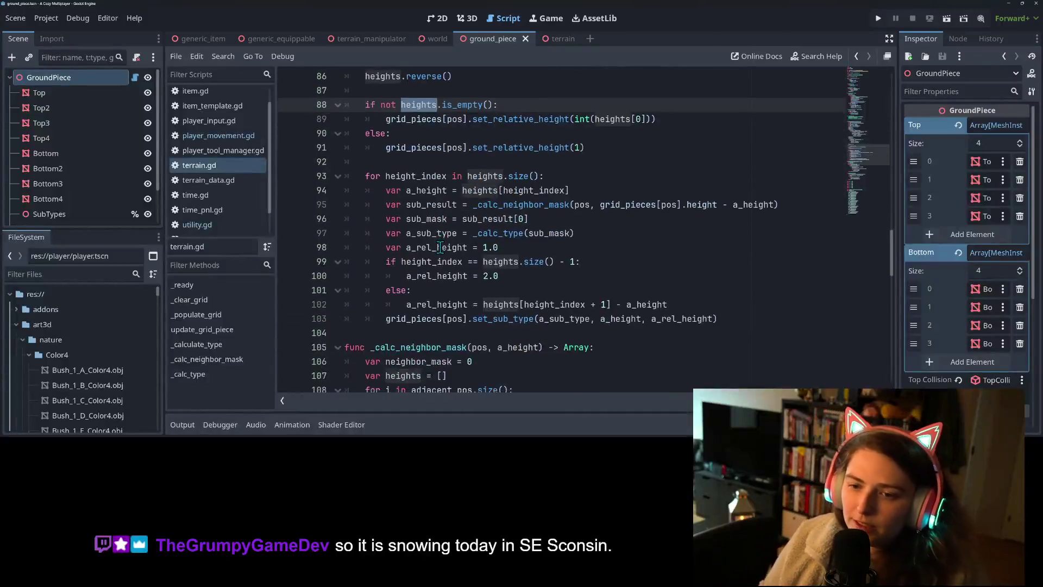
scroll(436, 249, "down", 2)
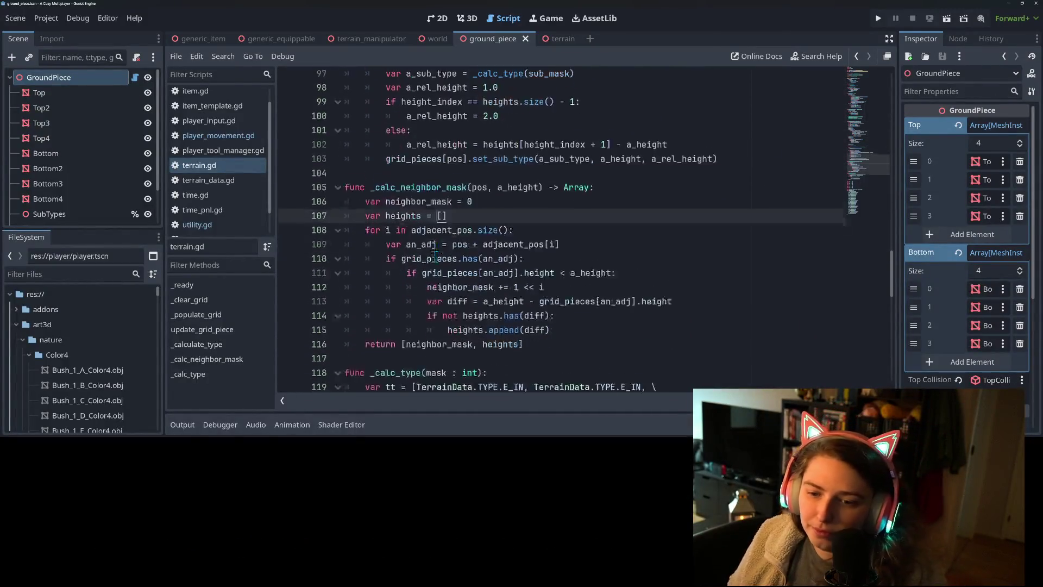
Add an else: branch after the grid_pieces.has(an_adj) check in _calc_neighbor_mask
double_click(442, 175)
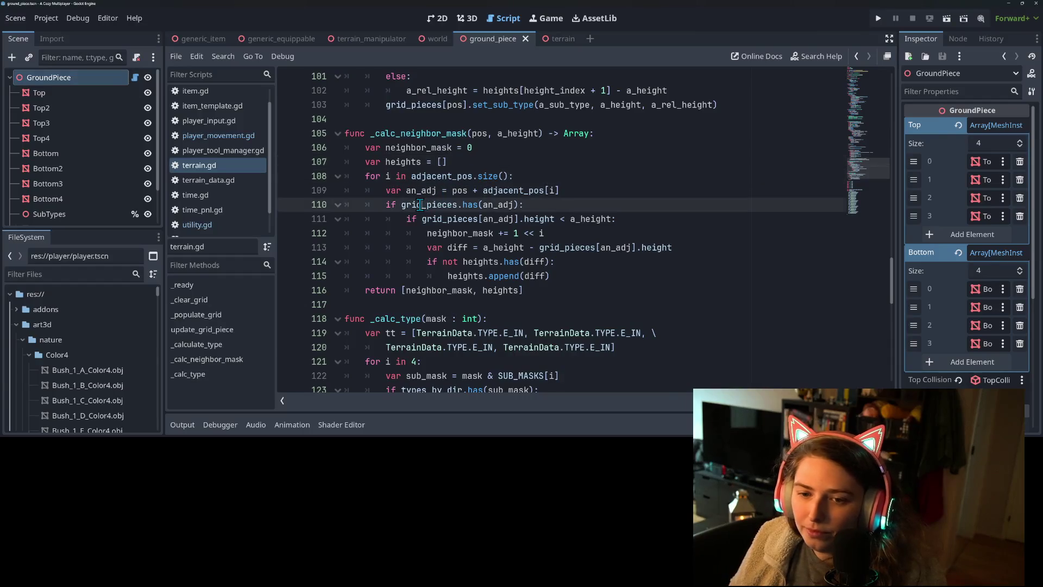
mouse_move(386, 204)
left_mouse_down()
mouse_move(561, 216)
mouse_move(575, 249)
mouse_move(569, 279)
left_mouse_up()
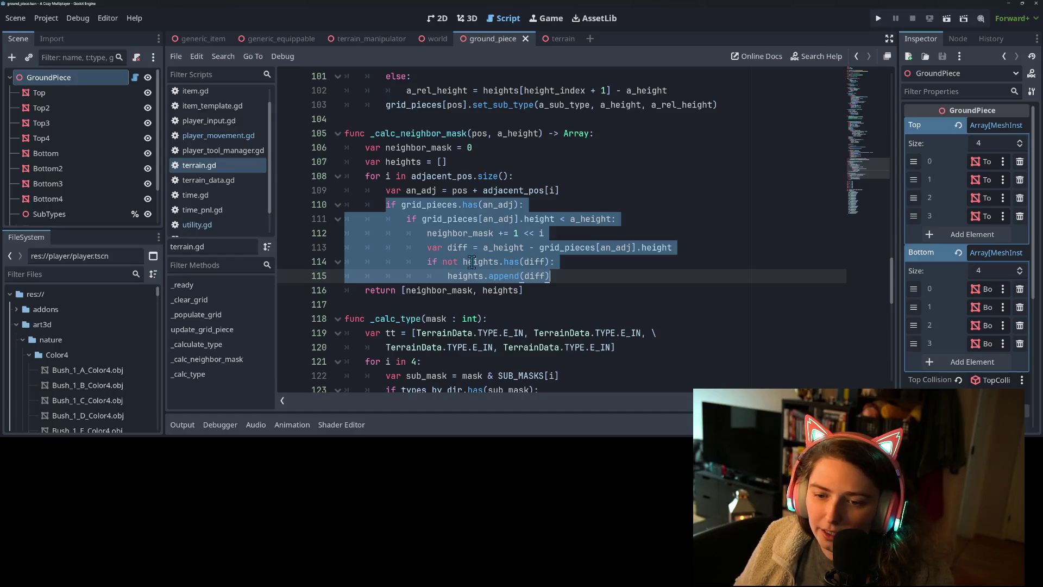
left_click(563, 276)
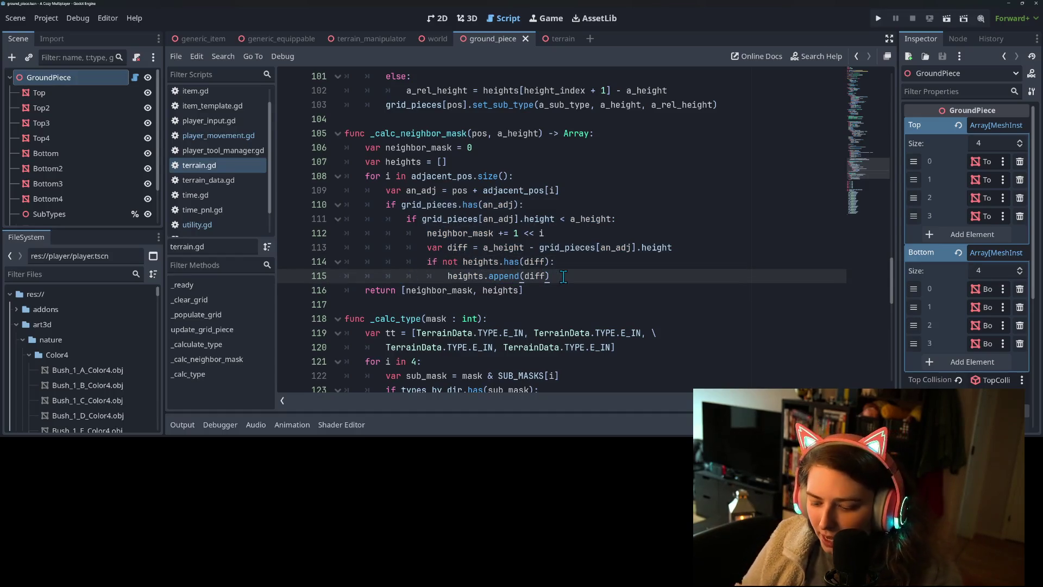
key("Return")
key("BackSpace")
key("BackSpace")
type("else:")
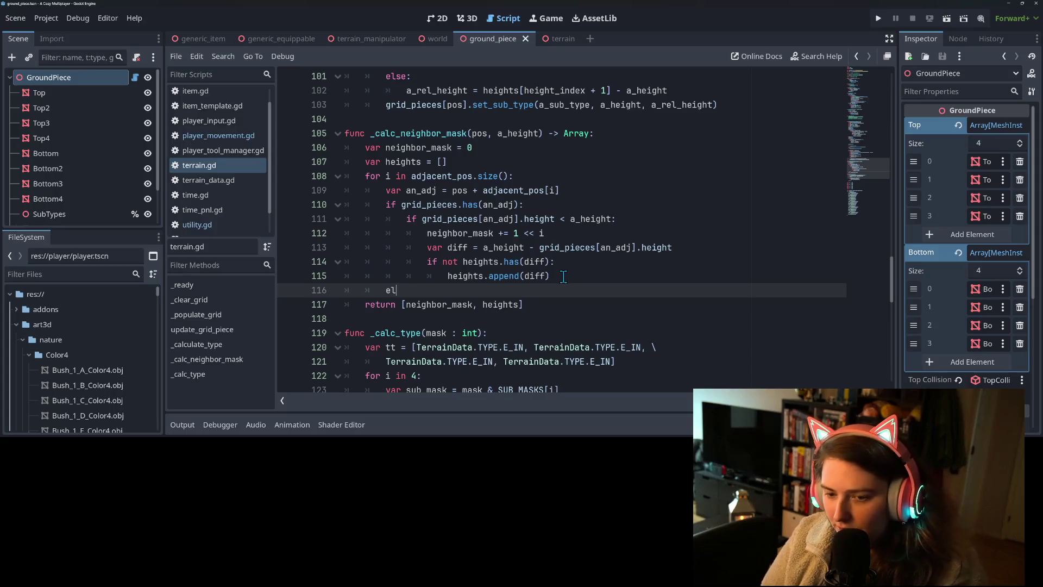
key("Return")
type("ne")
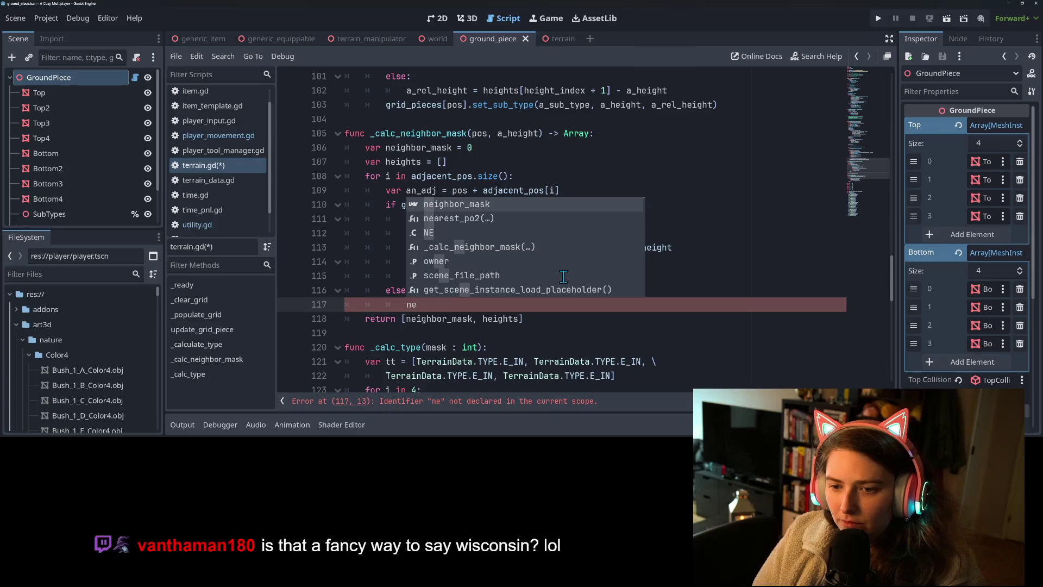
Fill the else branch with neighbor_mask += 1 << i and save terrain.gd
key("Return")
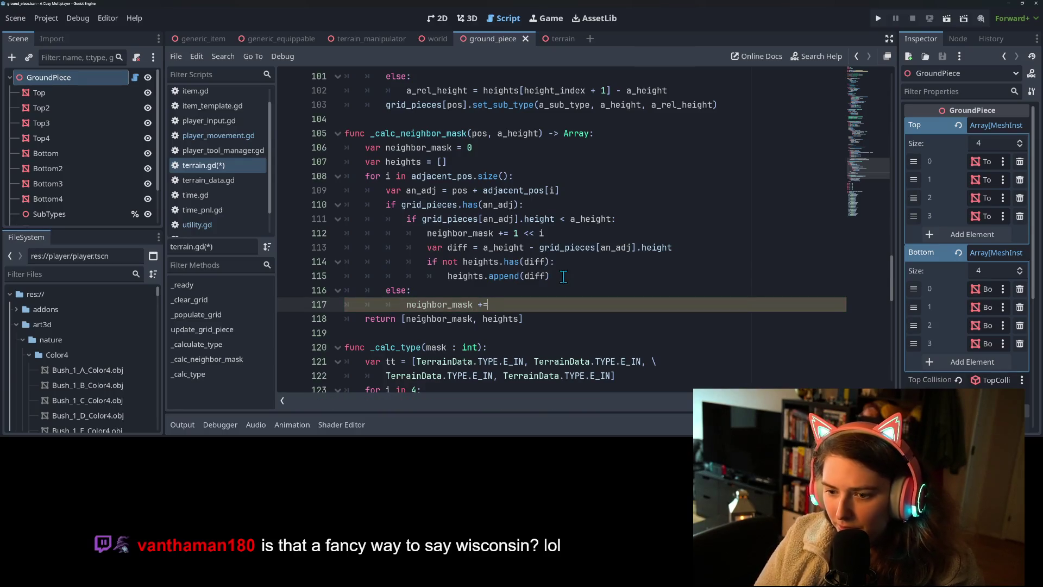
type(" 1 << i")
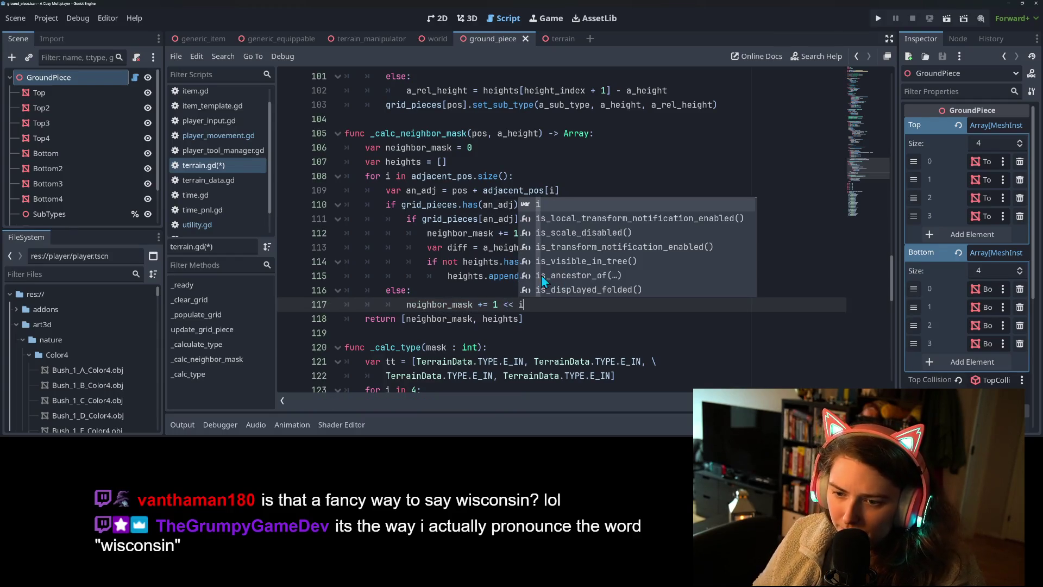
key("BackSpace")
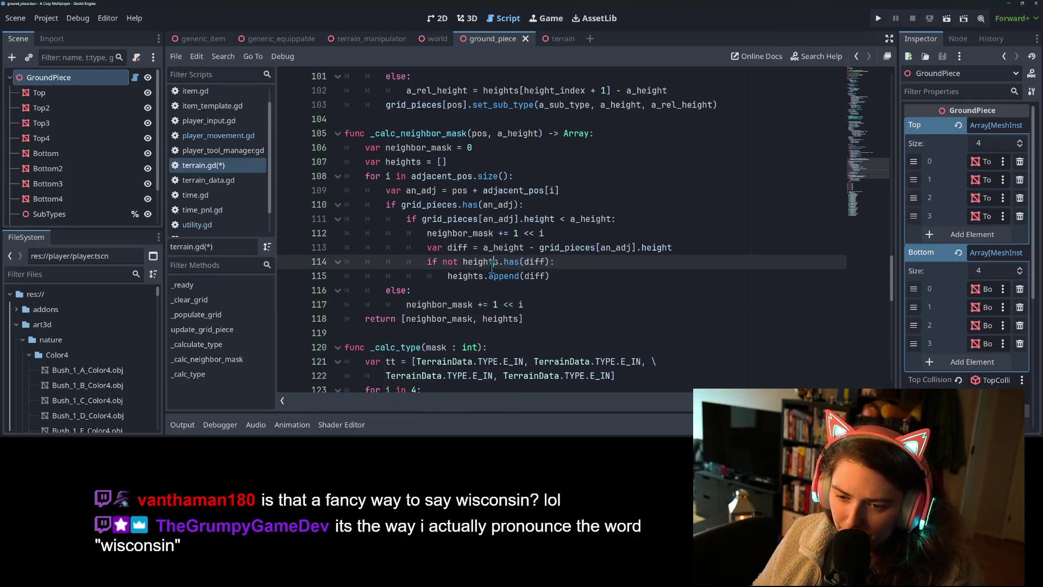
double_click(463, 276)
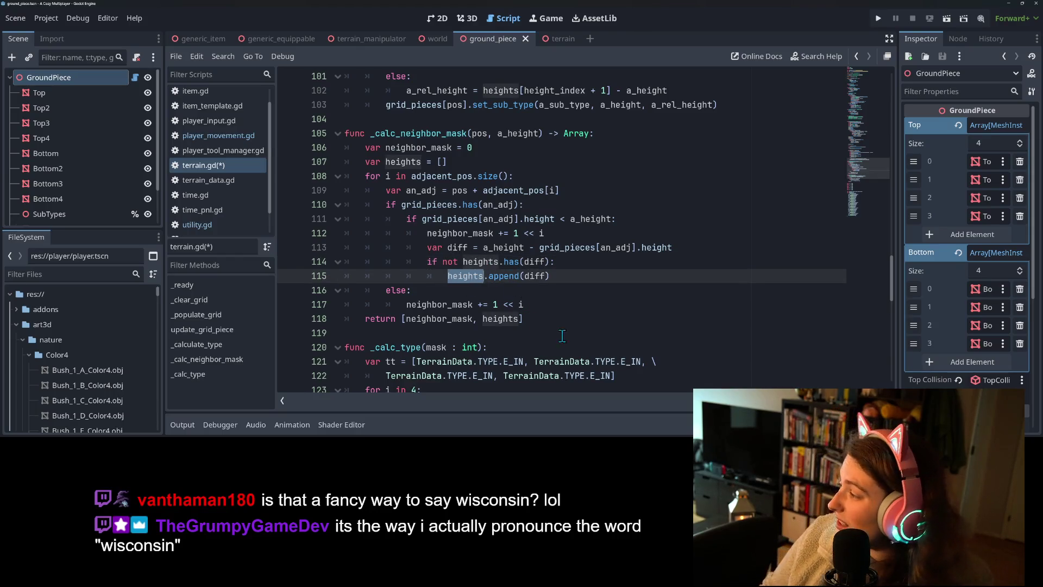
left_click(557, 293)
key("ctrl+s")
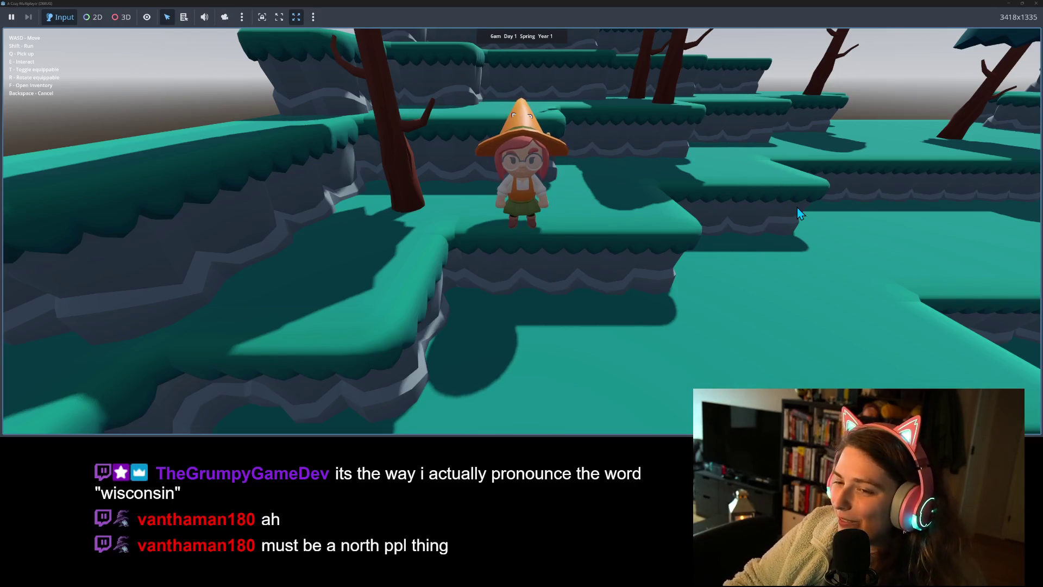
Walk the witch with WASD past the trees and terraces up onto a raised ledge
key("w")
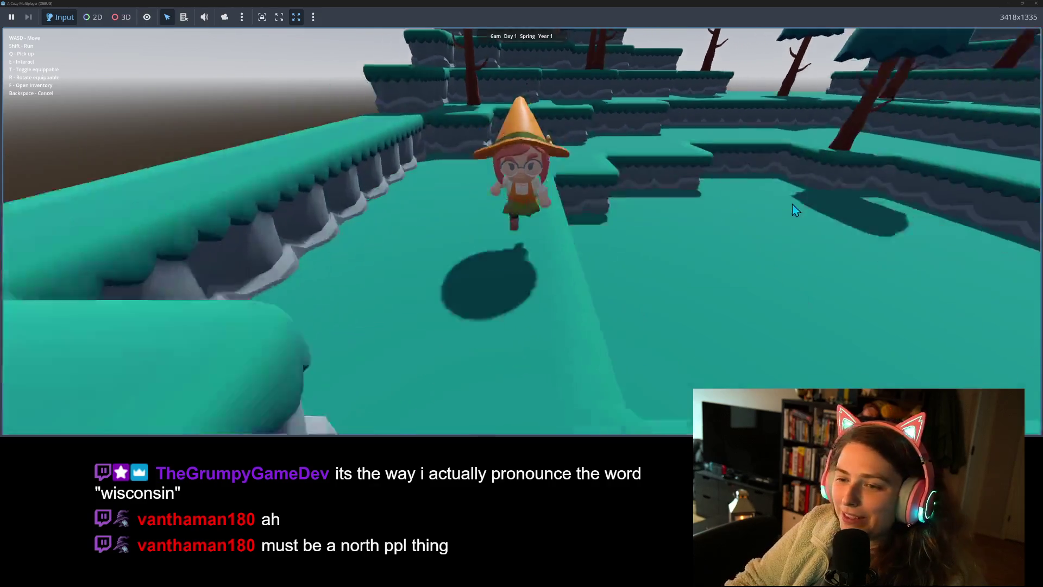
key("w")
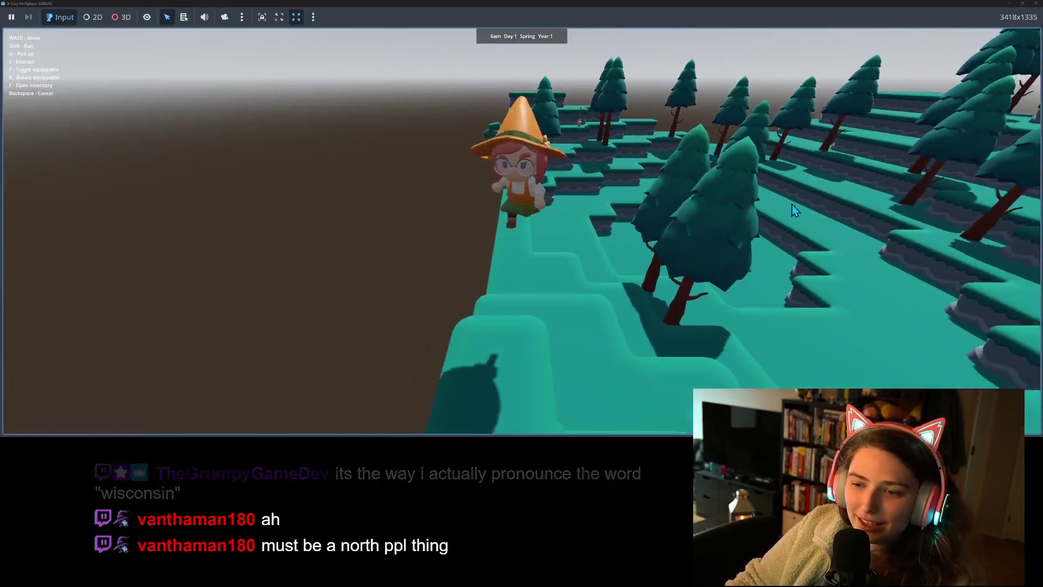
key("s")
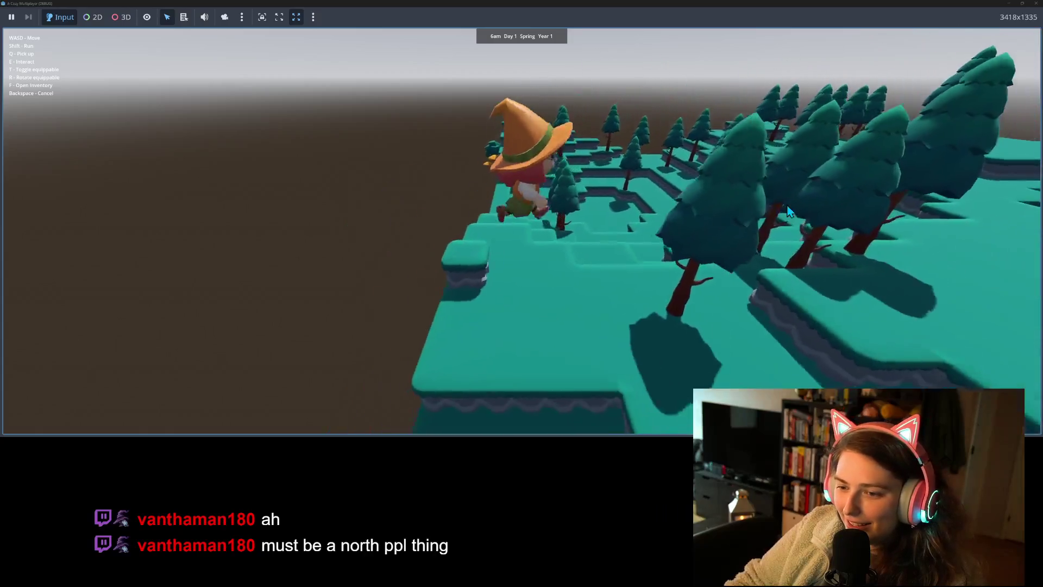
key("s")
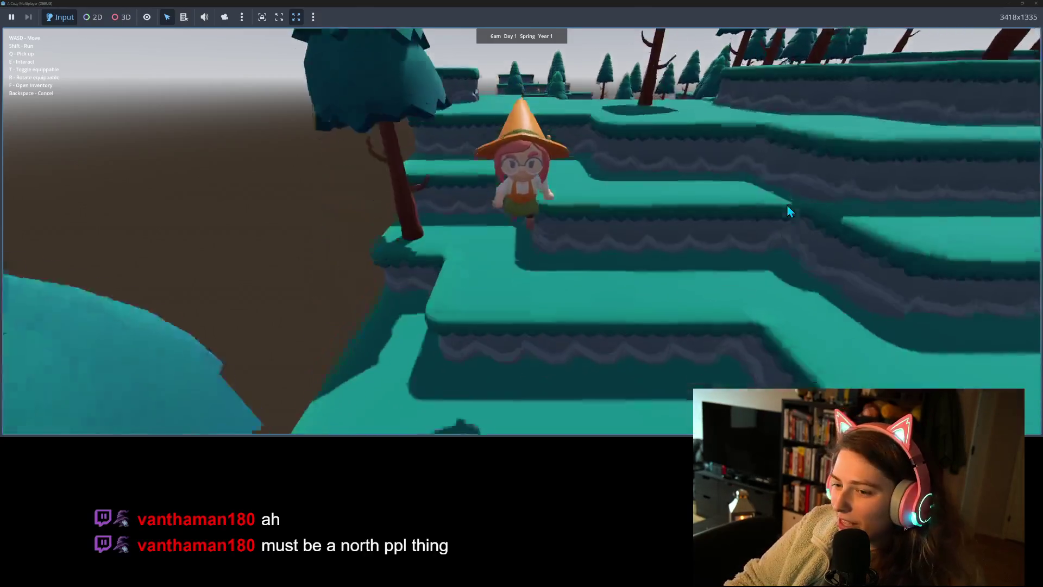
key("s")
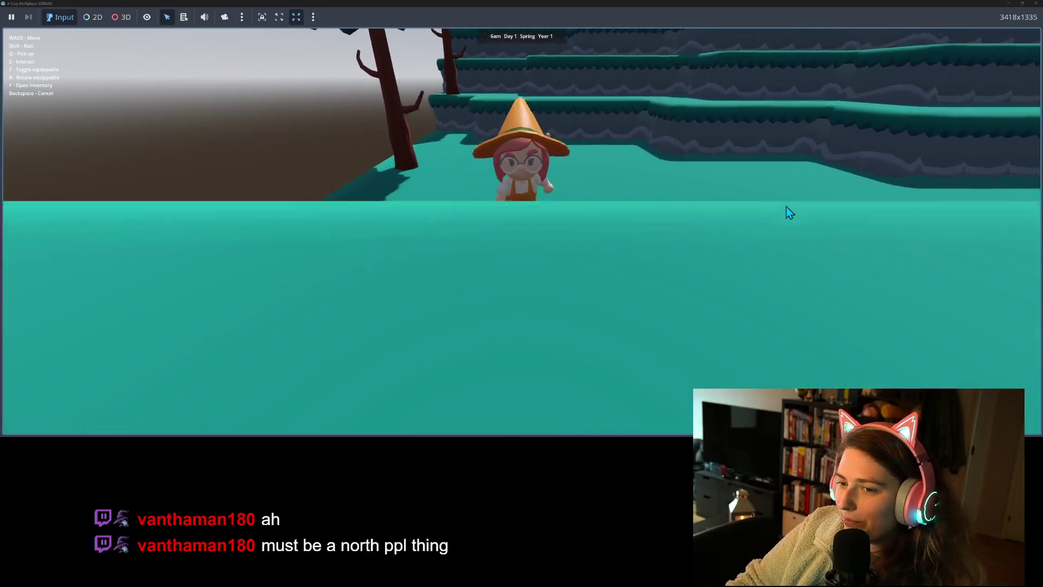
key("w")
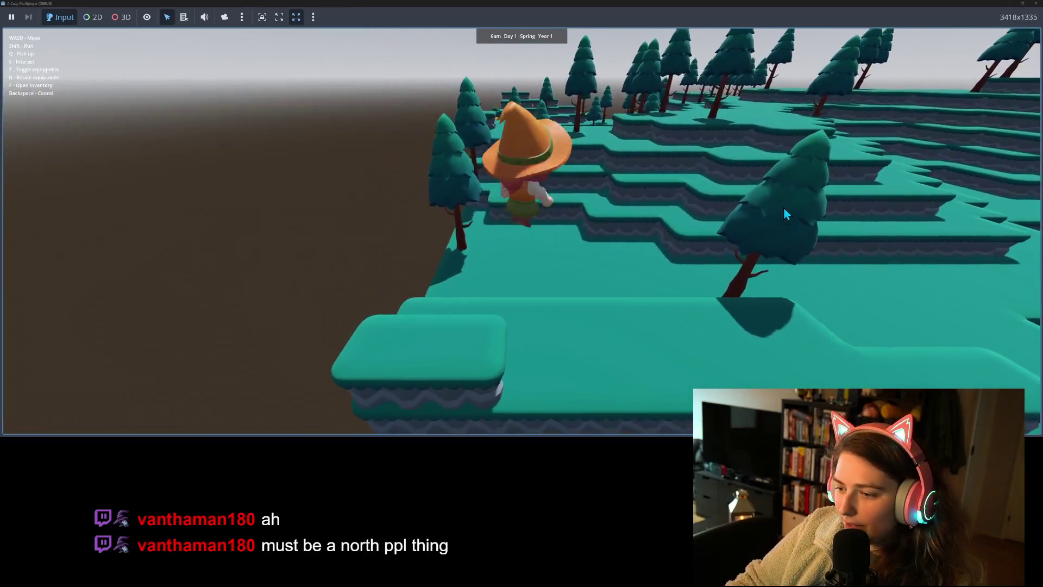
key("w")
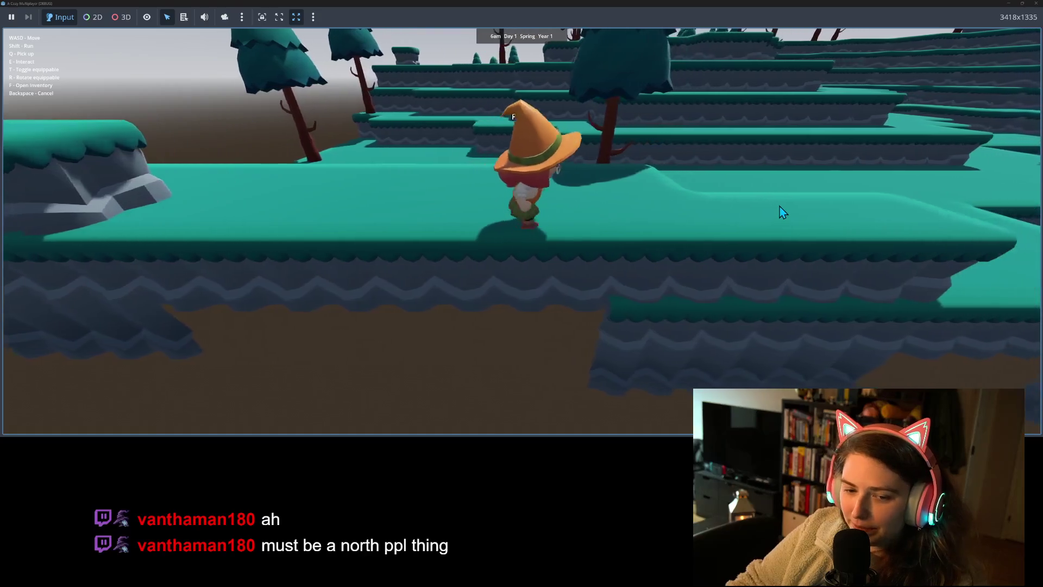
key("a")
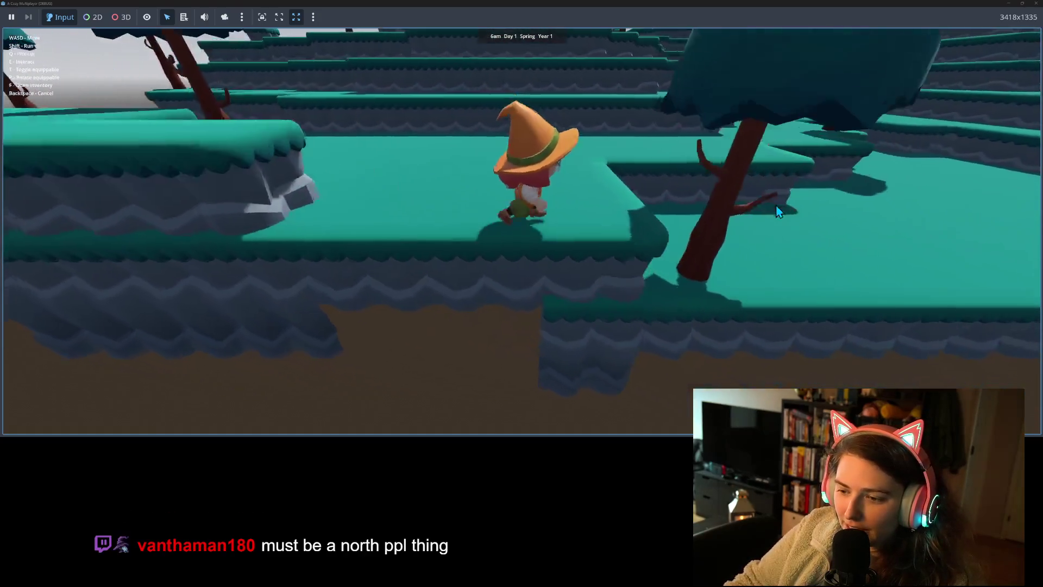
key("w")
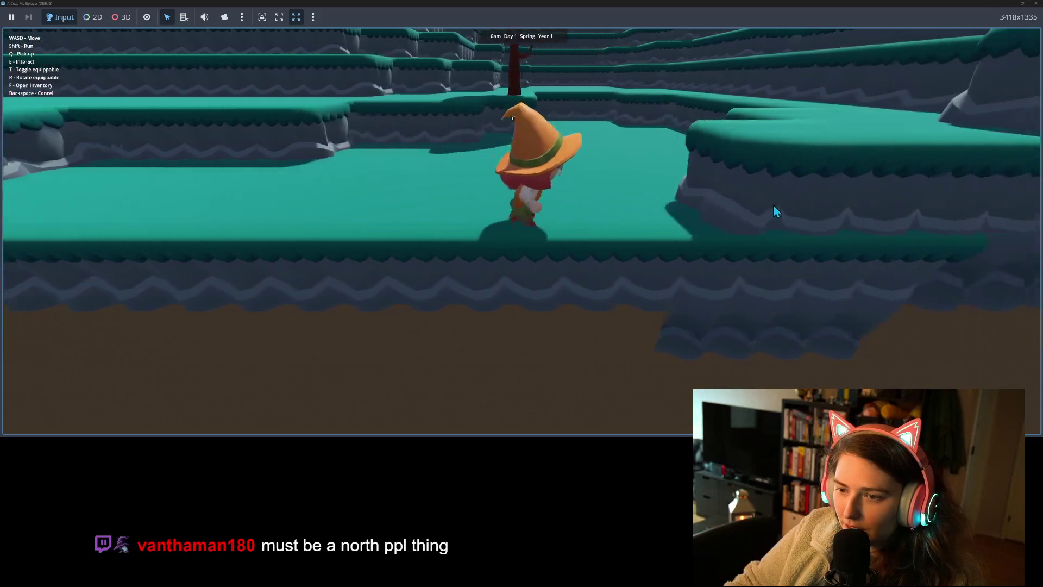
key("w")
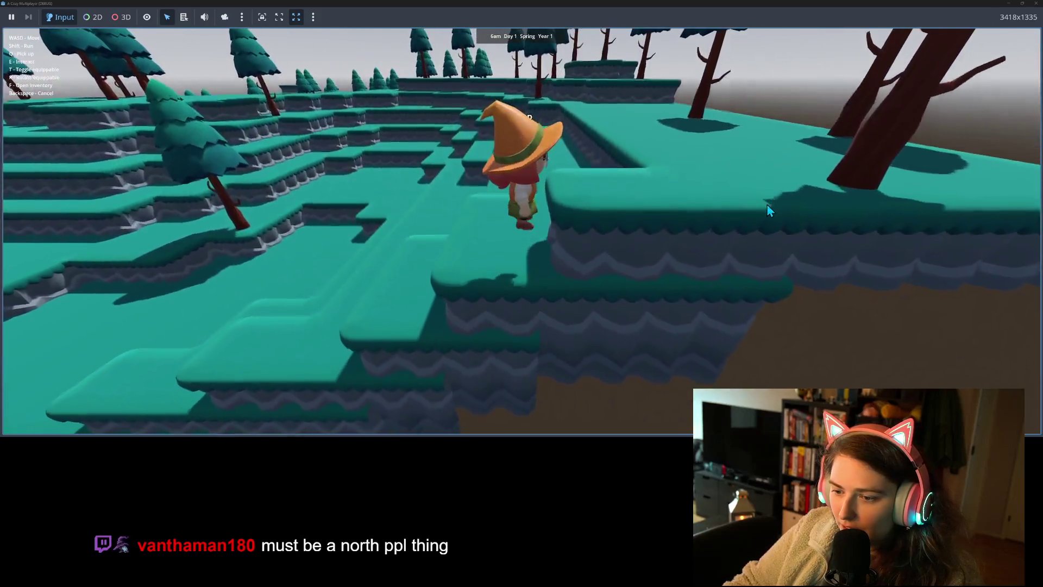
key("w")
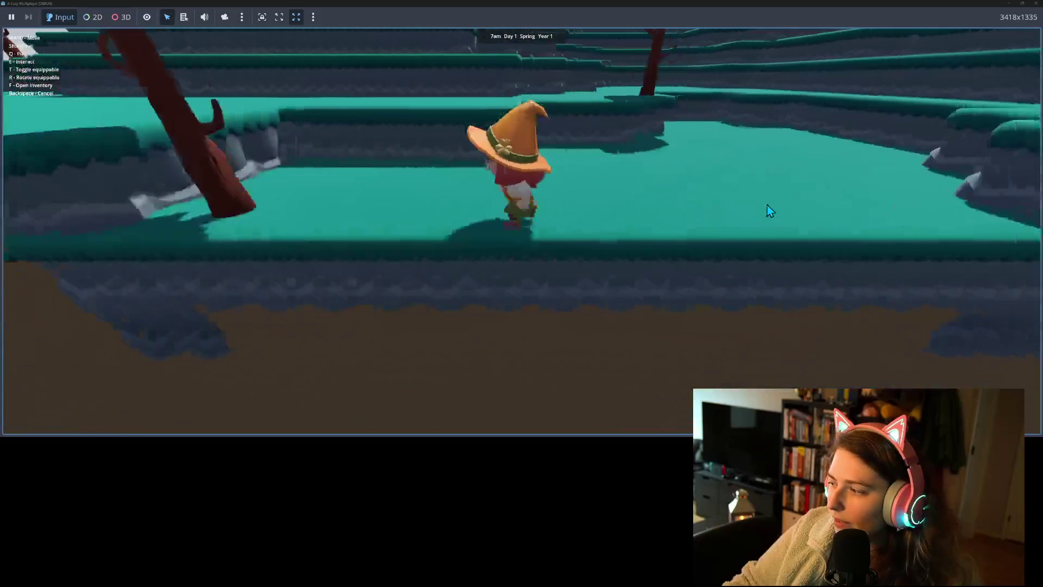
key("w")
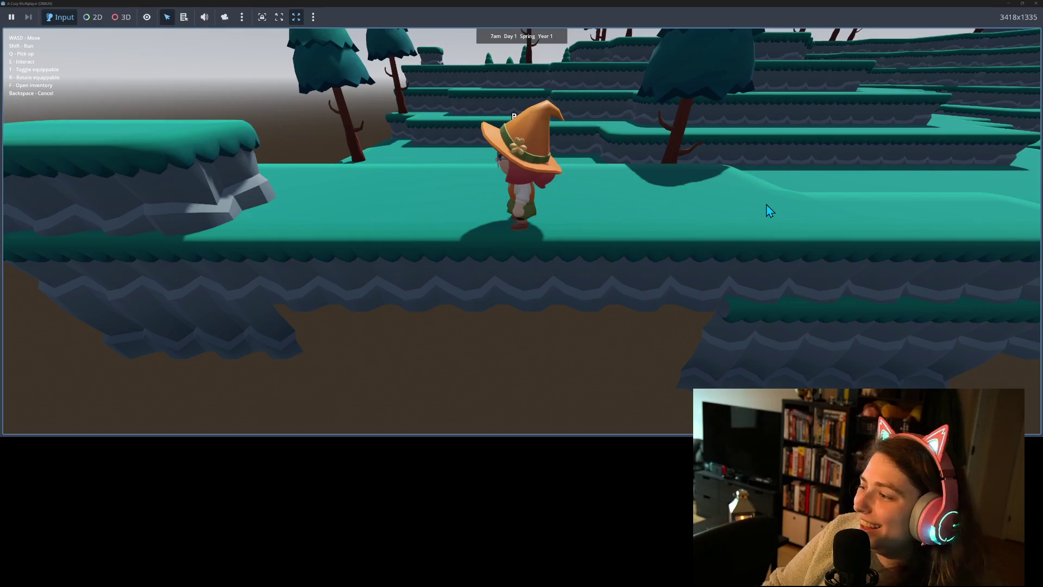
key("a")
key("w")
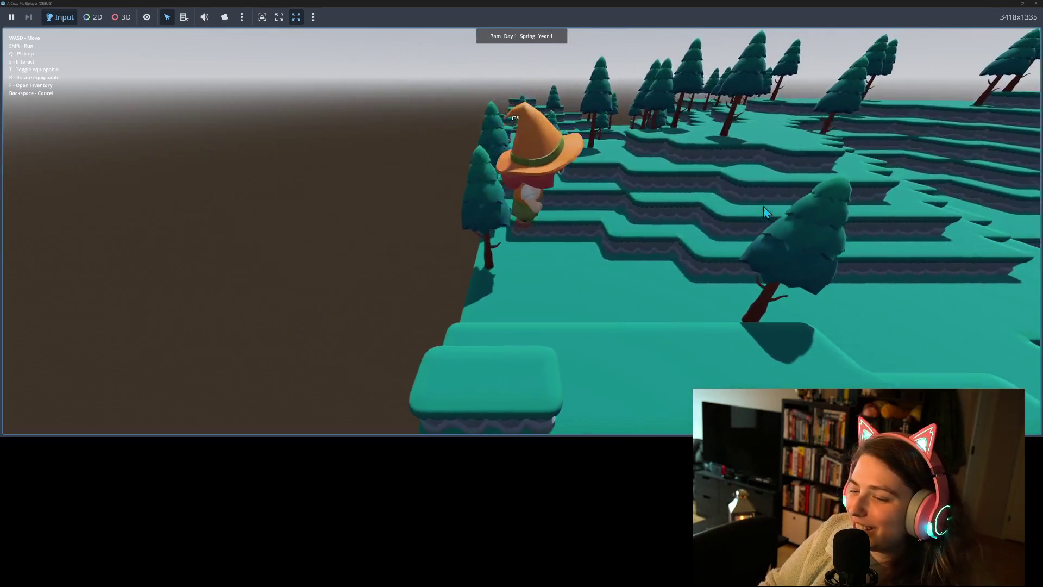
key("w")
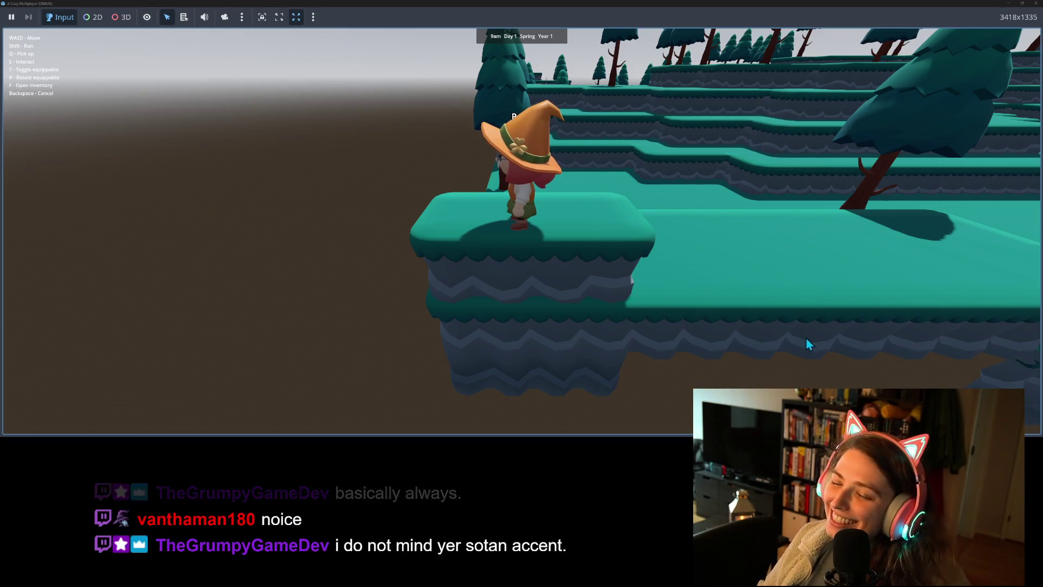
Walk the witch across the terraced platforms and off the terrain edge, then stop the game
key("w")
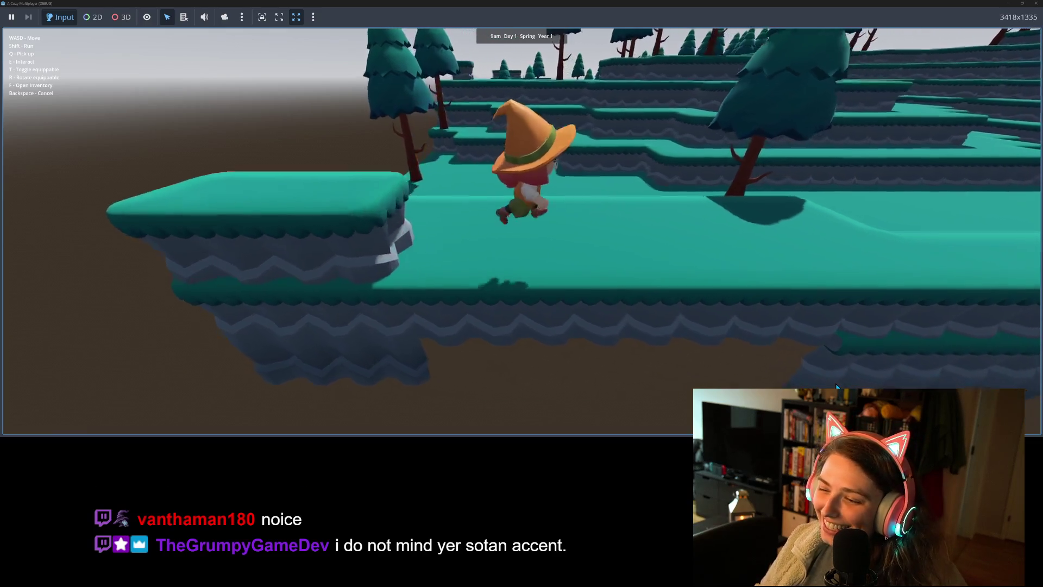
key("w")
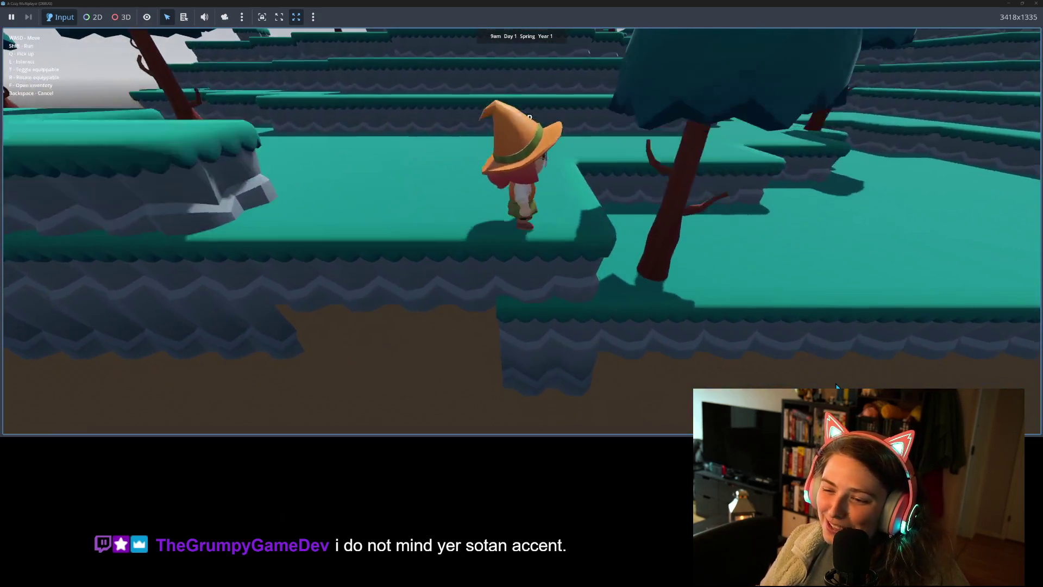
key("w")
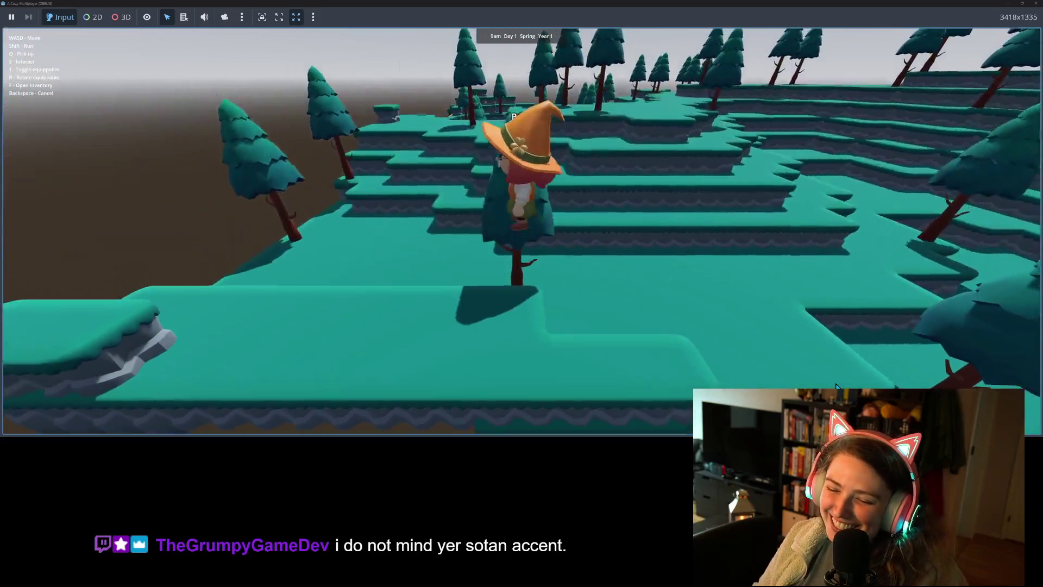
key("d")
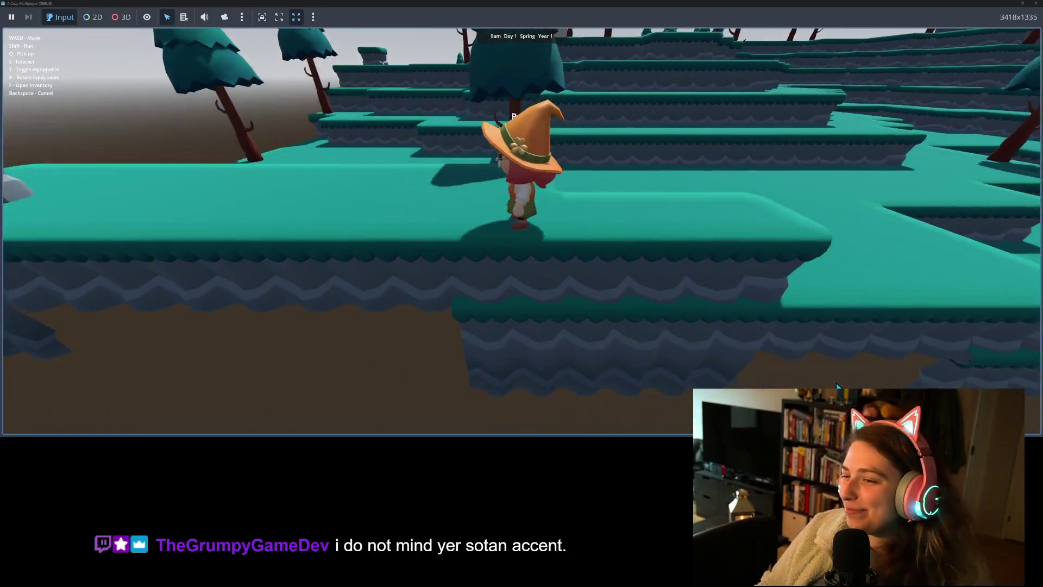
key("a")
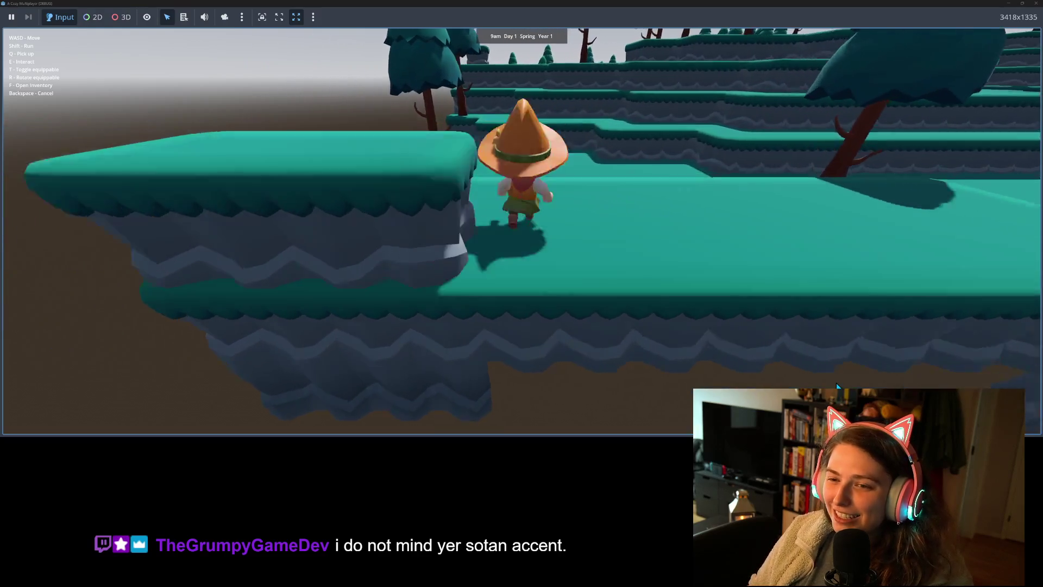
key("s")
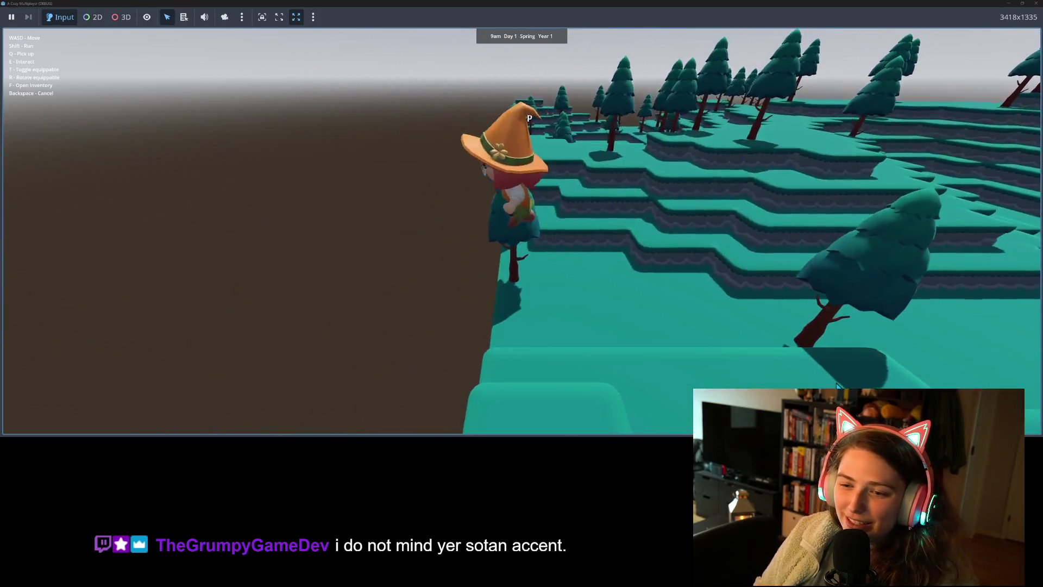
key("w")
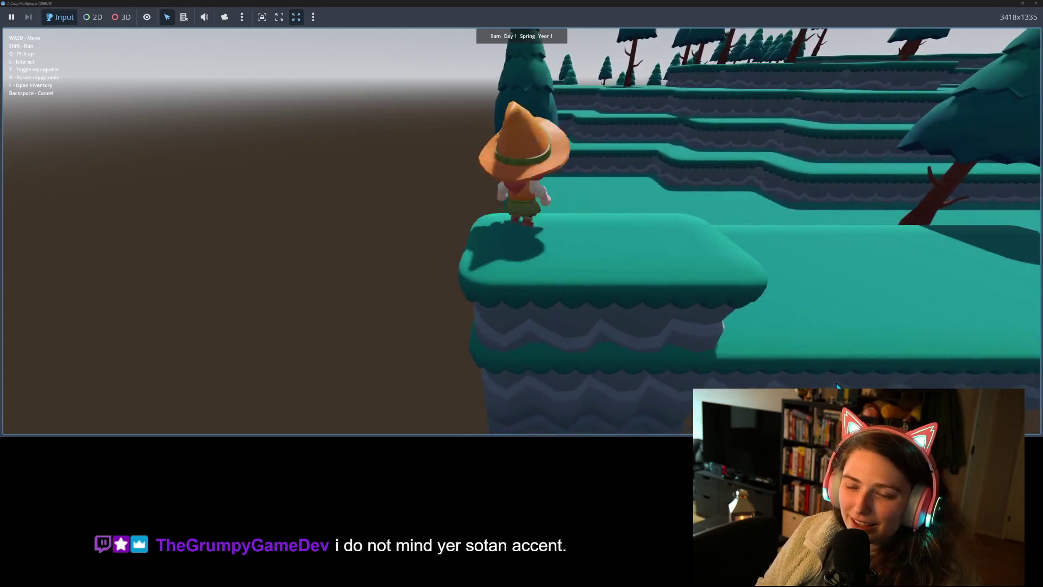
key("w")
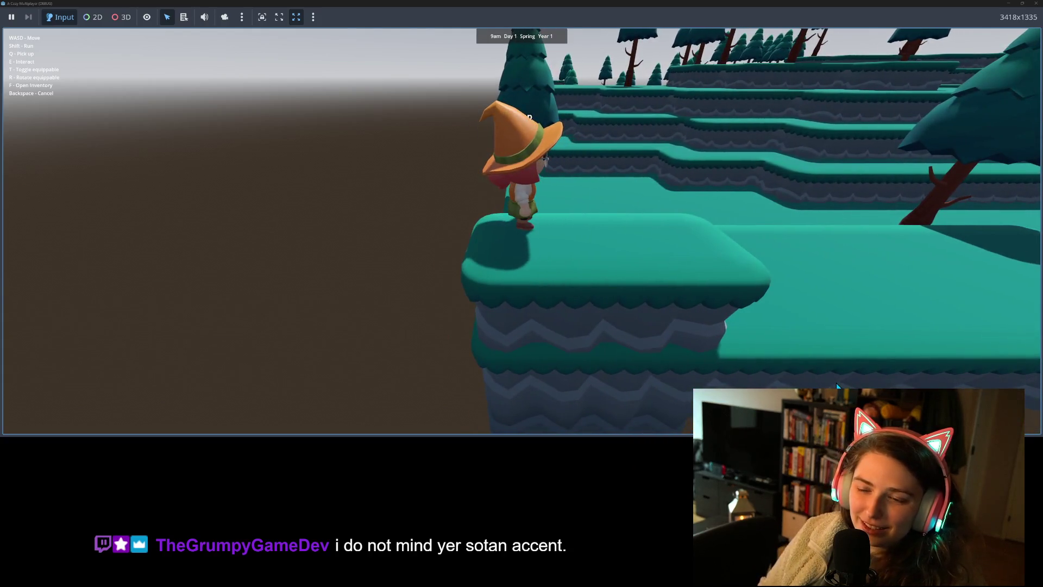
key("w")
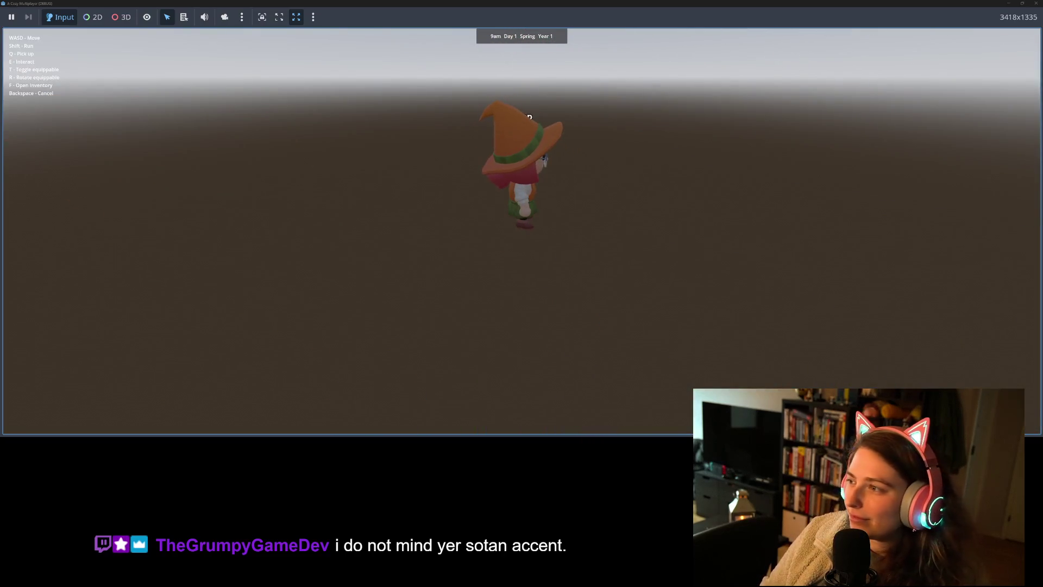
left_click(1035, 3)
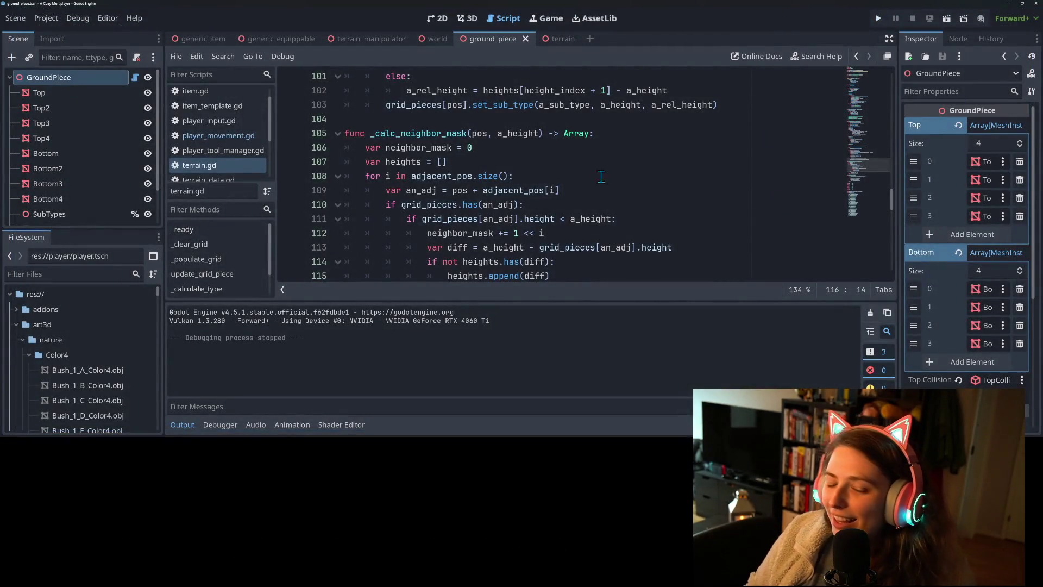
Collapse the Output panel and highlight a_height and grid_pieces on line 113 to review them
left_click(186, 424)
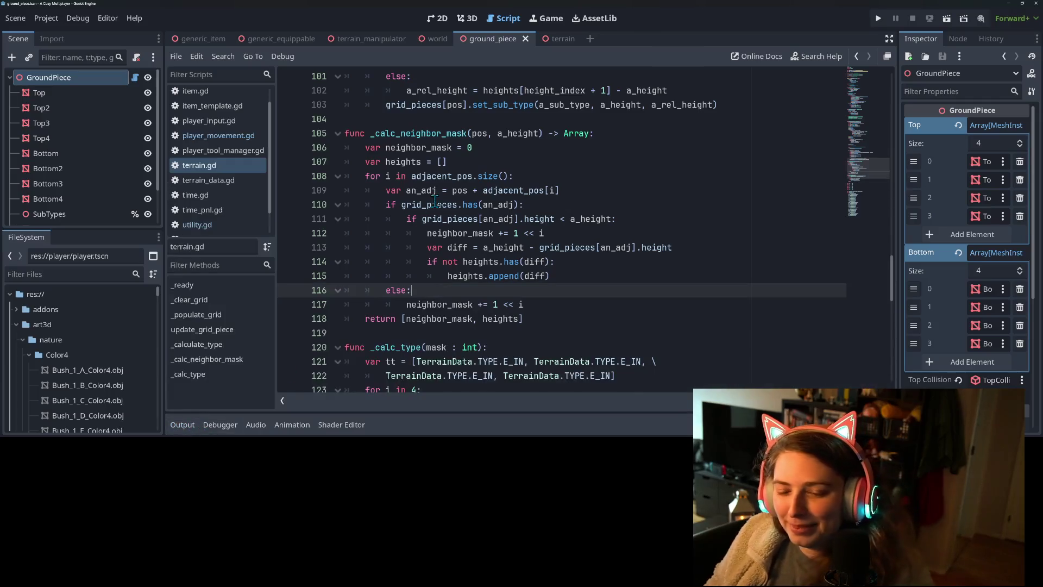
mouse_move(436, 180)
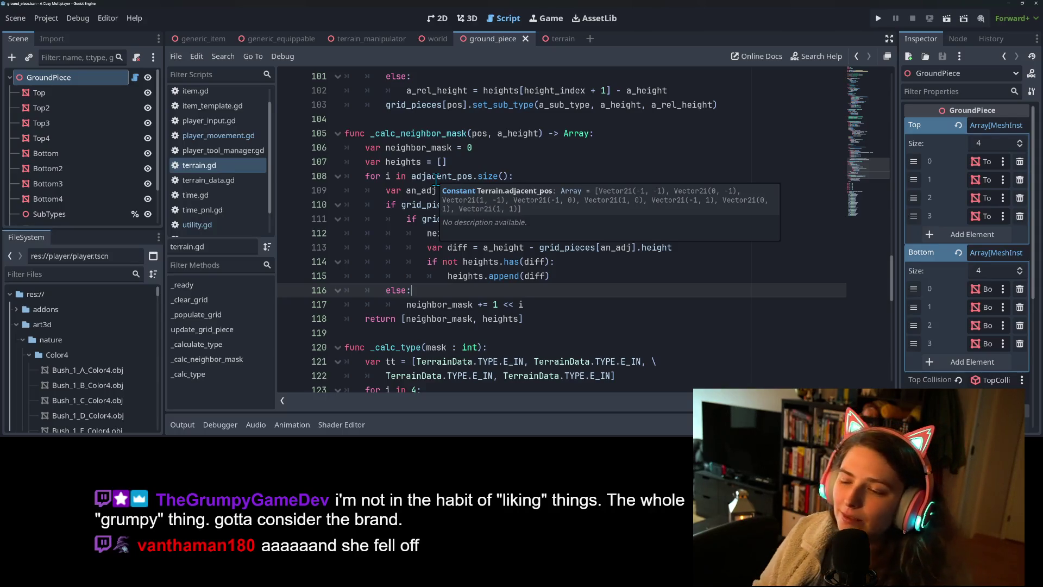
left_click(598, 302)
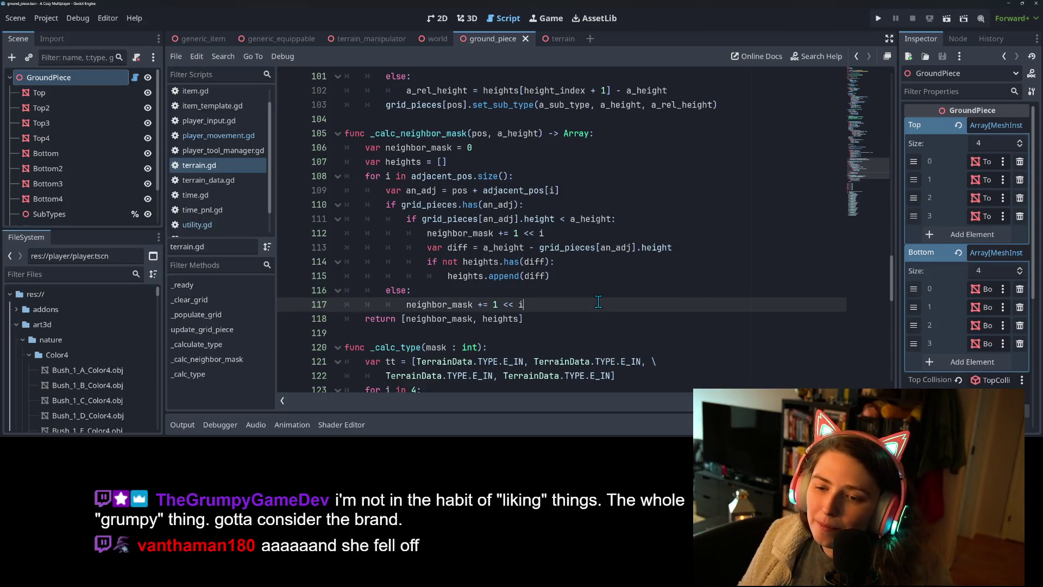
double_click(520, 248)
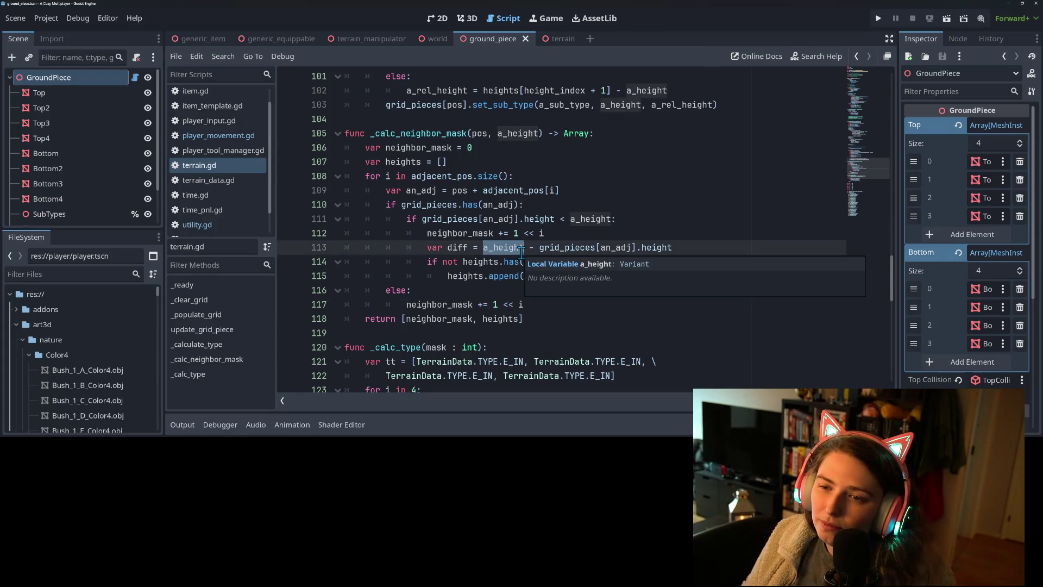
left_click(595, 248)
double_click(576, 247)
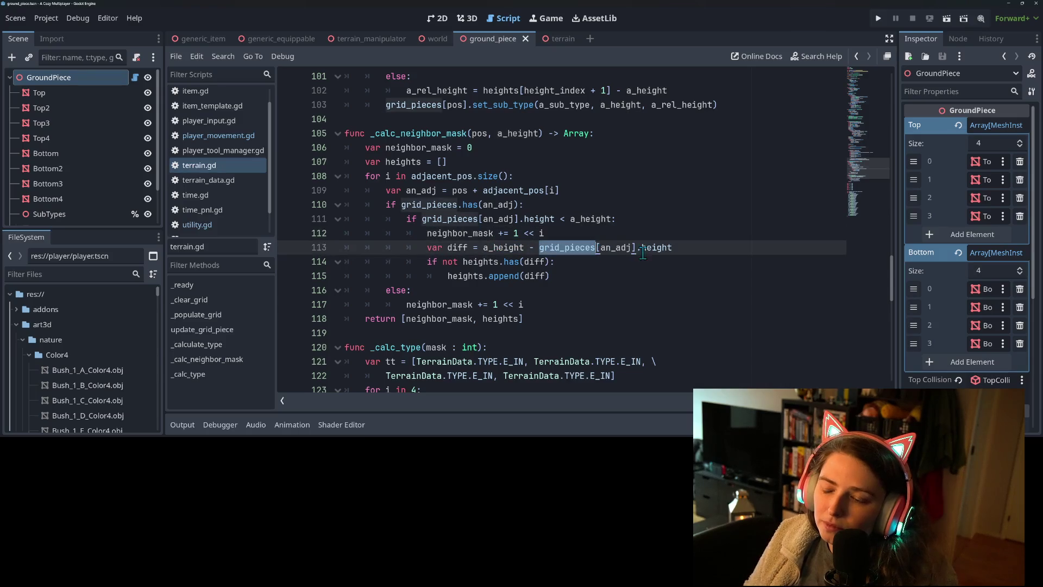
double_click(656, 248)
double_click(617, 248)
double_click(559, 248)
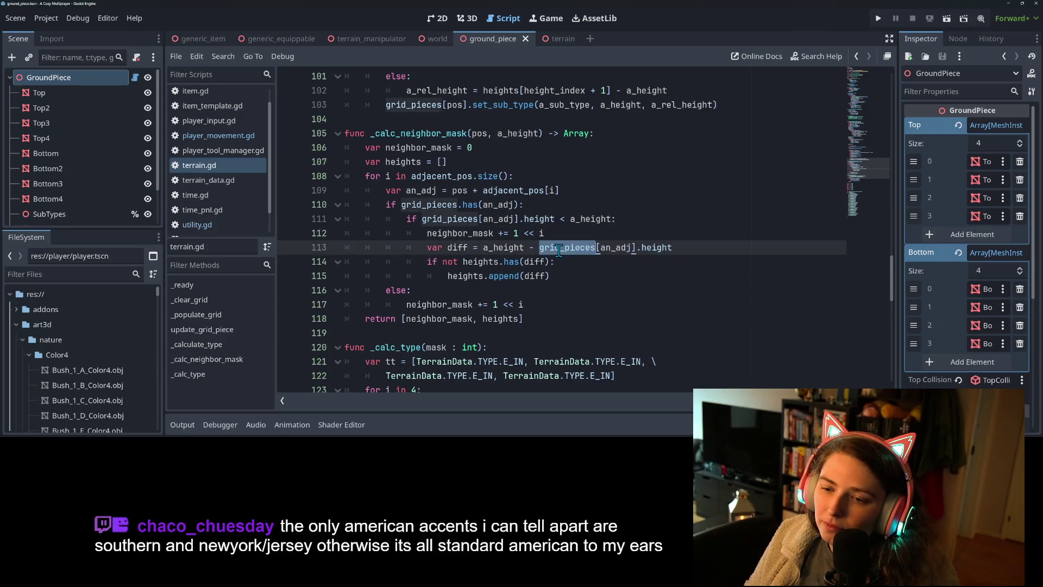
double_click(495, 248)
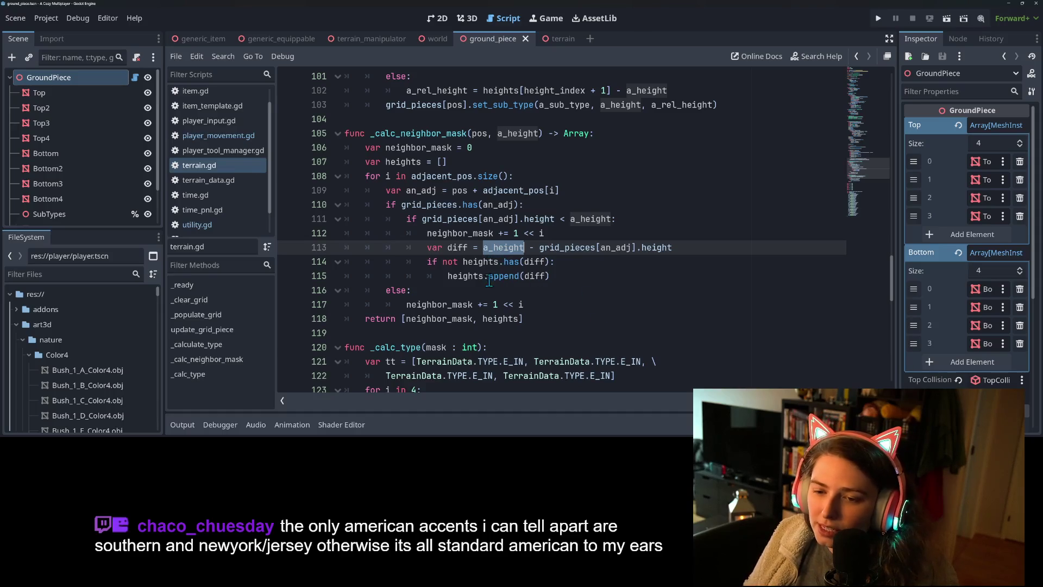
Below line 117 add the condition 'if not heights.has(a_height):' using autocomplete
left_click(540, 304)
key("Return")
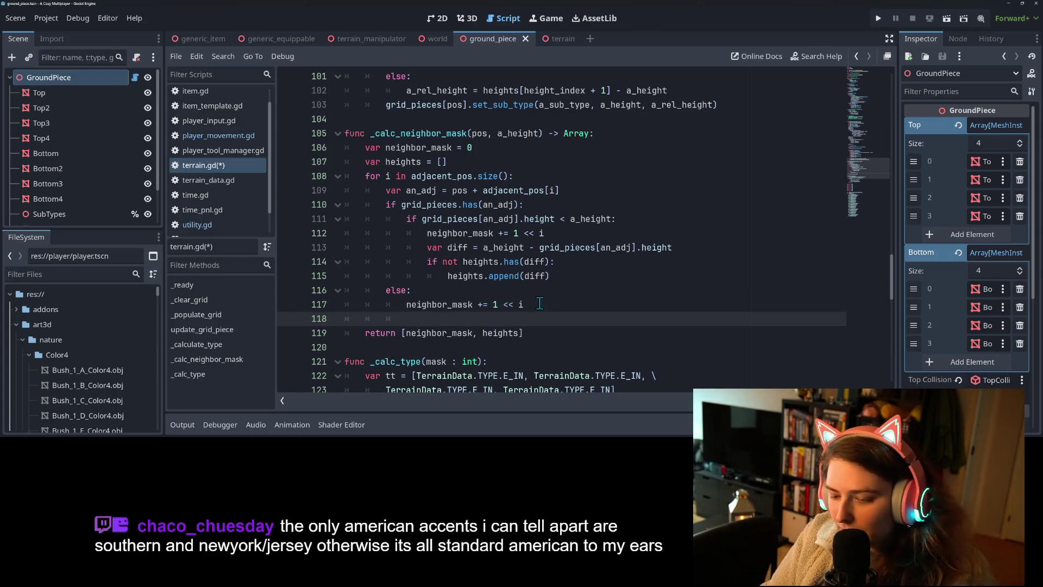
type("if no")
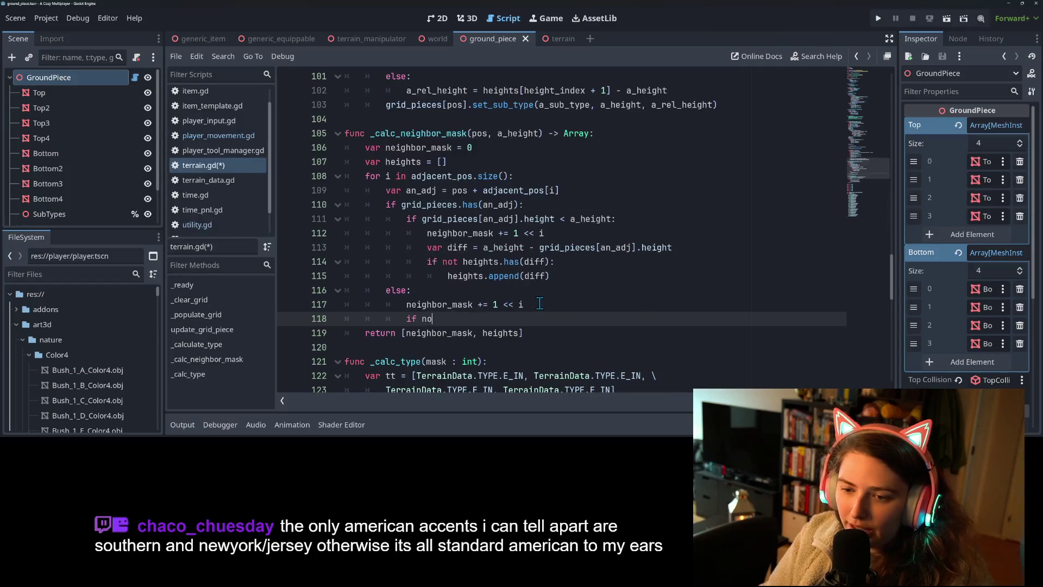
type("t heights.has")
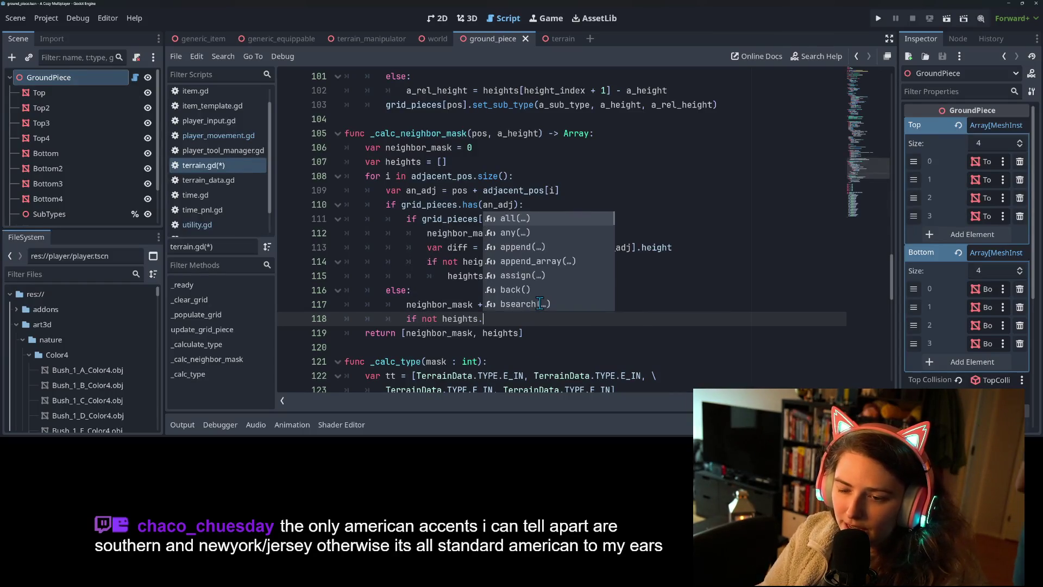
key("Return")
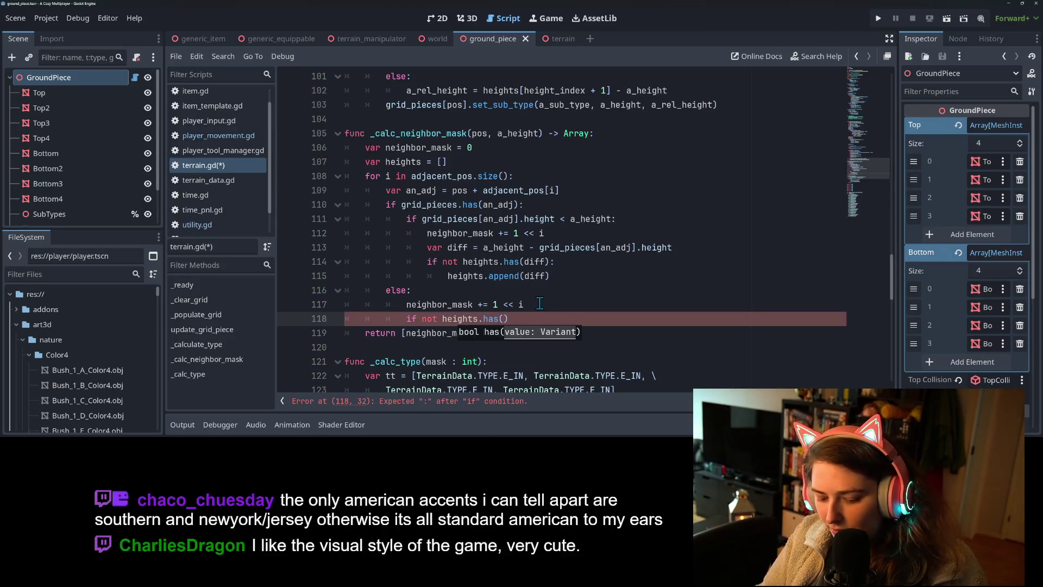
type("a_height")
type(":")
key("Return")
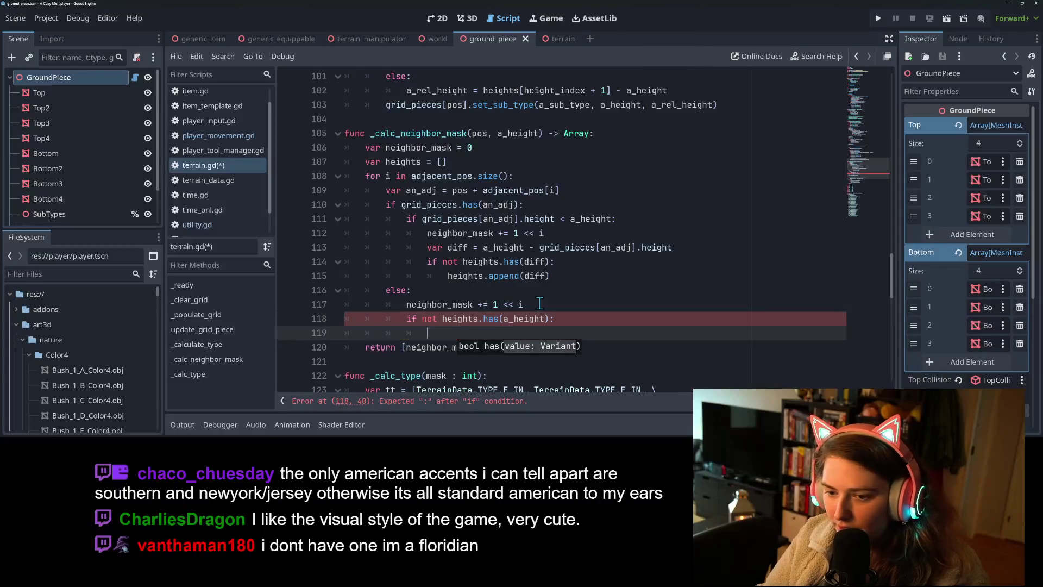
Add 'heights.append(a_height)' as the condition's body and save terrain.gd
type("he")
key("Return")
type("heights.app")
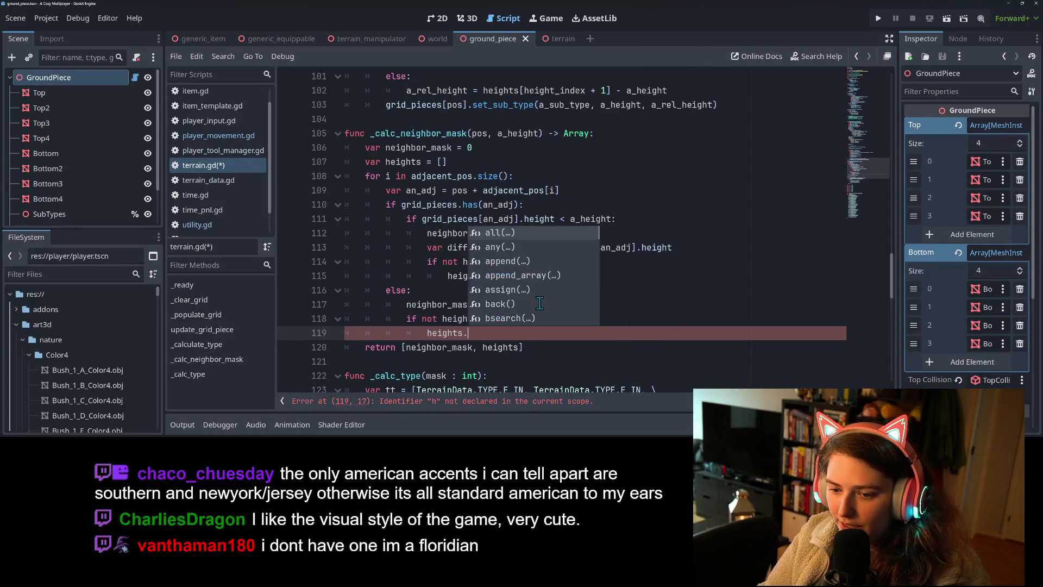
key("Return")
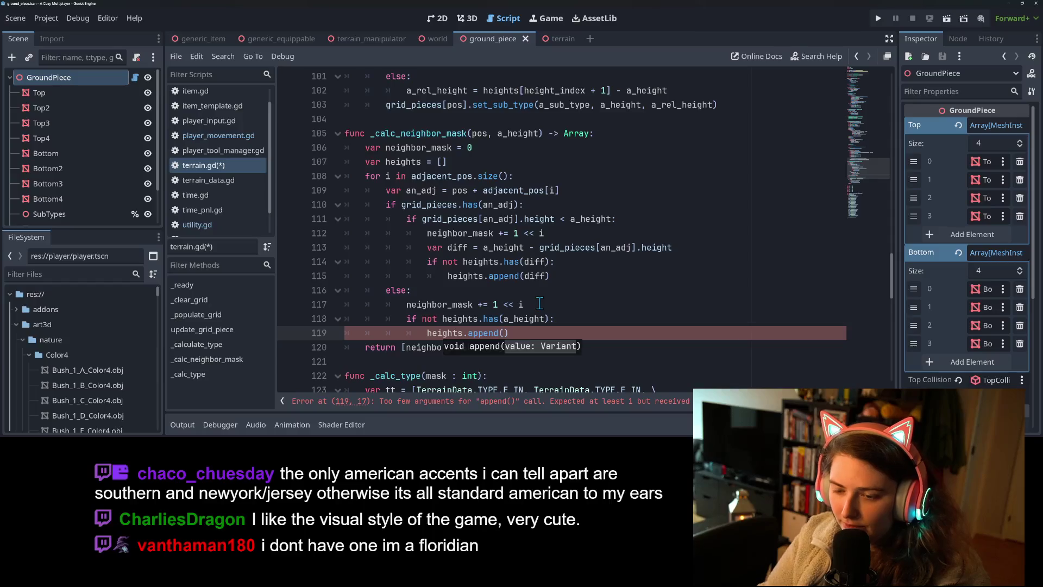
type("a_he")
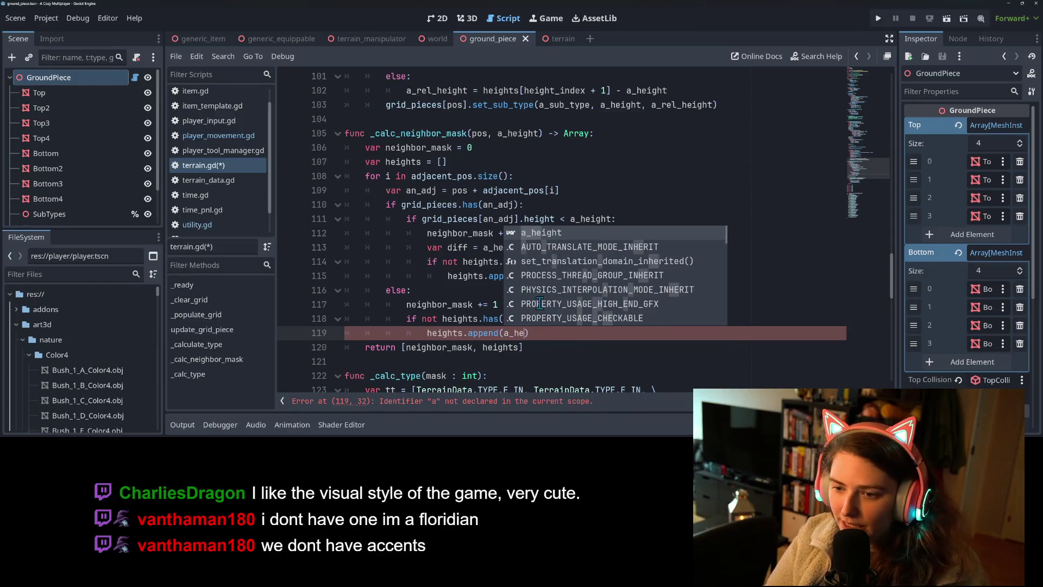
key("Return")
key("ctrl+s")
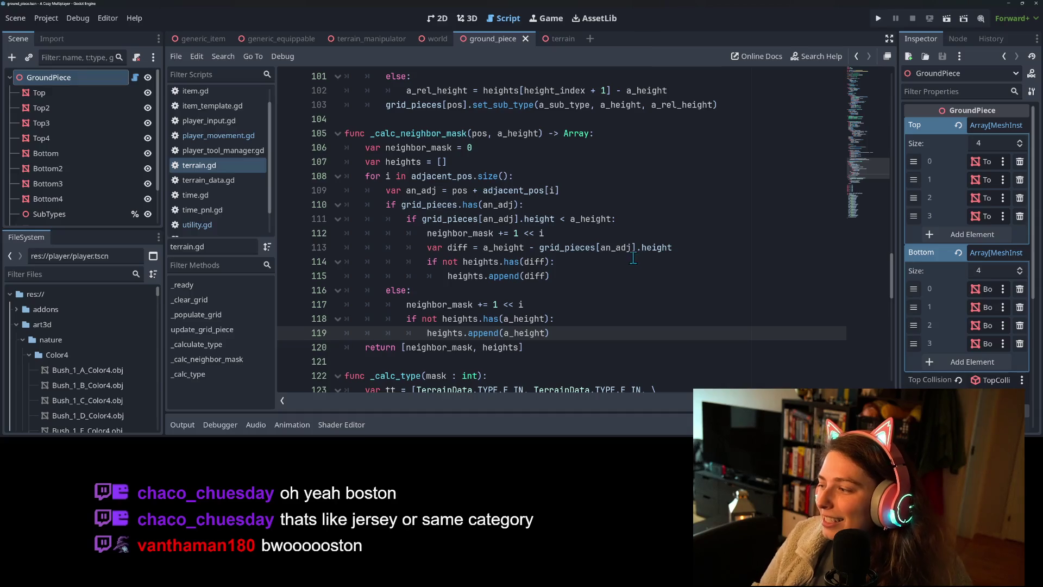
mouse_move(608, 252)
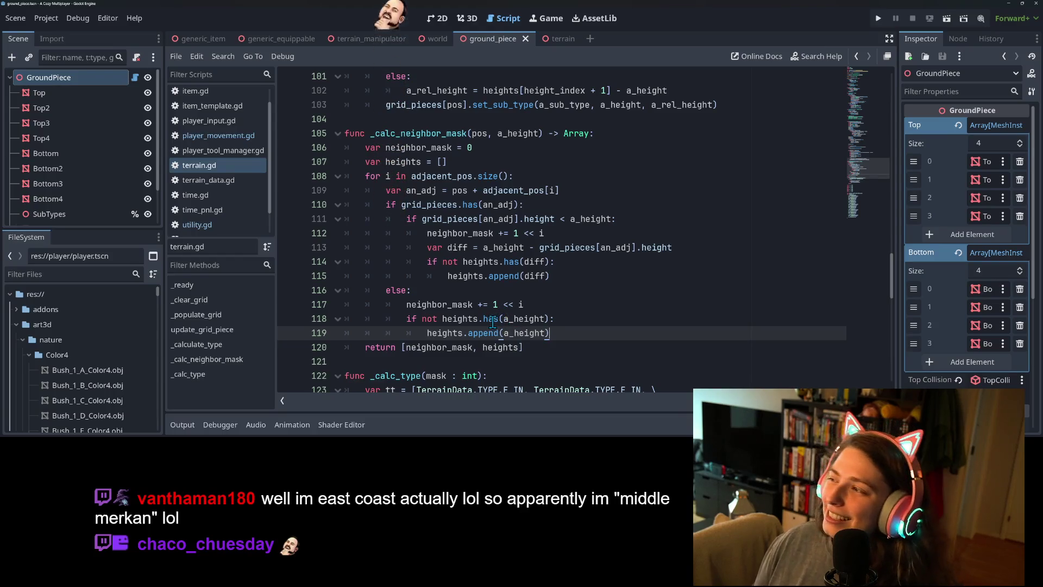
mouse_move(489, 318)
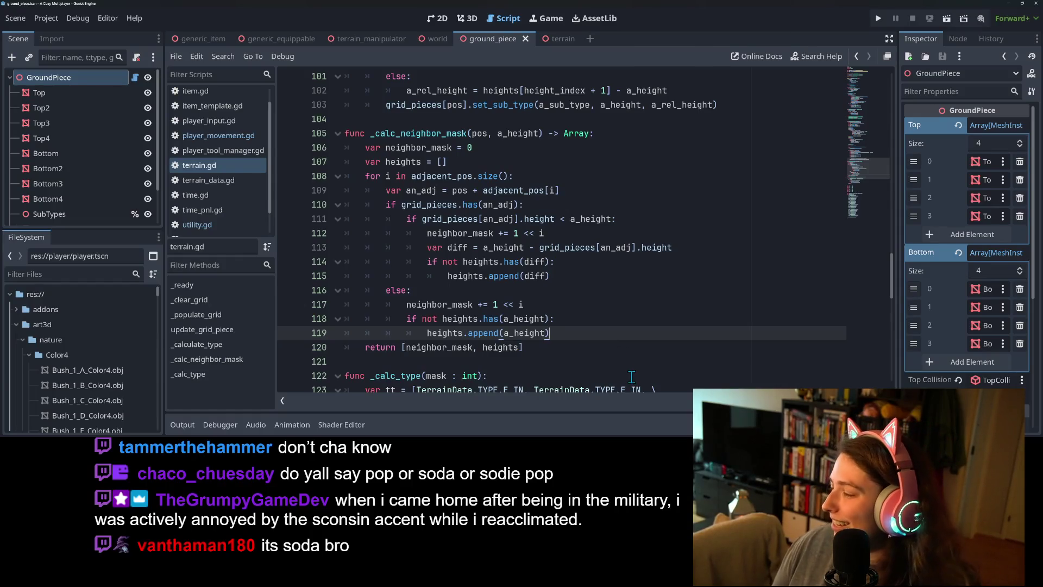
mouse_move(633, 387)
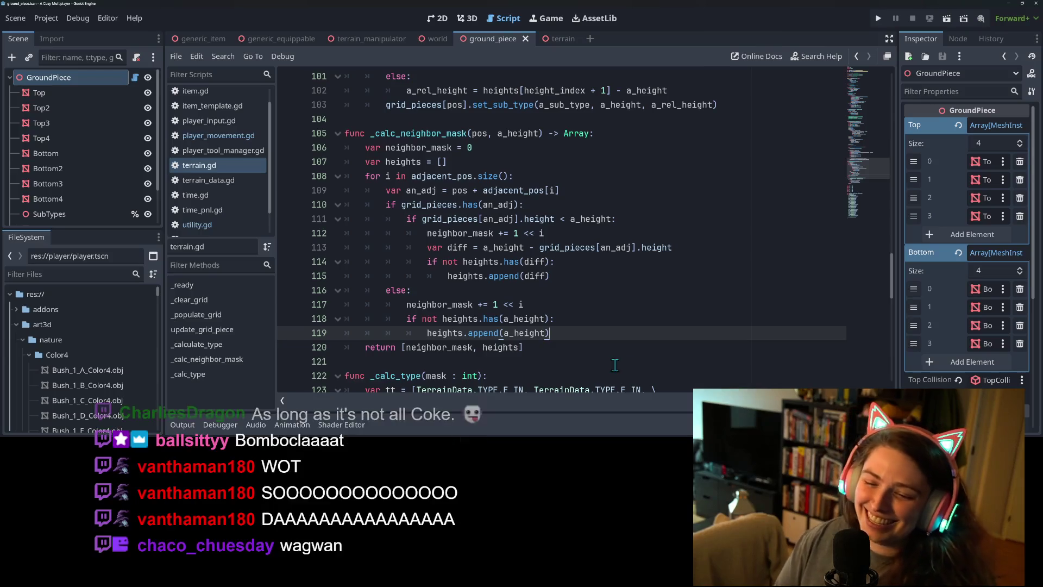
left_click(543, 349)
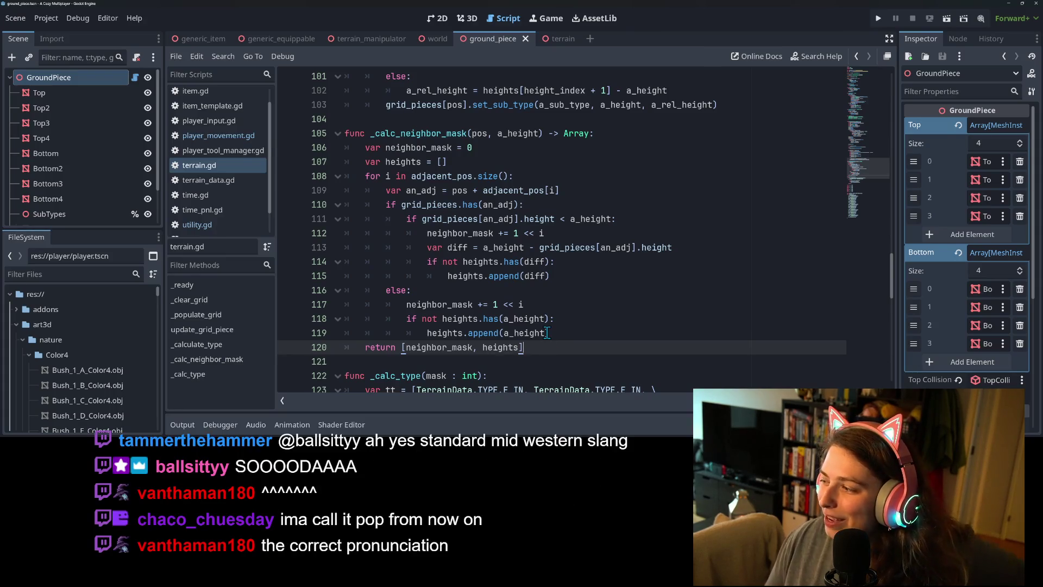
mouse_move(546, 333)
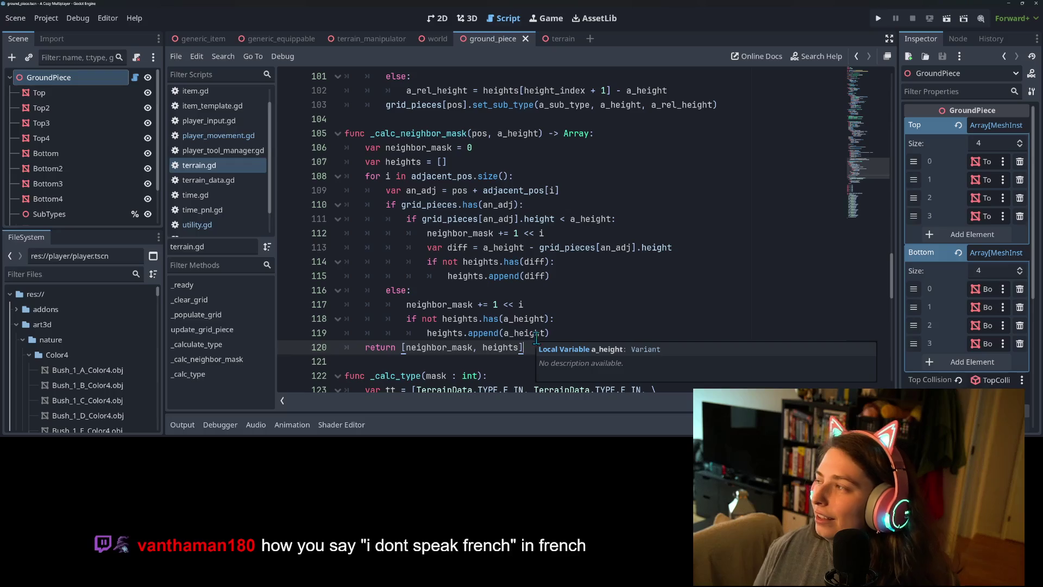
left_click(543, 304)
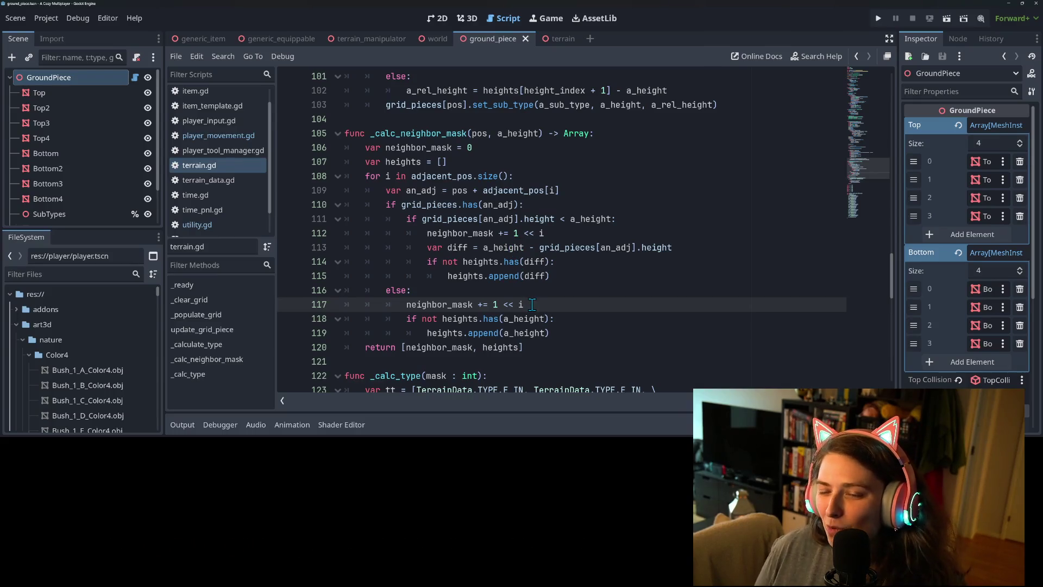
scroll(543, 304, "down", 1)
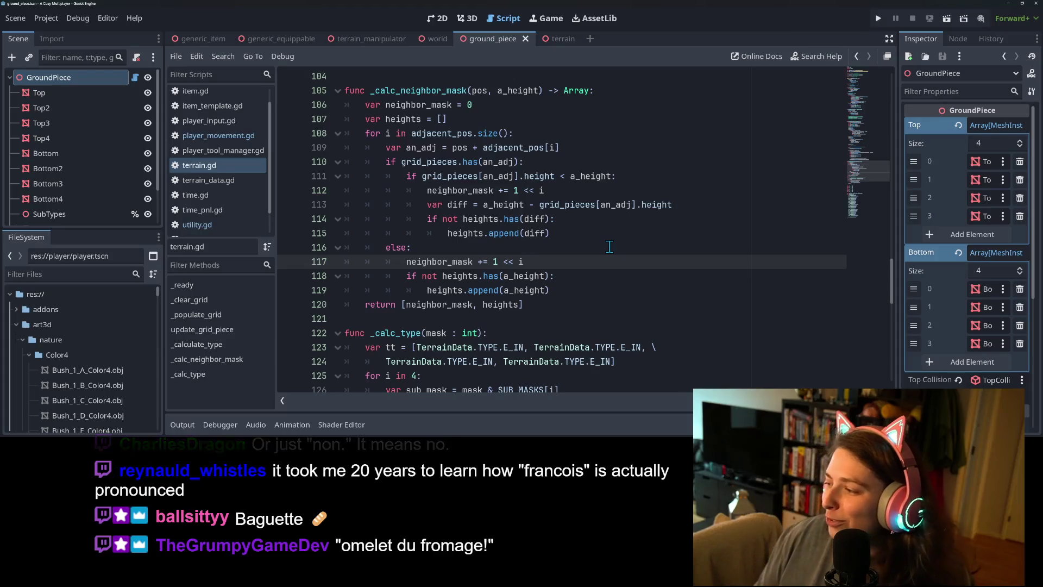
left_click(581, 276)
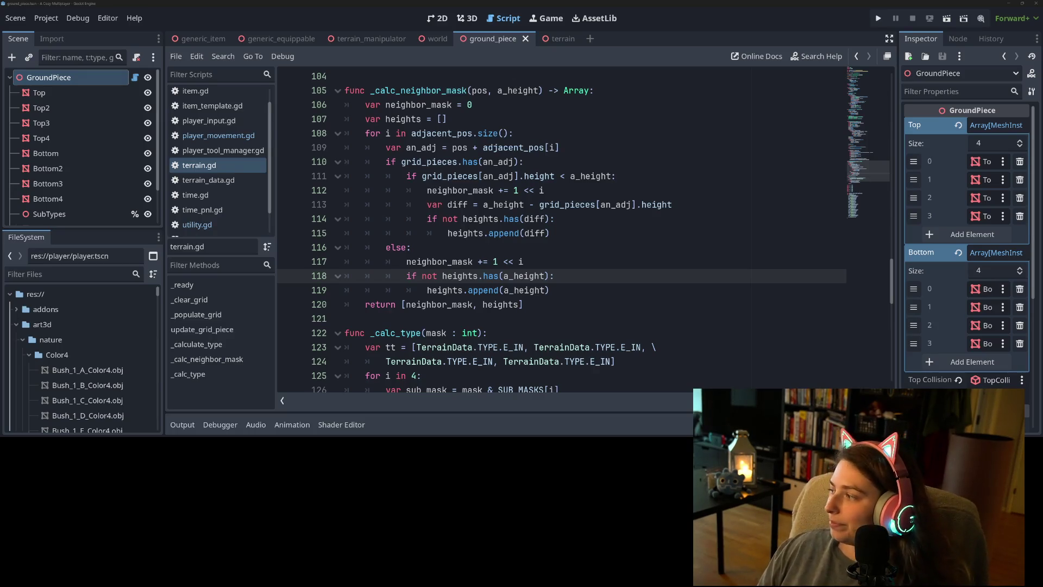
left_click(473, 293)
left_click_drag(489, 263, 487, 270)
left_click(466, 275)
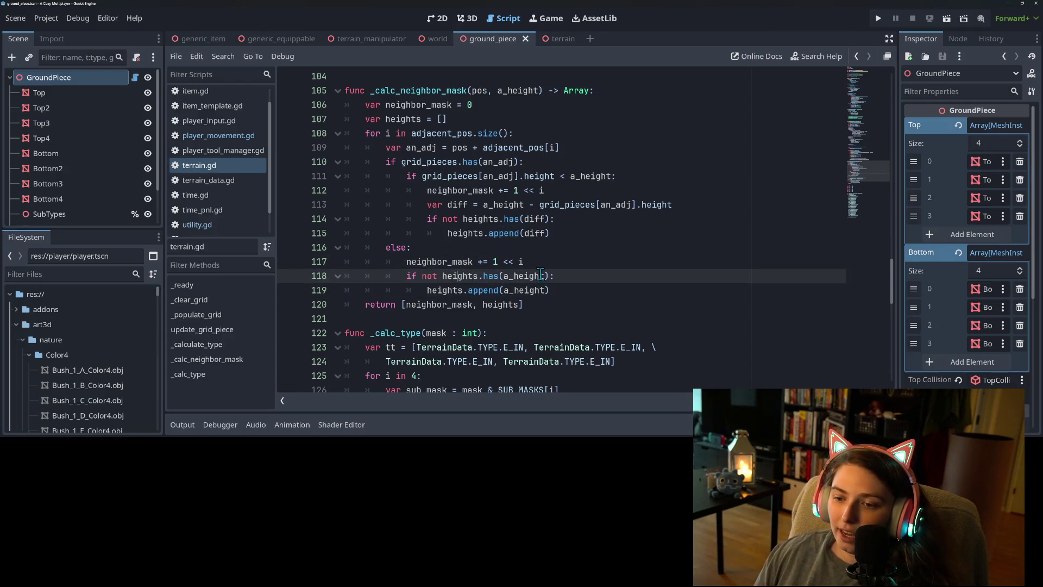
double_click(530, 276)
double_click(528, 290)
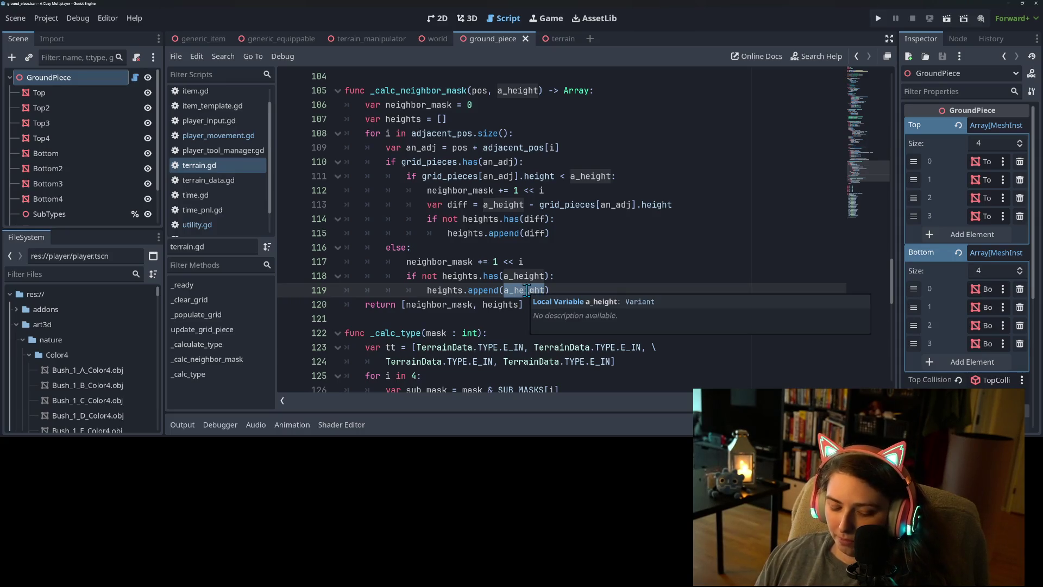
double_click(454, 262)
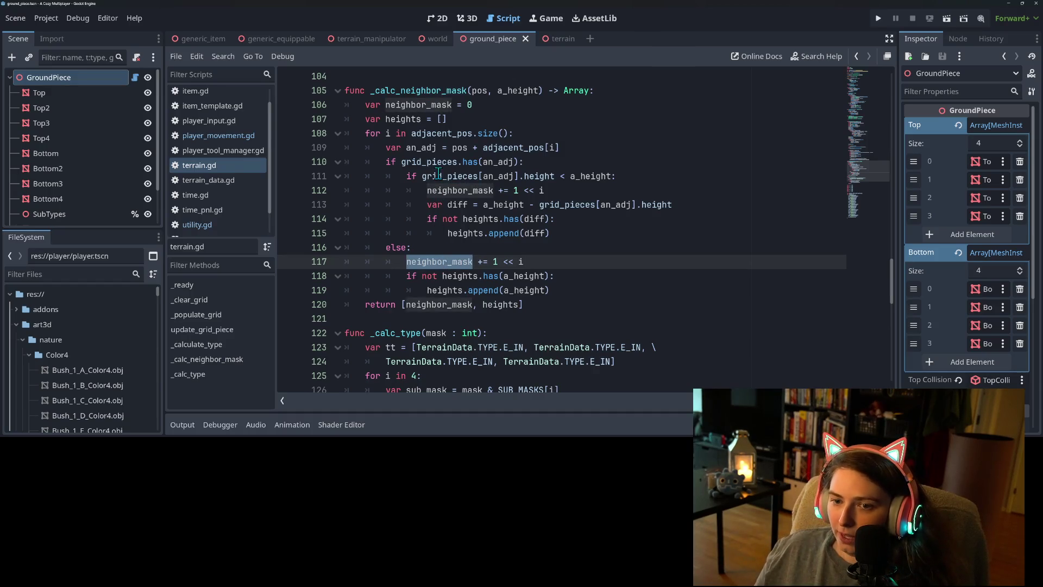
left_click(433, 147)
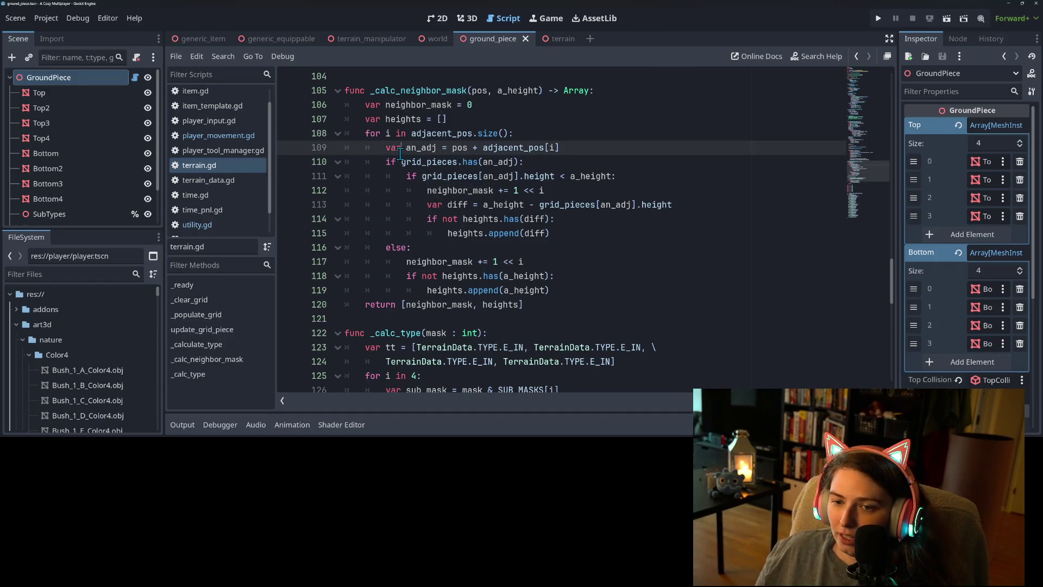
left_click(382, 163)
left_click_drag(383, 163, 519, 162)
scroll(500, 182, "up", 10)
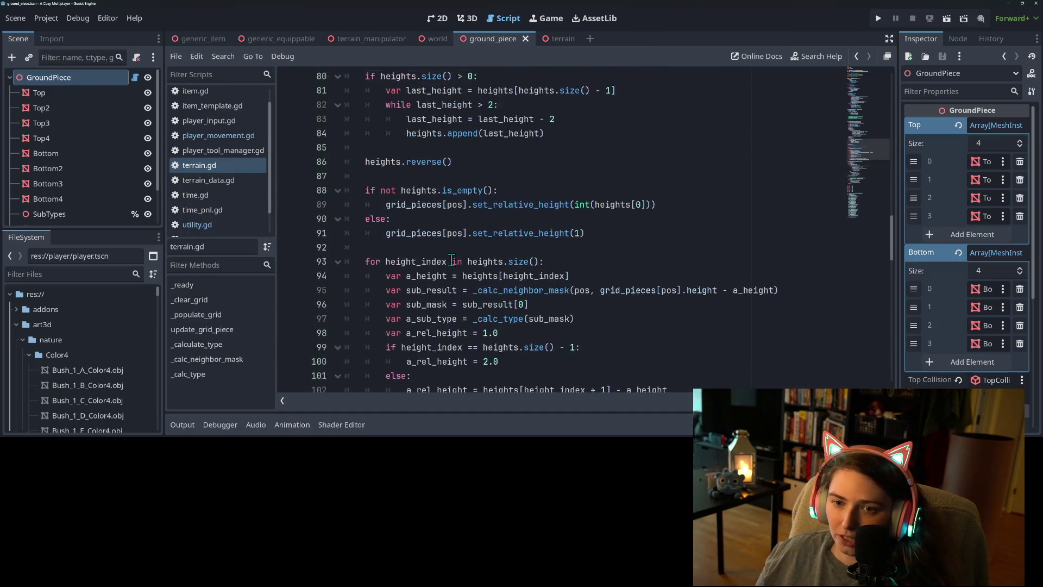
scroll(452, 260, "up", 6)
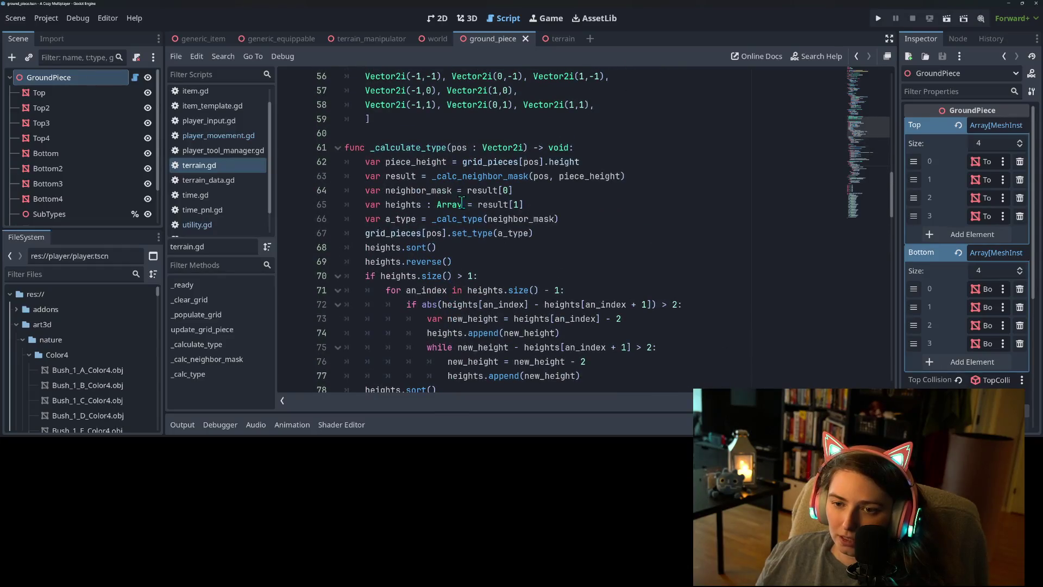
scroll(472, 271, "down", 4)
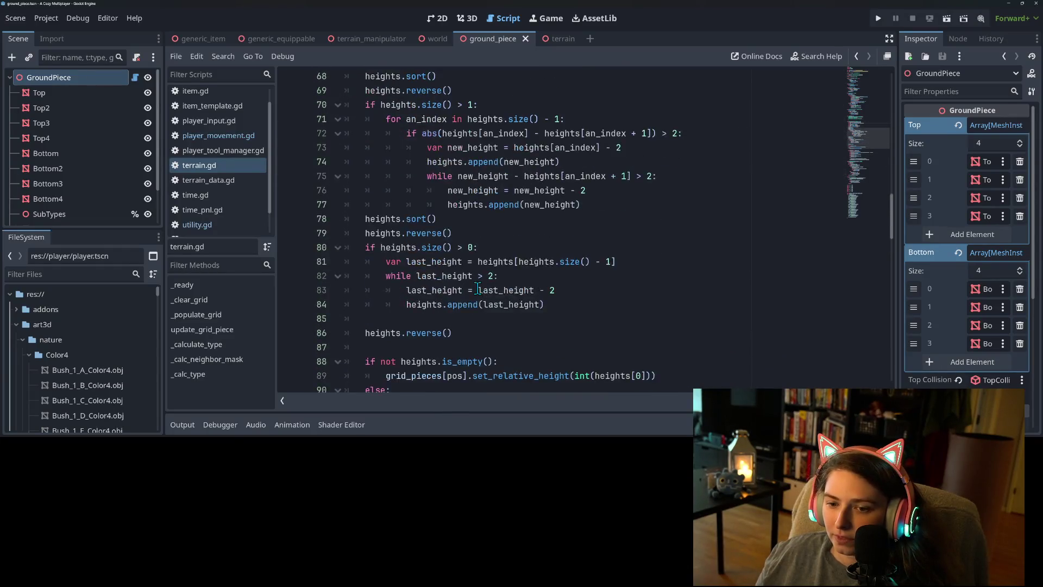
scroll(478, 288, "up", 5)
double_click(402, 218)
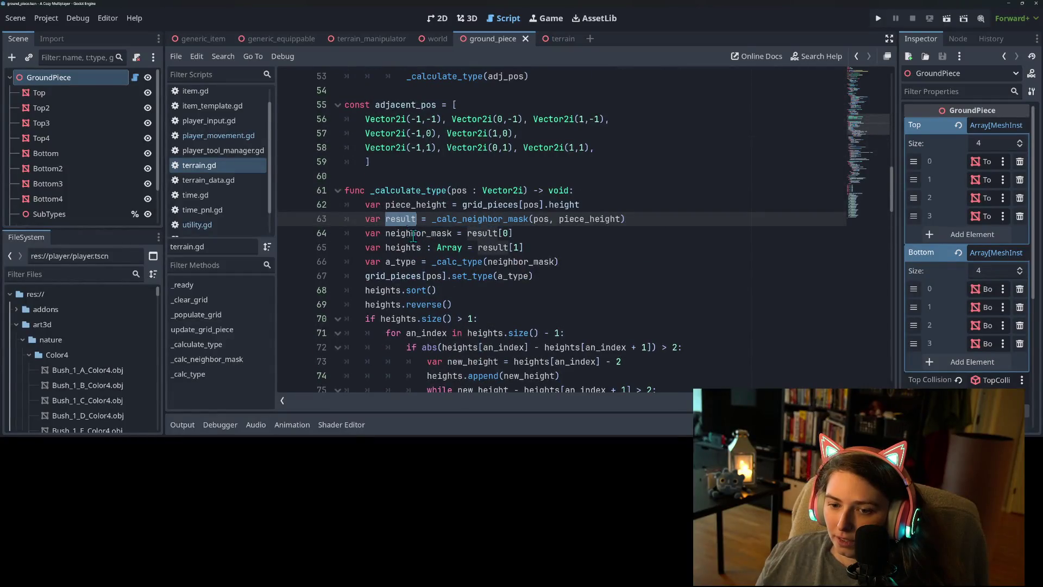
scroll(411, 234, "down", 2)
double_click(408, 148)
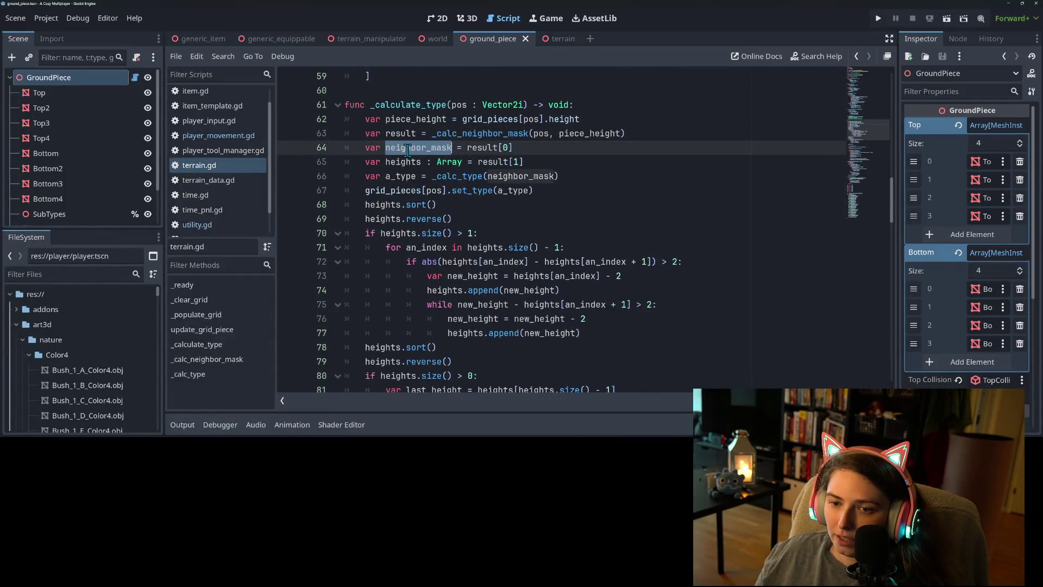
double_click(403, 162)
scroll(418, 207, "down", 2)
scroll(426, 234, "up", 1)
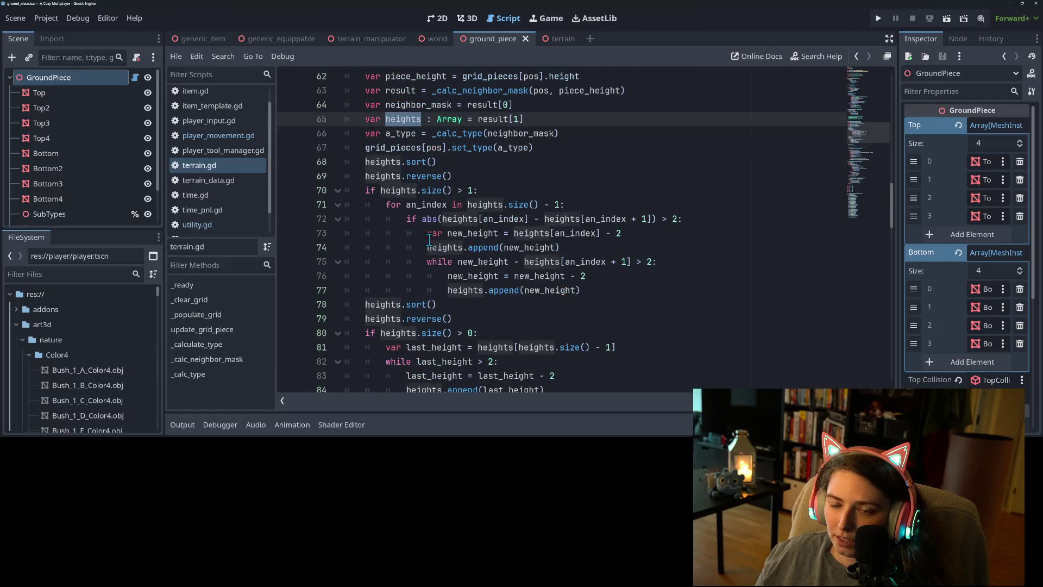
mouse_move(431, 251)
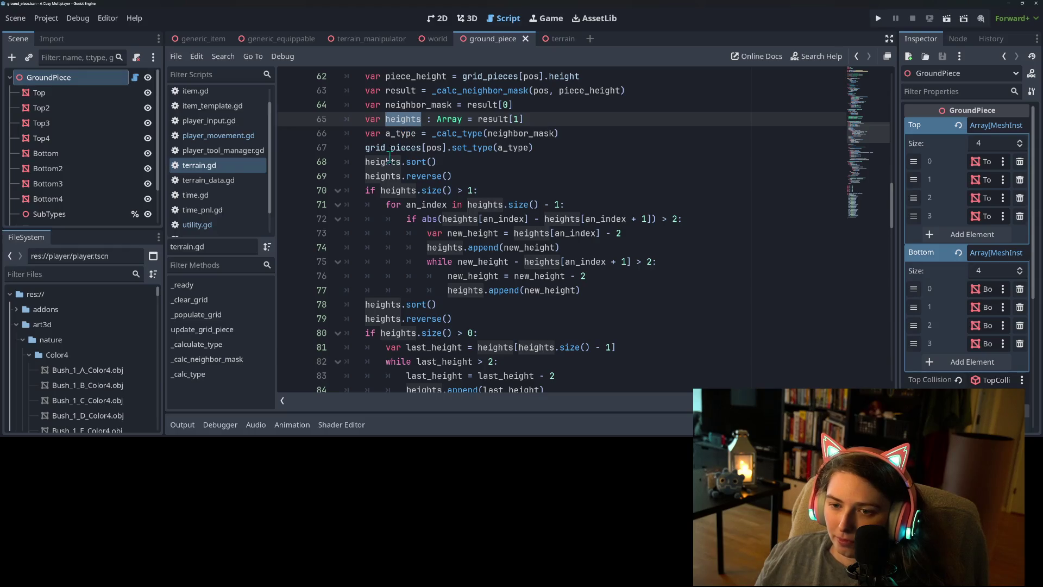
scroll(389, 157, "down", 7)
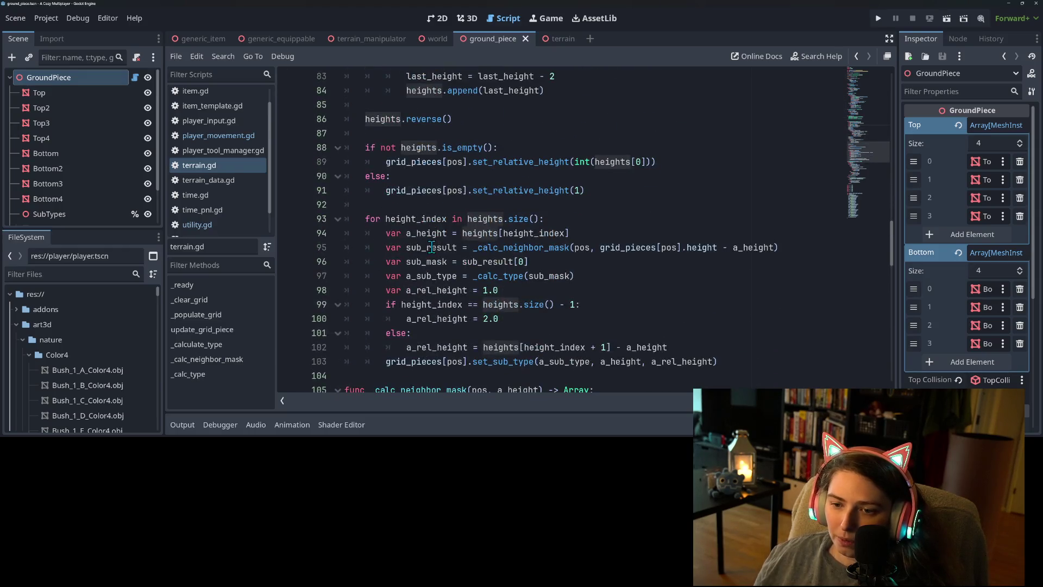
scroll(430, 248, "down", 1)
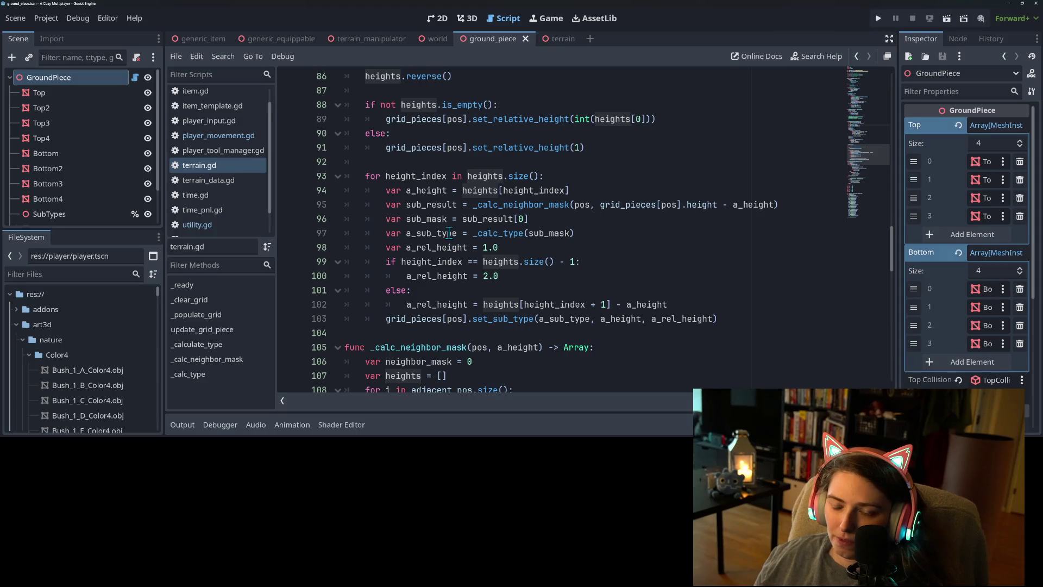
scroll(449, 233, "down", 2)
scroll(449, 233, "up", 3)
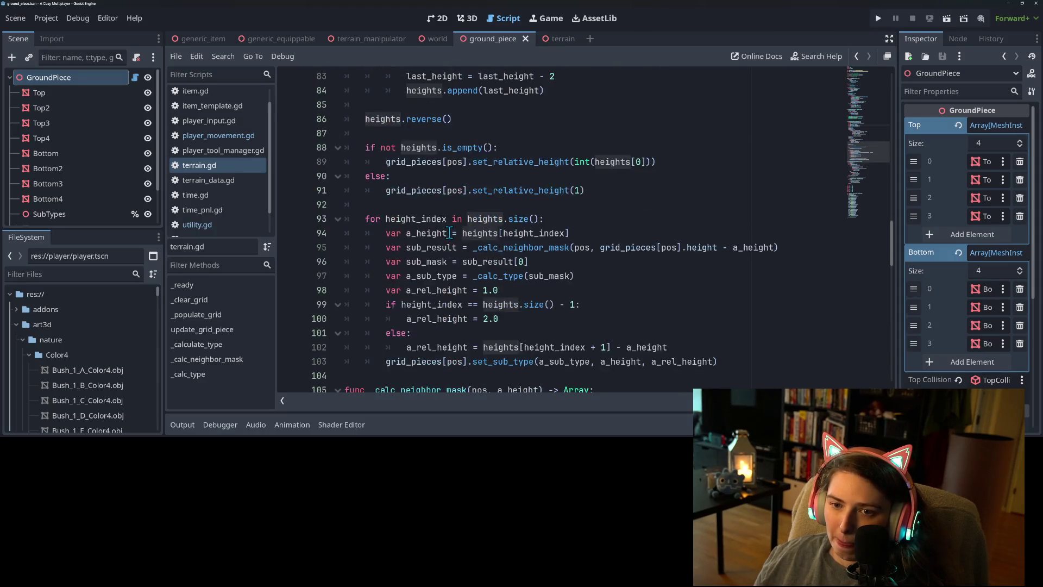
scroll(449, 233, "down", 2)
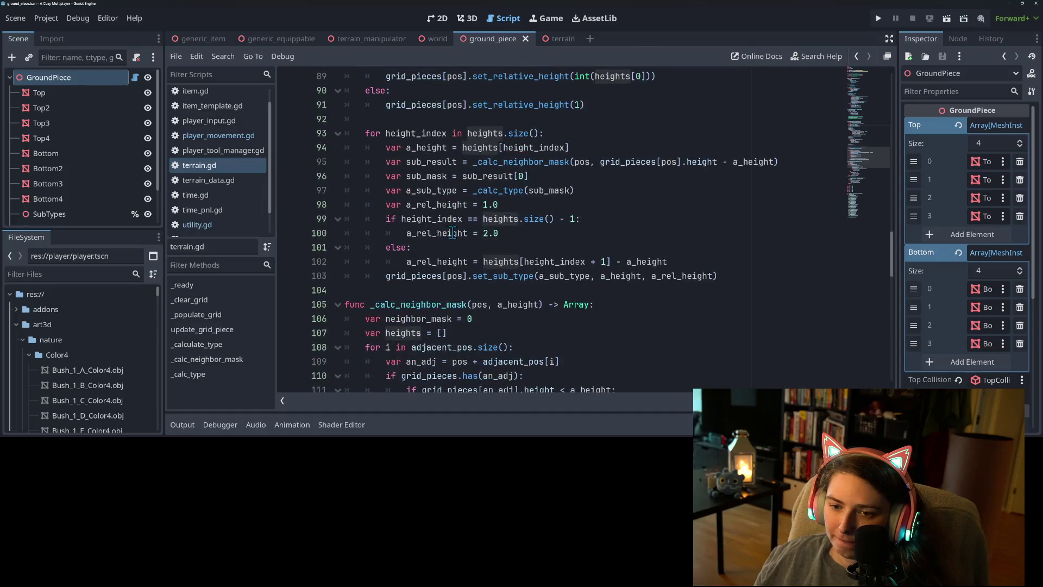
scroll(547, 319, "up", 1)
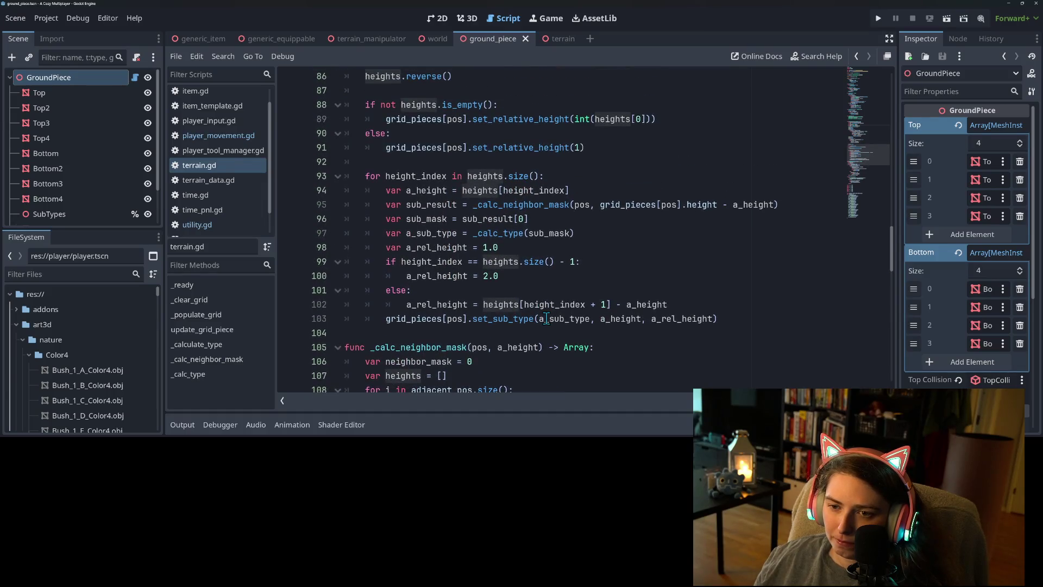
scroll(547, 318, "up", 4)
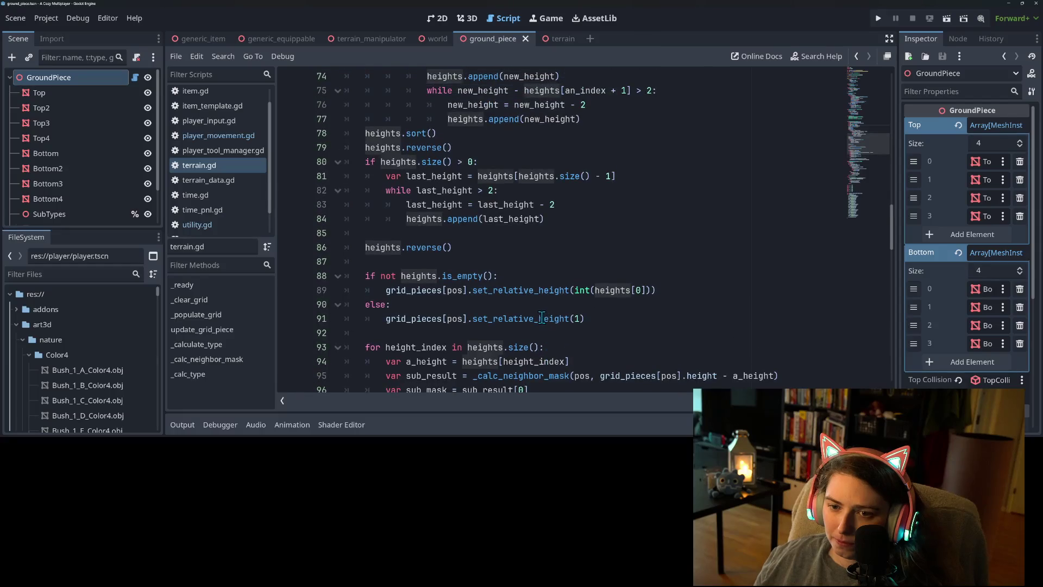
scroll(418, 282, "up", 5)
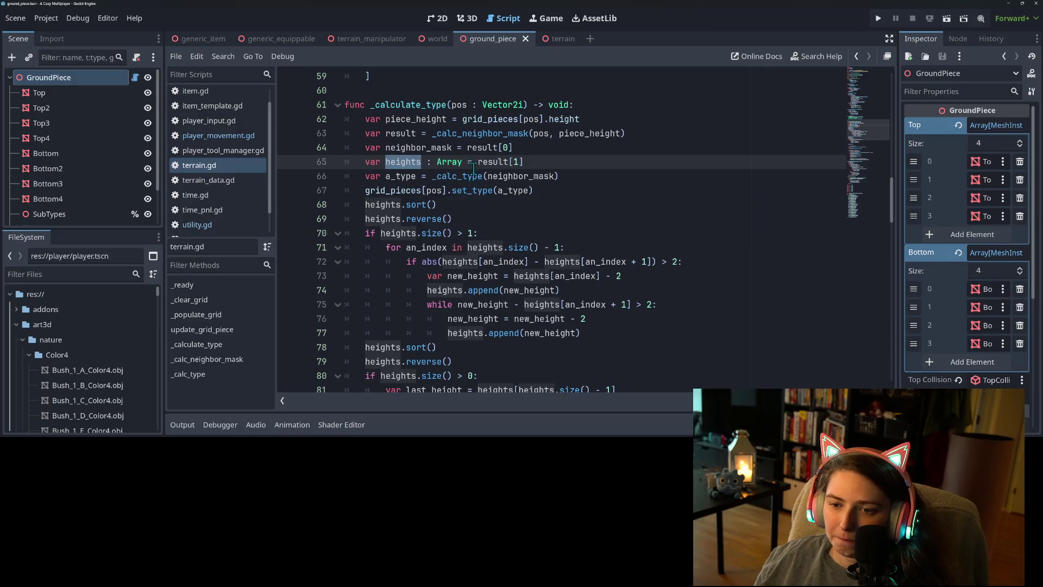
scroll(477, 190, "down", 5)
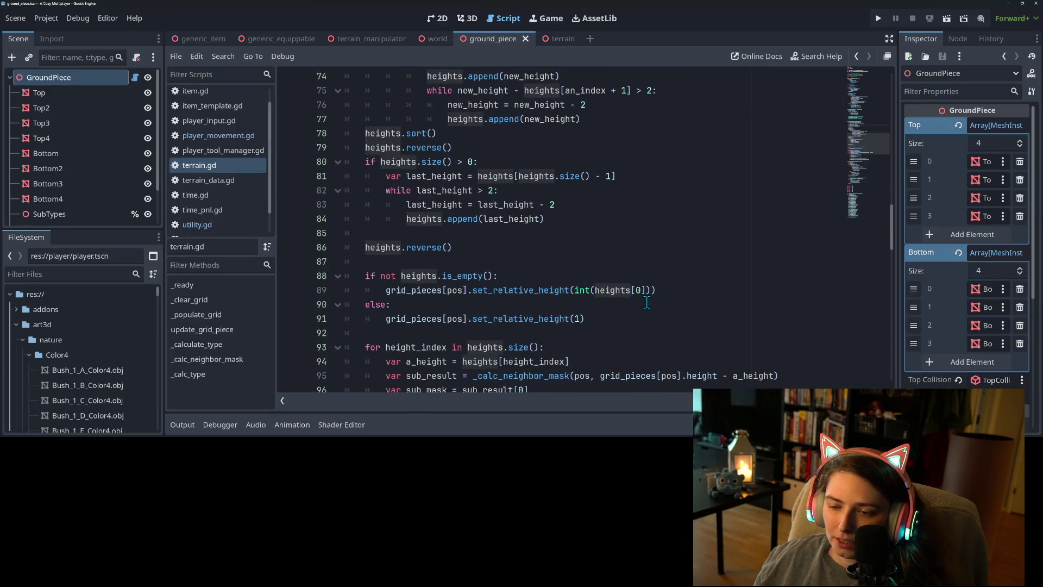
scroll(638, 313, "up", 6)
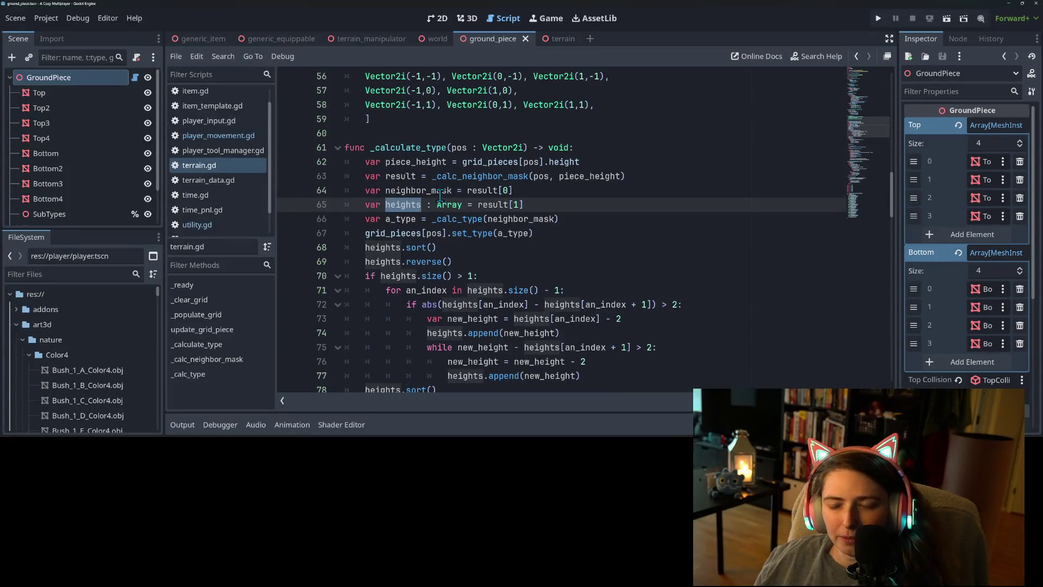
double_click(476, 177)
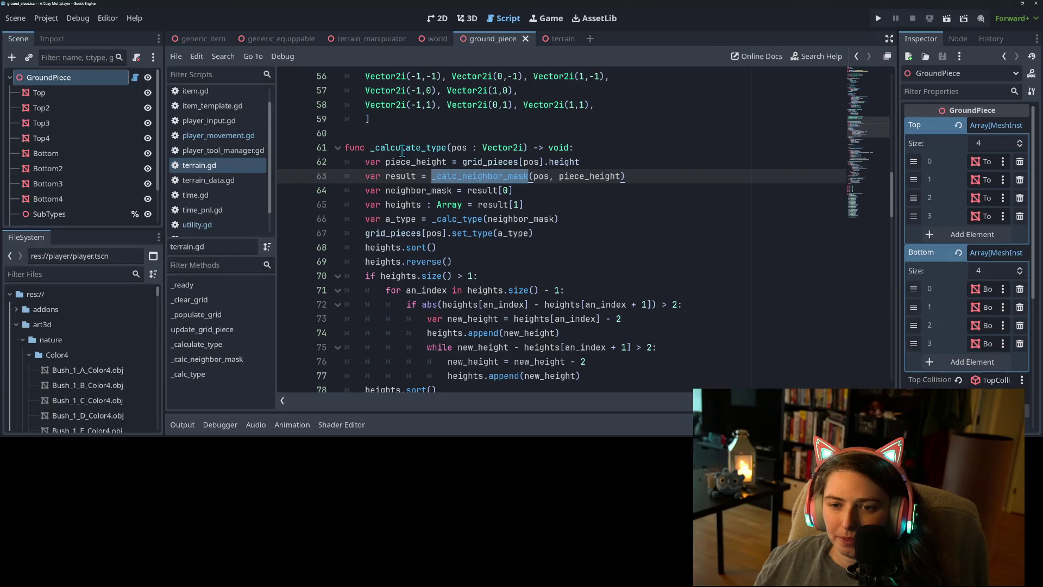
scroll(473, 179, "up", 3)
double_click(417, 275)
scroll(417, 276, "up", 3)
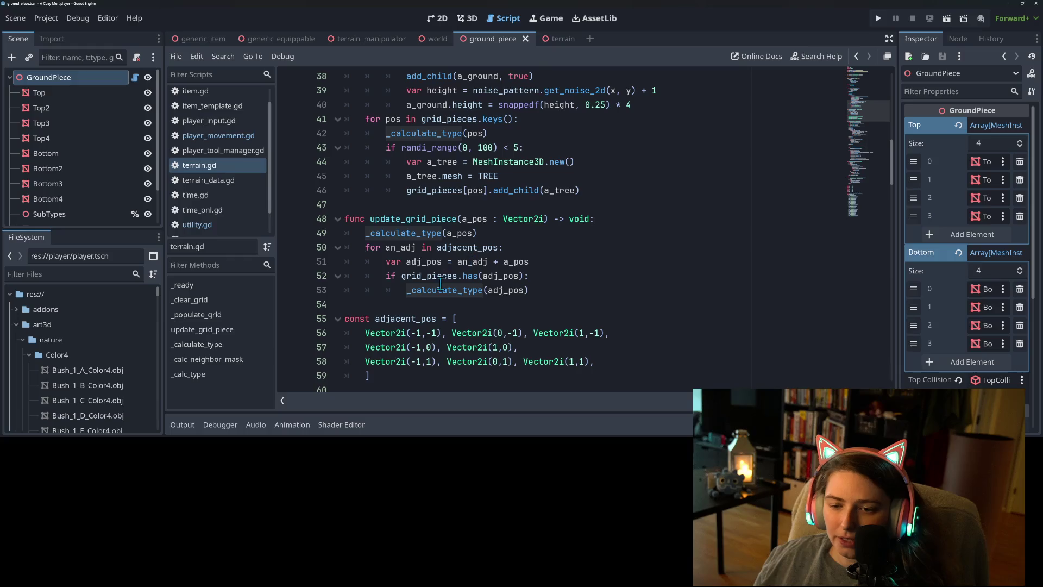
double_click(423, 275)
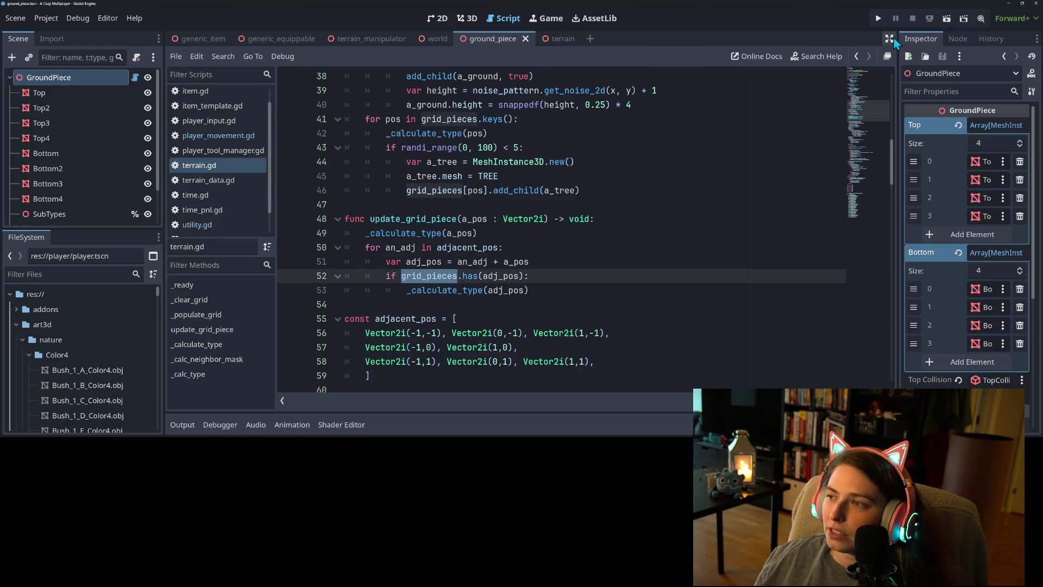
left_click(878, 19)
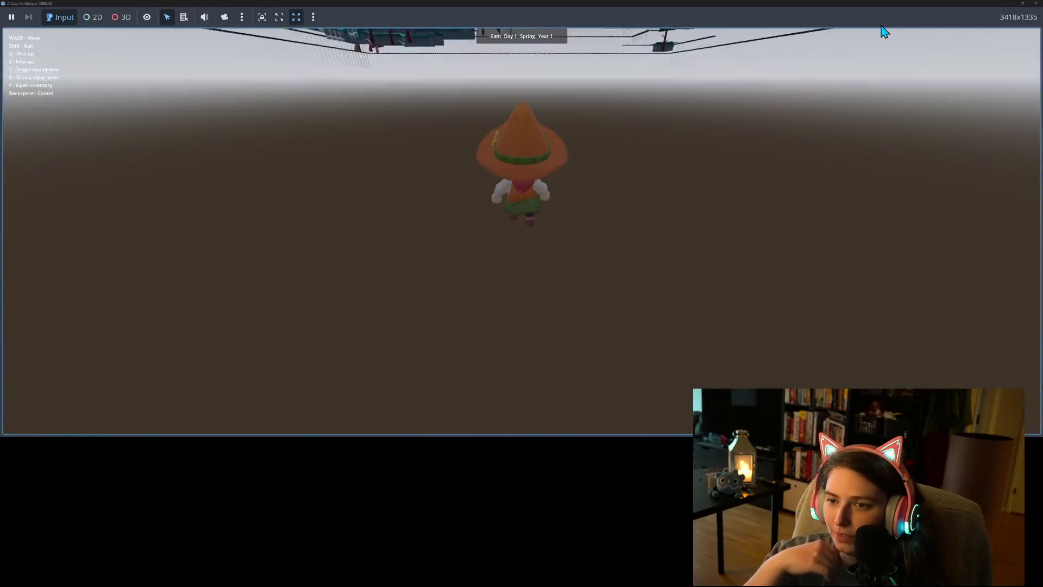
left_click(1035, 4)
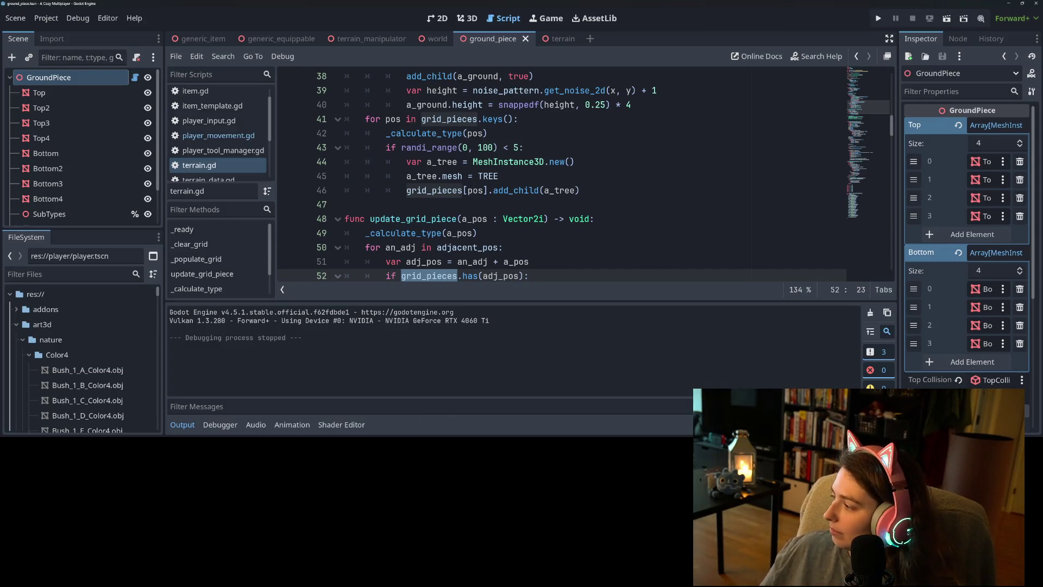
In GitHub Desktop, commit terrain.gd to main with an edge-cliff summary, push to origin, and minimize
key("alt+Tab")
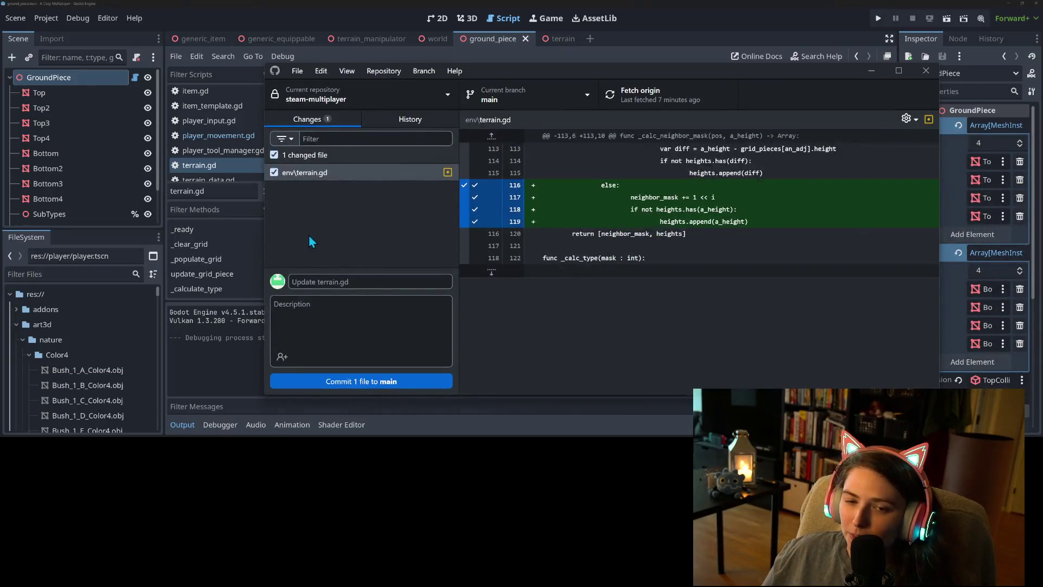
left_click(372, 282)
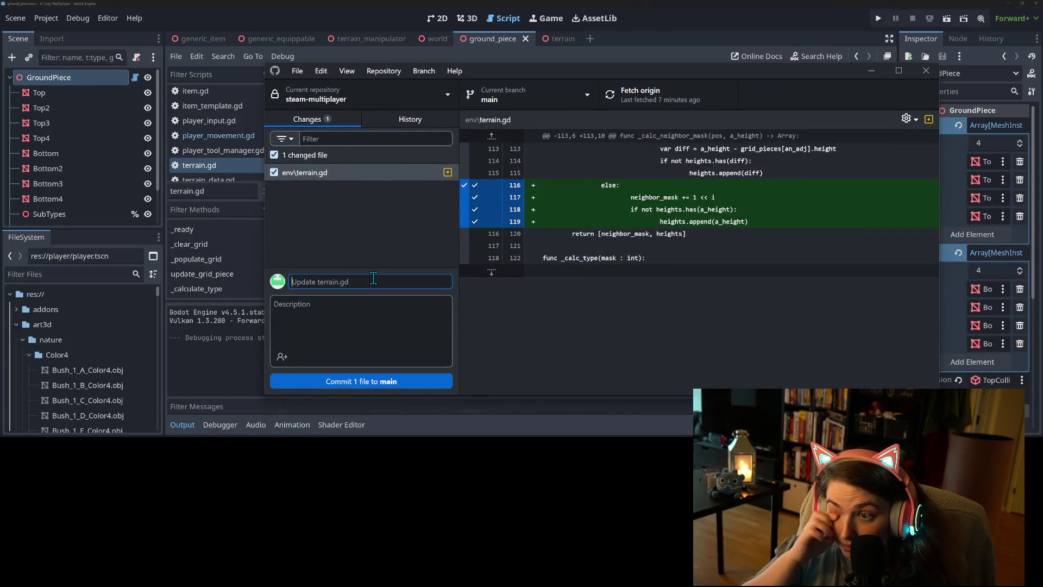
type("extends ")
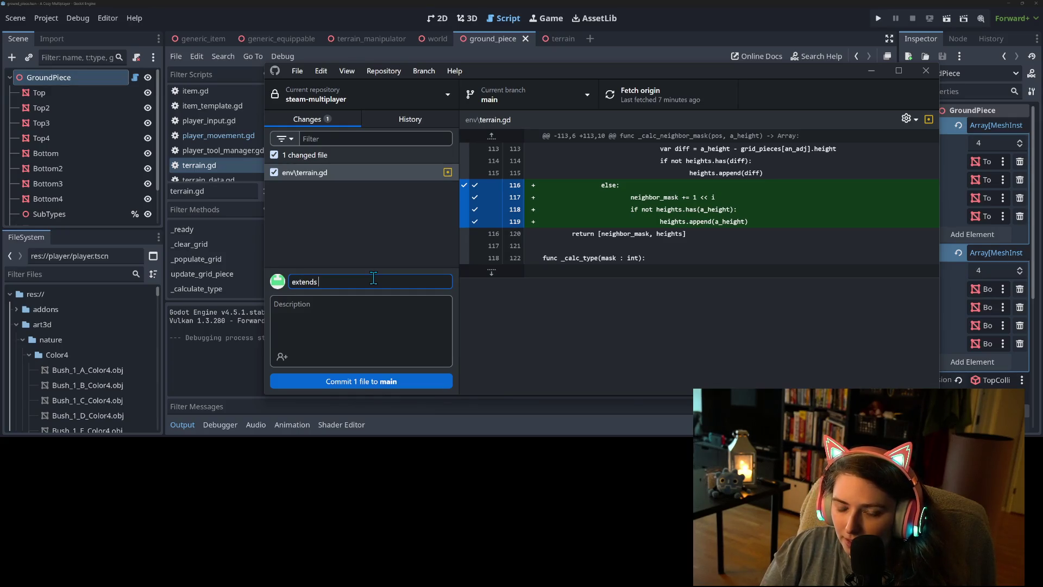
type("edge ")
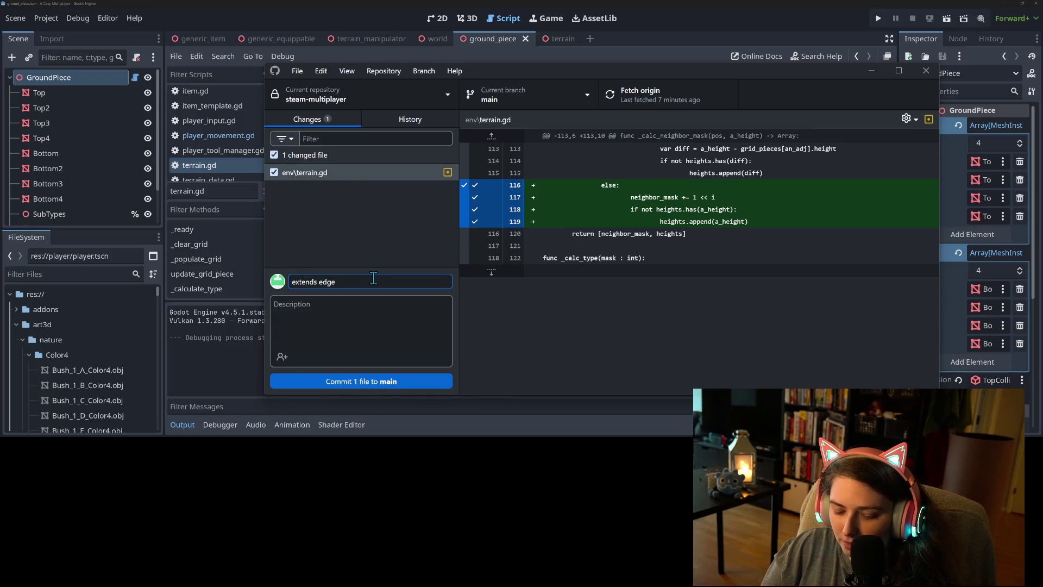
type("cliff as if grou")
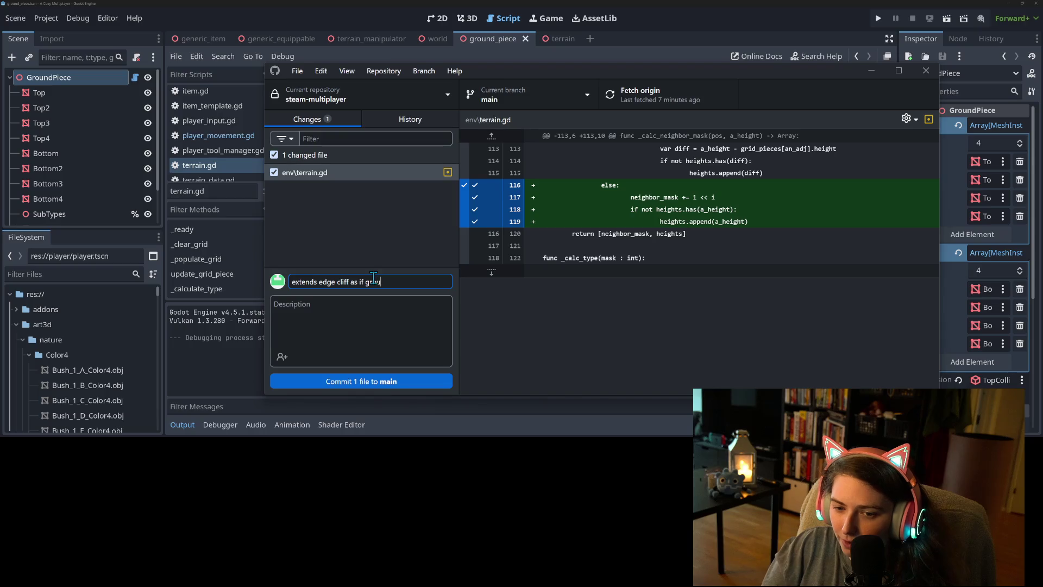
type("nd = 0 beyond edge")
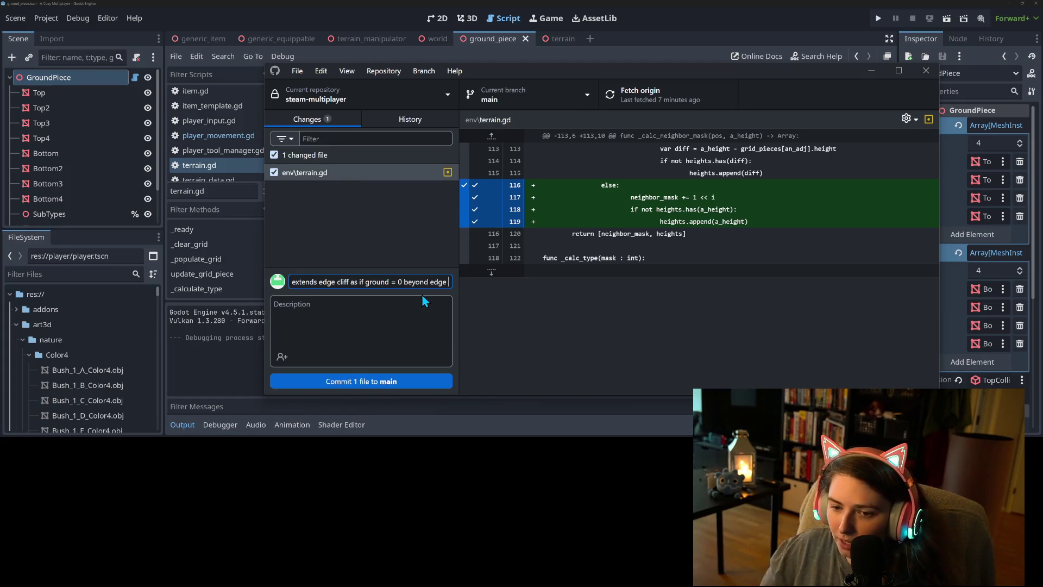
type("of map")
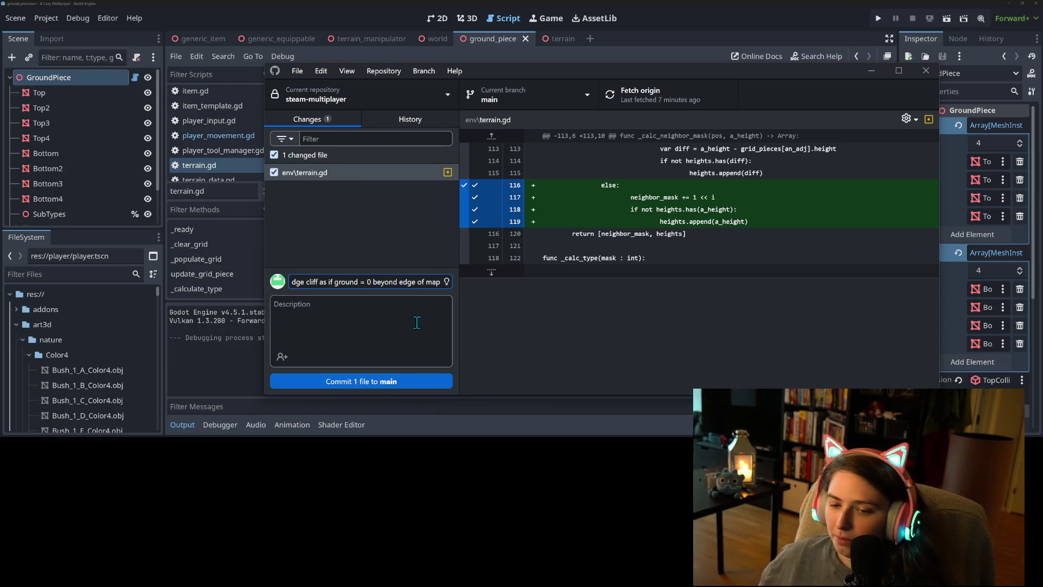
left_click(416, 379)
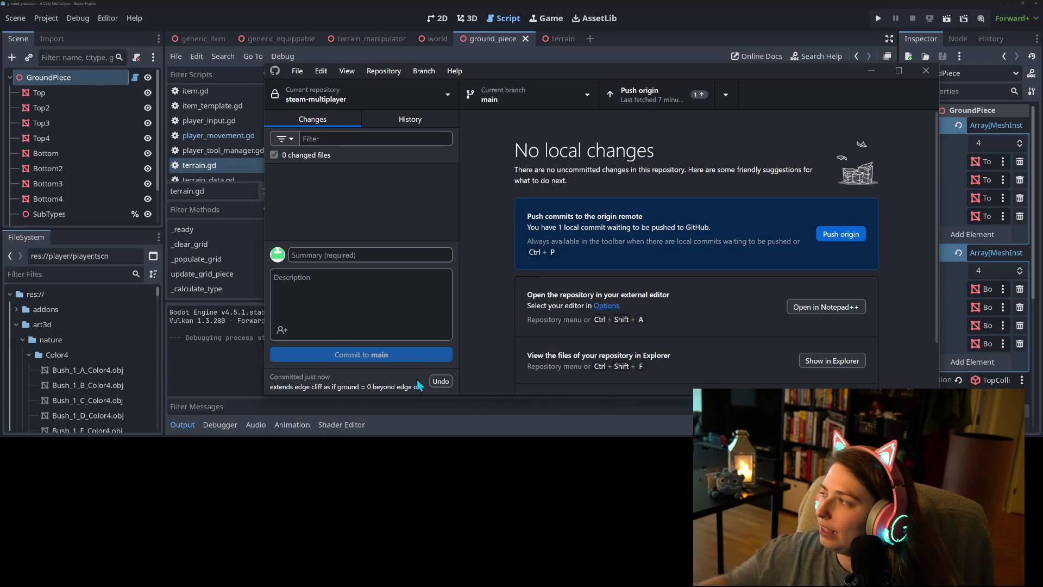
left_click(644, 97)
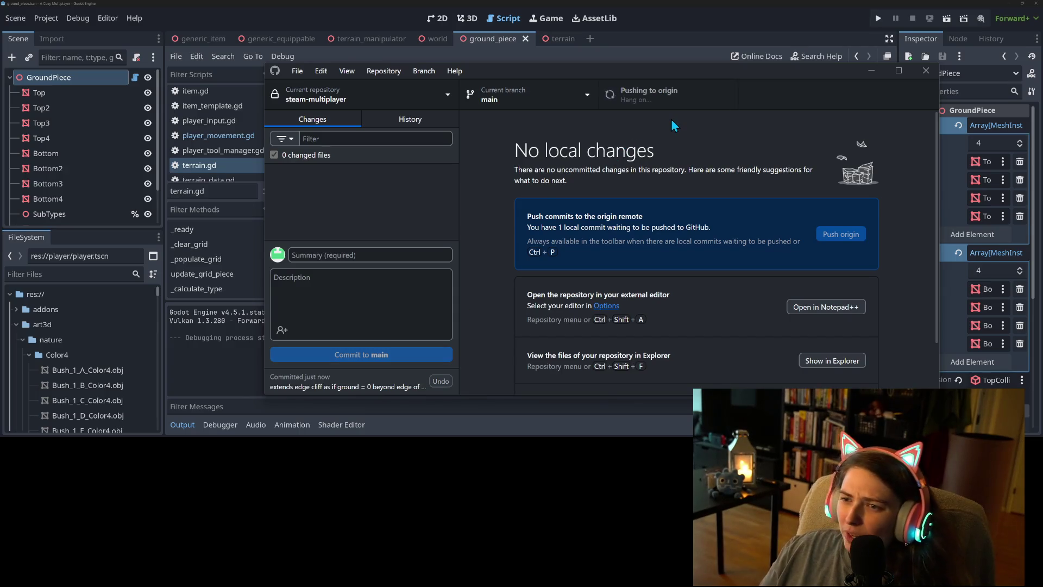
left_click(871, 69)
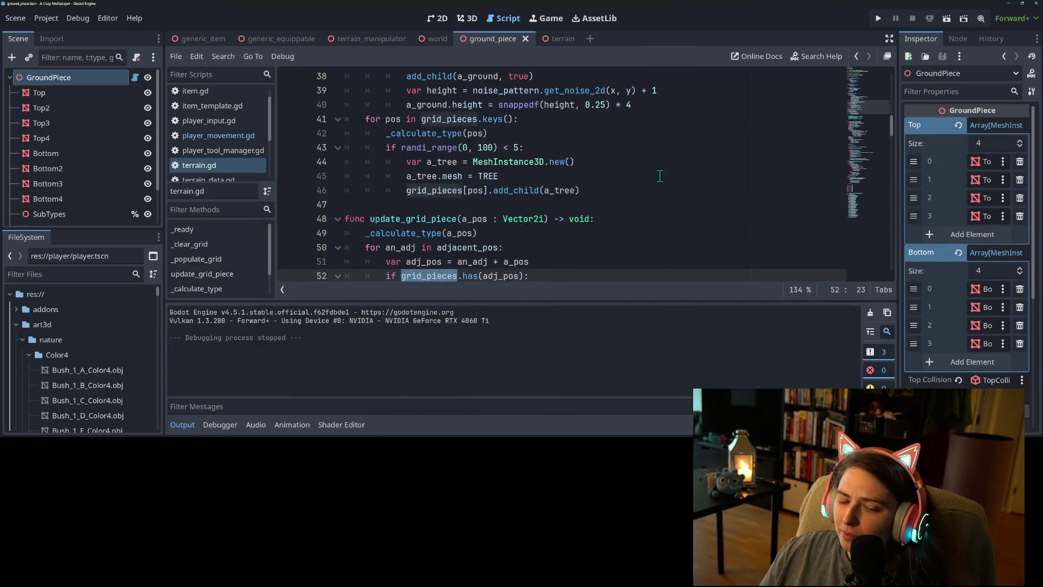
Collapse the Output panel to show more of terrain.gd and place the cursor on line 45
scroll(646, 182, "down", 1)
scroll(637, 190, "up", 2)
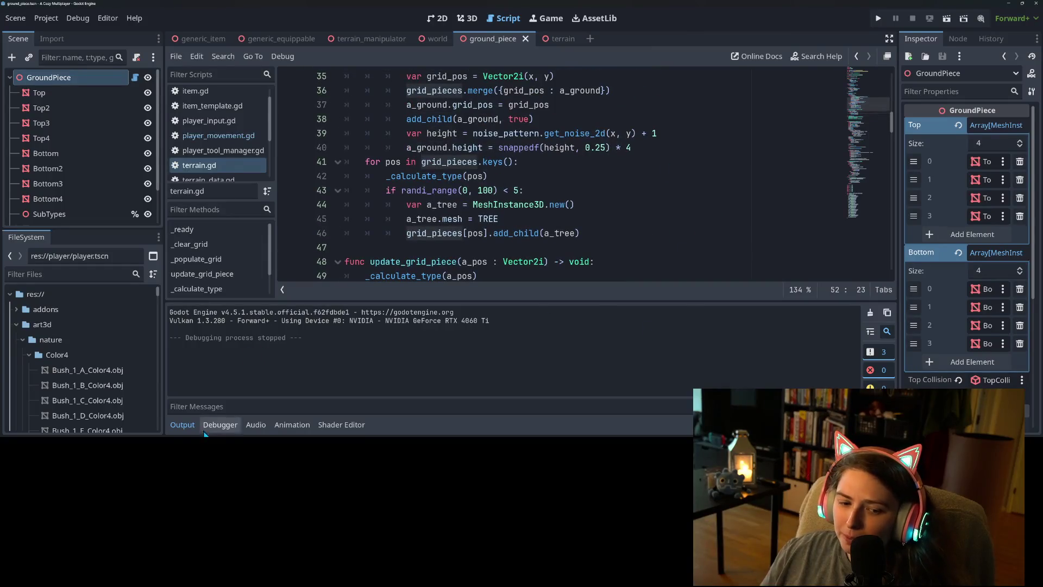
left_click(182, 424)
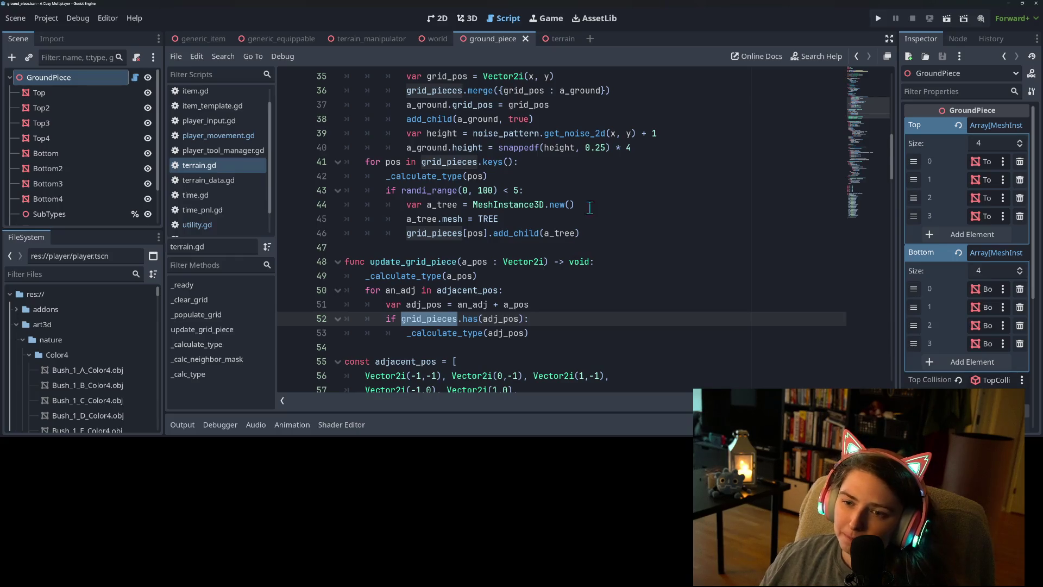
mouse_move(566, 45)
left_click(485, 219)
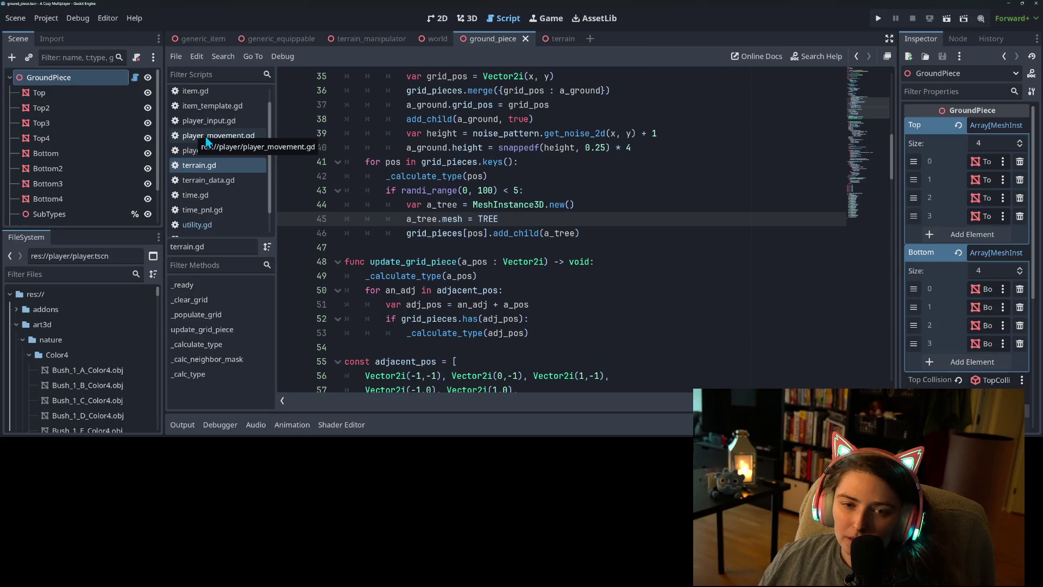
In ground_piece.gd, change HEIGHT_MAX on line 15 from 8.0 to 10.0
left_click(134, 78)
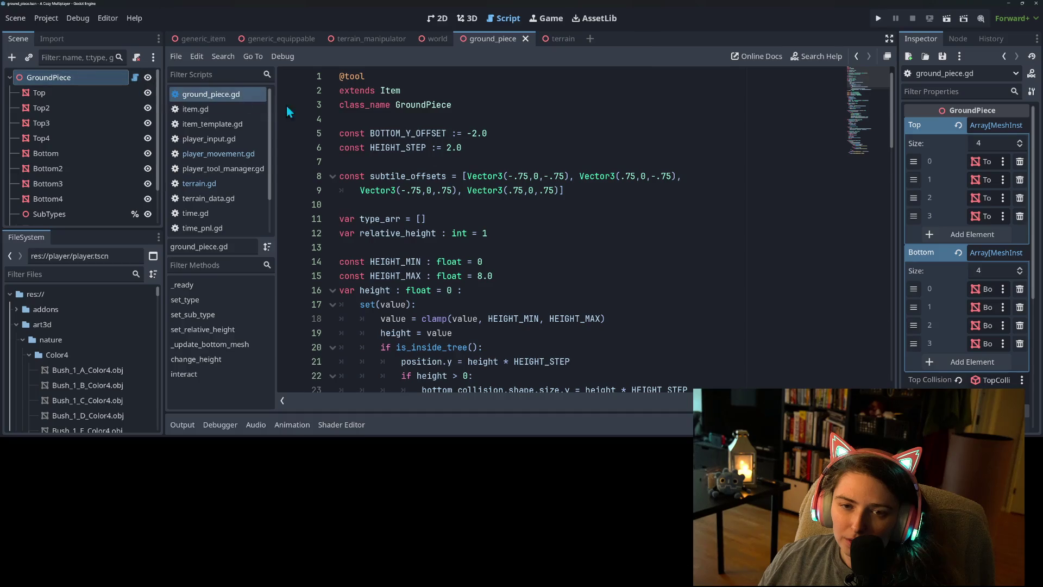
left_click(519, 136)
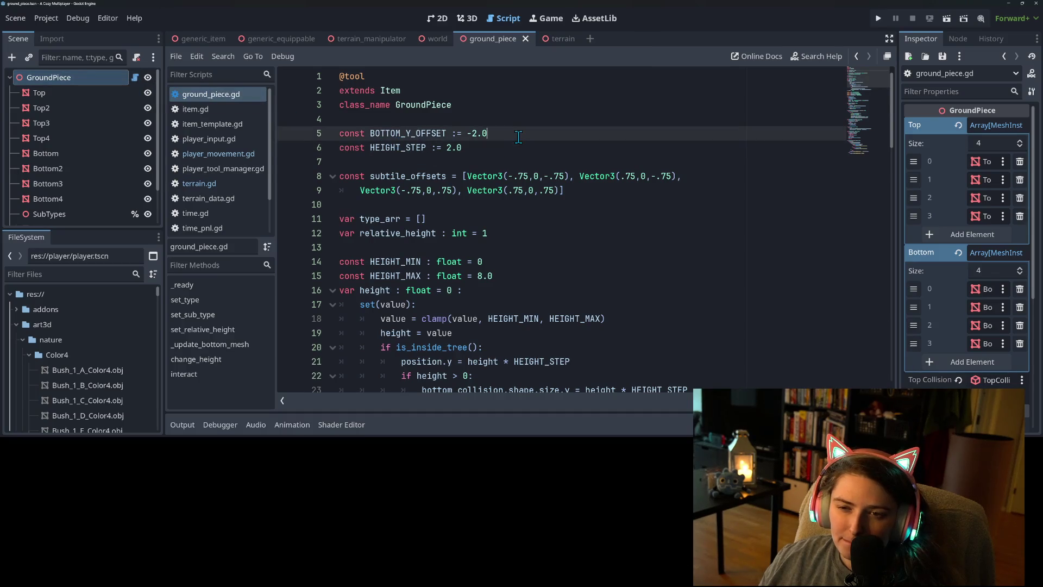
scroll(519, 137, "down", 5)
scroll(518, 137, "up", 2)
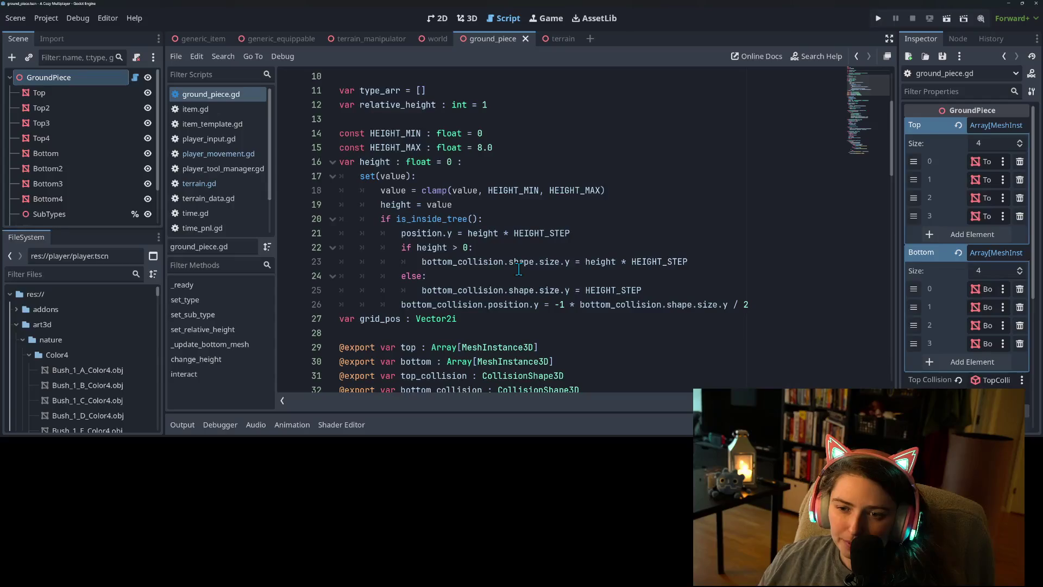
scroll(510, 256, "up", 2)
left_click(479, 233)
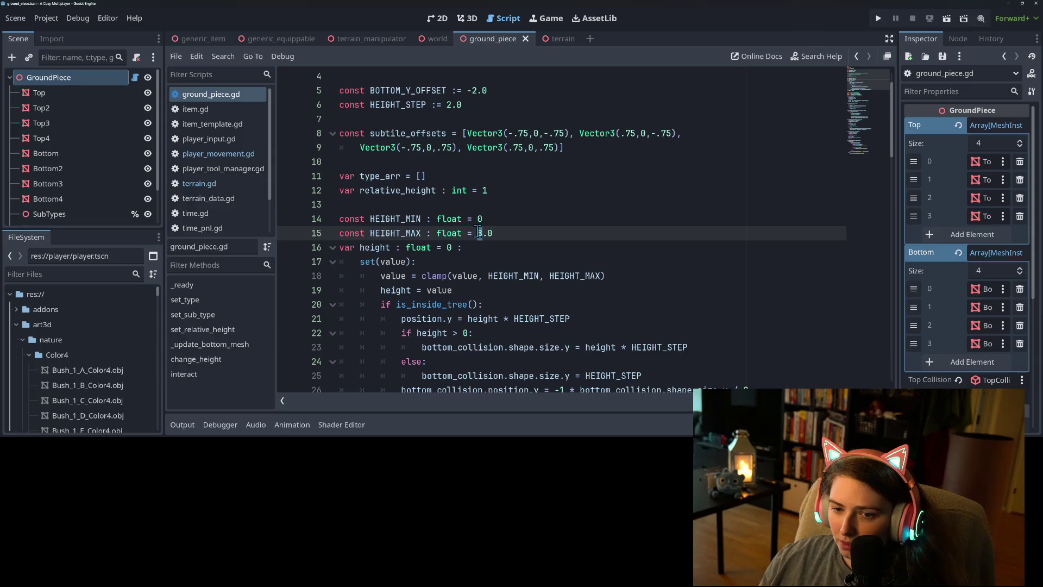
key("Delete")
type("10")
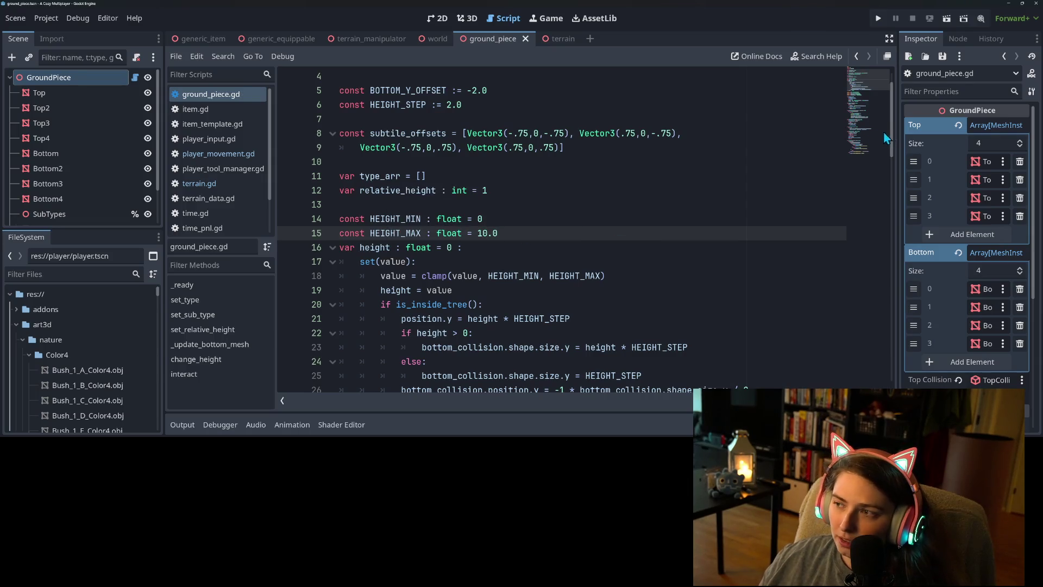
left_click(852, 145)
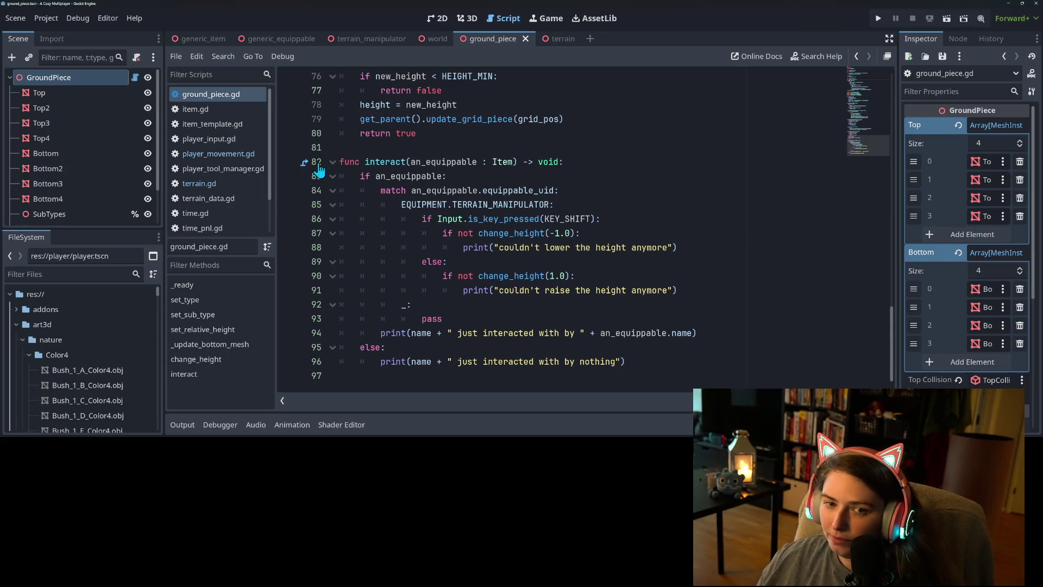
Append '+ 5.0' to line 40's height formula in terrain.gd and run the game
left_click(212, 180)
scroll(543, 244, "up", 2)
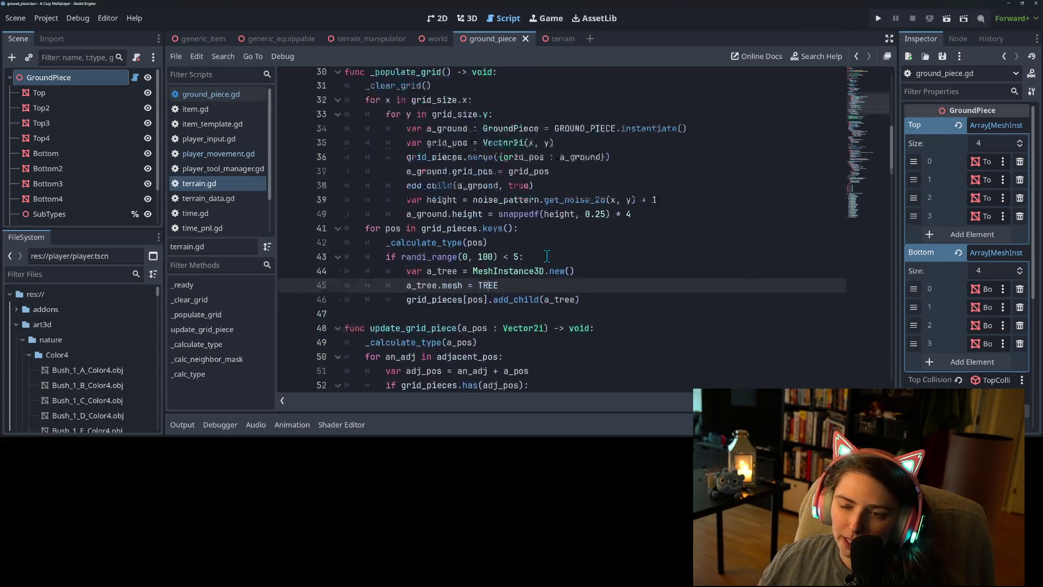
scroll(623, 309, "up", 1)
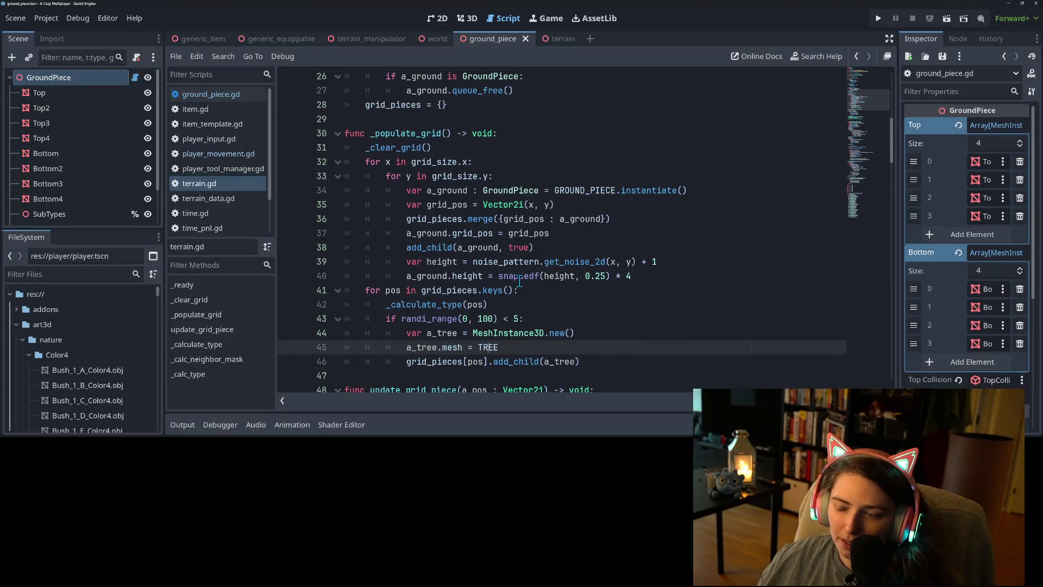
left_click(500, 276)
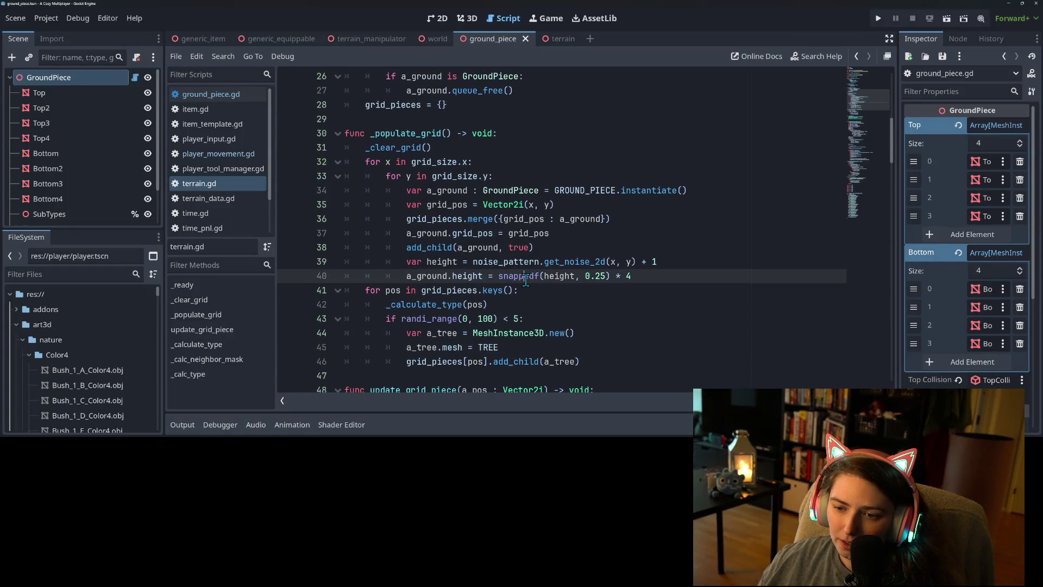
left_click(633, 281)
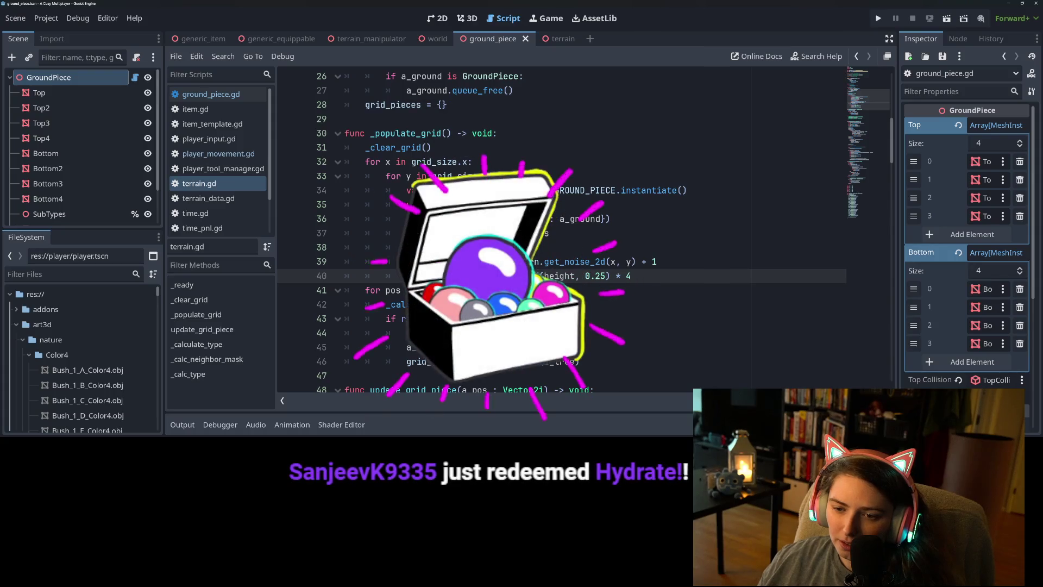
type(" +")
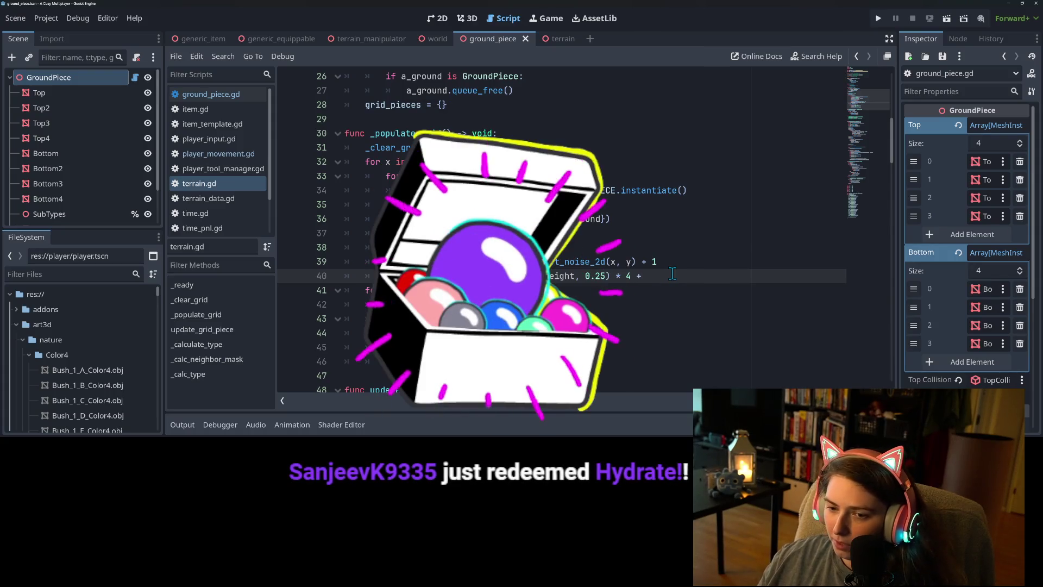
type(" 5.0")
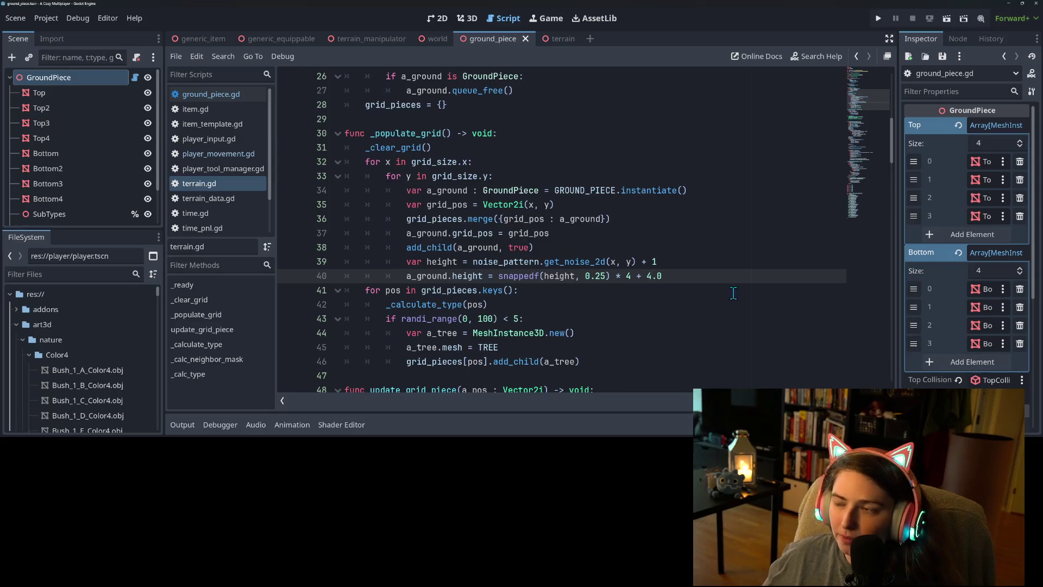
left_click(876, 18)
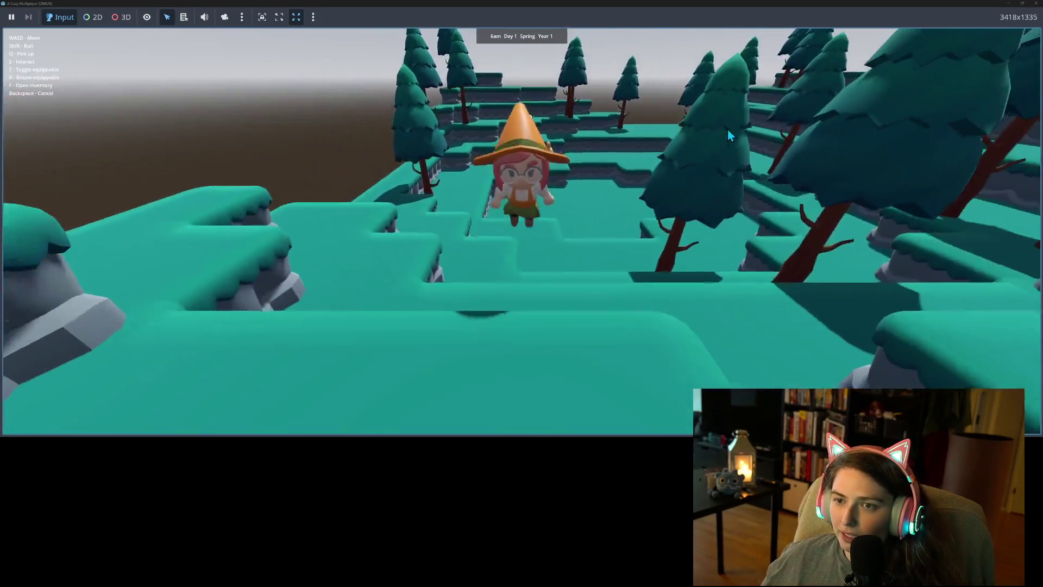
Run the character back and forth across the raised terraces and into the pine forest
key("s")
key("w")
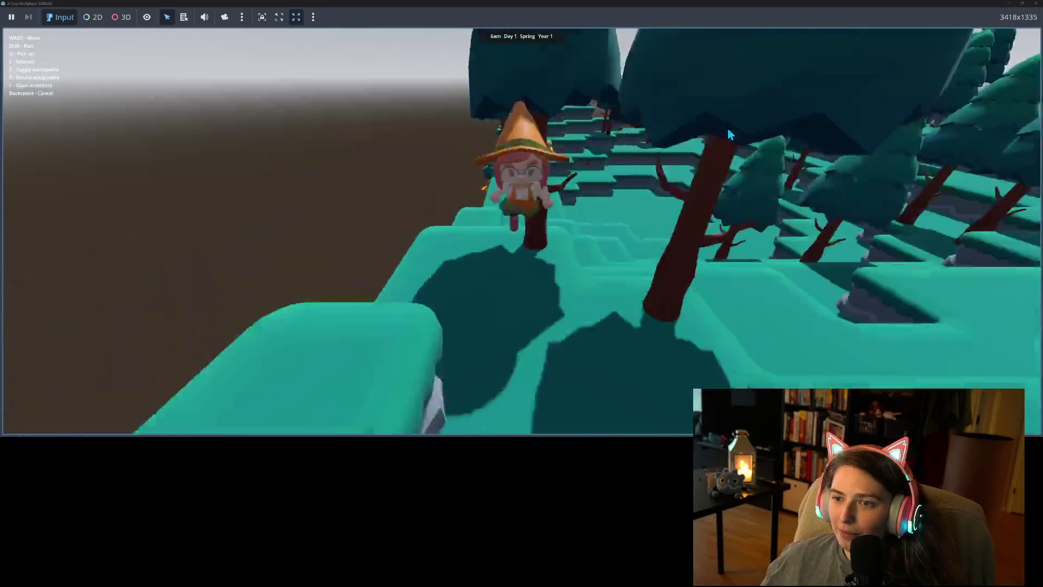
key("d")
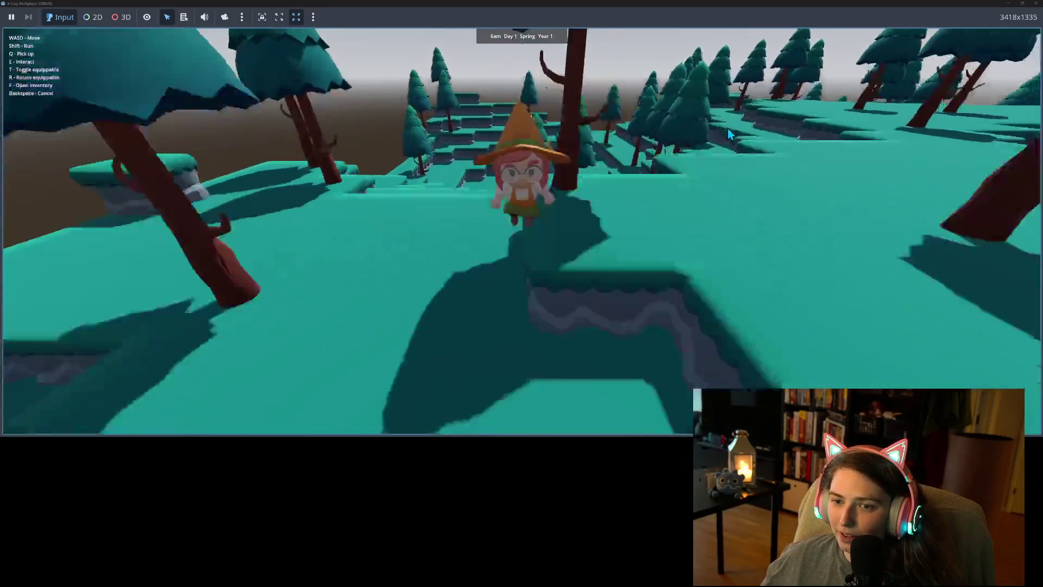
key("w")
key("s")
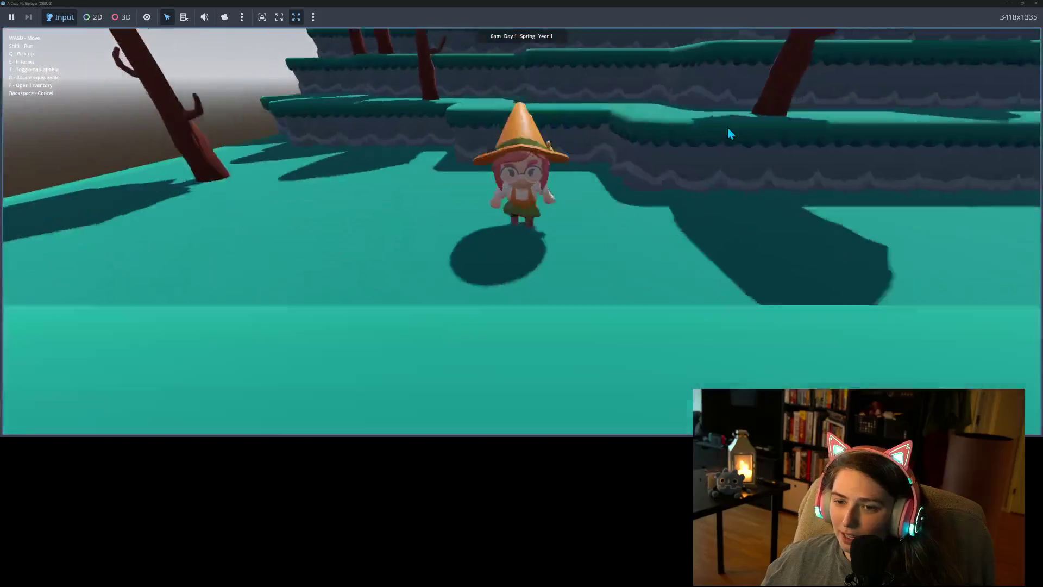
key("w")
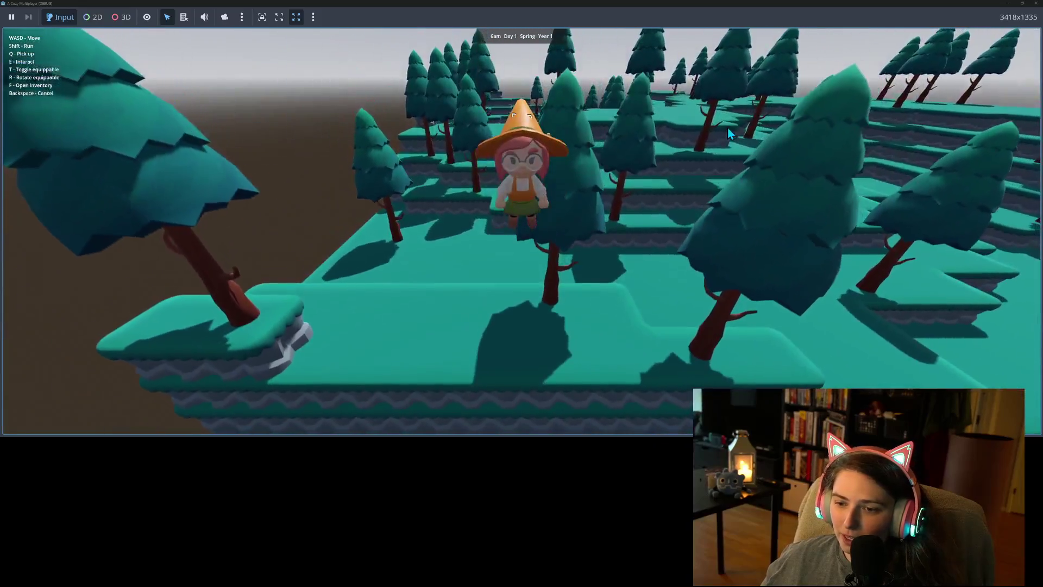
Run the character up the slopes and across the high terraces, then close the game
key("s")
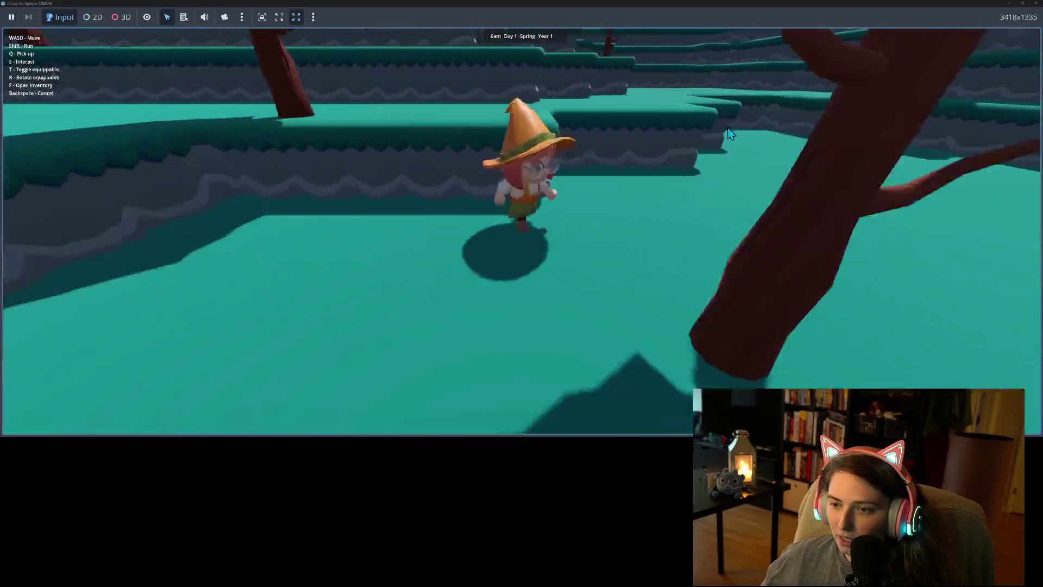
key("w")
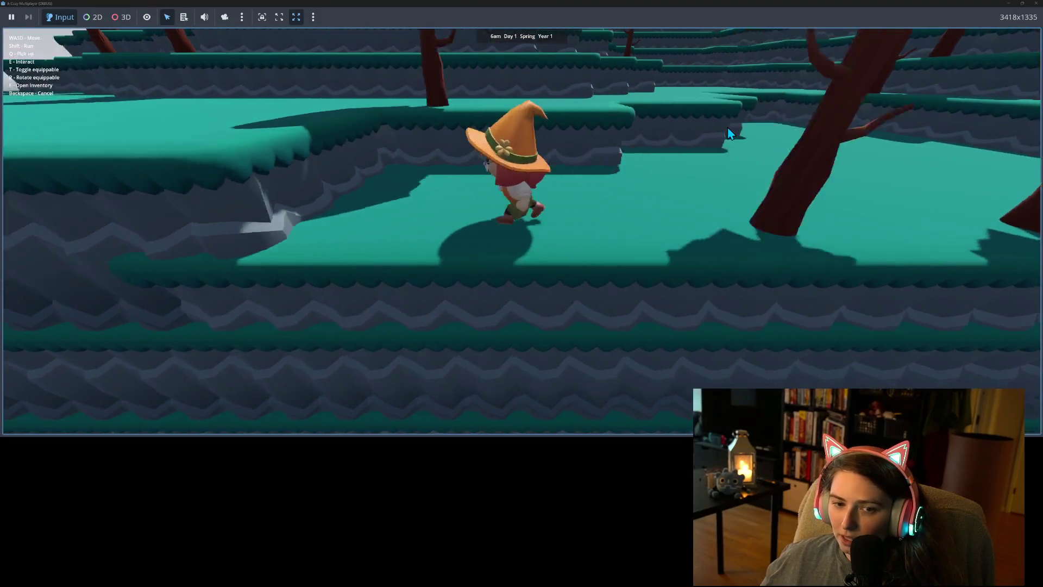
key("w")
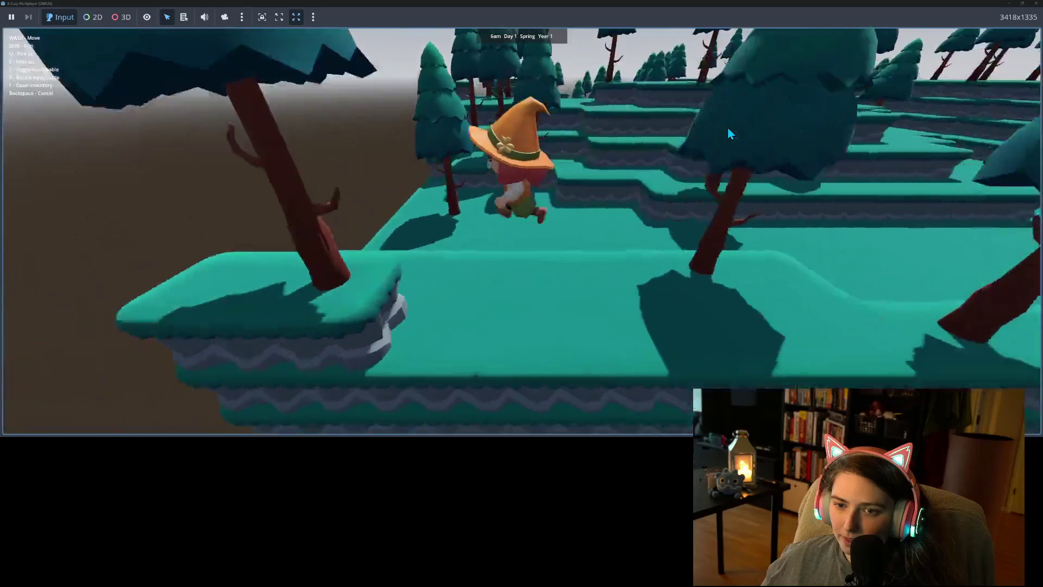
key("w")
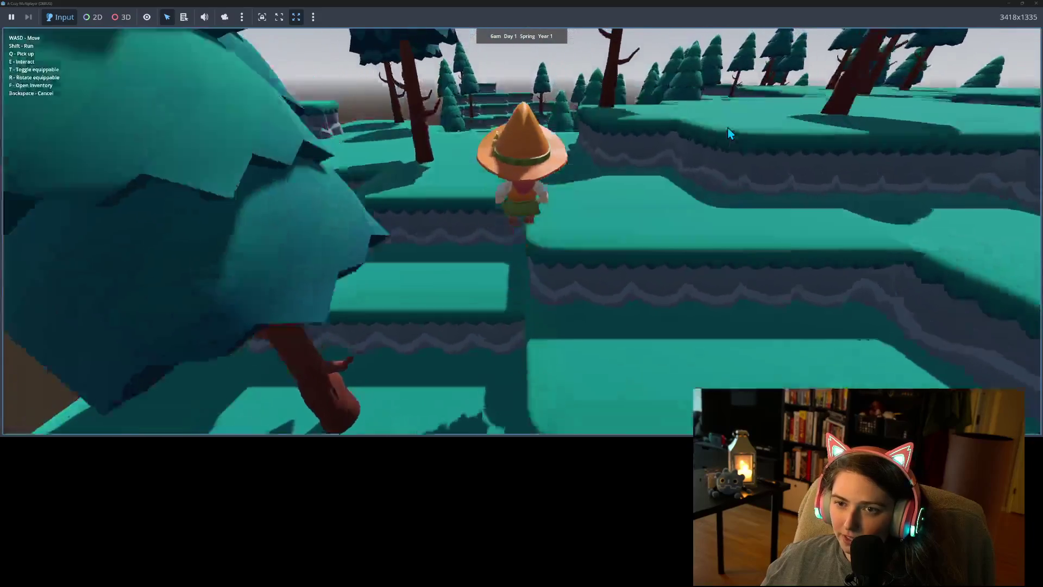
key("w")
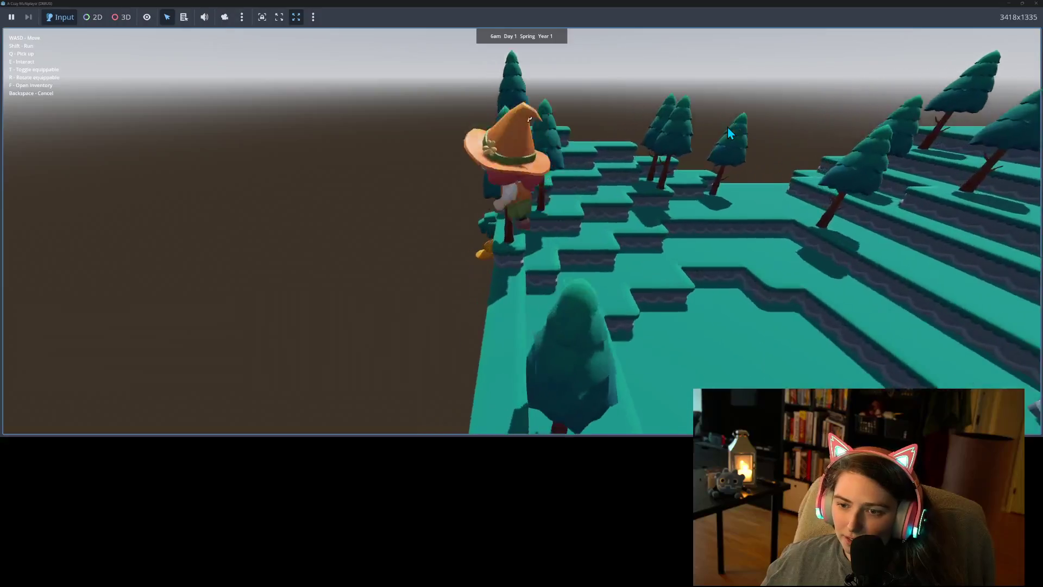
key("w")
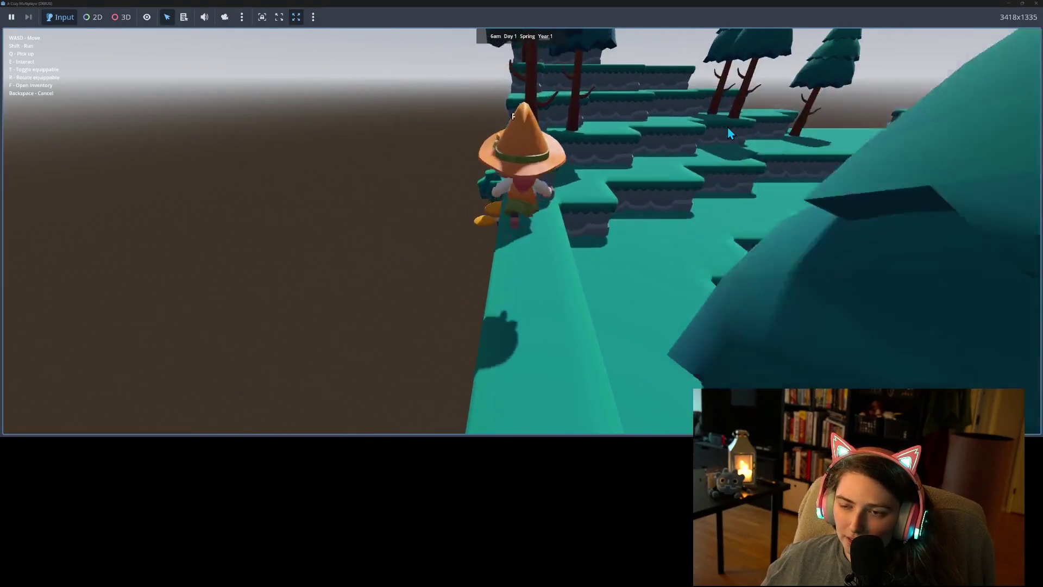
key("w")
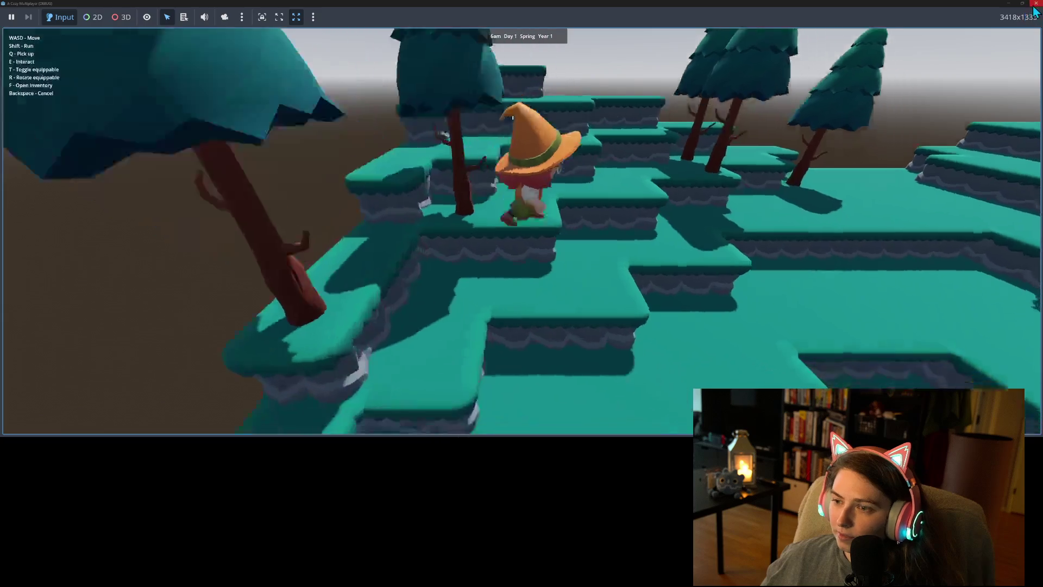
key("w")
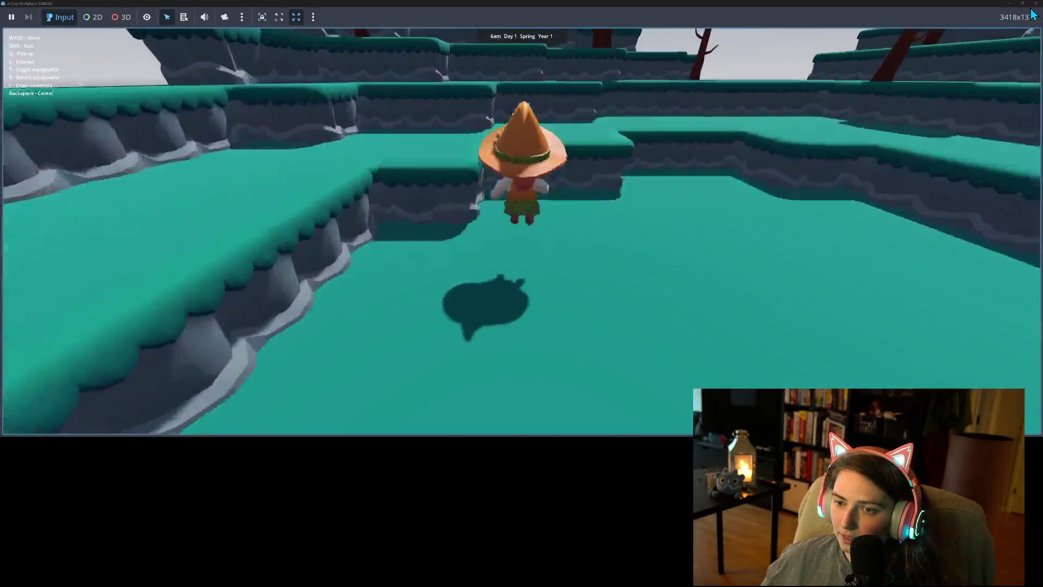
key("w")
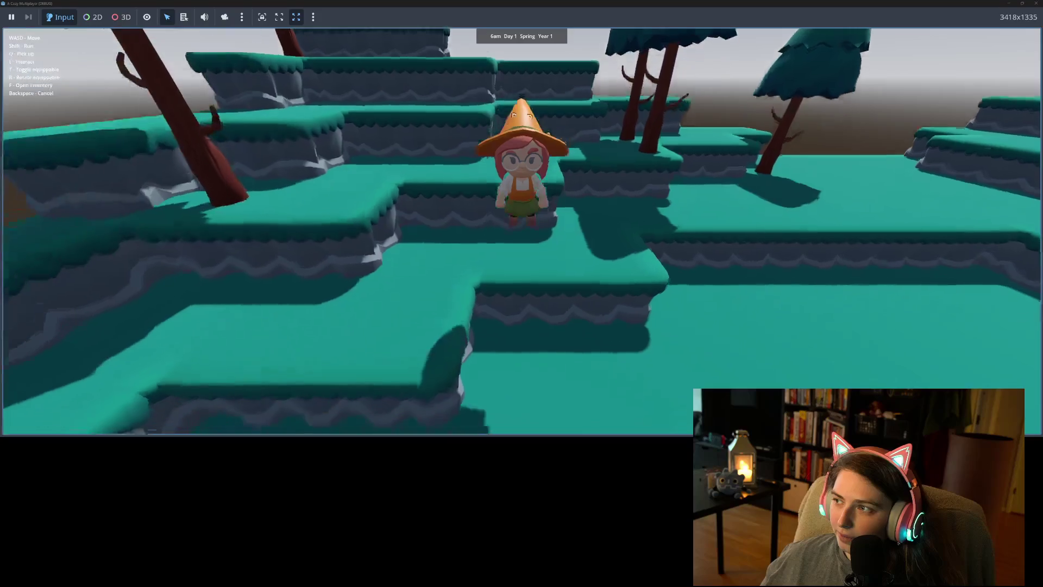
left_click(1037, 4)
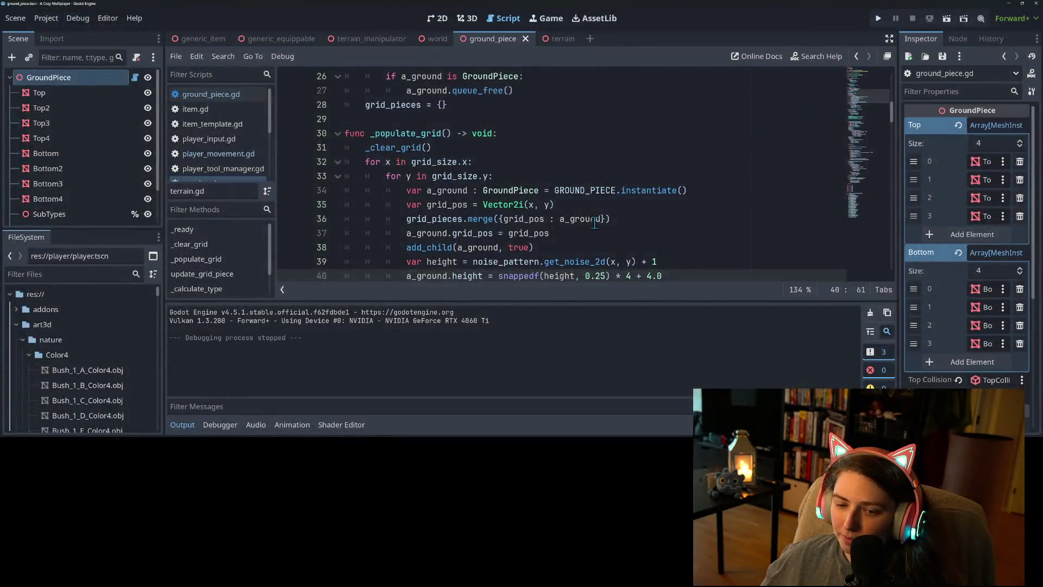
Commit both changed scripts to main as 'offsets terrain starting heights so we can dig down'
left_click(182, 425)
left_click(641, 309)
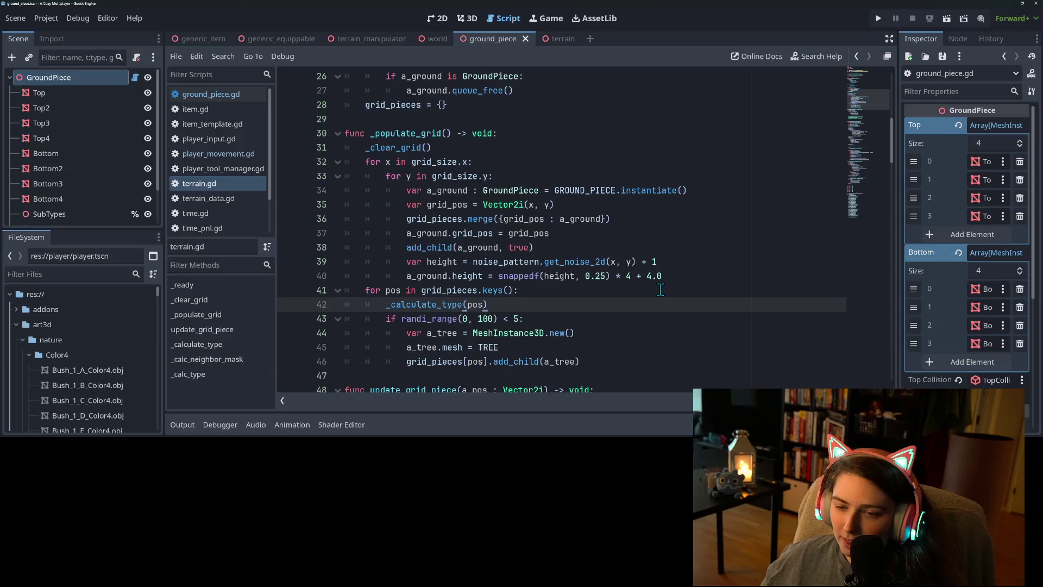
left_click(677, 276)
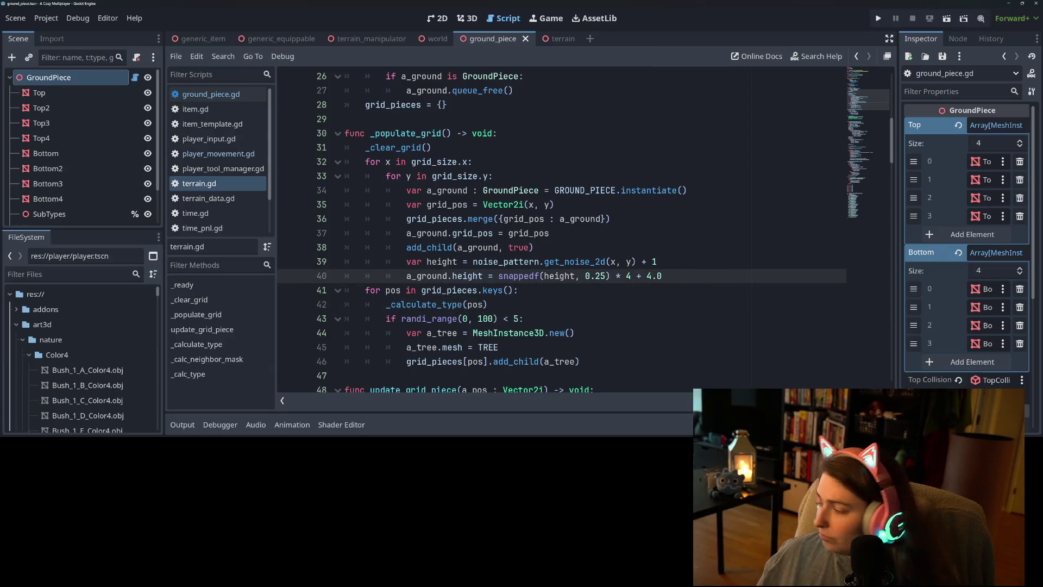
key("alt+Tab")
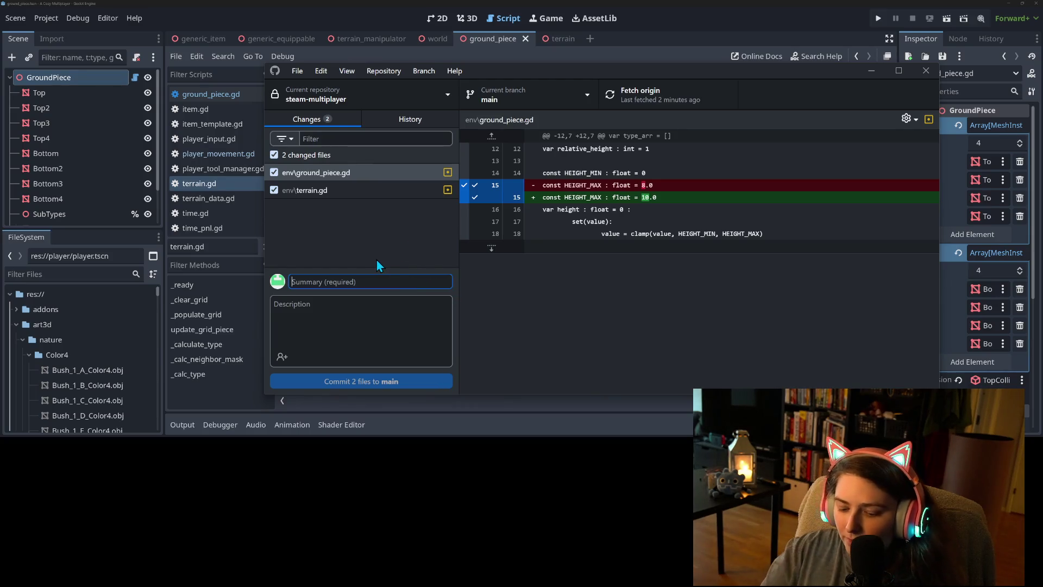
type("offs")
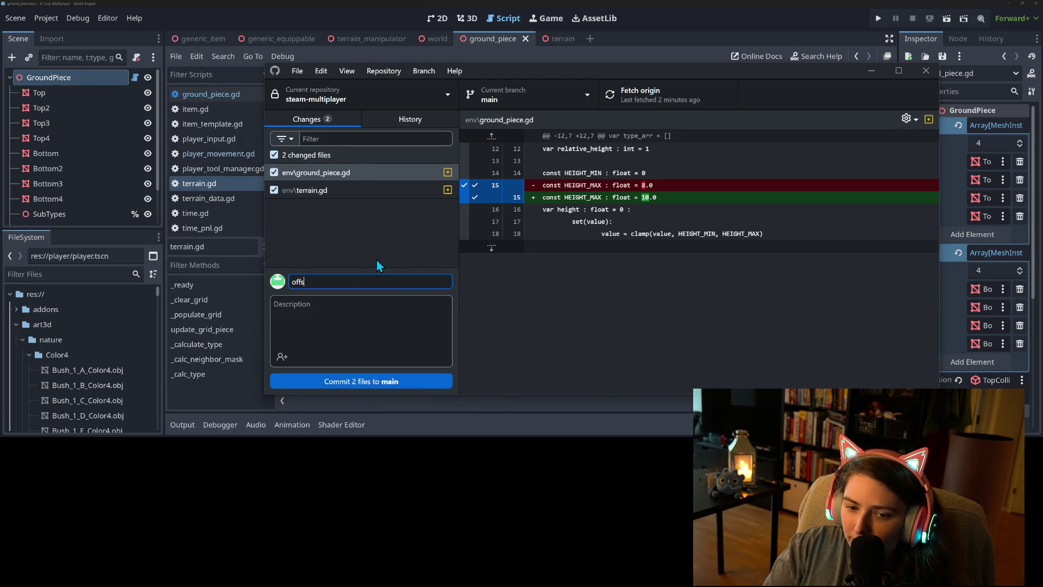
type("ets terrain starting heights")
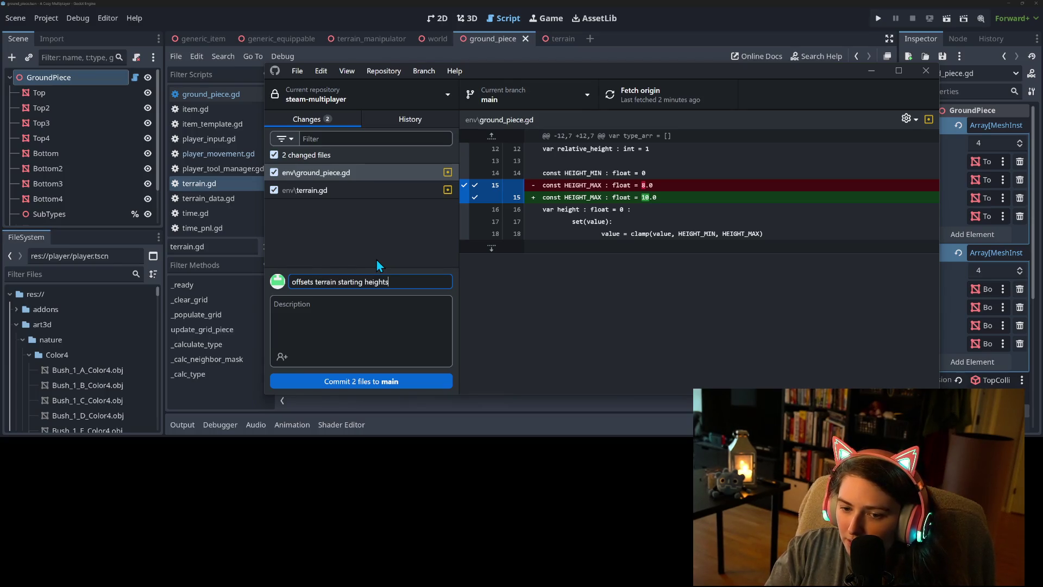
type("we can dig down")
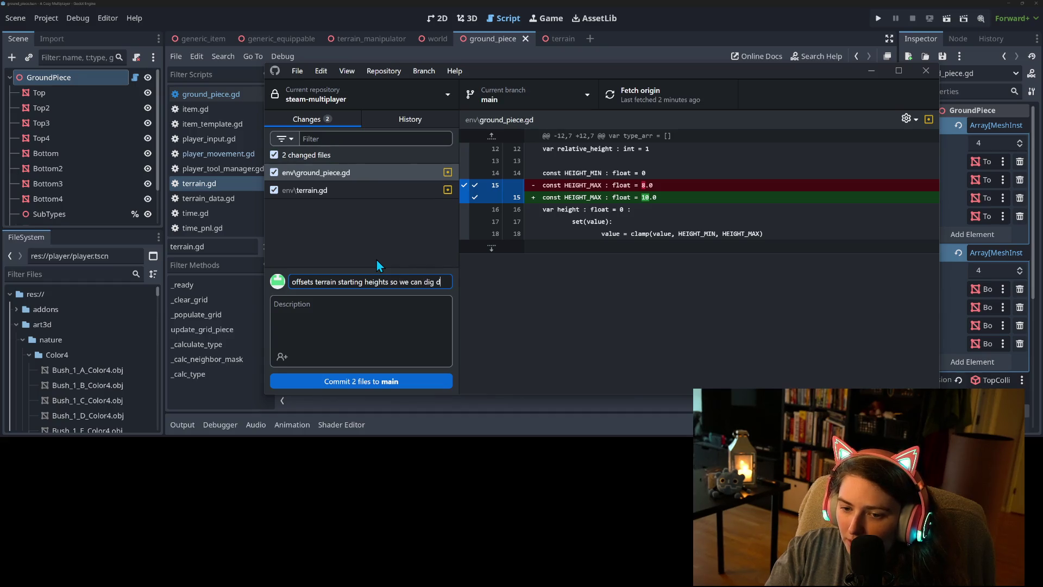
left_click(426, 384)
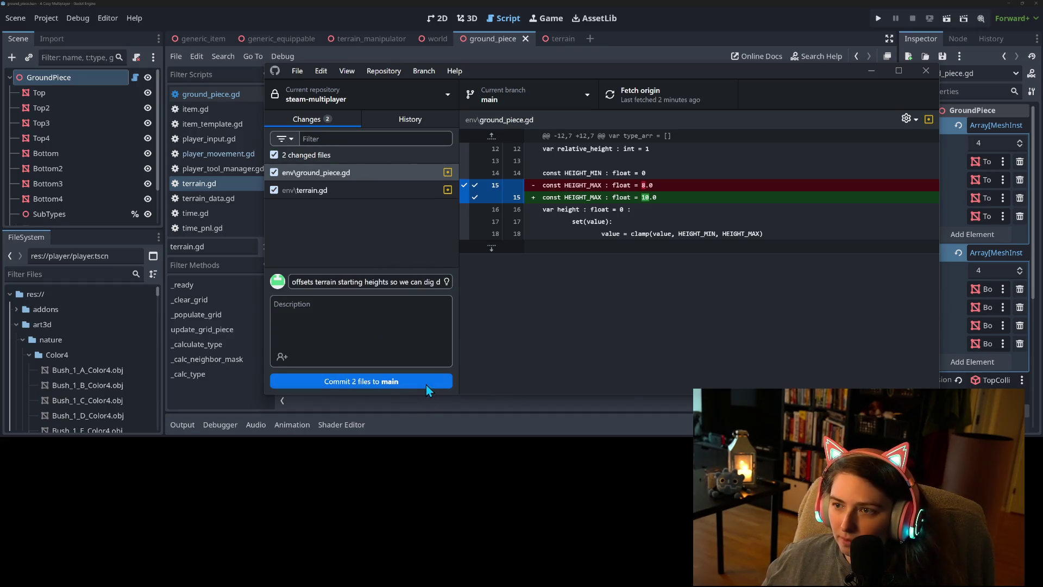
left_click(643, 95)
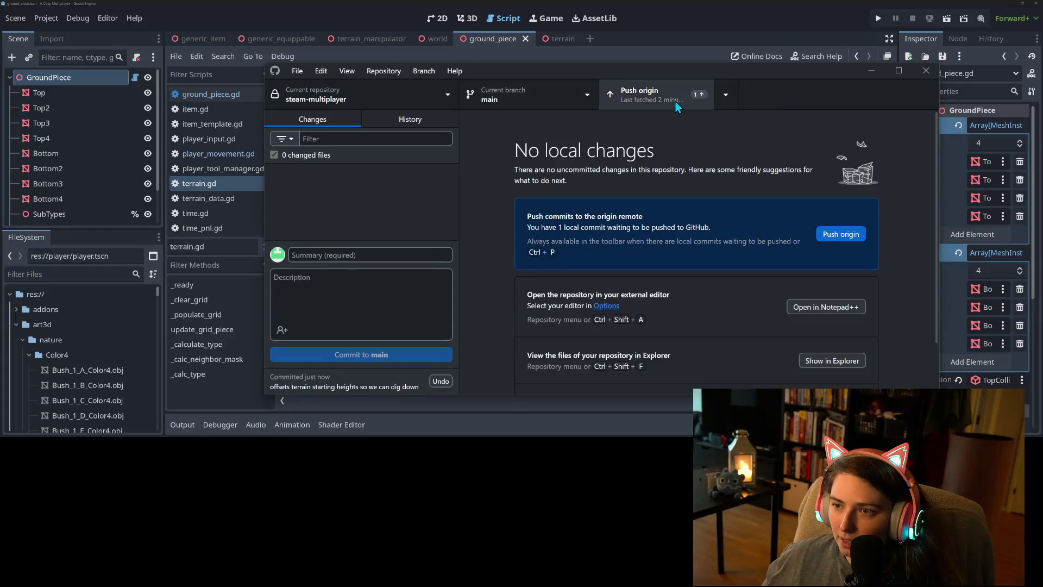
left_click(866, 77)
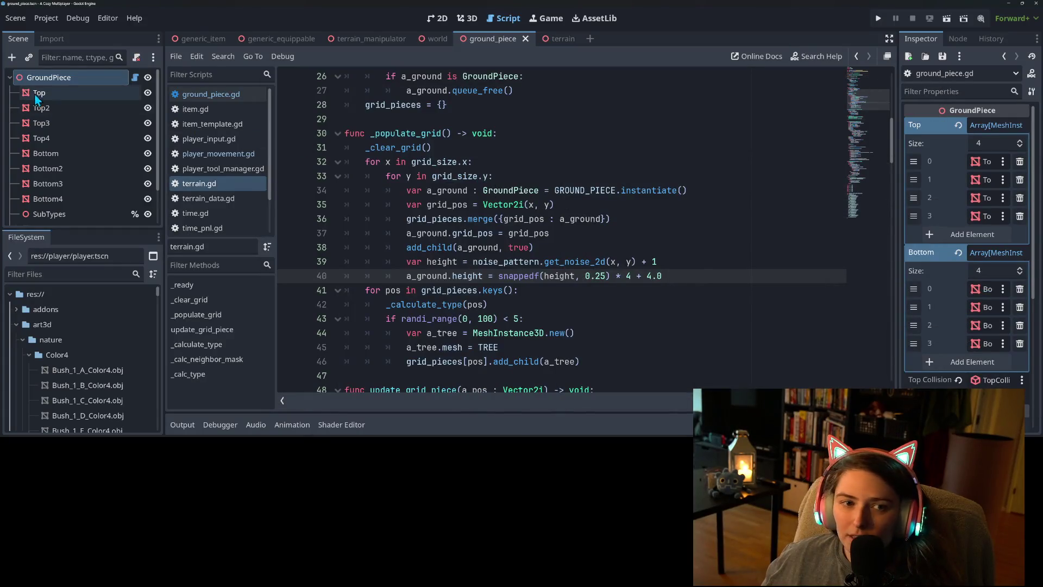
In the world scene, raise the TerrainManipulator's Position Y to 12.834 and save
left_click(560, 38)
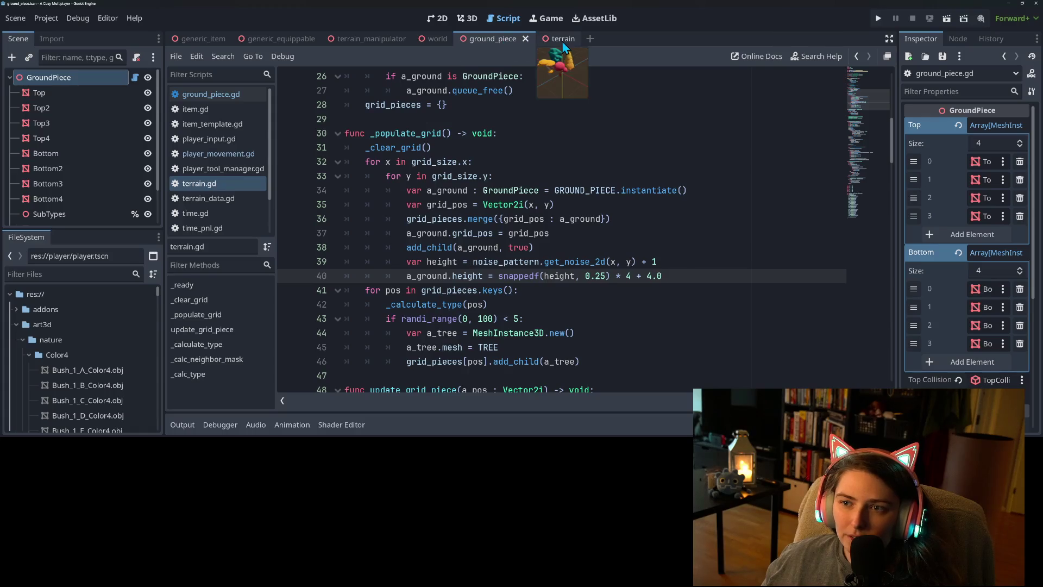
left_click(456, 18)
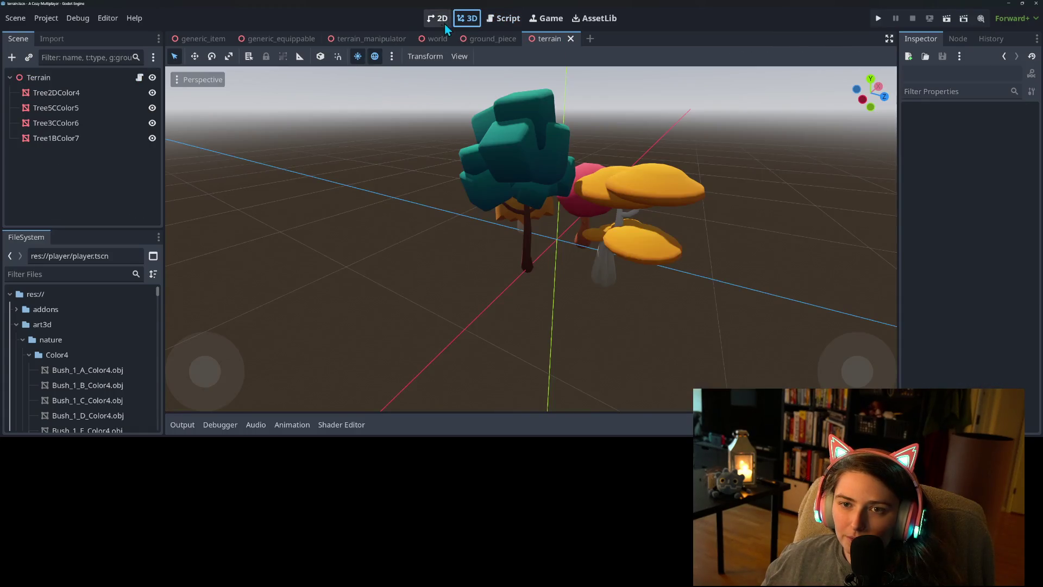
left_click(434, 44)
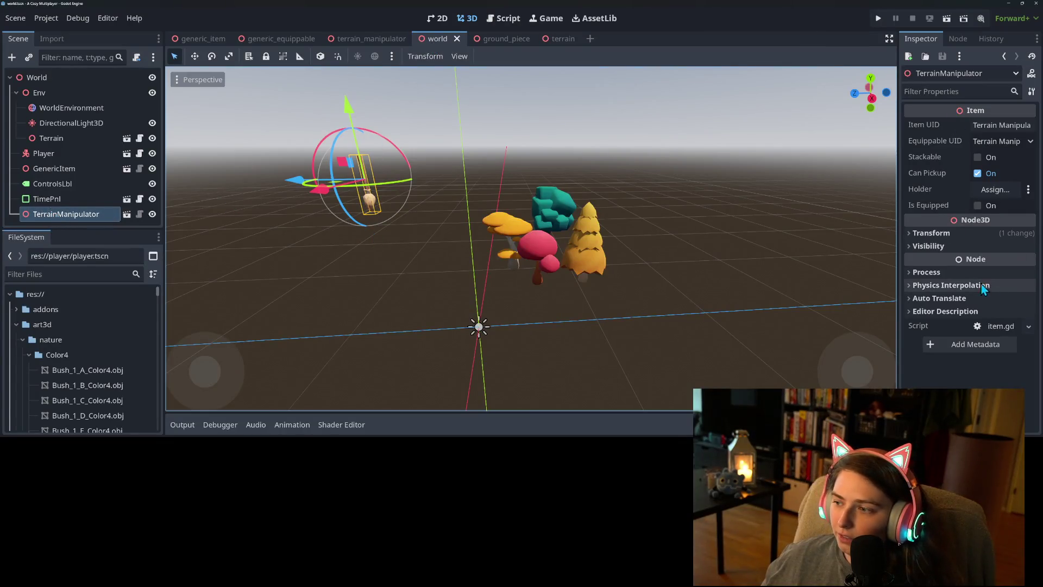
left_click(947, 233)
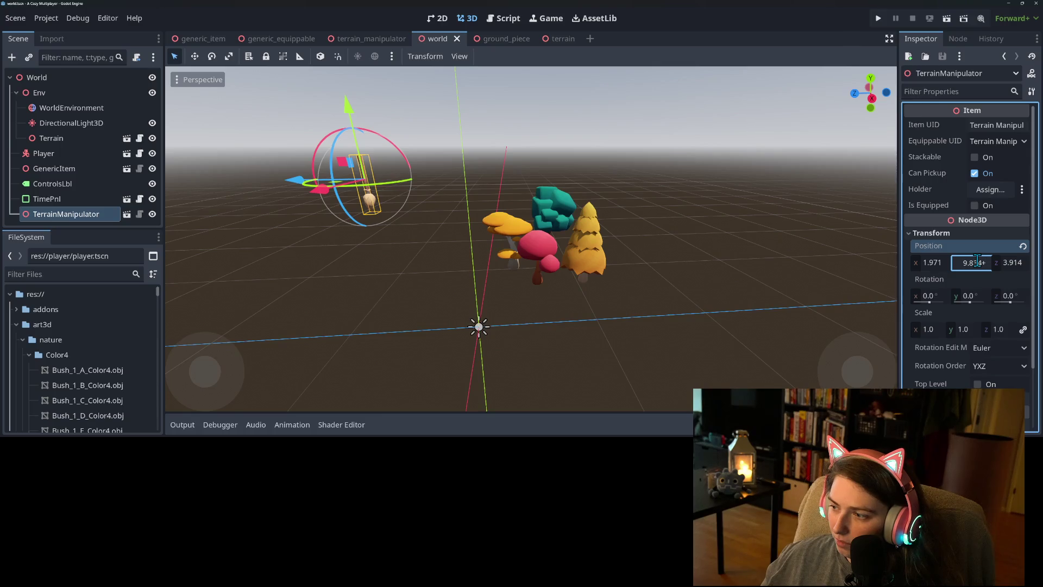
type("3")
key("Return")
key("ctrl+s")
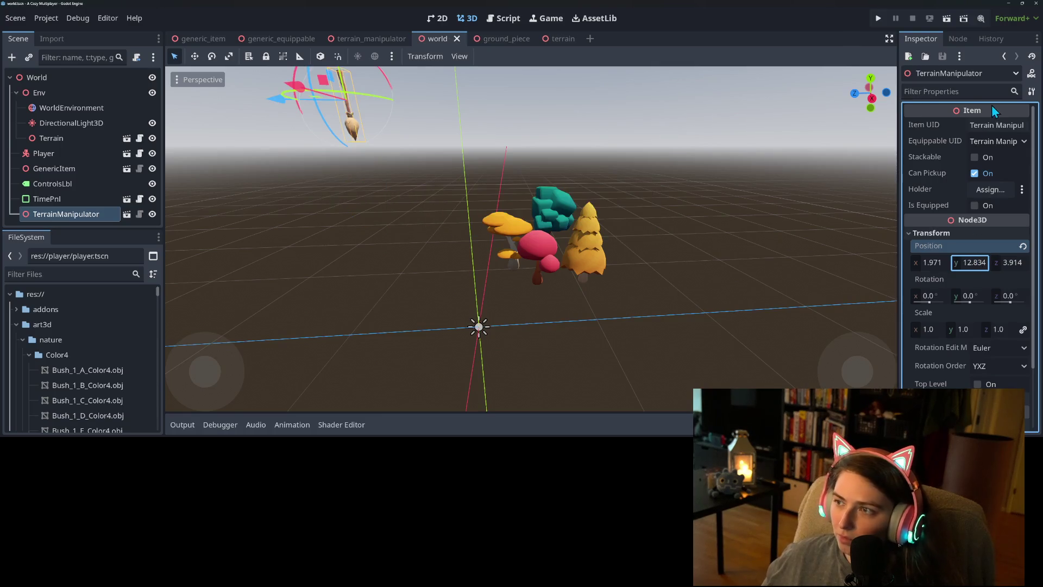
Test-run the game, then set Position Y to 14.0, save, and play again
left_click(879, 19)
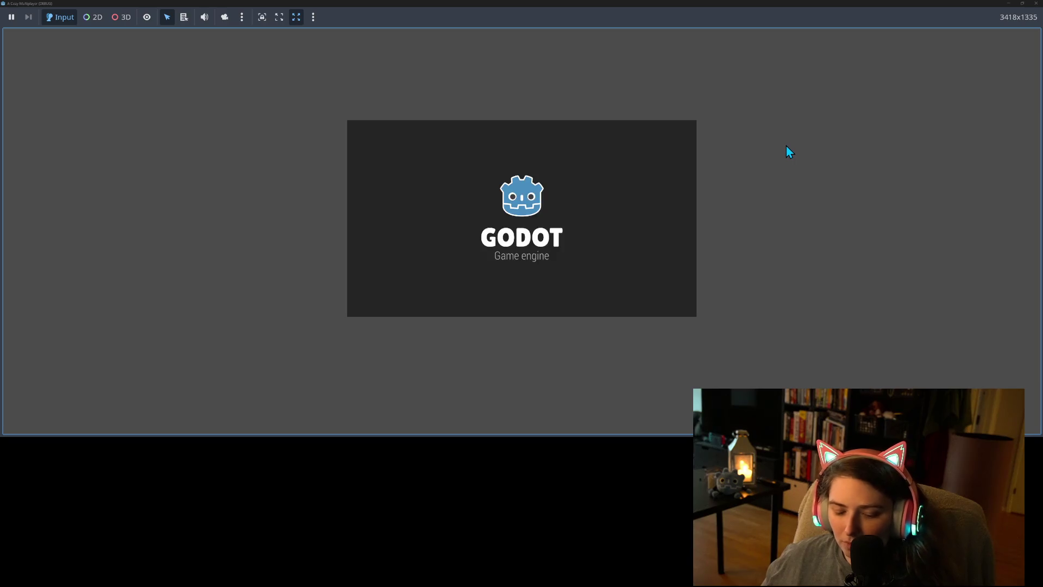
key("w")
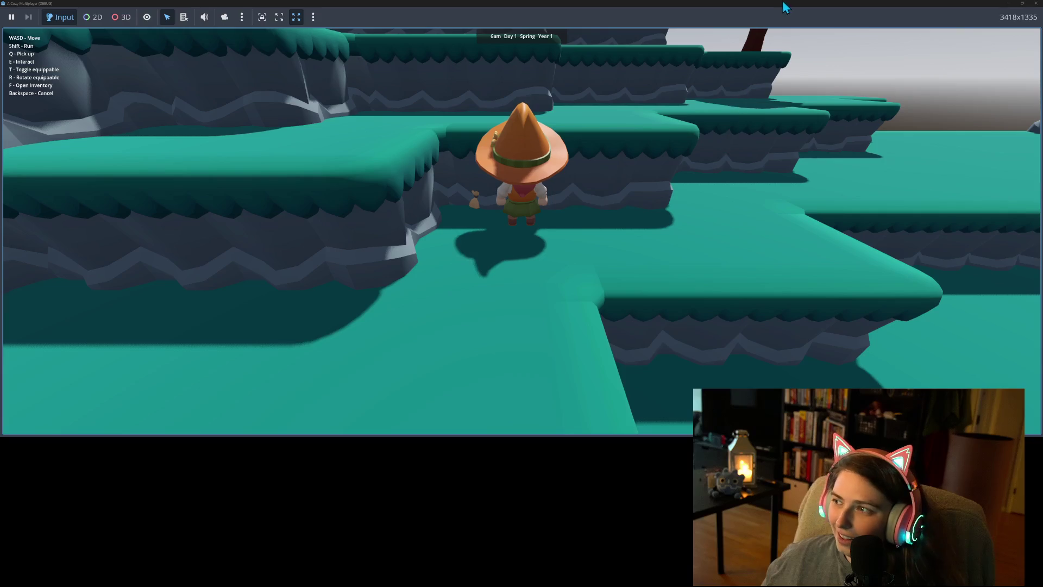
left_click(1037, 4)
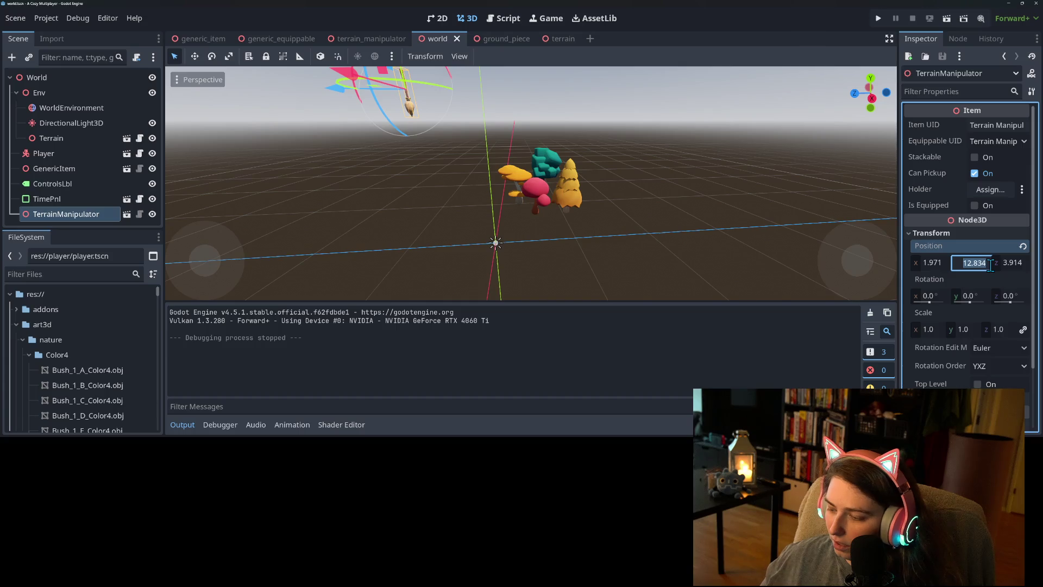
type("14")
key("Return")
key("ctrl+s")
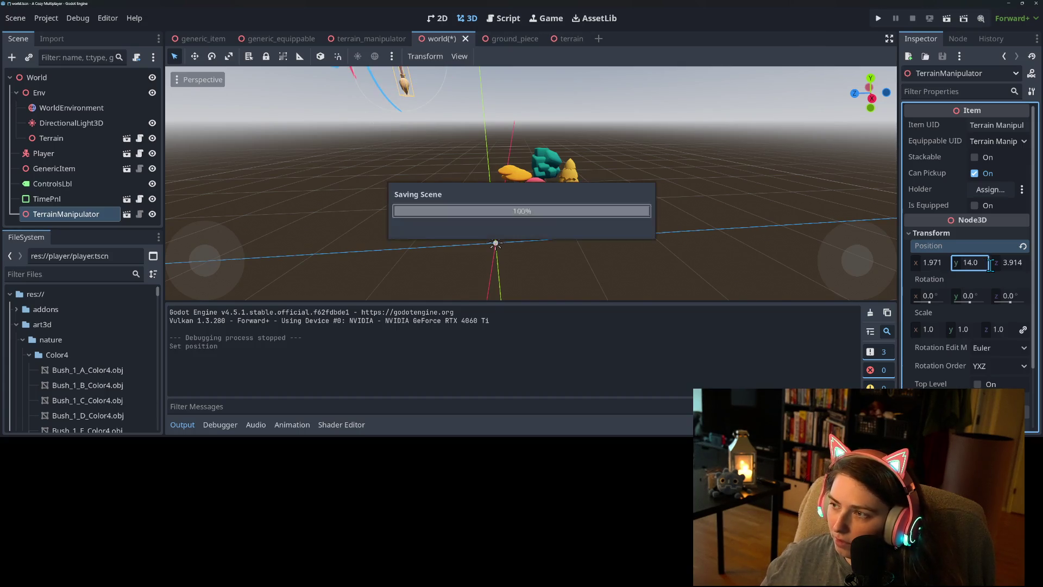
left_click(878, 18)
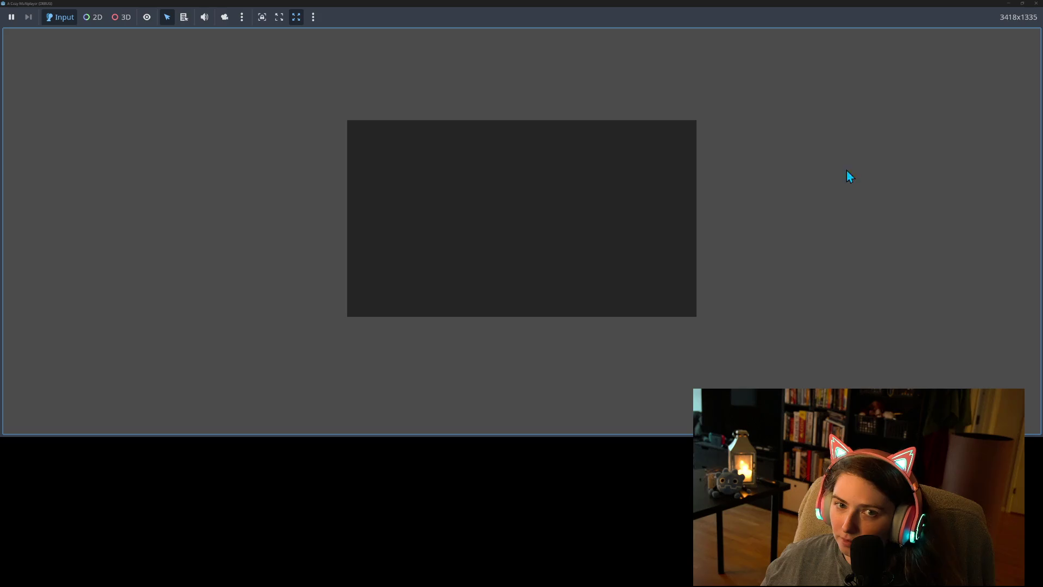
key("w")
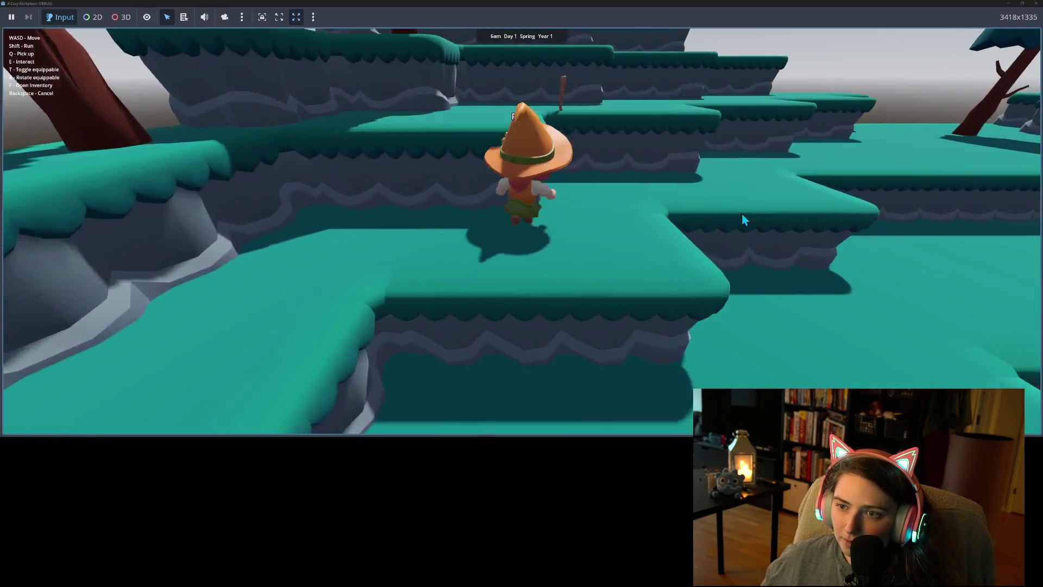
key("a")
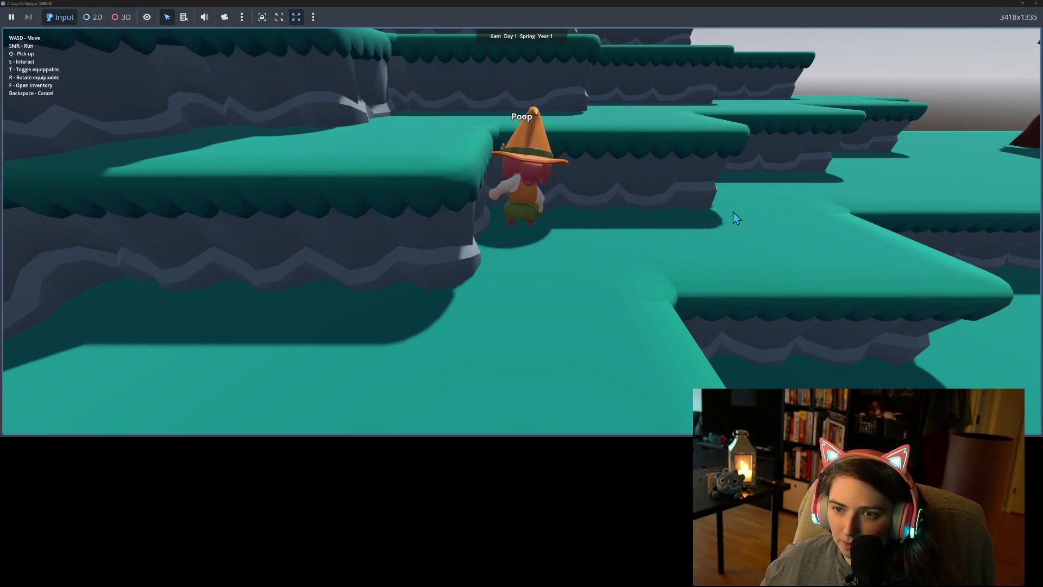
Stop the test run, set TerrainManipulator Position Y to 15.0, and run the game
key("s")
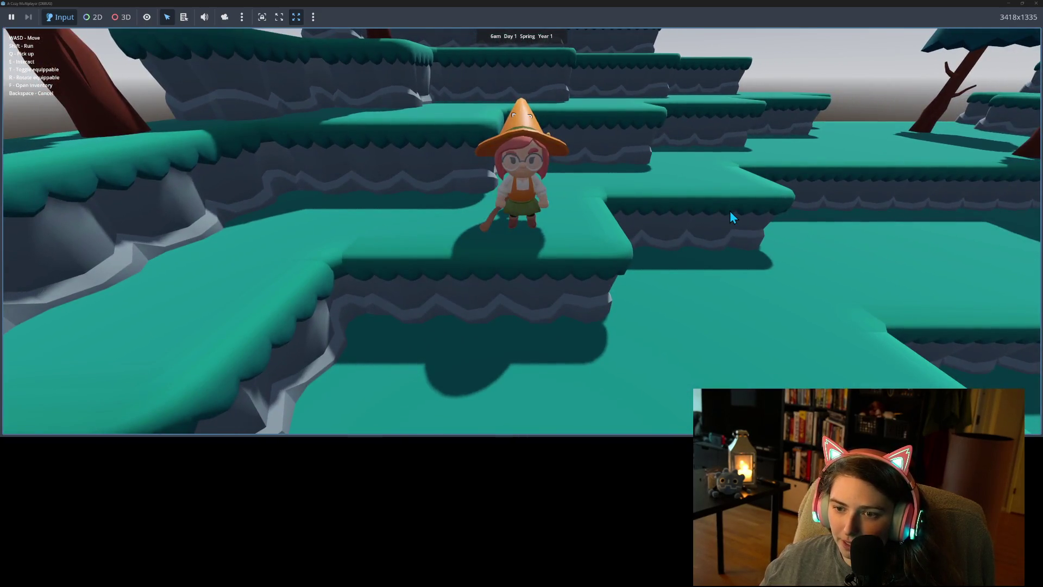
key("w")
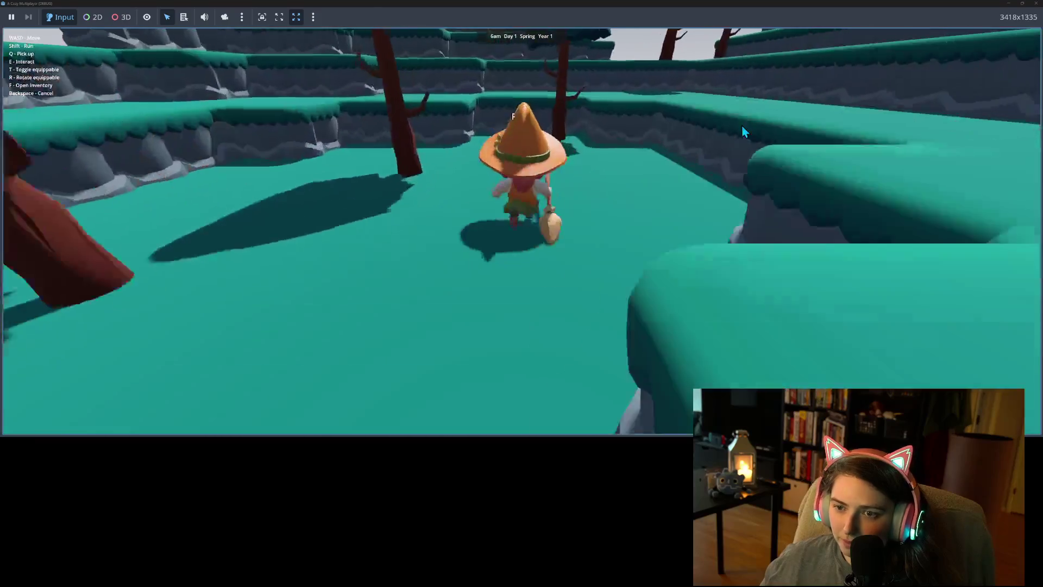
key("w")
left_click(1035, 4)
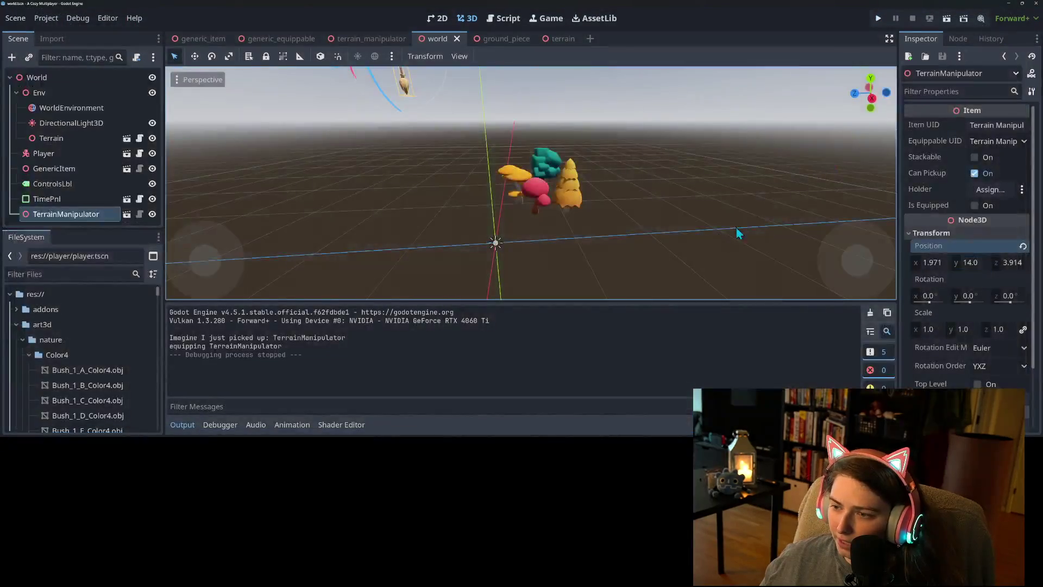
left_click(971, 264)
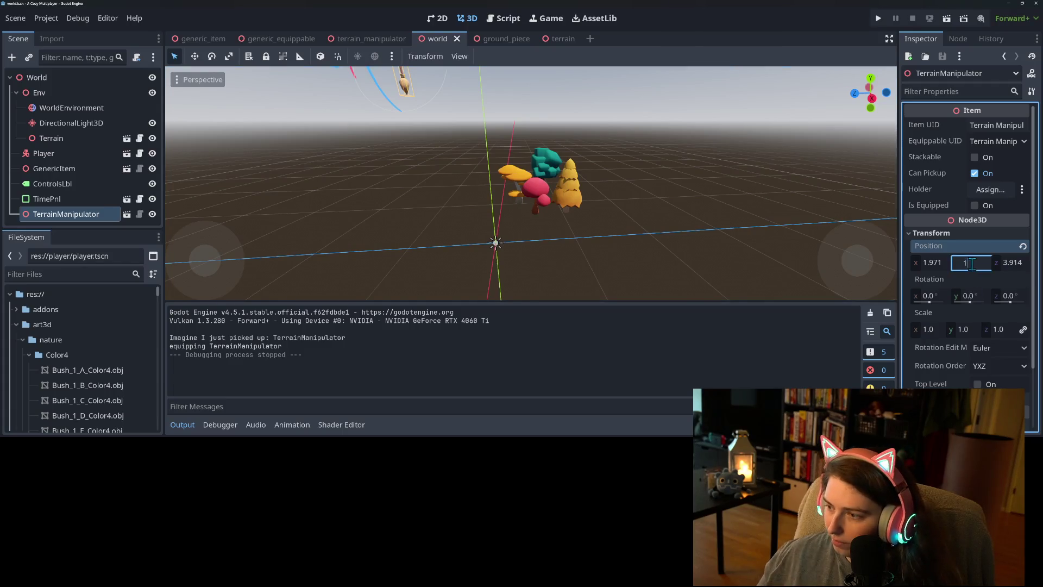
type("5")
key("Return")
left_click(878, 19)
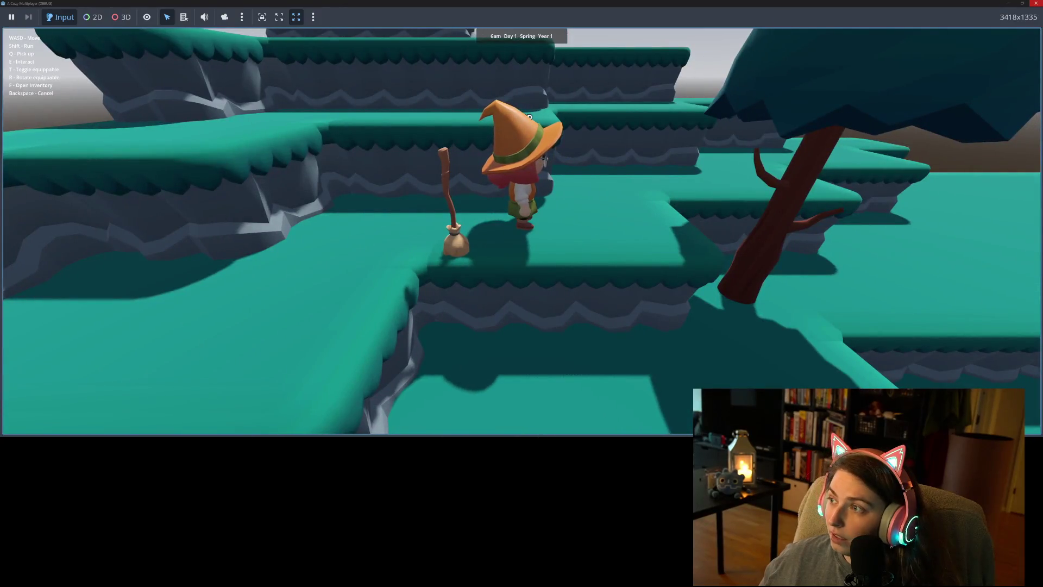
Stop the game, set Position Y to 16.0, save the world scene, and run again
key("F8")
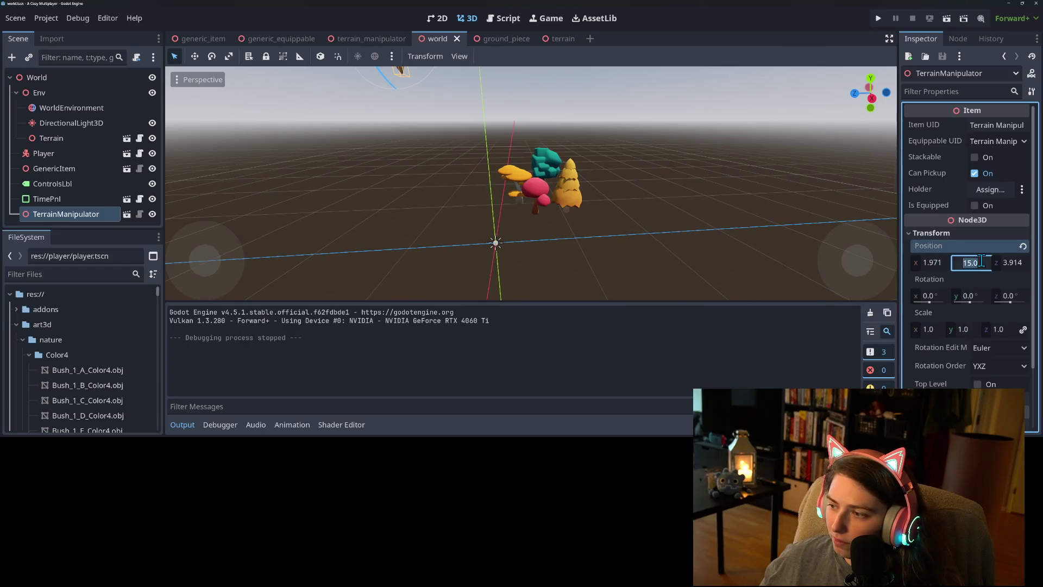
type("16")
key("Return")
key("ctrl+s")
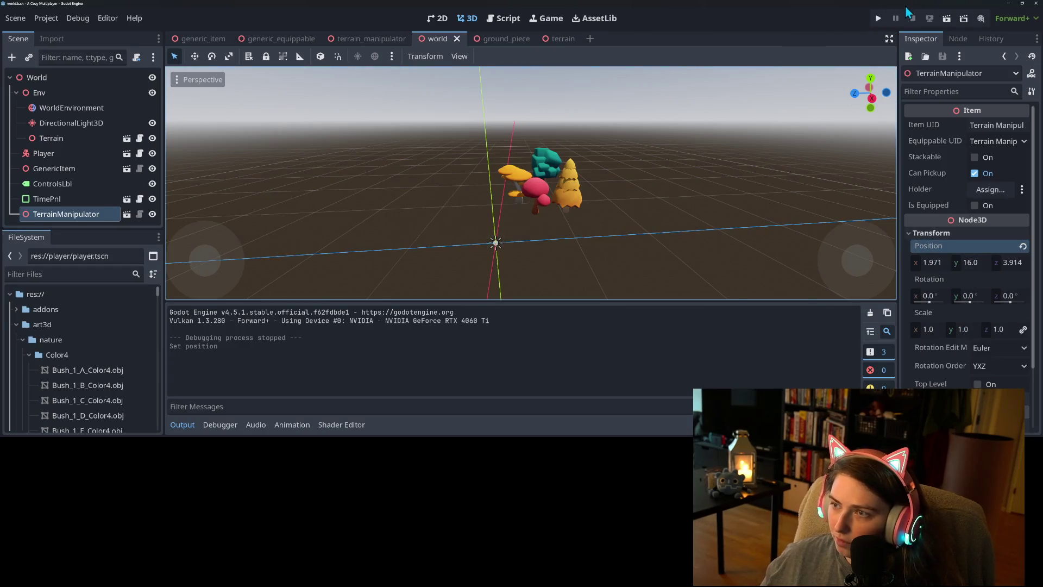
left_click(878, 19)
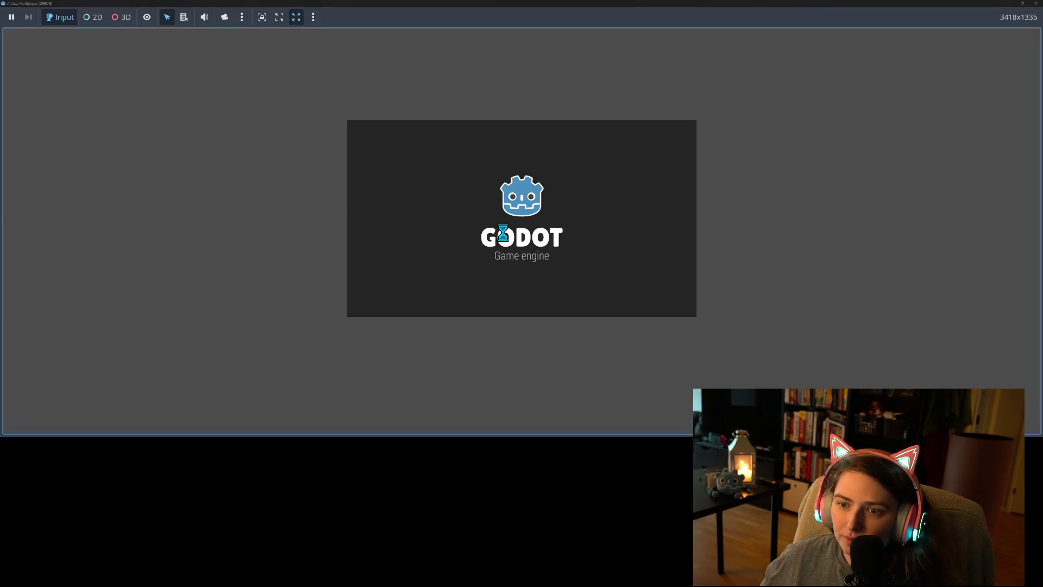
Pick up the broom, mount it, and fly the witch across the terraces before landing
key("w")
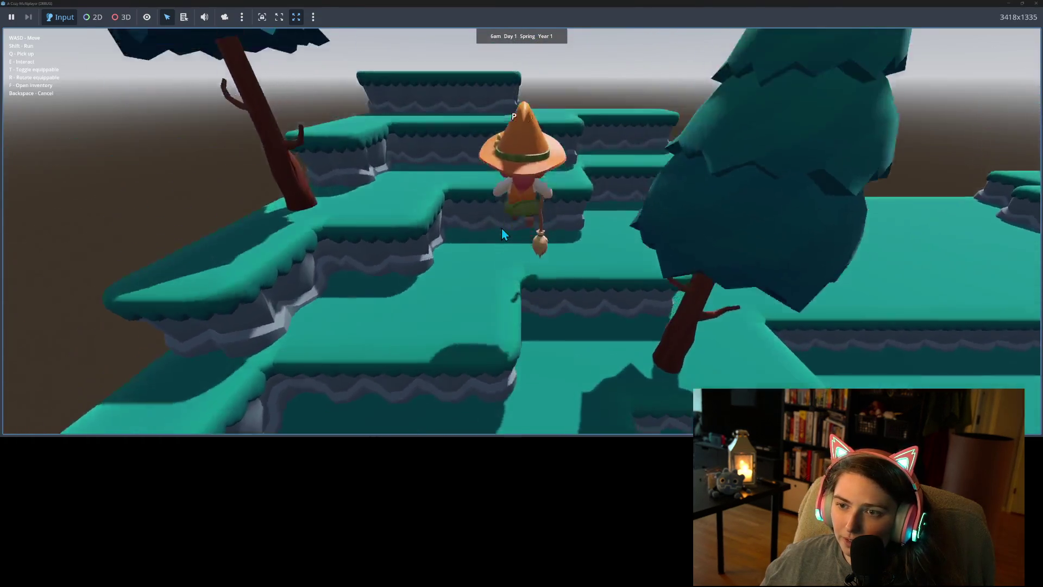
key("s")
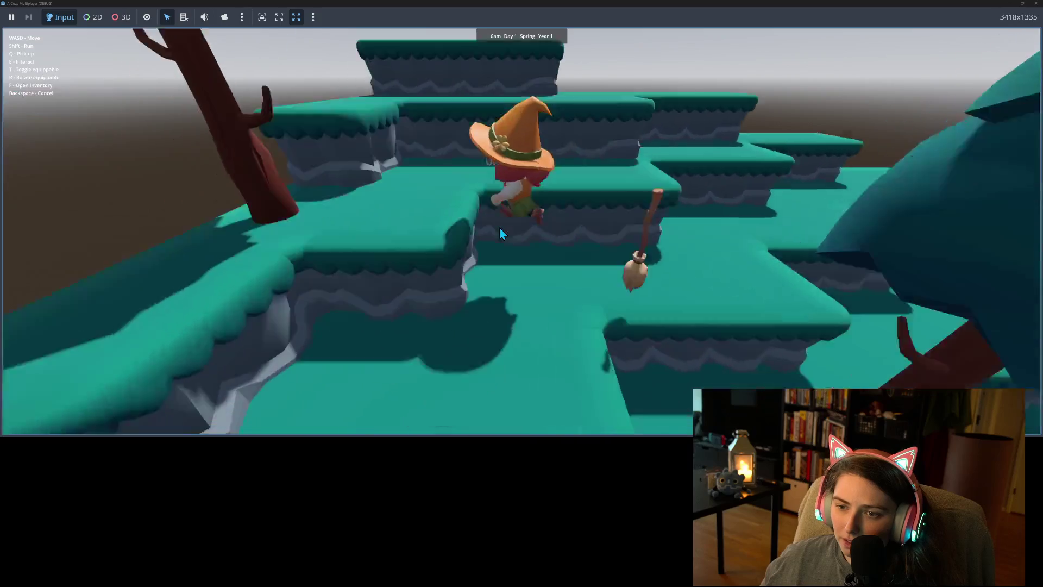
key("q")
key("s")
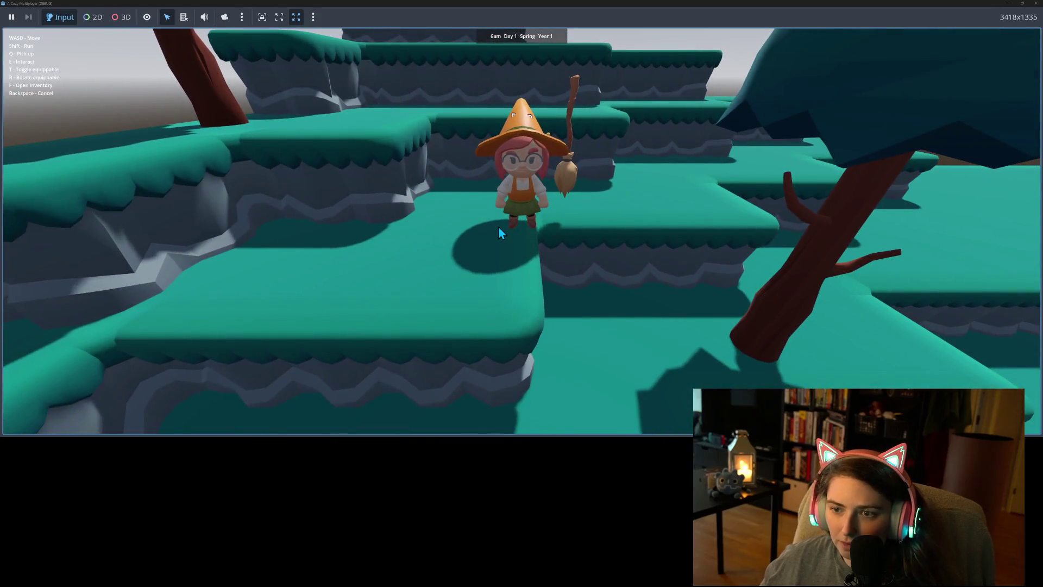
key("t")
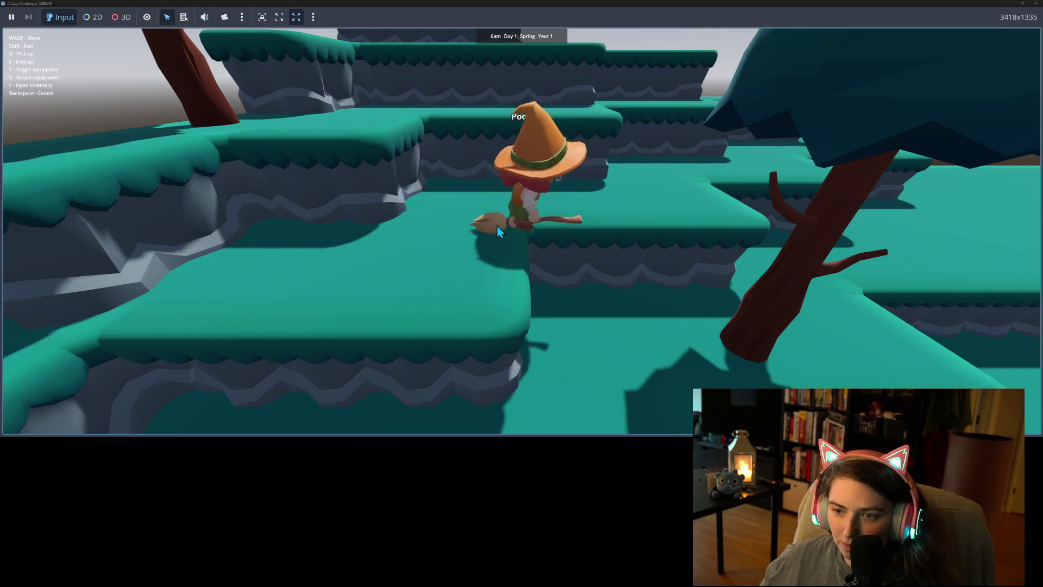
key("s")
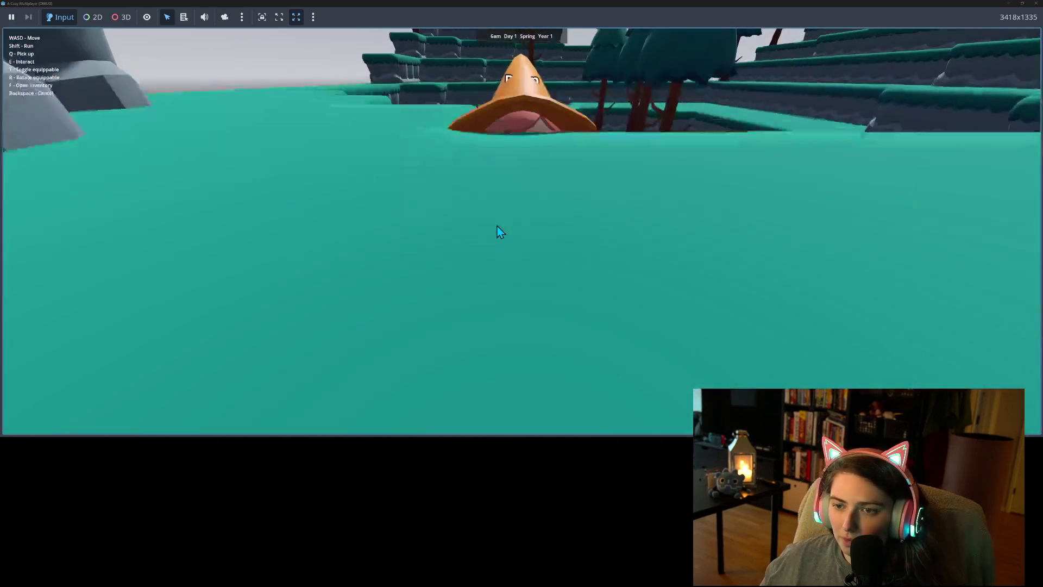
key("s")
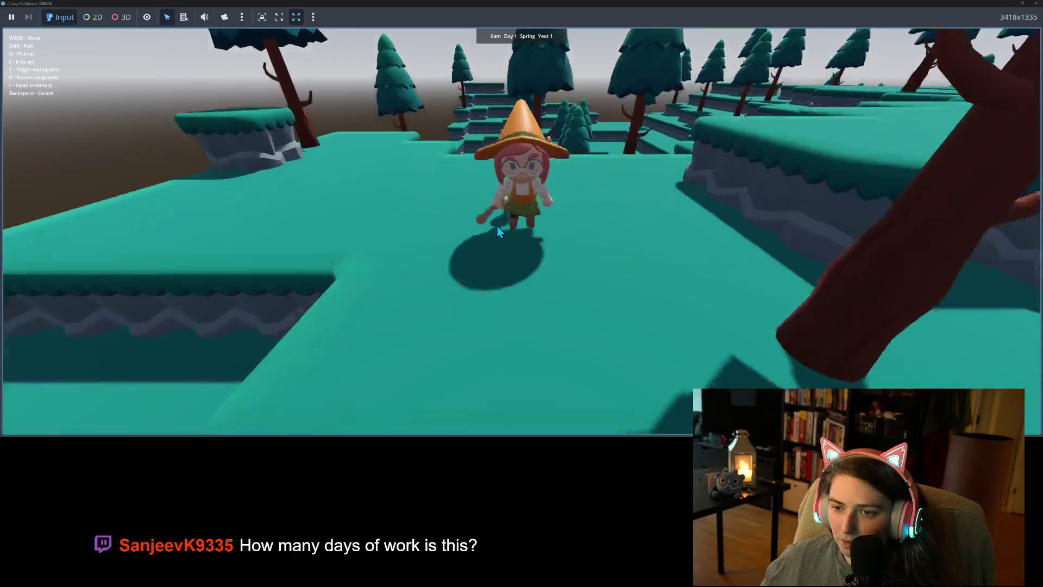
key("s")
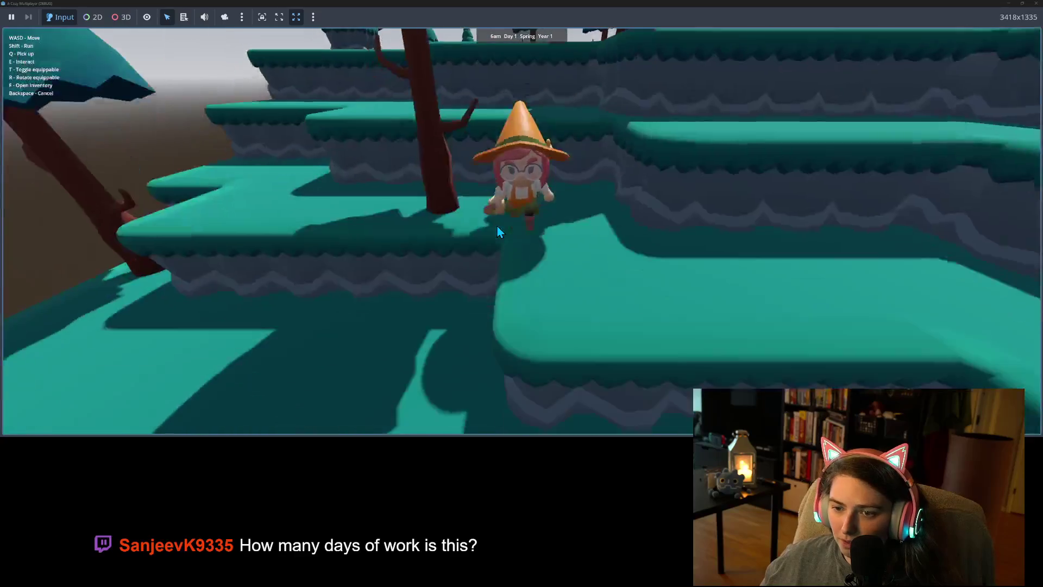
key("s")
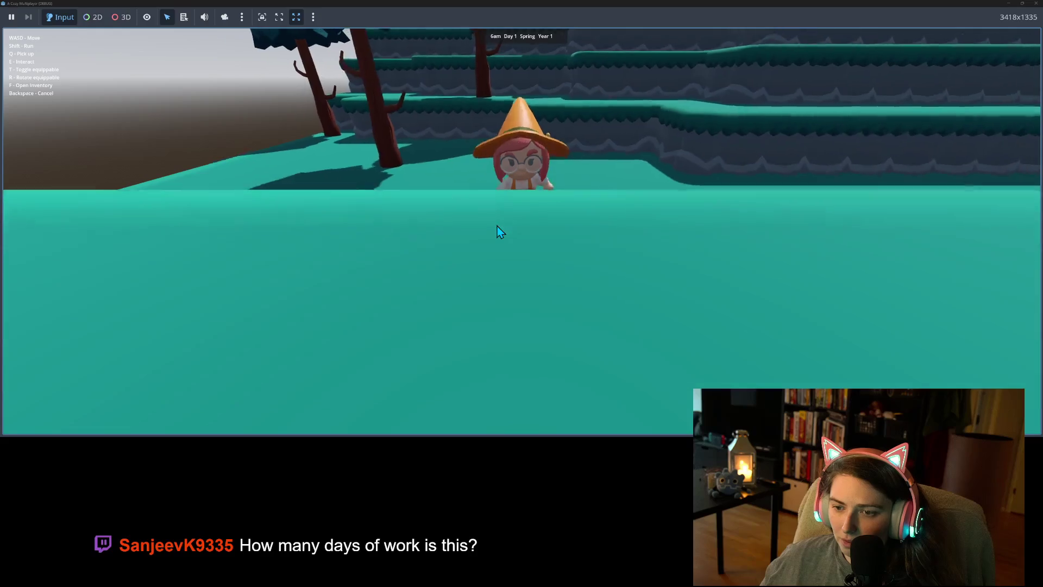
key("w")
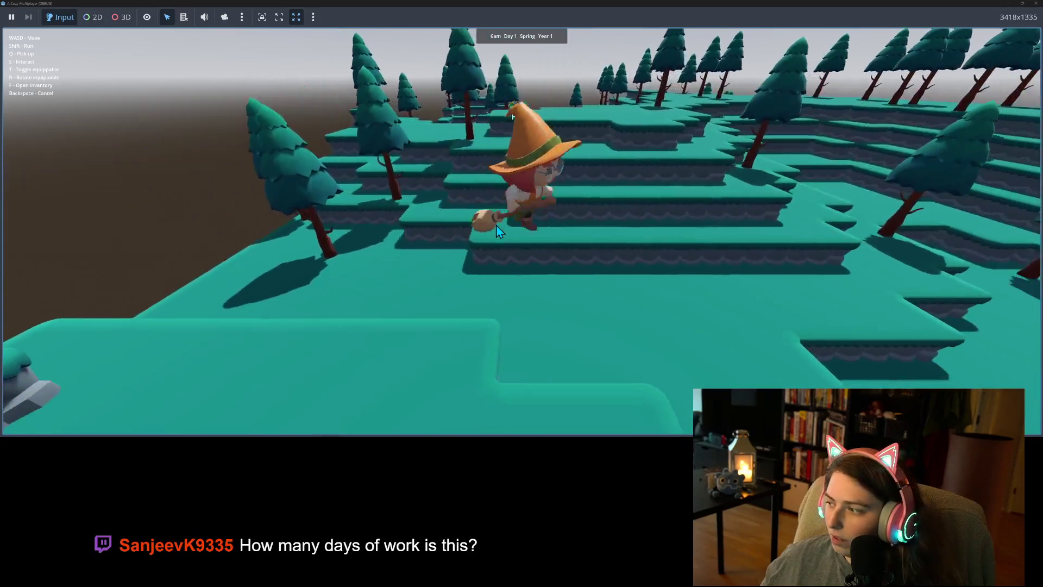
key("w")
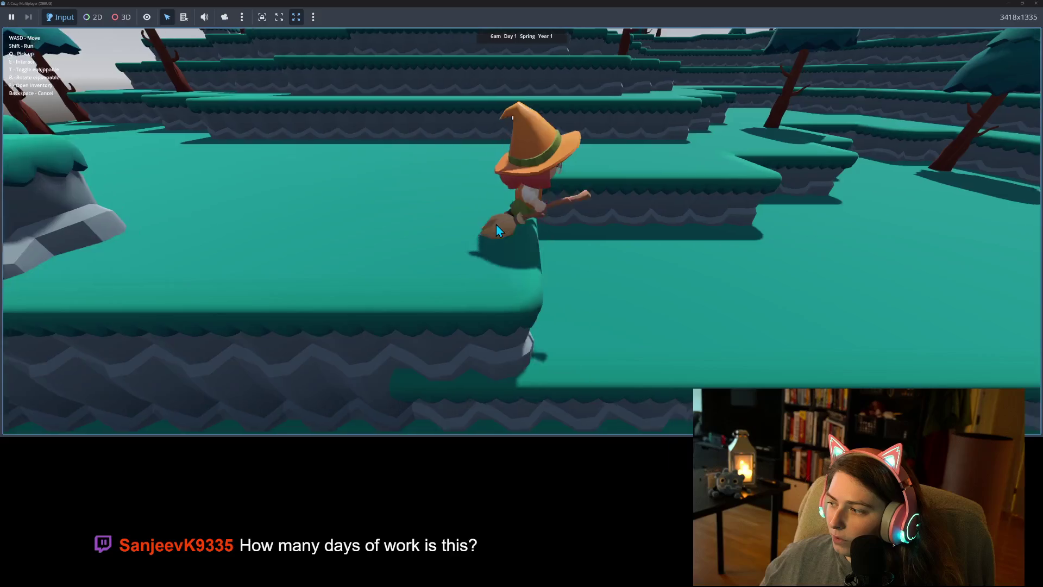
key("s")
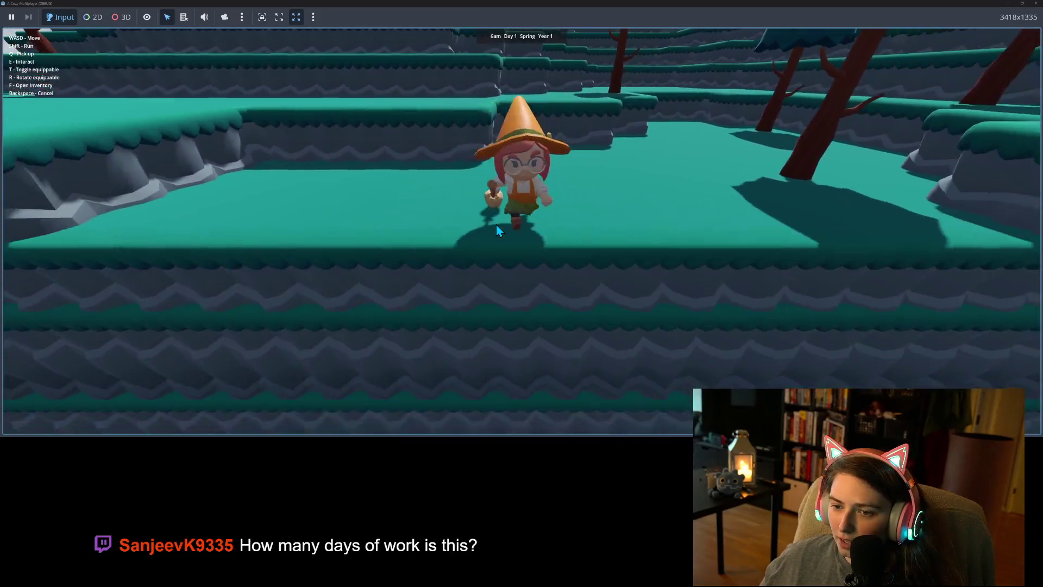
Walk the witch down into the dug pit, climb onto the ledge, and fly around
key("w")
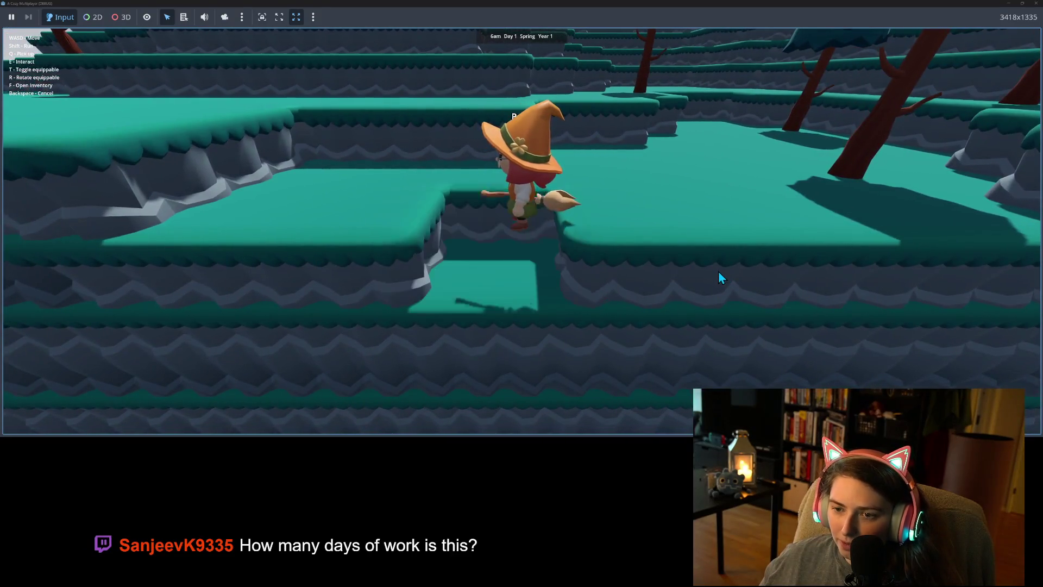
key("w")
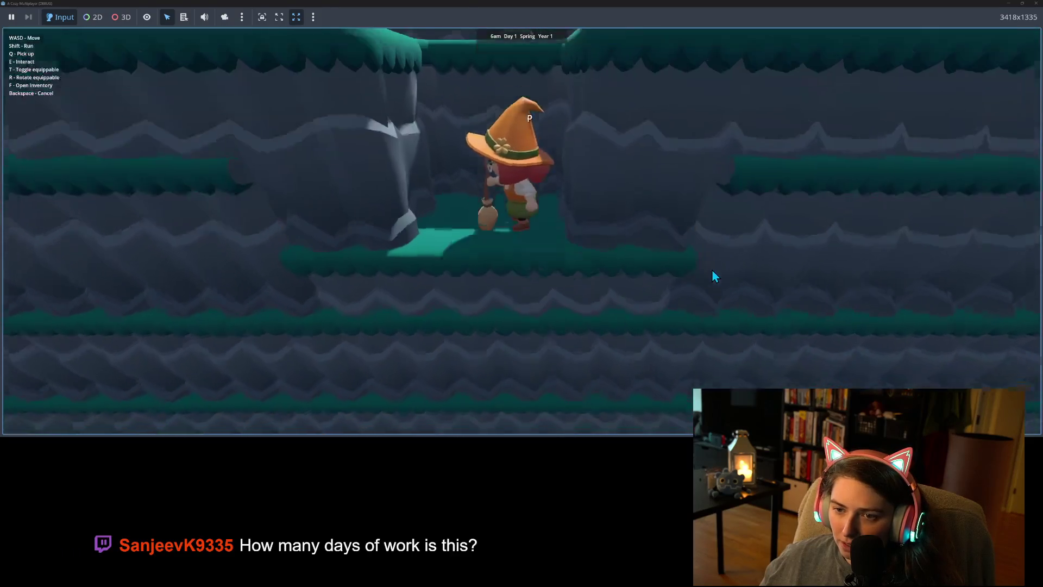
key("a")
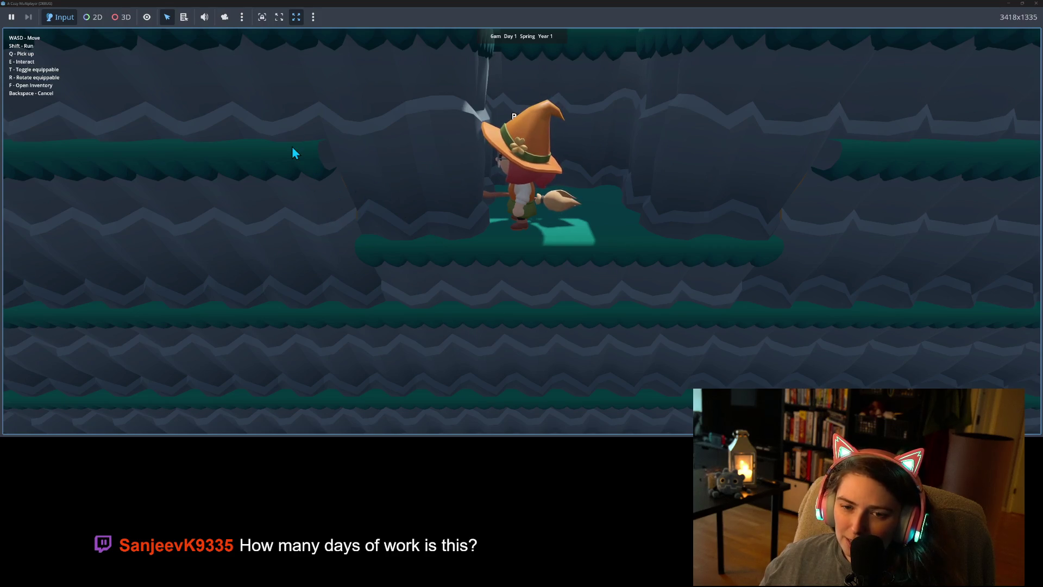
key("s")
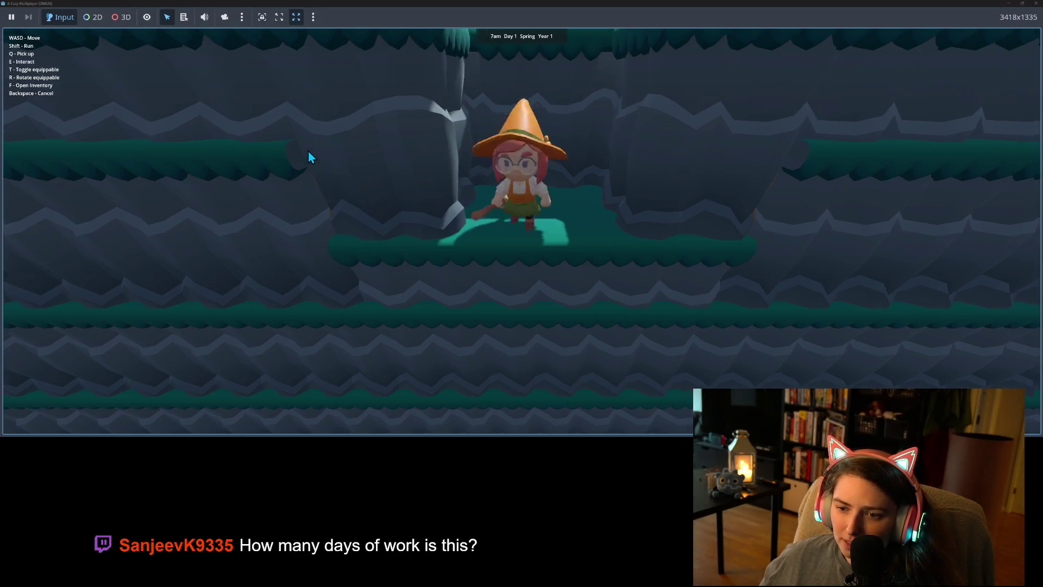
key("w")
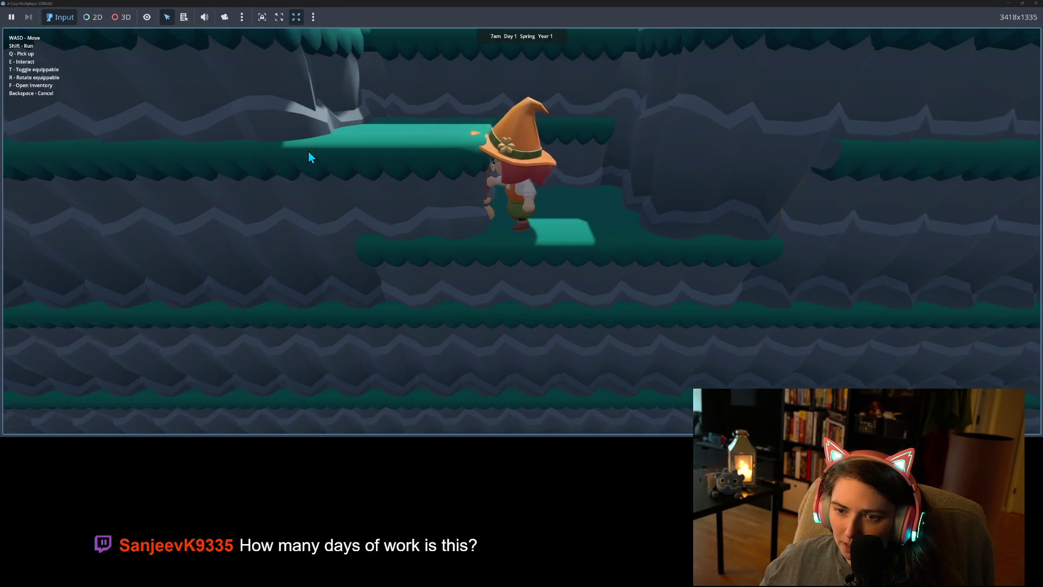
key("w")
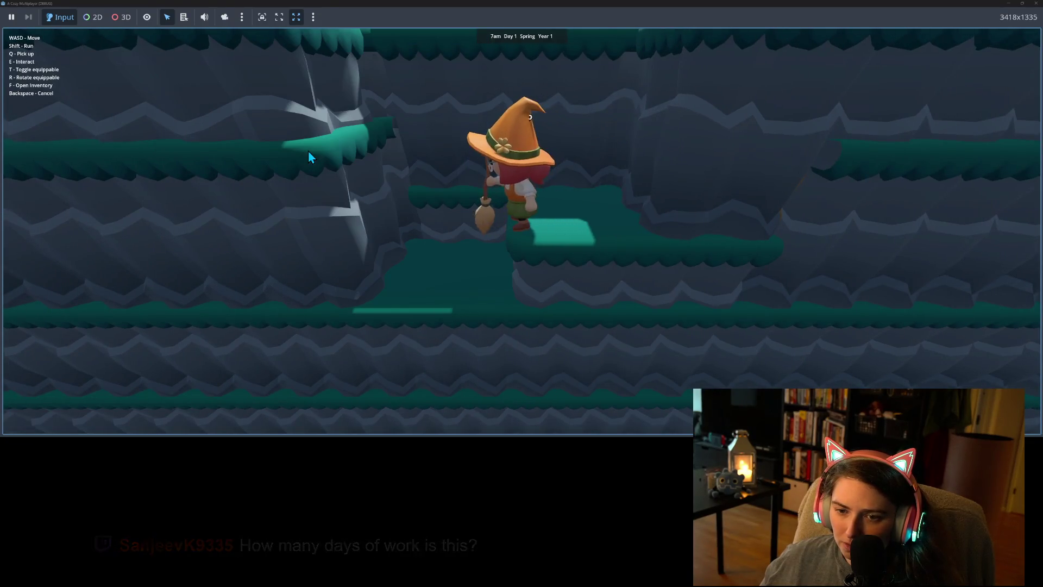
key("d")
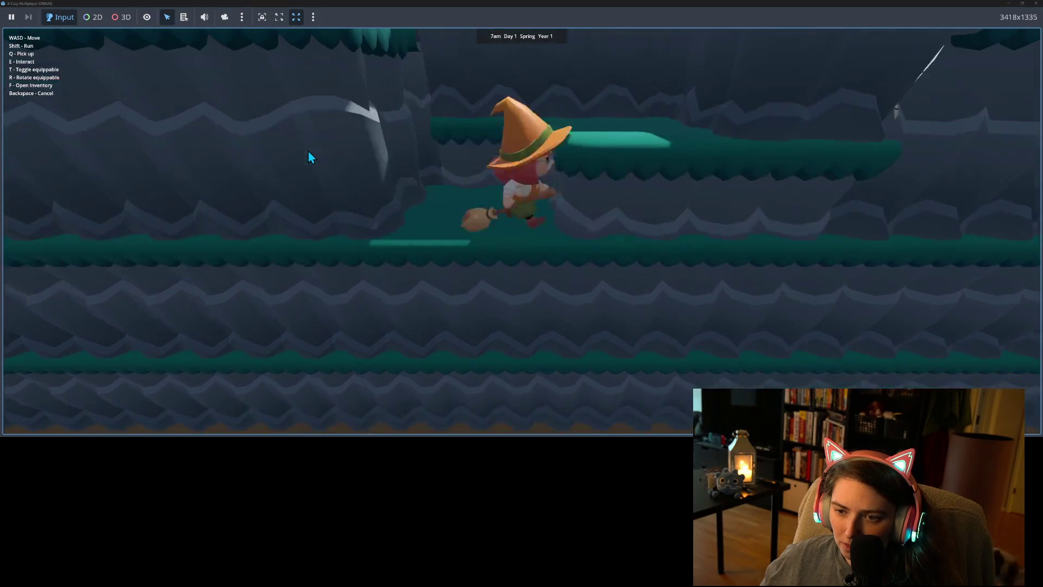
key("a")
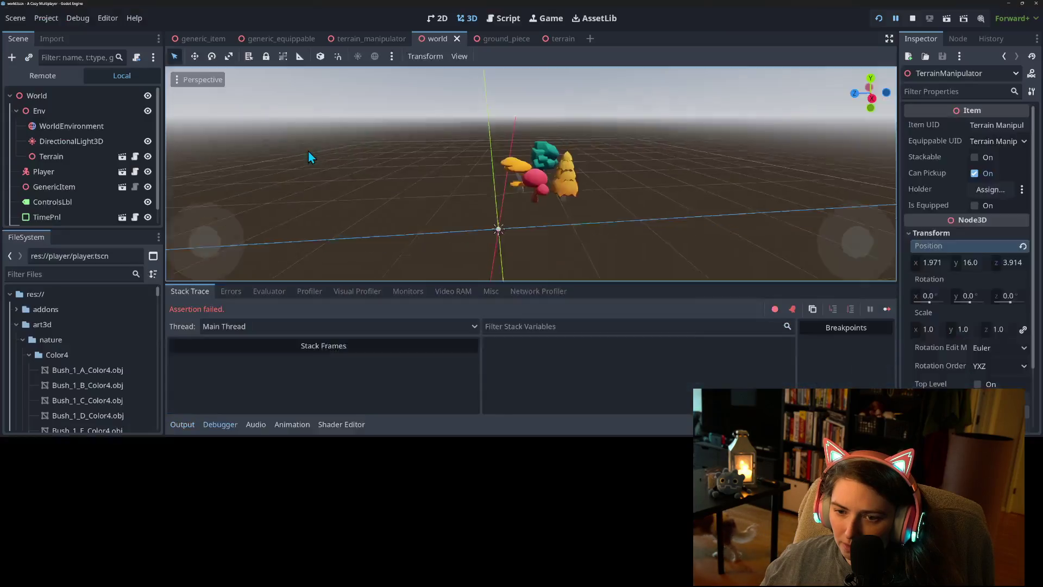
Jump from the stack trace to terrain.gd line 89 and inspect the heights value
mouse_move(391, 174)
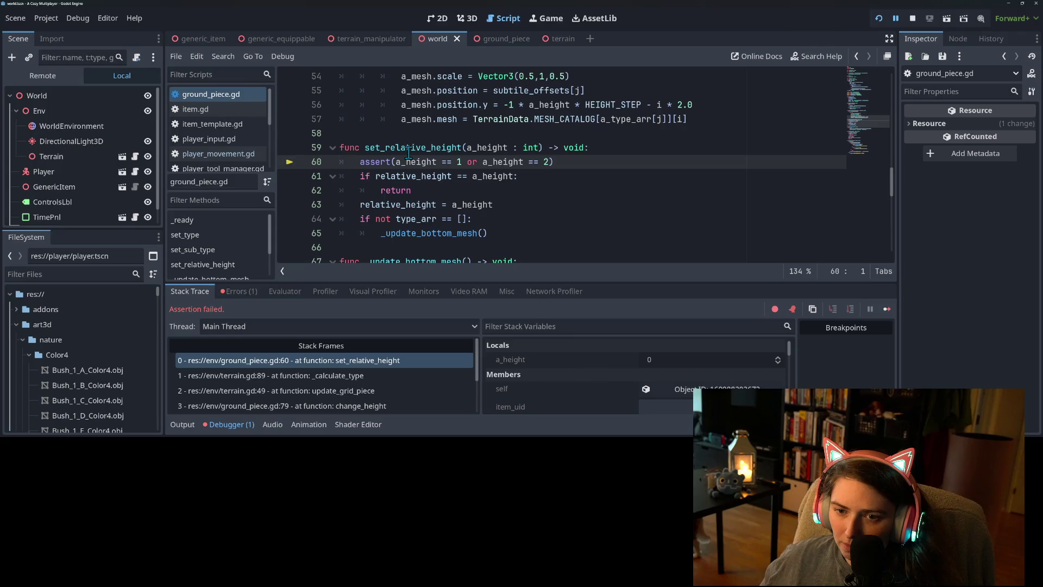
left_click(373, 377)
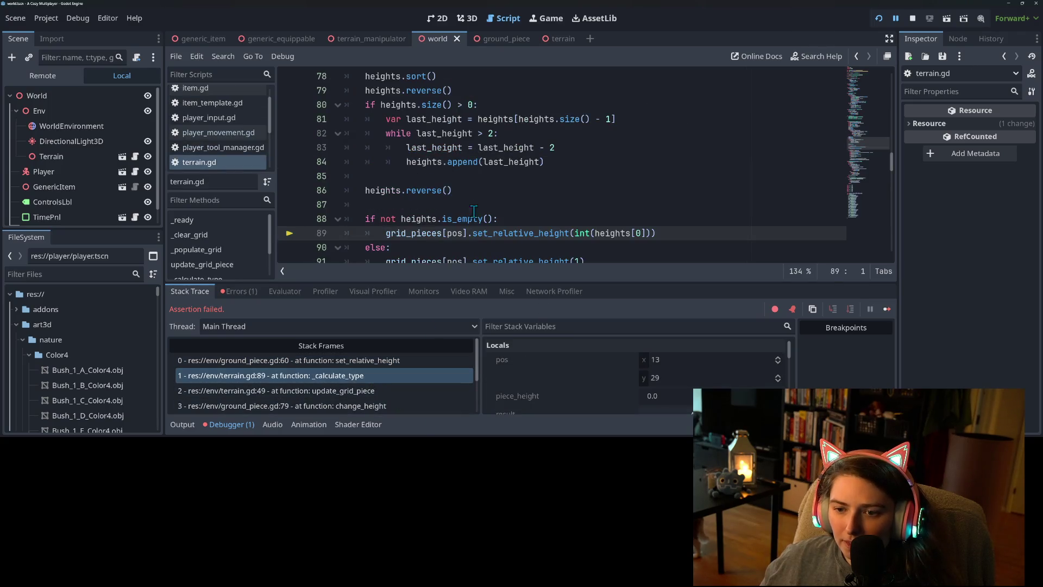
scroll(474, 208, "down", 1)
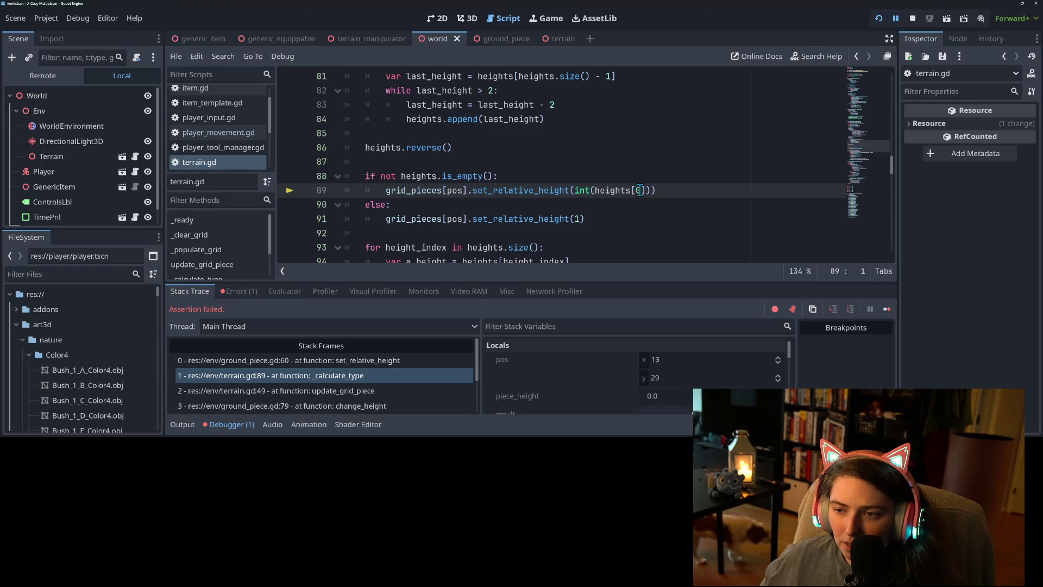
left_click(610, 190)
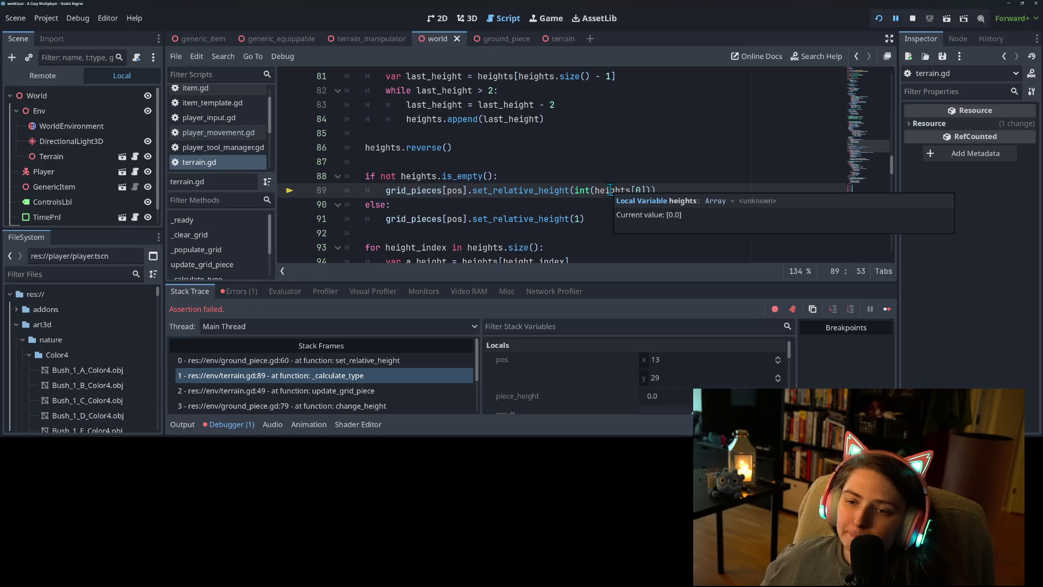
scroll(573, 188, "down", 1)
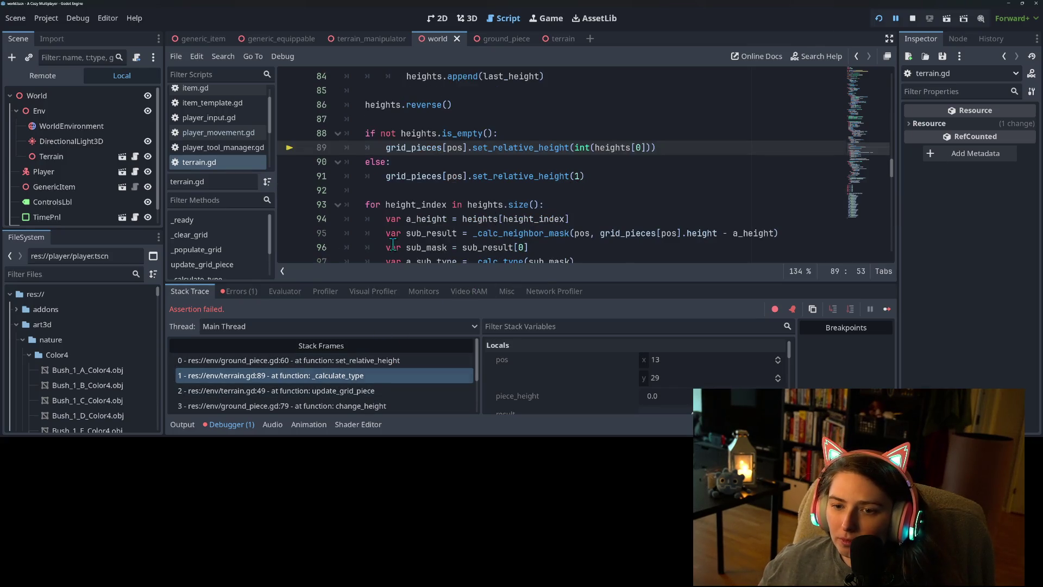
Highlight heights on lines 89 and 65 and the _calc_neighbor_mask call
double_click(608, 148)
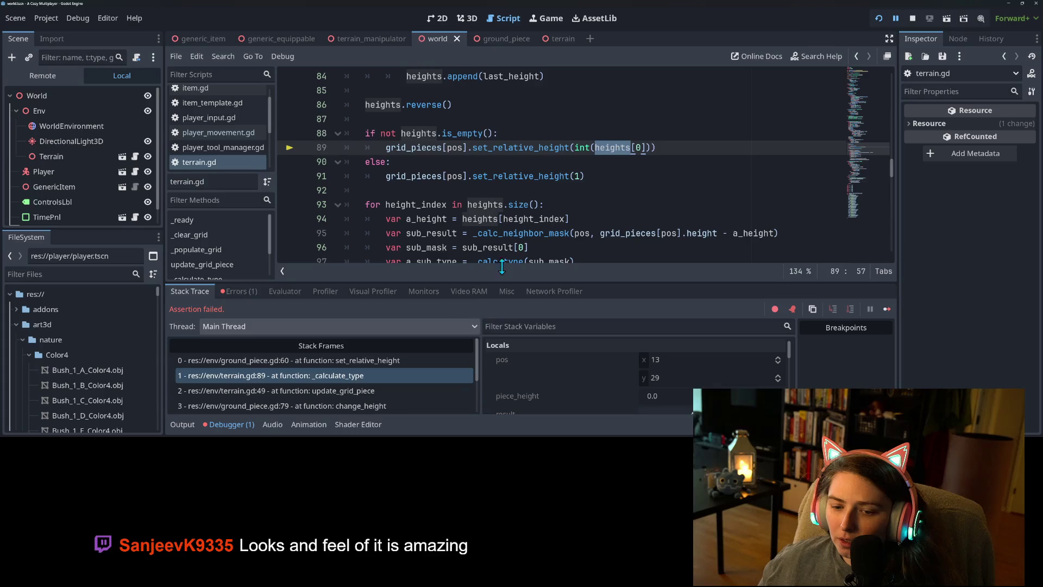
scroll(542, 215, "up", 4)
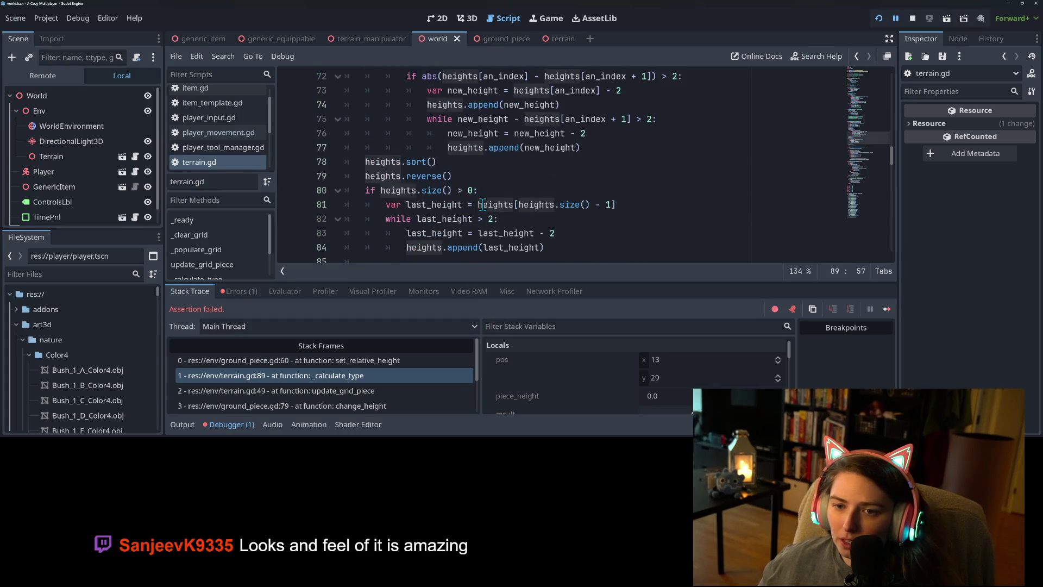
scroll(481, 205, "up", 4)
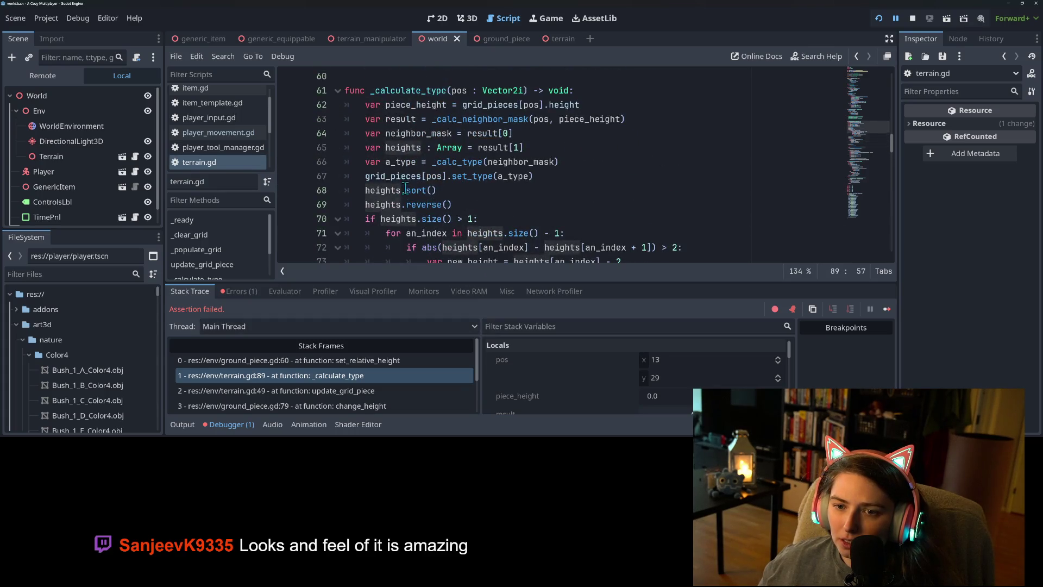
double_click(403, 147)
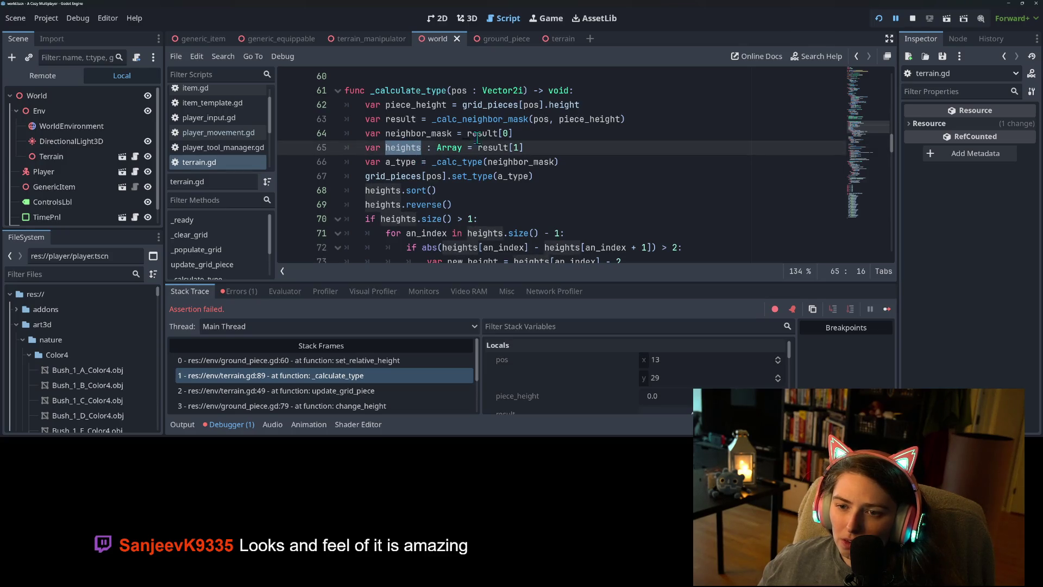
double_click(489, 118)
scroll(491, 179, "down", 12)
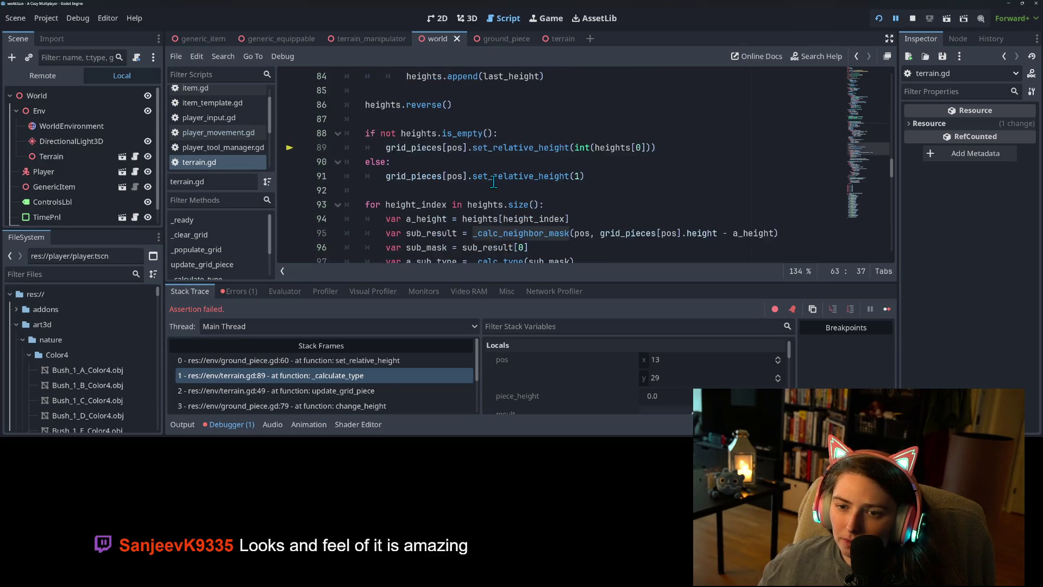
scroll(493, 182, "down", 7)
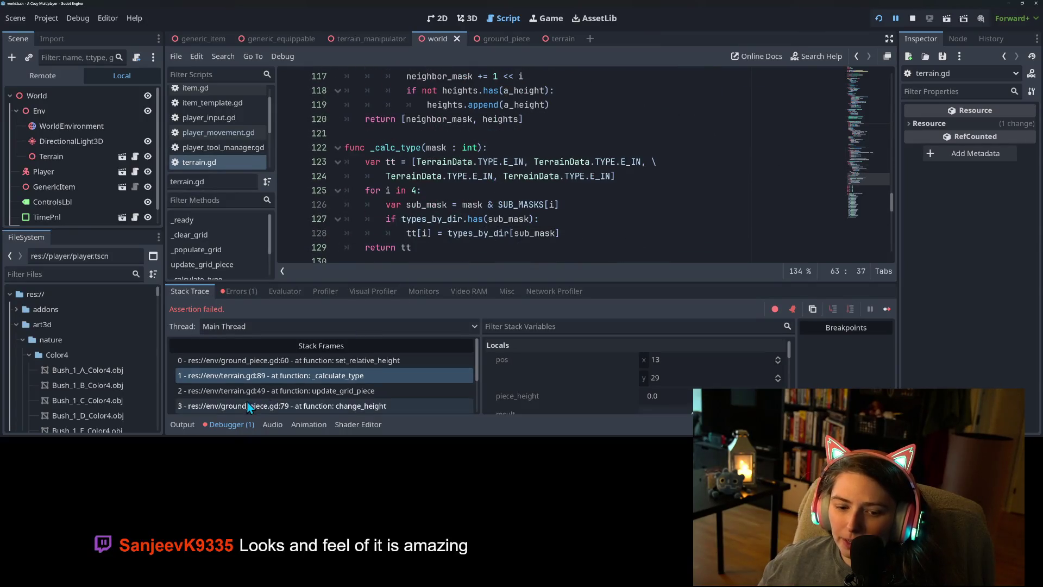
Insert an 'if a_height > 0:' condition after line 117 in _calc_neighbor_mask
left_click(227, 423)
scroll(414, 319, "up", 4)
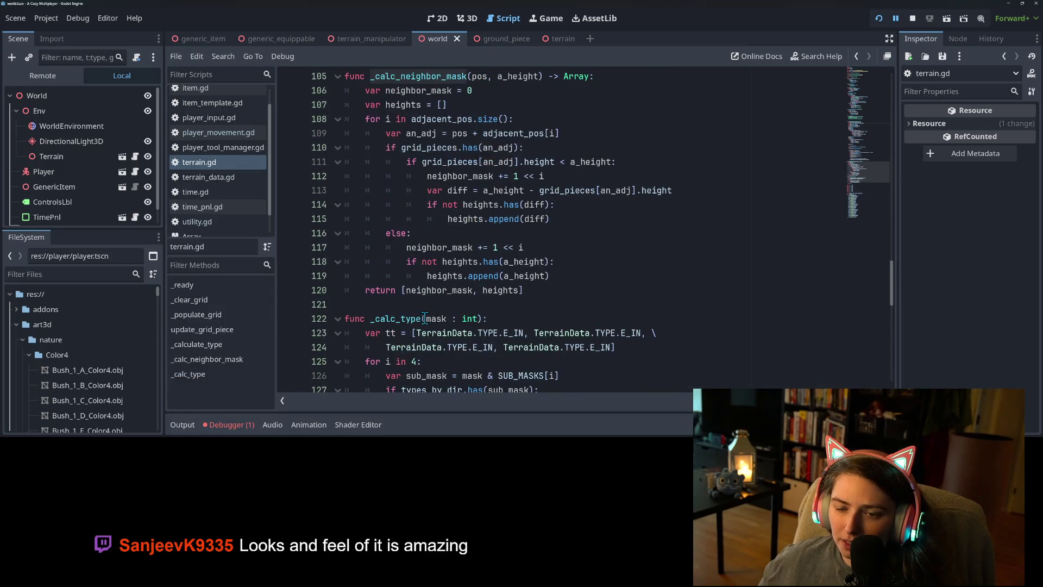
left_click(498, 276)
left_click(440, 257)
left_click(421, 248)
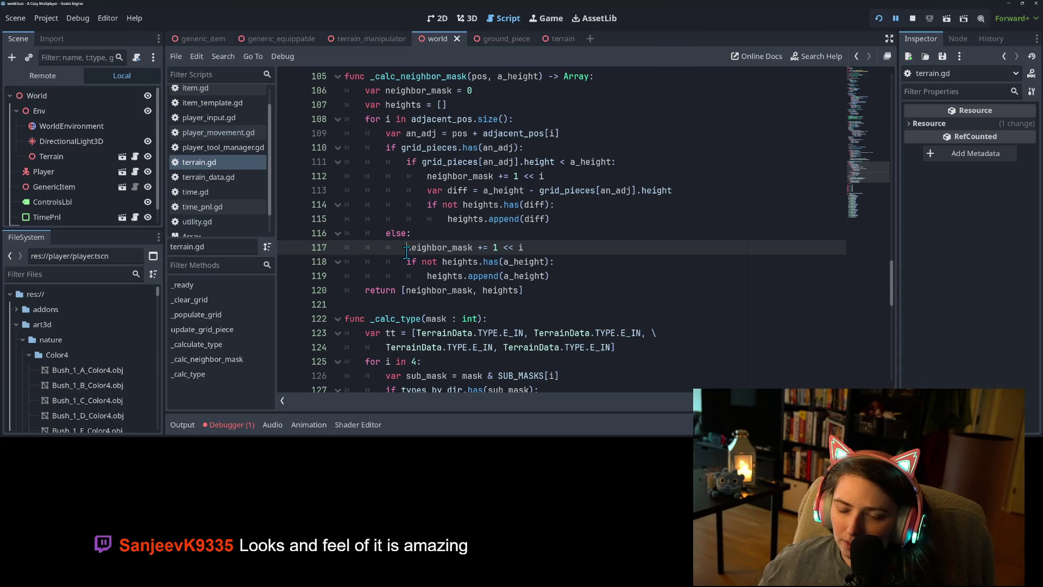
left_click(537, 248)
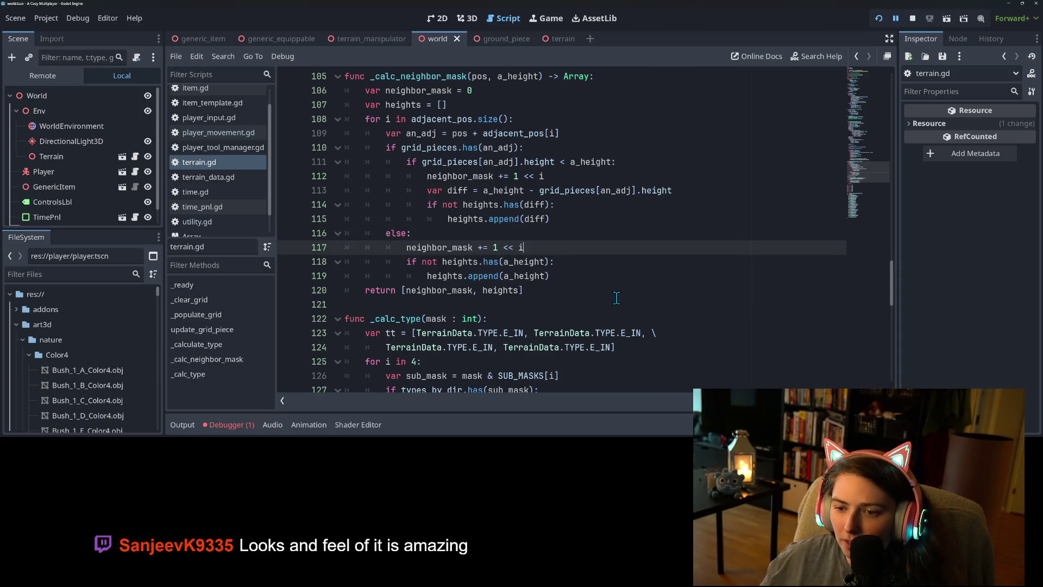
key("Return")
type("if a")
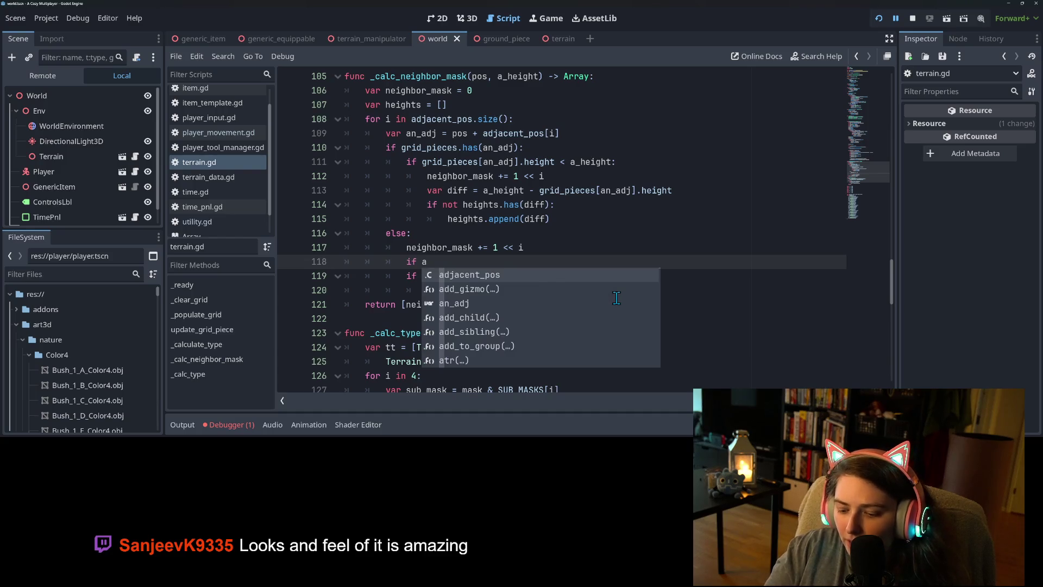
type("_height --")
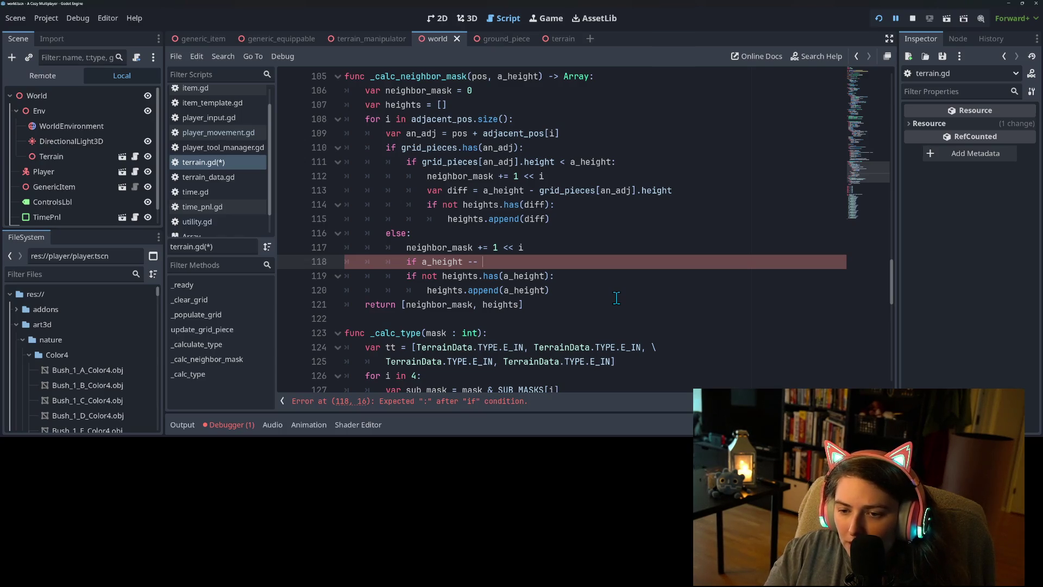
key("BackSpace")
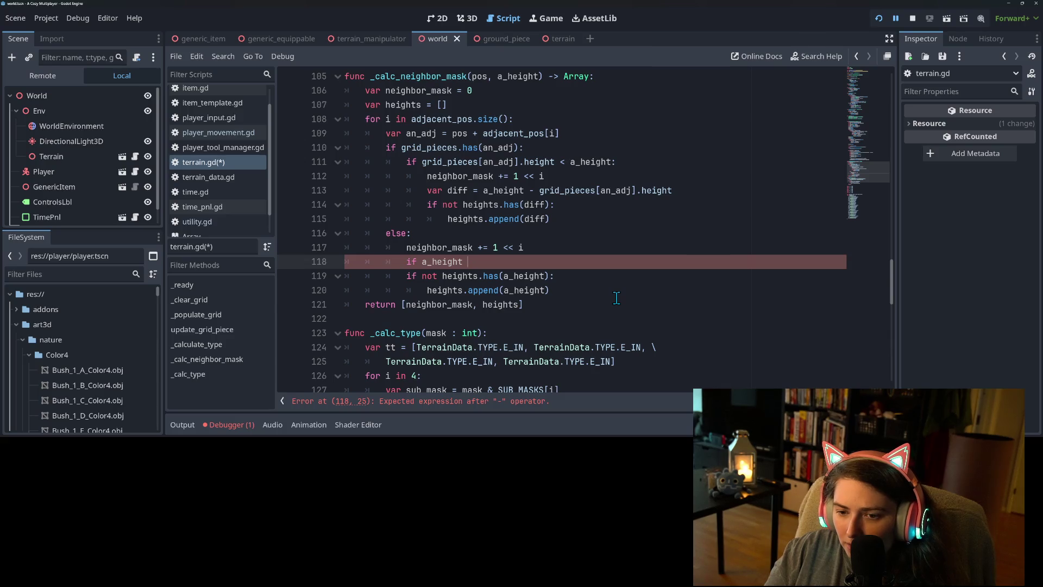
key("BackSpace")
key("BackSpace")
key("BackSpace")
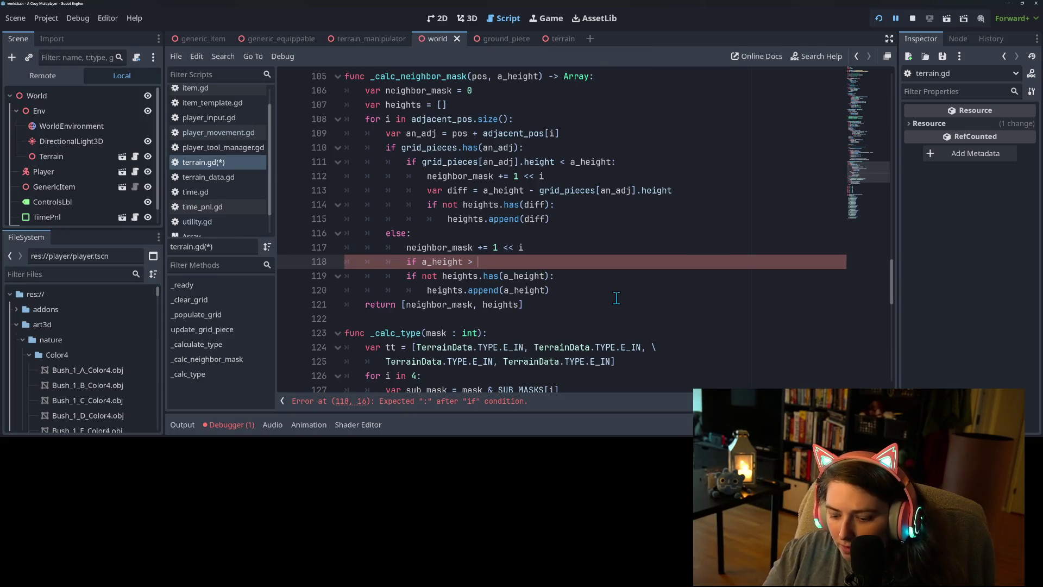
type("0:")
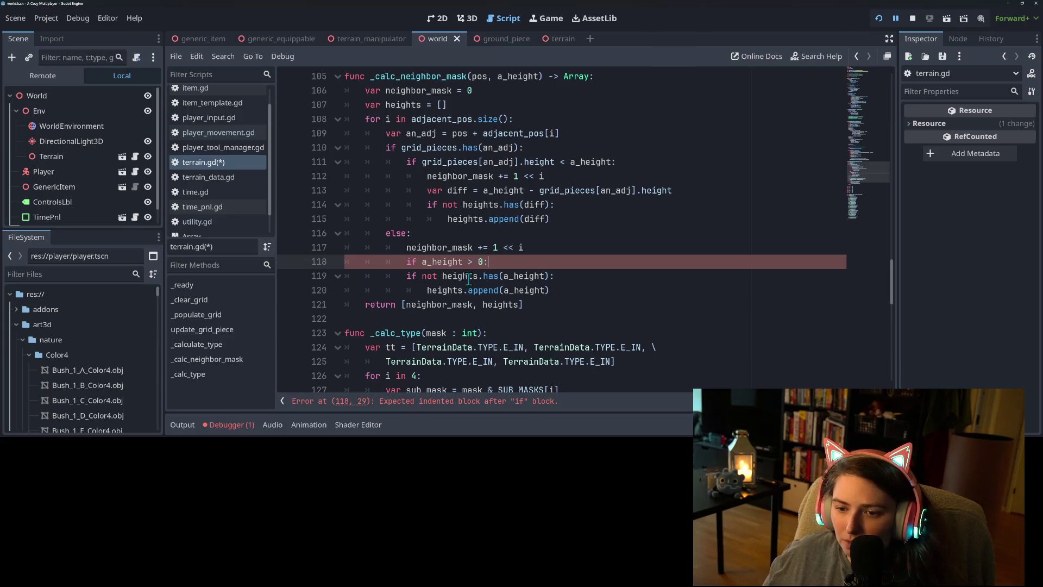
Indent the two append lines under the new condition, save terrain.gd, and relaunch the game
left_click_drag(468, 276, 467, 290)
key("Tab")
left_click(500, 289)
key("ctrl+s")
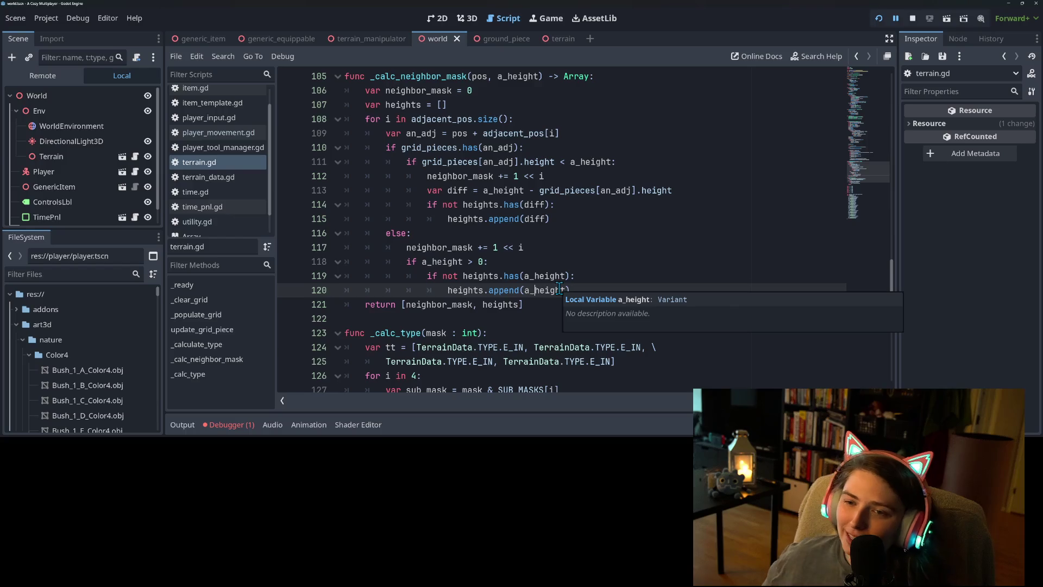
left_click(879, 20)
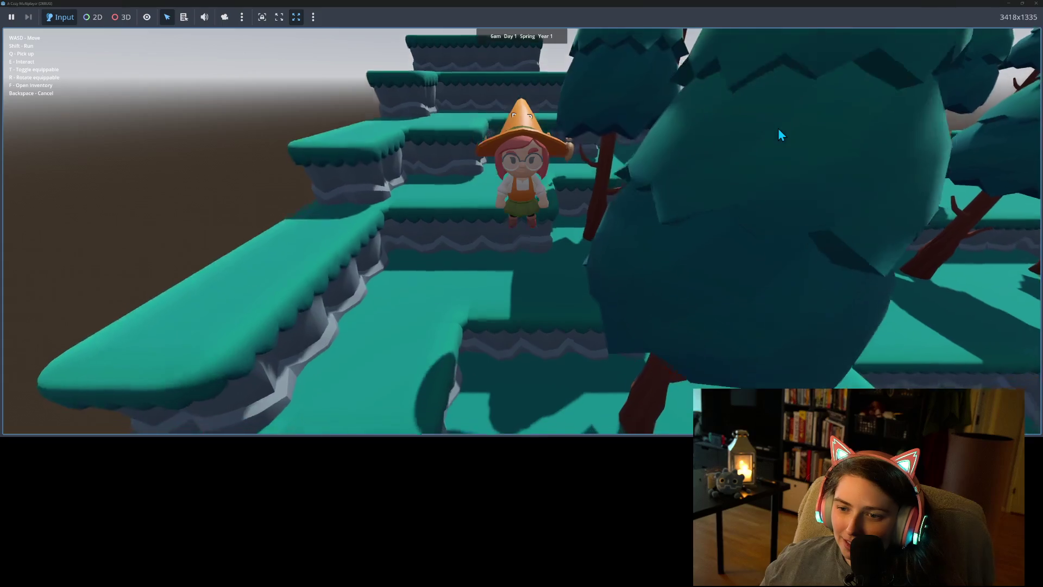
Walk the witch past the trees, down the stepped cliffs and right toward the pit gap
key("w")
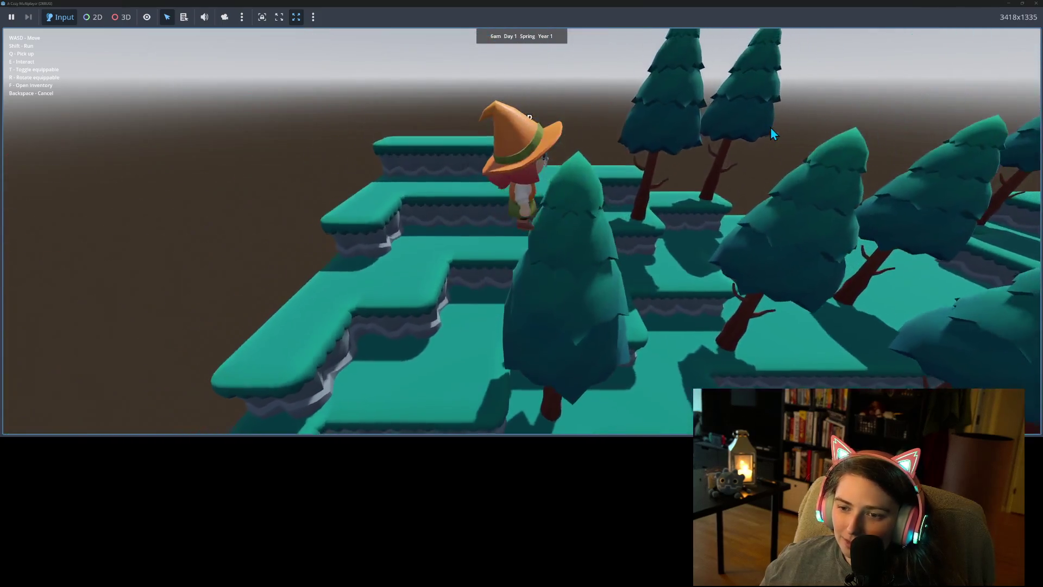
key("d")
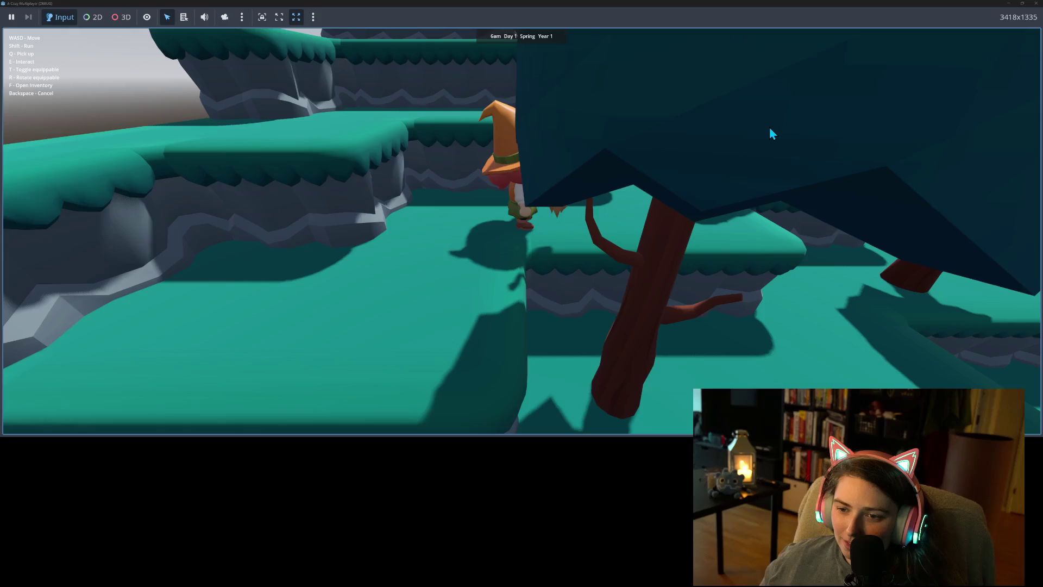
key("s")
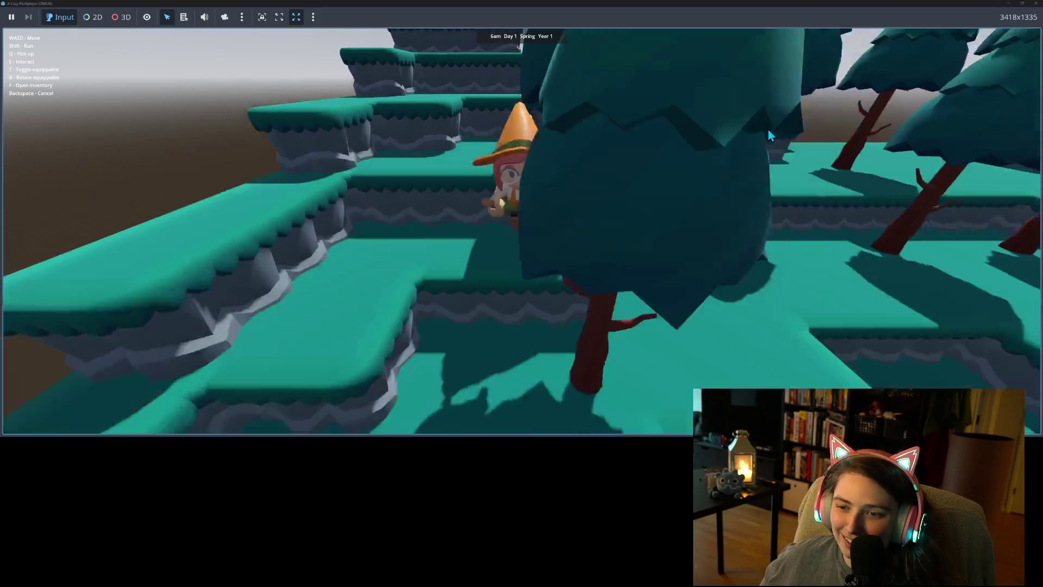
key("s")
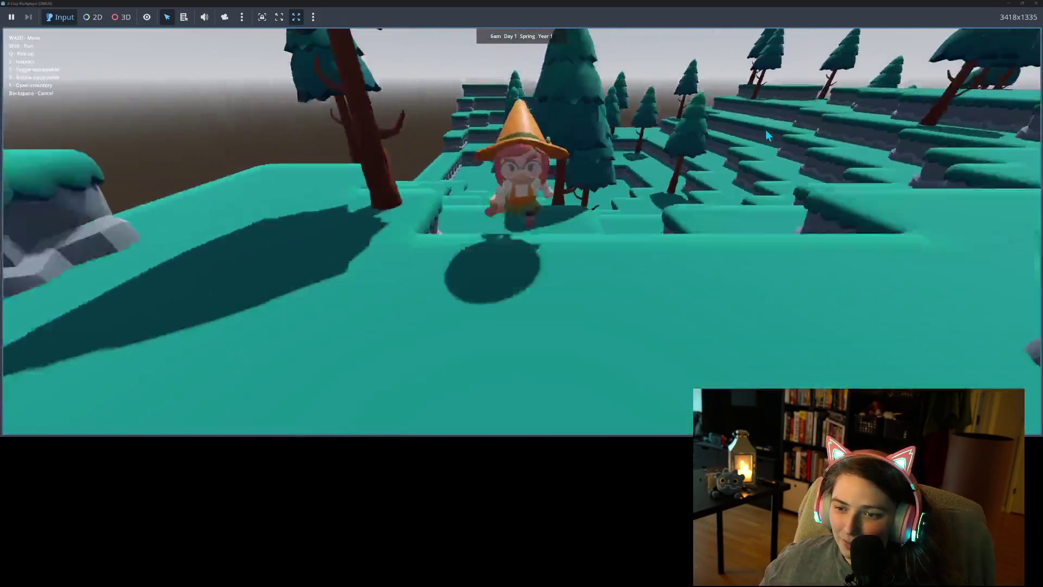
key("s")
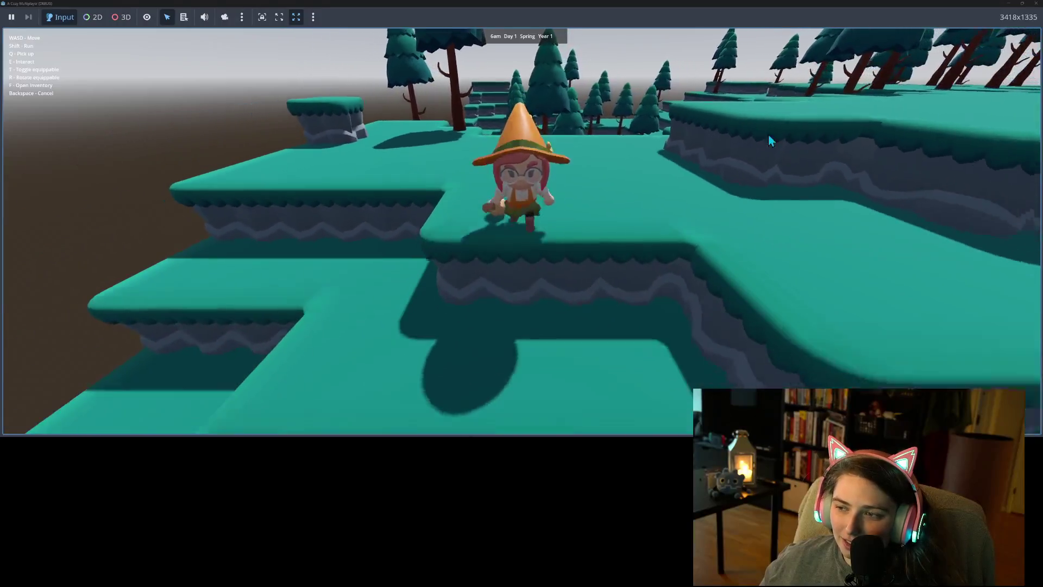
key("s")
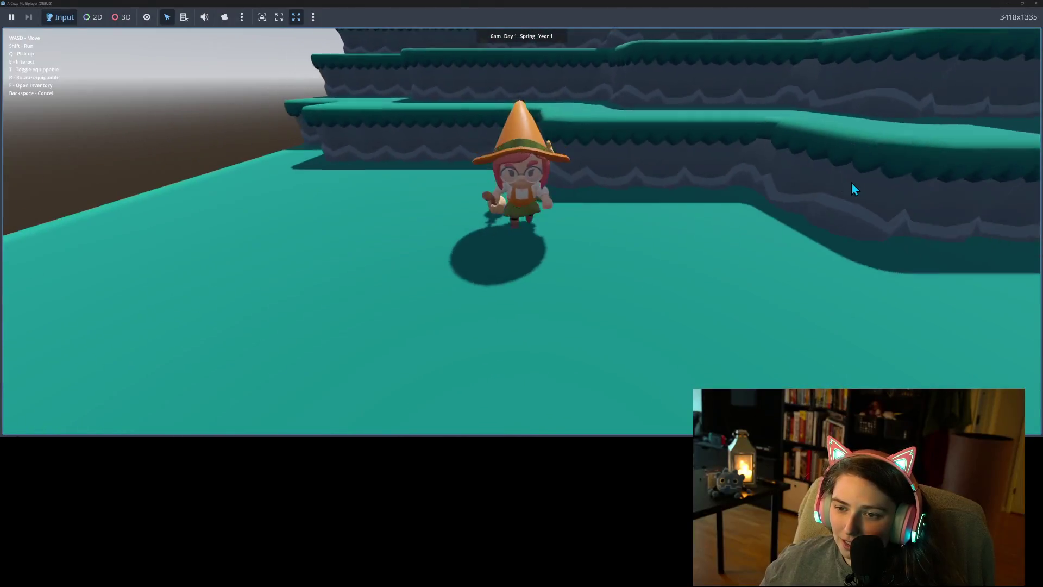
key("s")
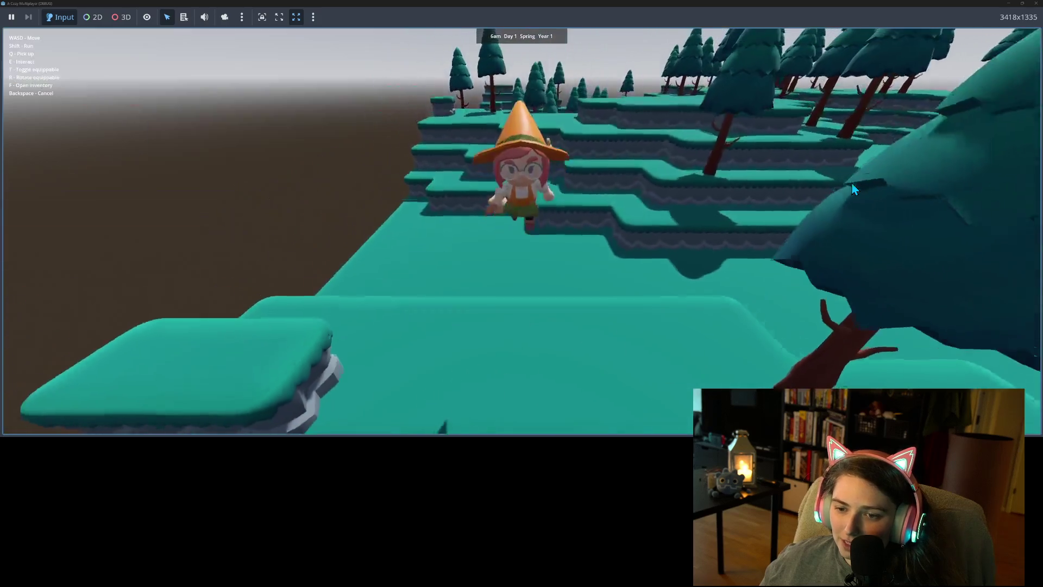
key("d")
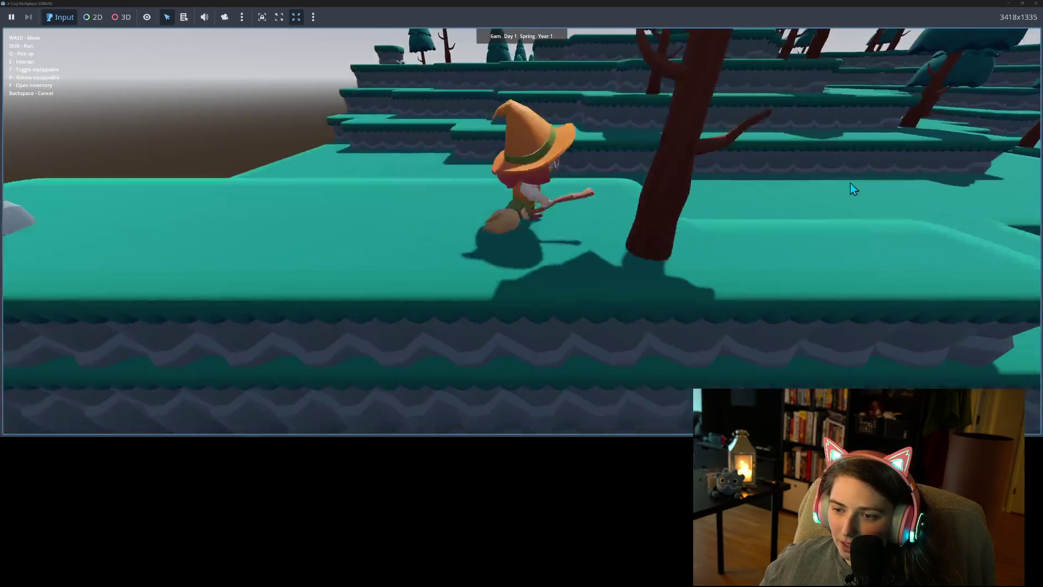
Steer the witch around the cliff ledge, through the gap and along the dug canyon floor
key("s")
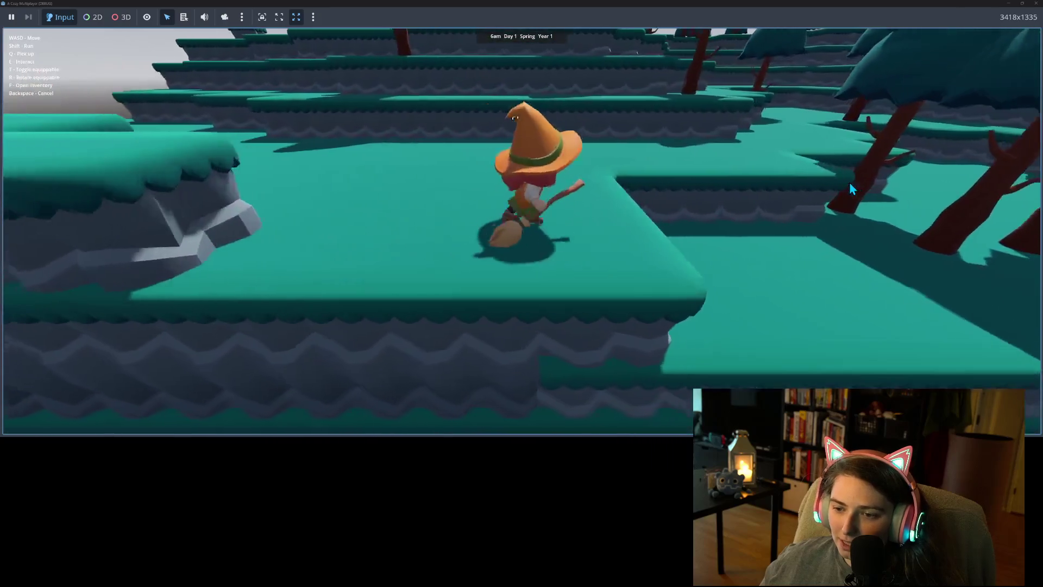
key("w")
key("d")
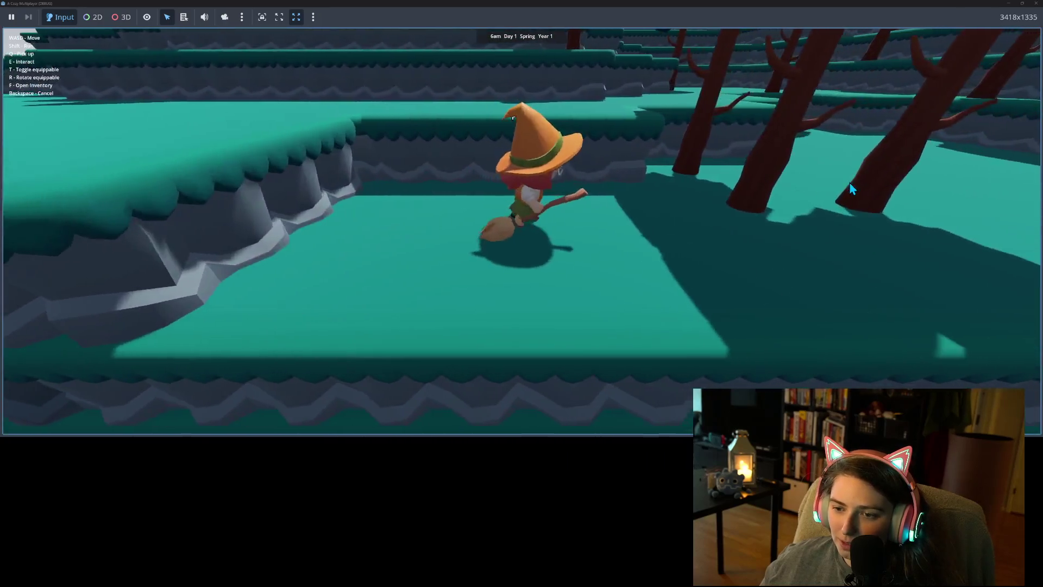
key("s")
key("a")
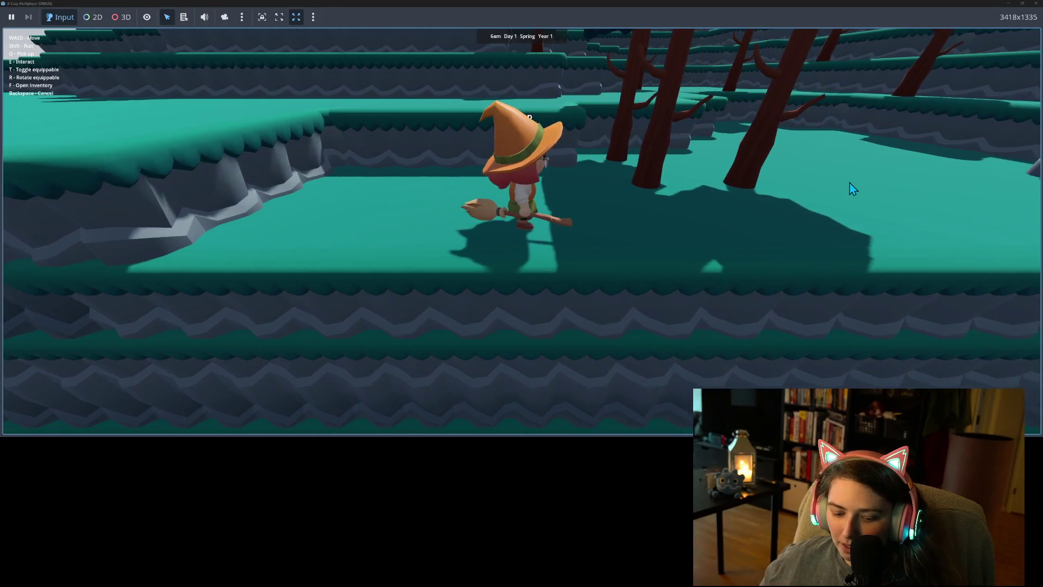
key("w")
key("w")
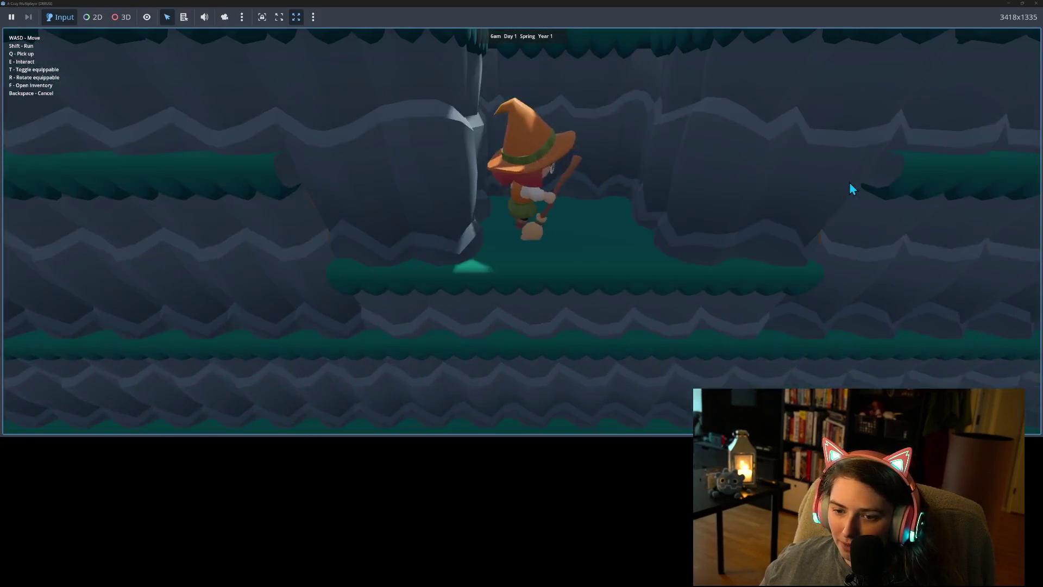
key("w")
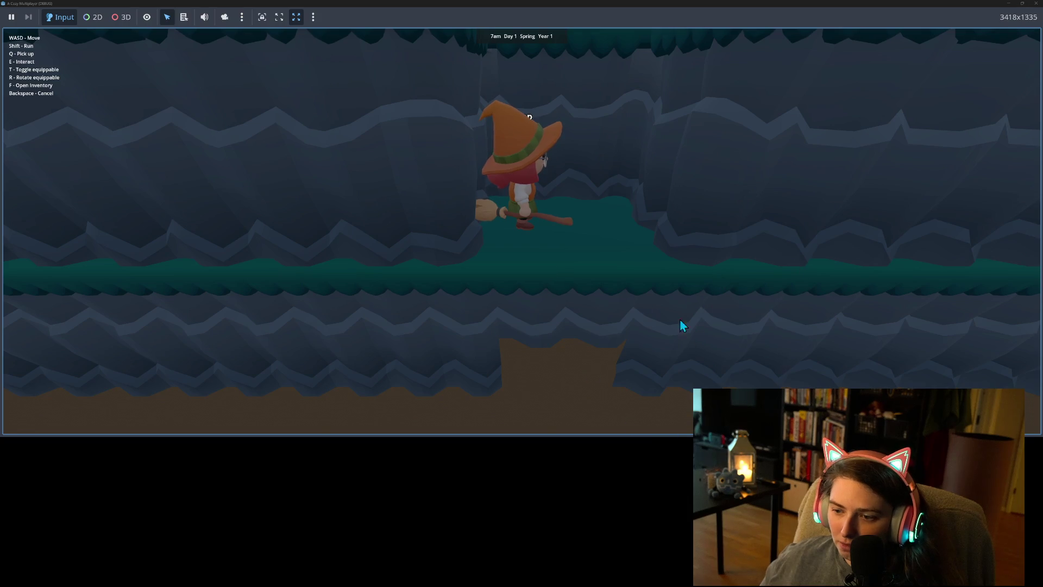
key("d")
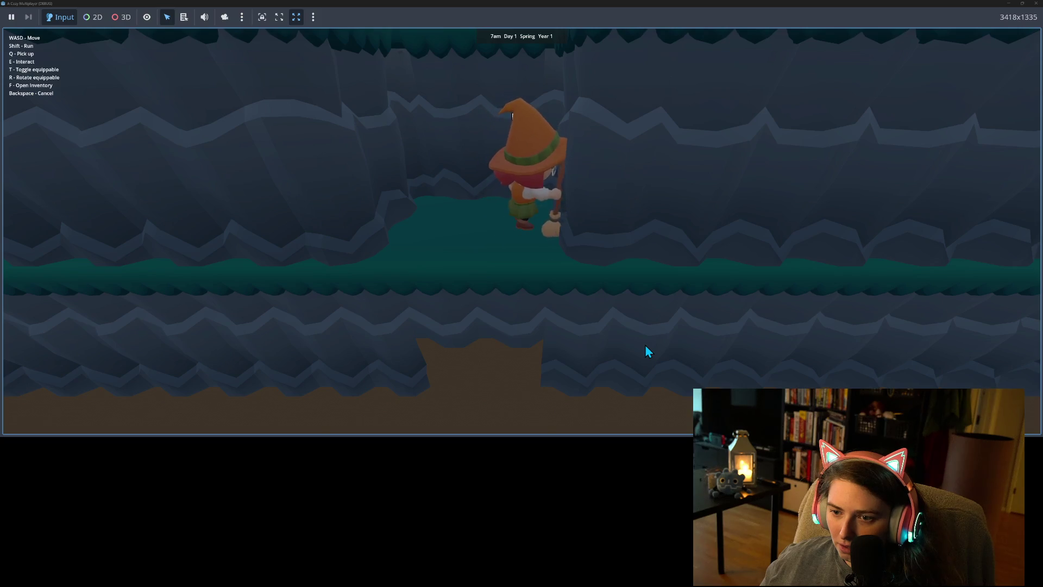
Mount the broom and fly right and left through the pit, then up over the ledges
key("w")
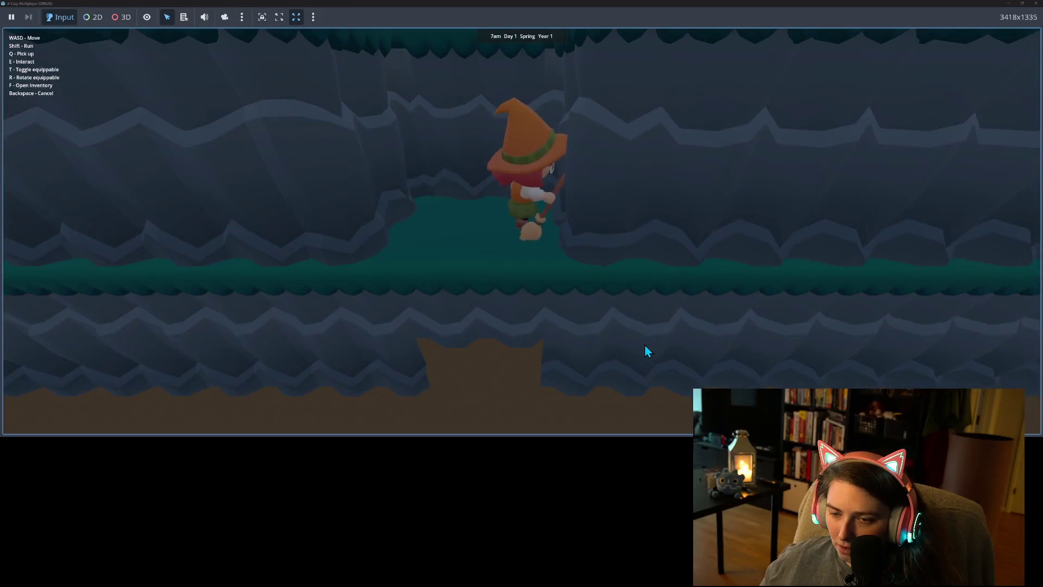
key("d")
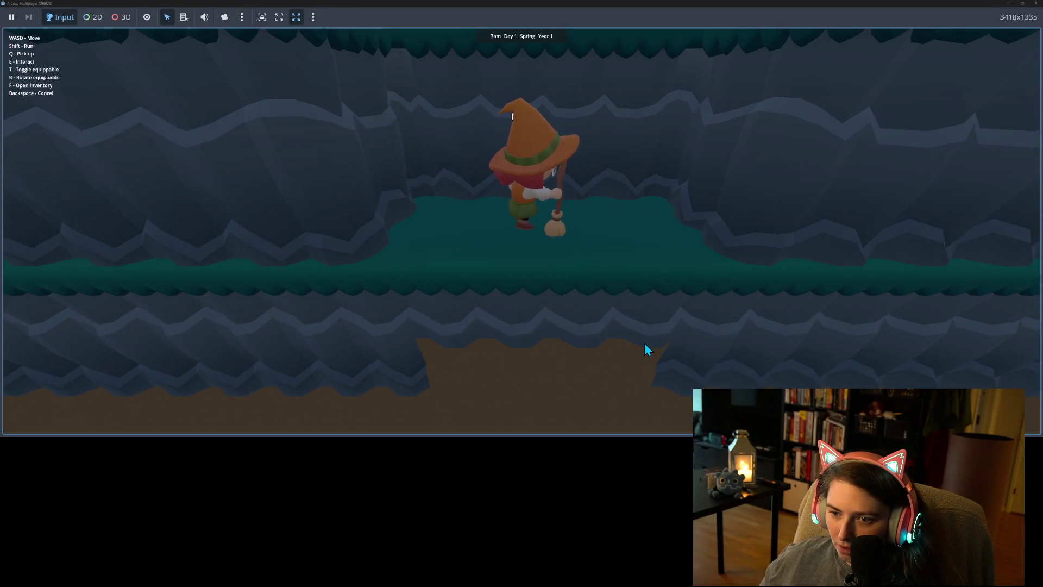
key("a")
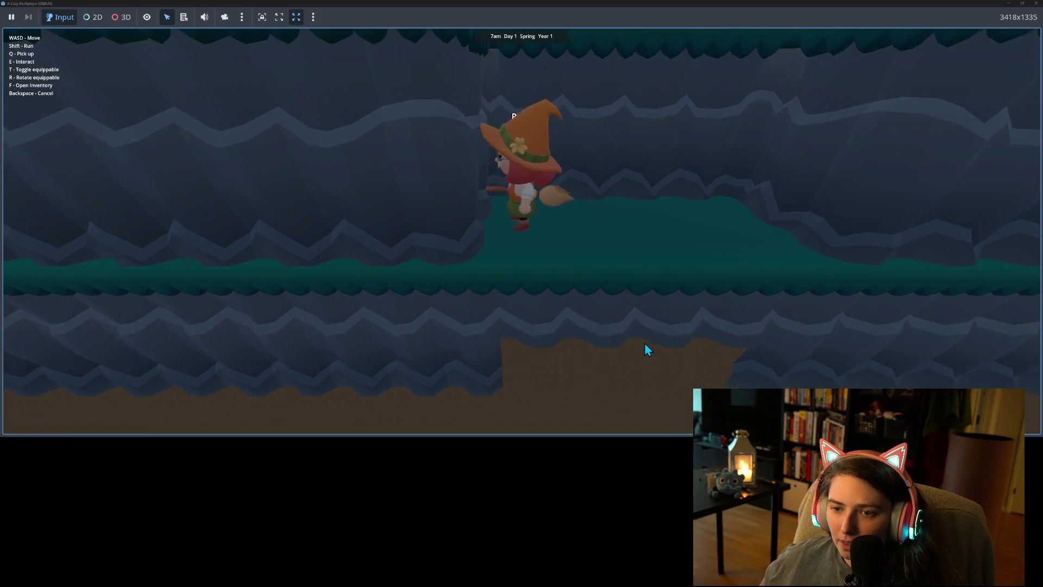
key("a")
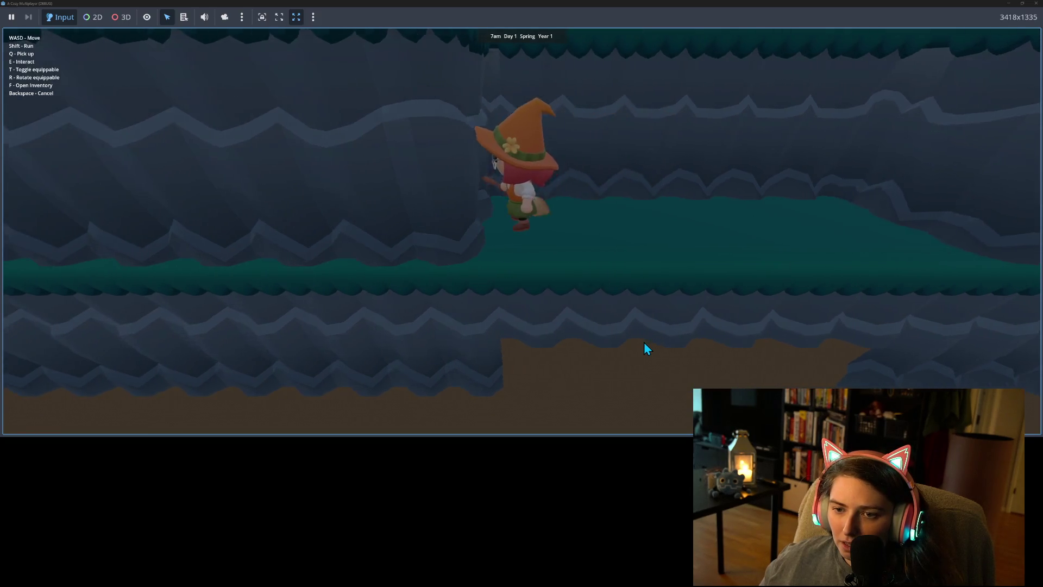
key("w")
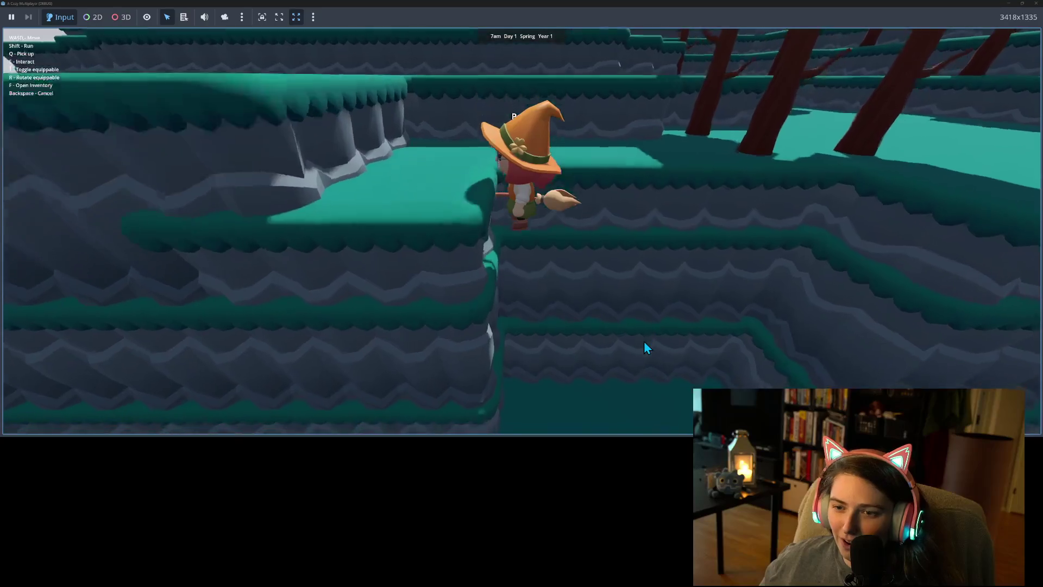
key("a")
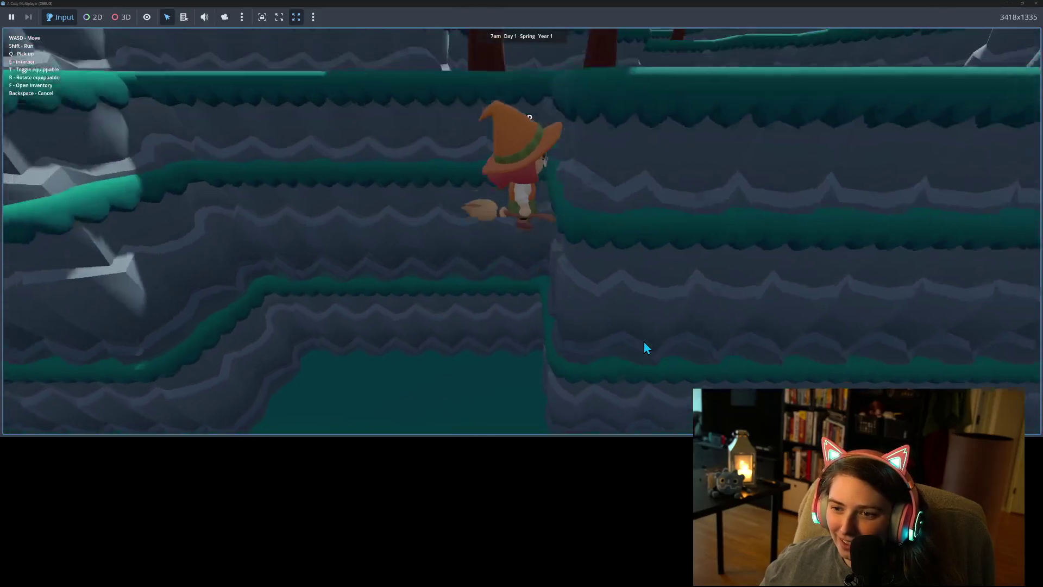
key("w")
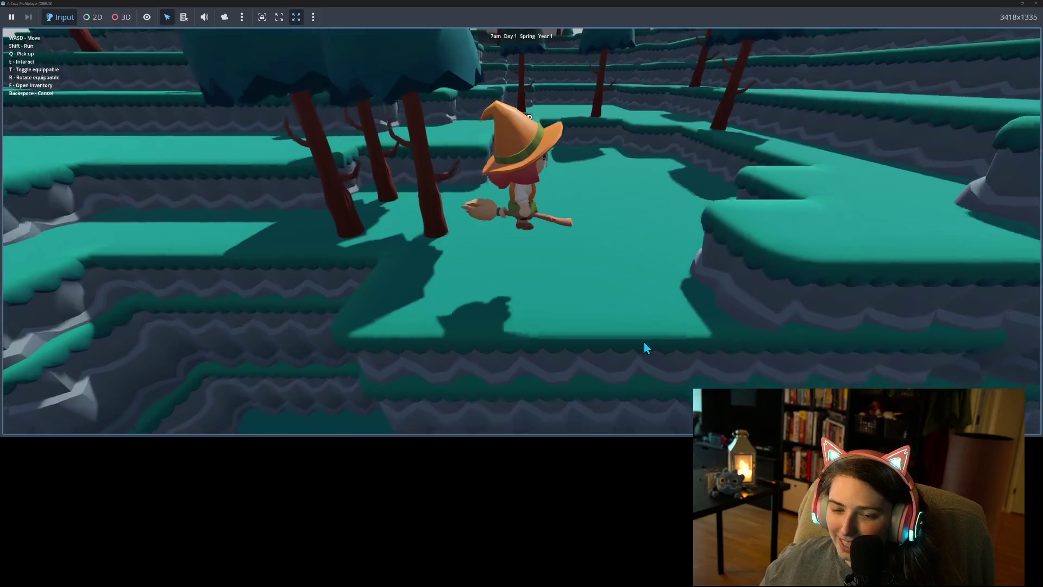
Fly down off the ledge onto the pit's upper ledge, then close the game to stop debugging
key("d")
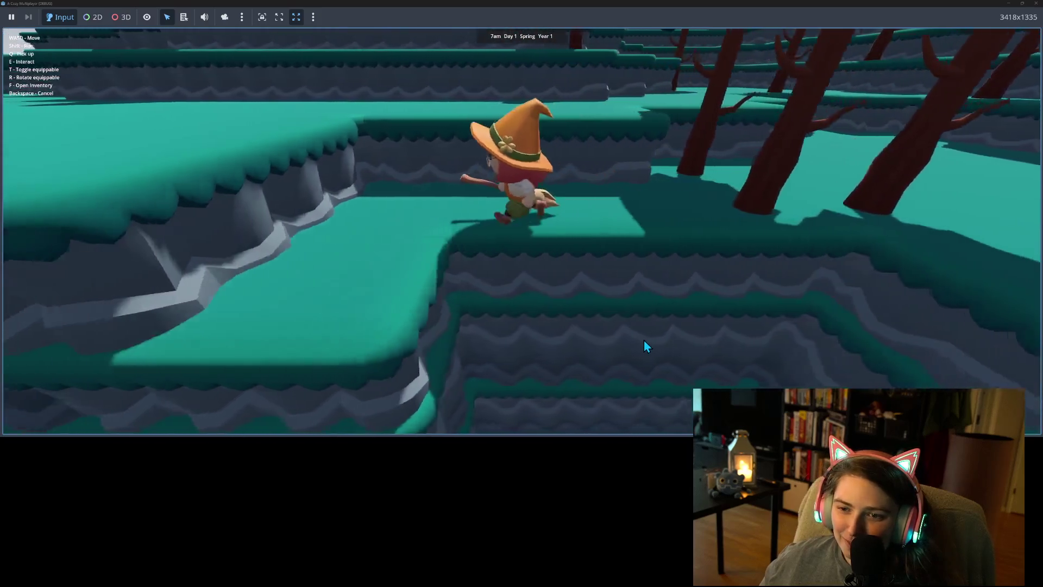
key("s")
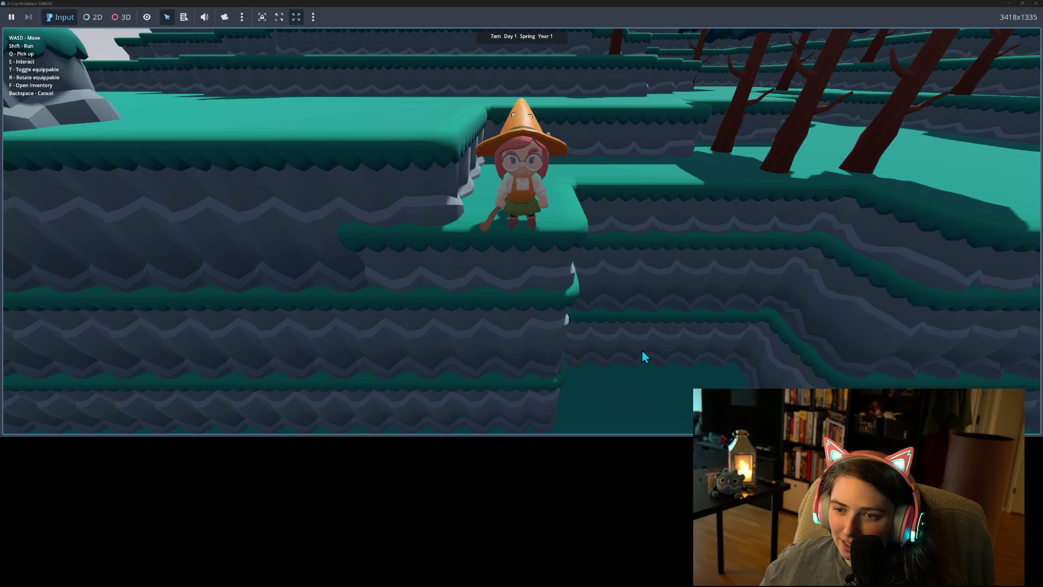
key("w")
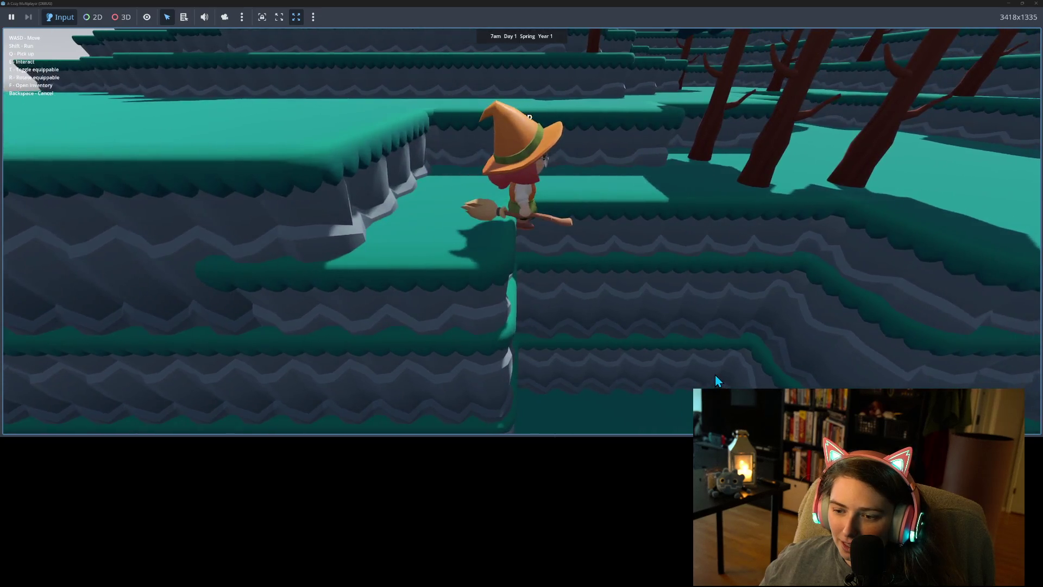
key("w")
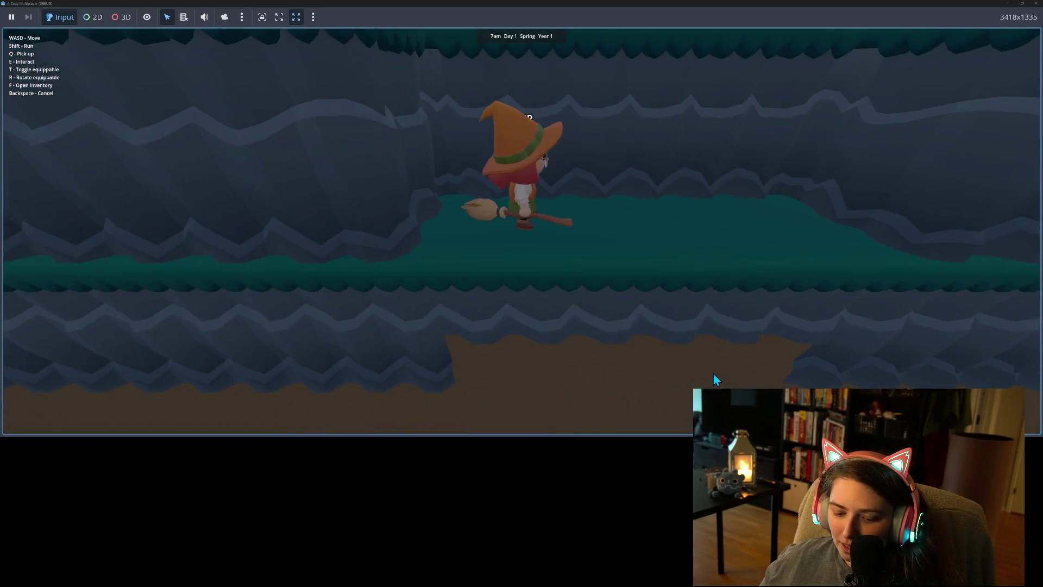
key("w")
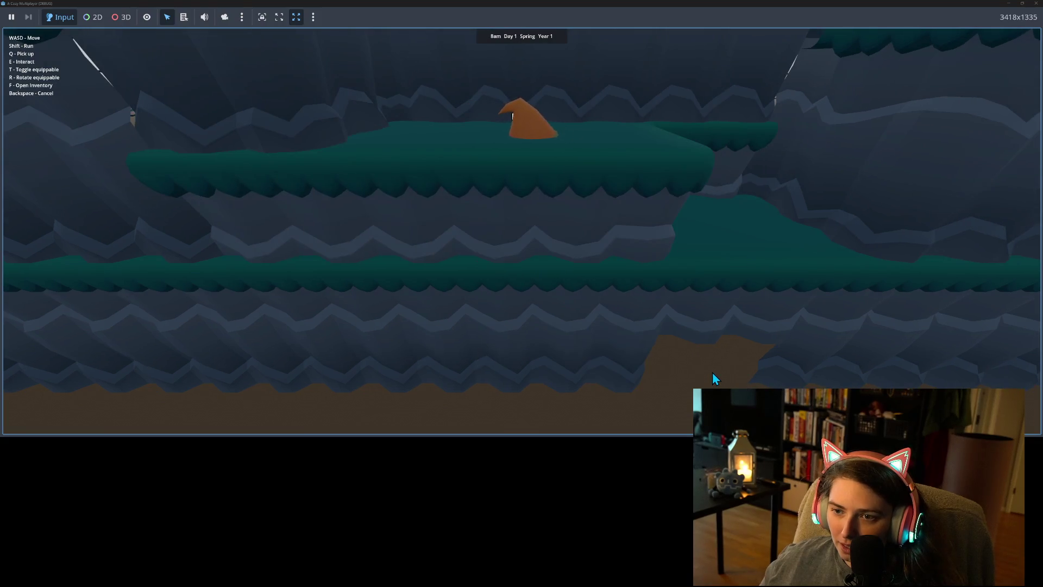
key("s")
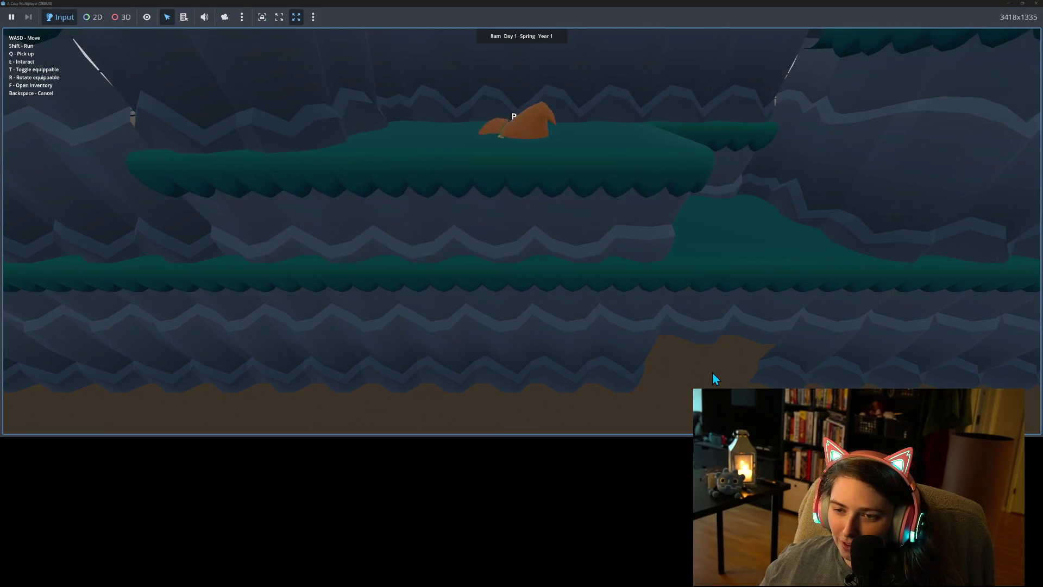
key("a")
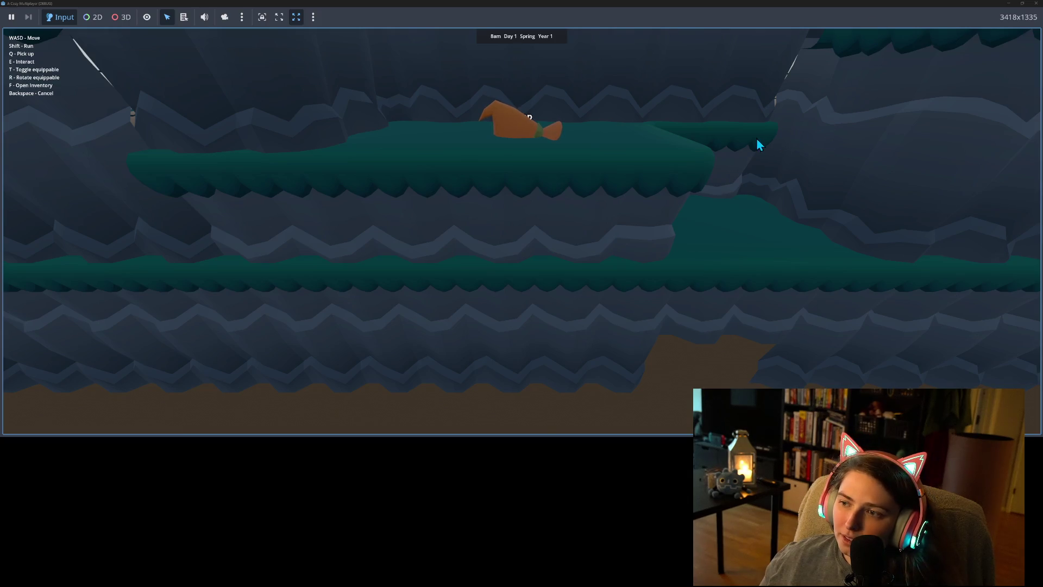
left_click(1034, 5)
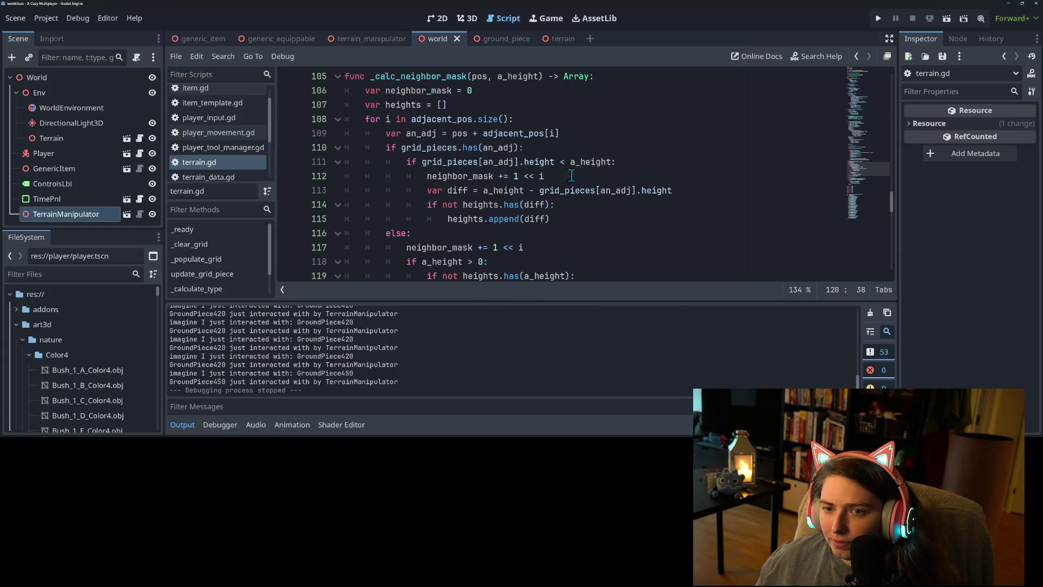
left_click(546, 206)
scroll(527, 238, "down", 1)
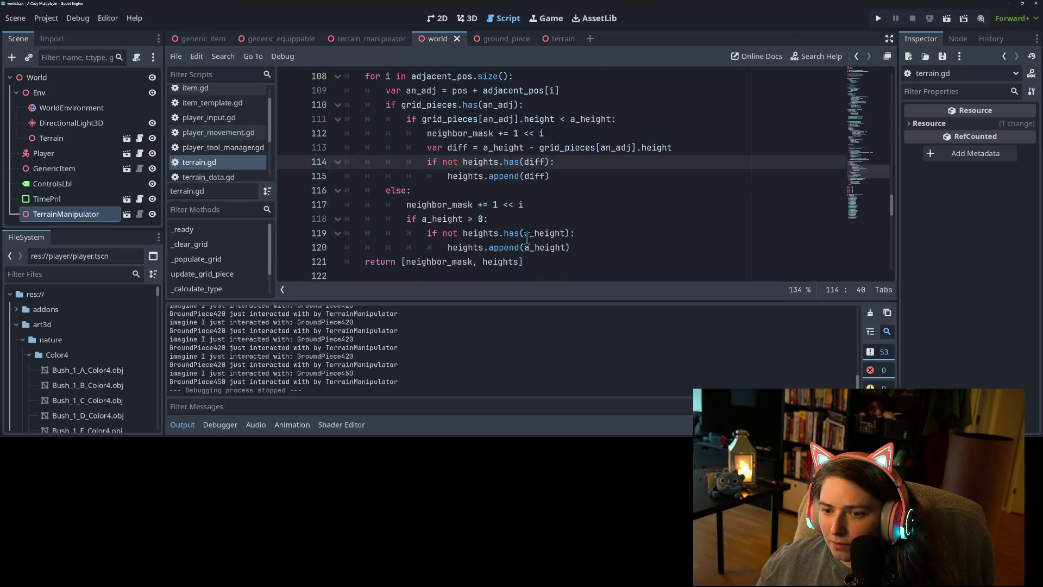
scroll(565, 243, "up", 3)
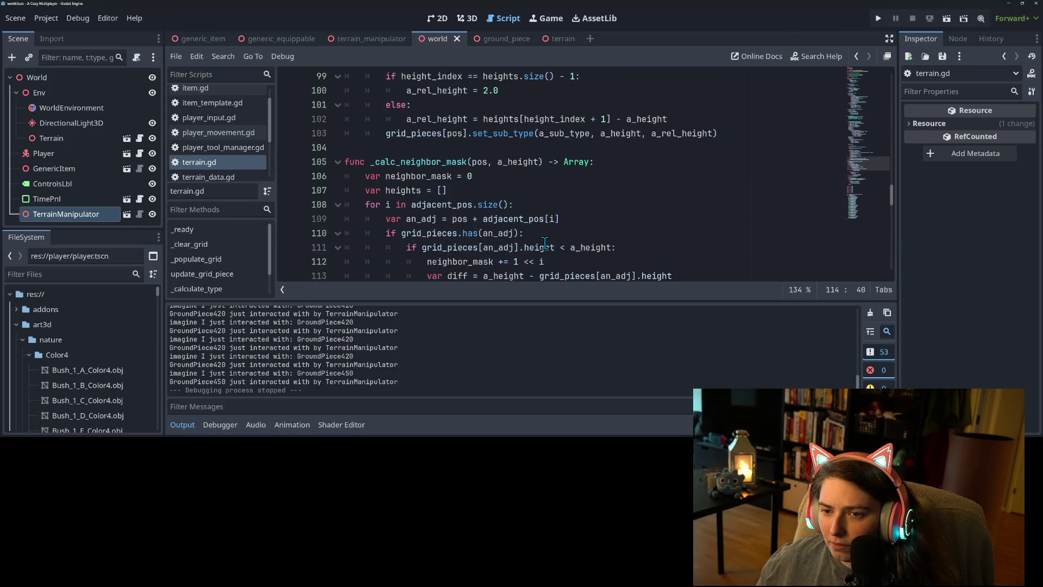
scroll(544, 243, "up", 2)
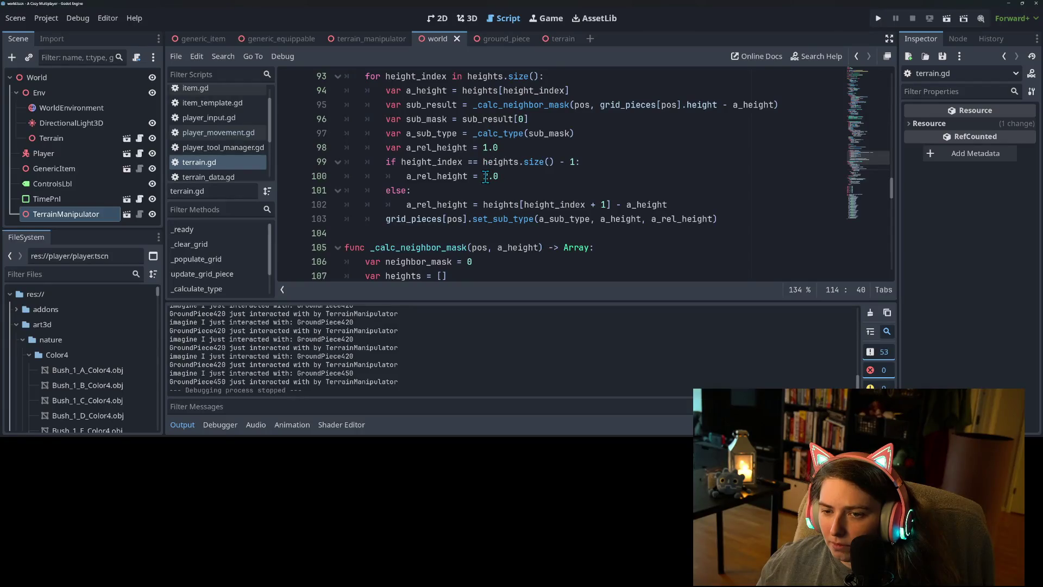
double_click(435, 147)
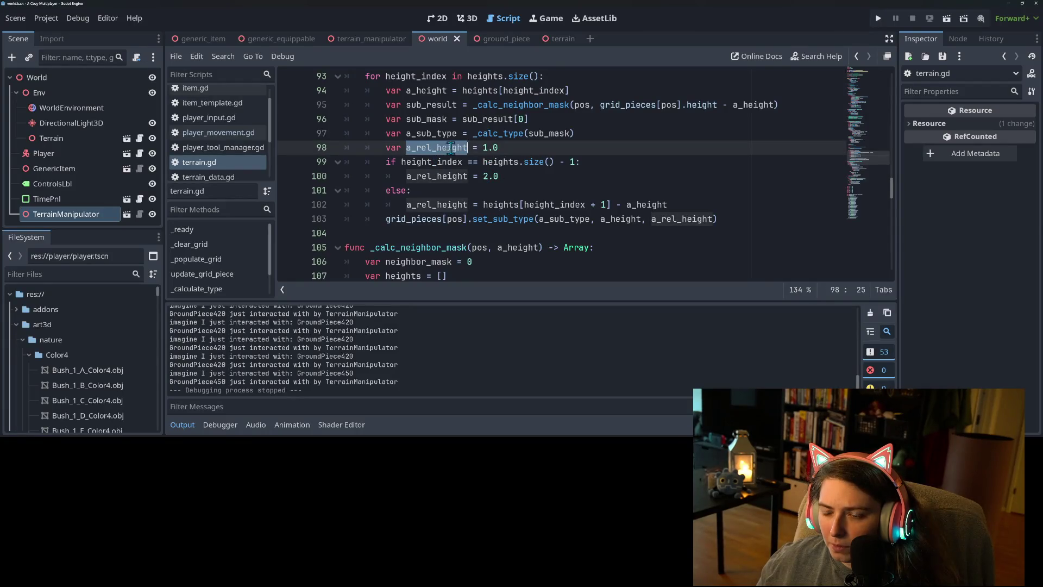
double_click(459, 179)
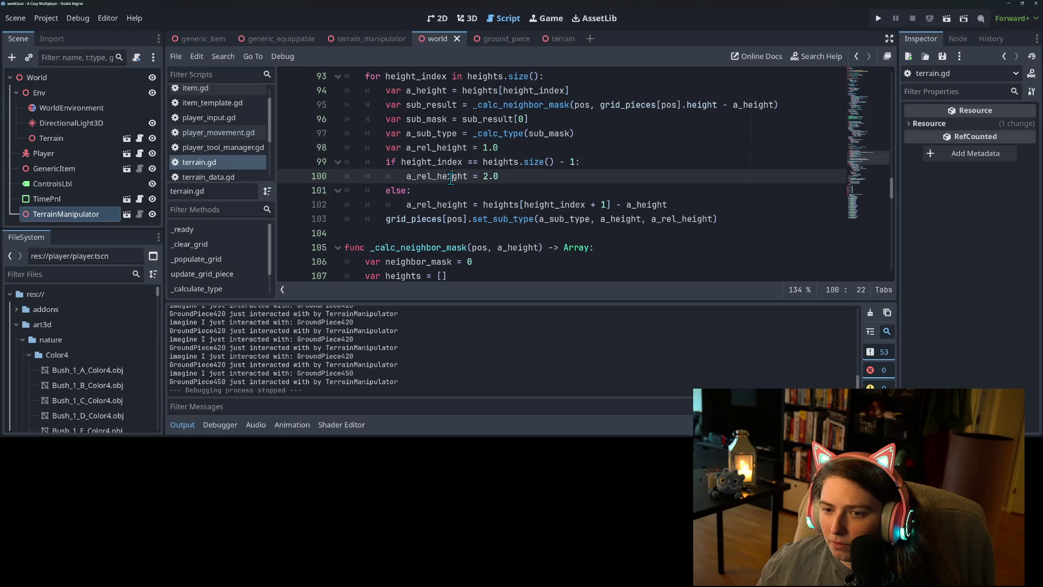
left_click(515, 180)
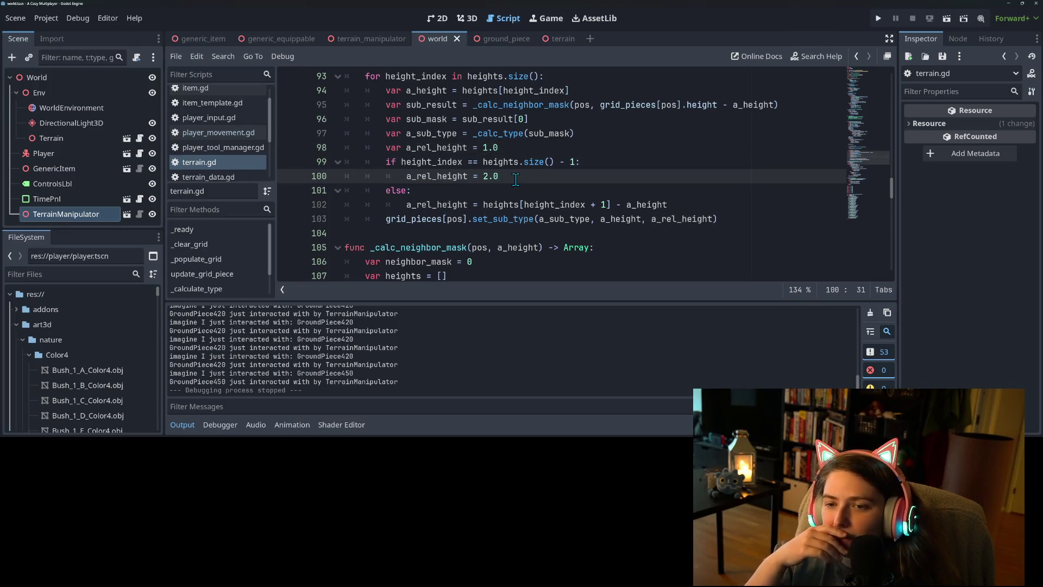
scroll(503, 239, "up", 6)
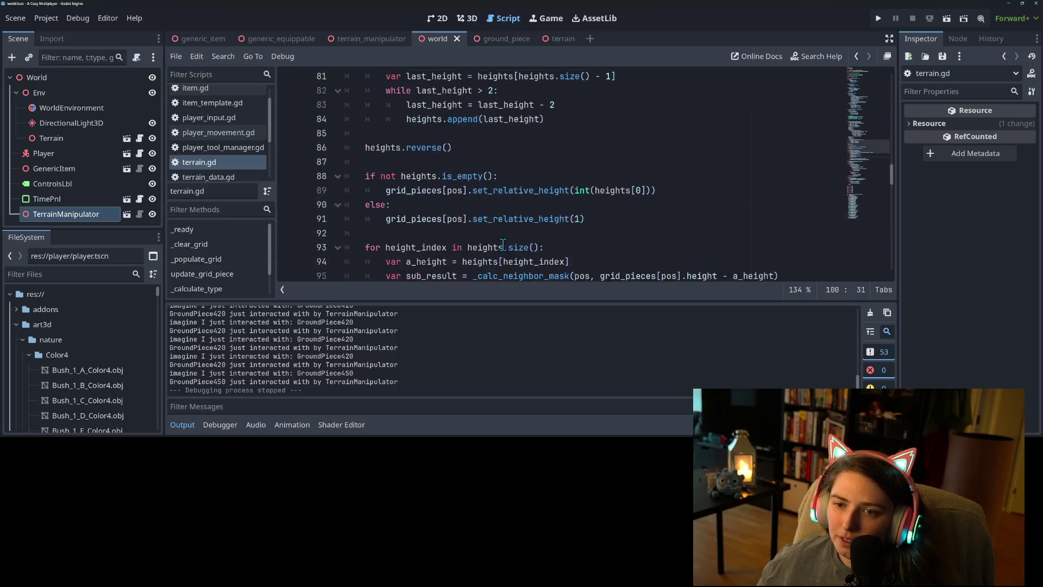
scroll(502, 247, "down", 2)
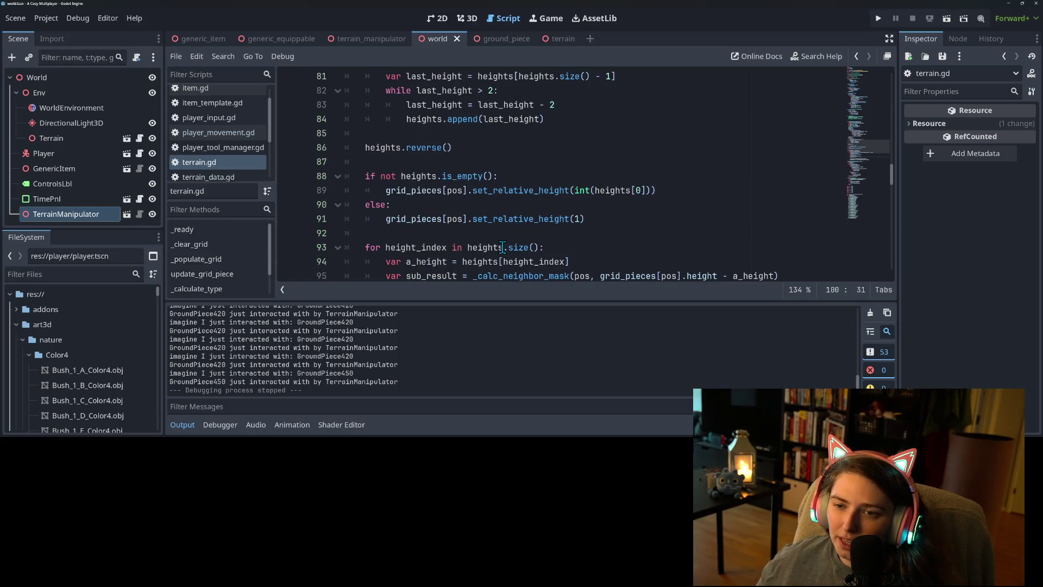
scroll(502, 248, "up", 1)
scroll(505, 239, "down", 1)
double_click(565, 218)
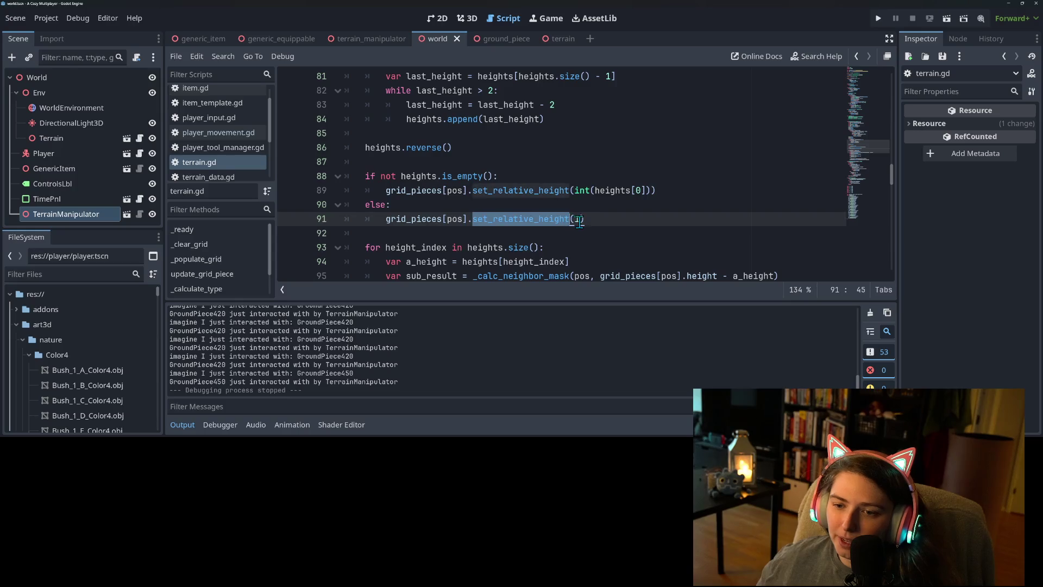
left_click(579, 220)
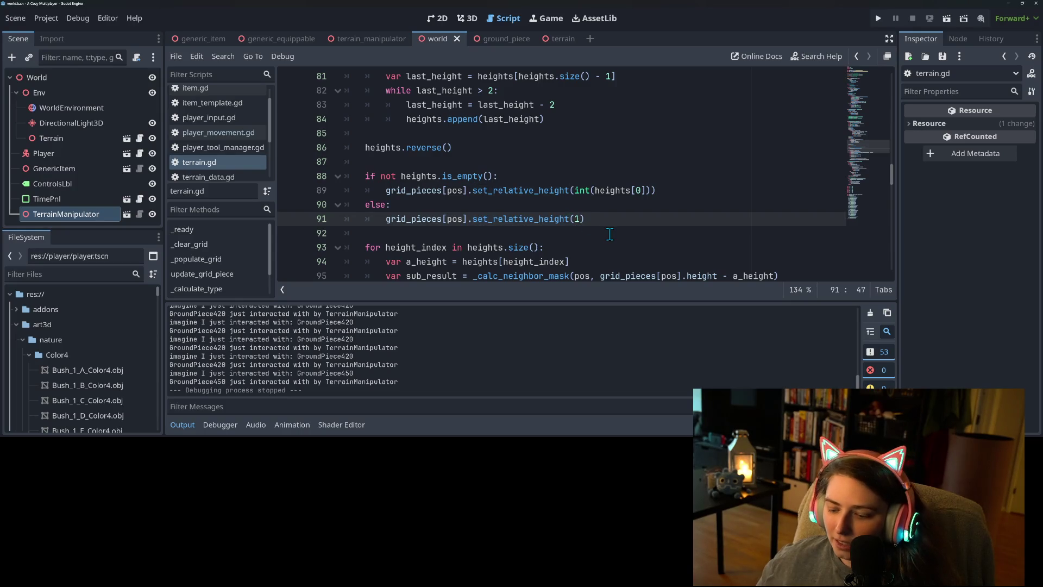
Change the set_relative_height argument on line 91 from 1 to the integer 2
key("BackSpace")
type("2.0")
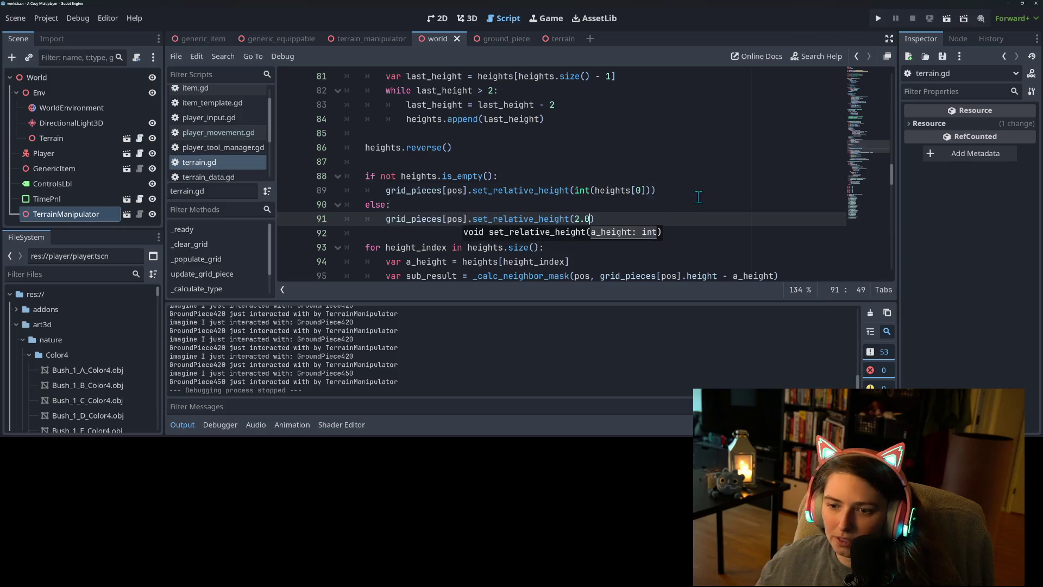
left_click(714, 161)
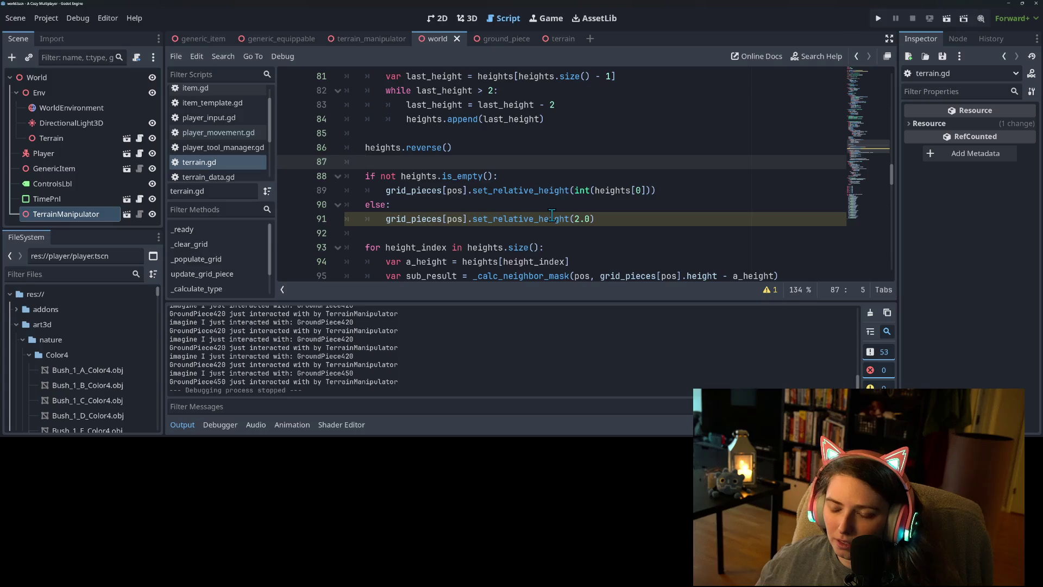
mouse_move(551, 215)
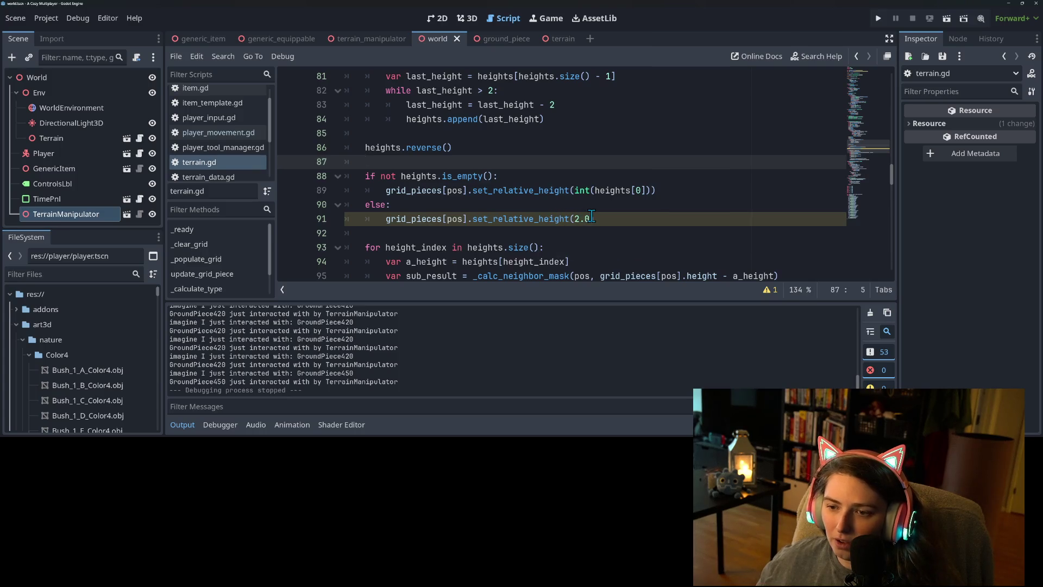
left_click(595, 218)
key("BackSpace")
key("BackSpace")
double_click(568, 220)
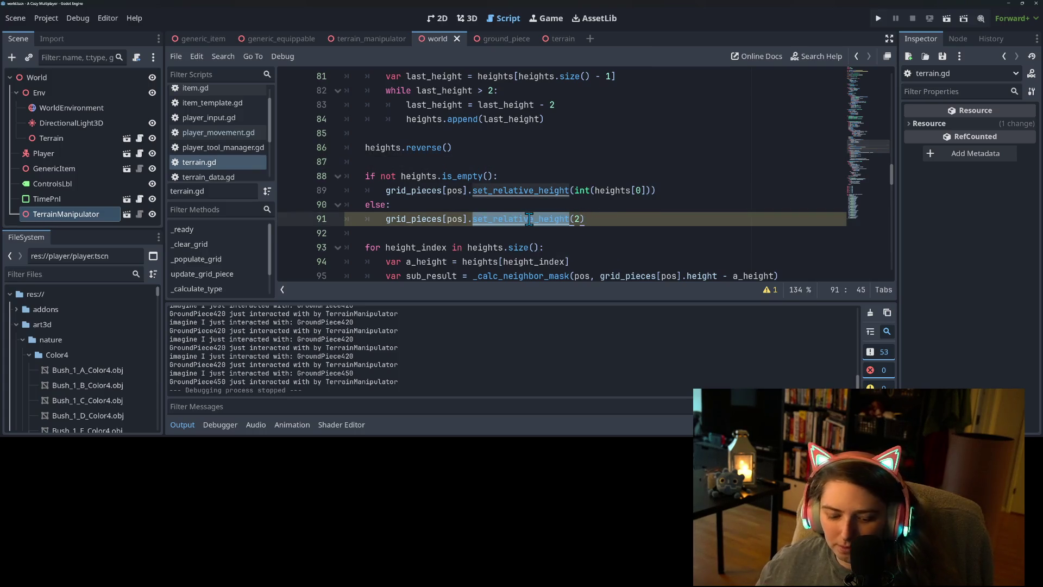
Select a_rel_height in its calculation on line 102 to inspect its type
scroll(545, 233, "down", 4)
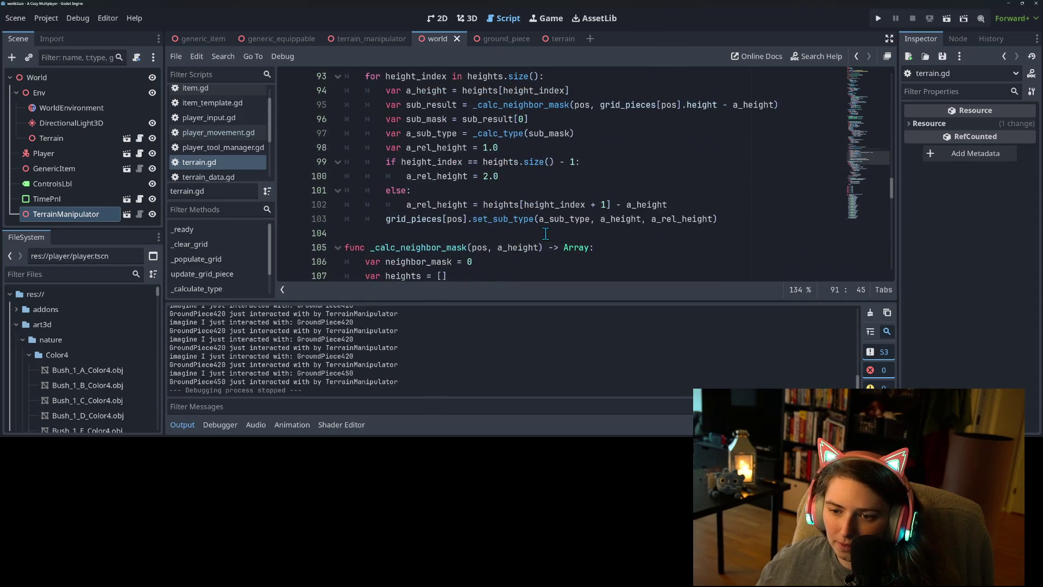
left_click(508, 205)
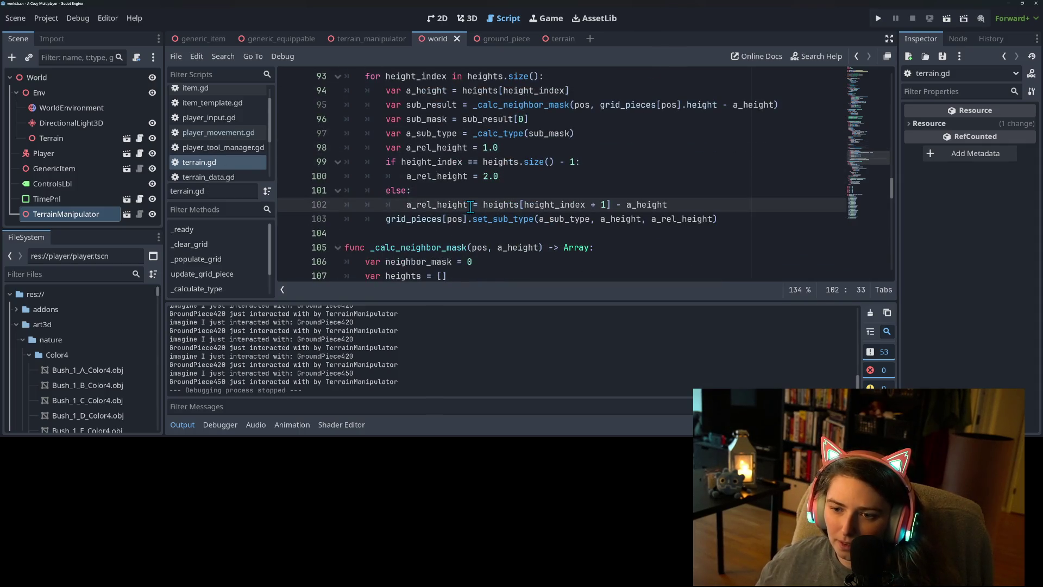
left_click(447, 204)
double_click(446, 204)
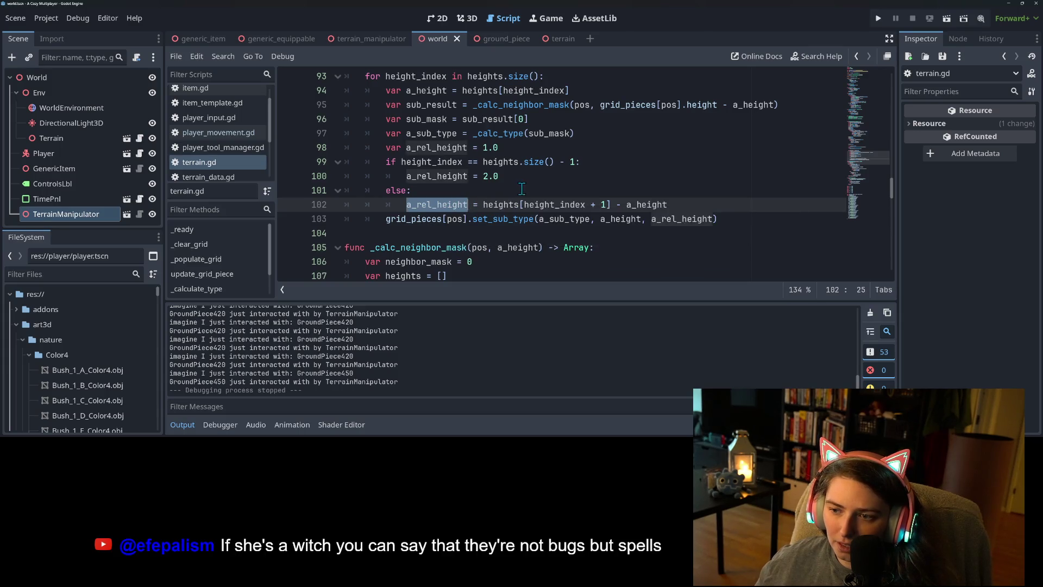
mouse_move(642, 214)
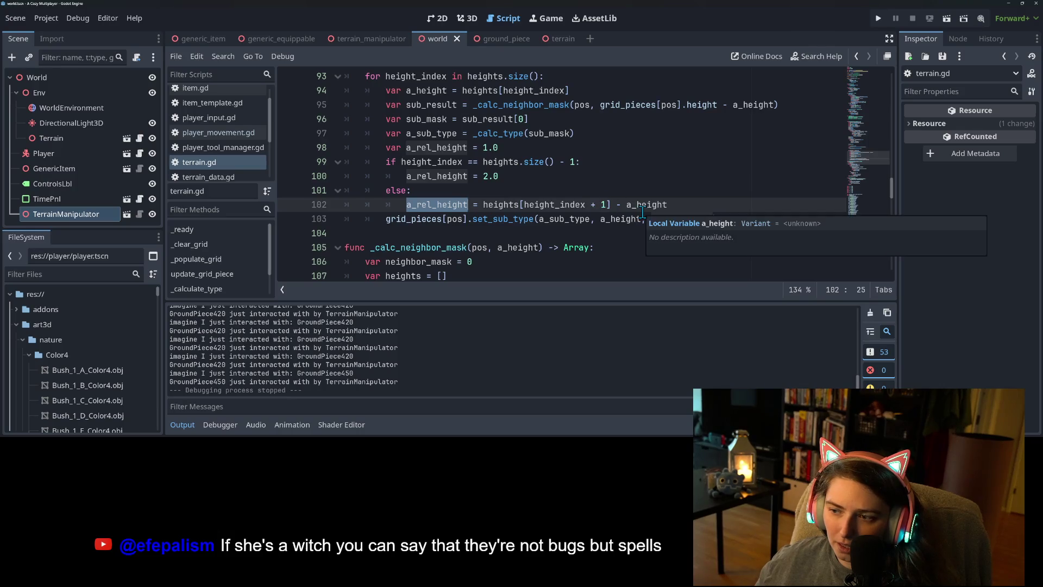
mouse_move(562, 209)
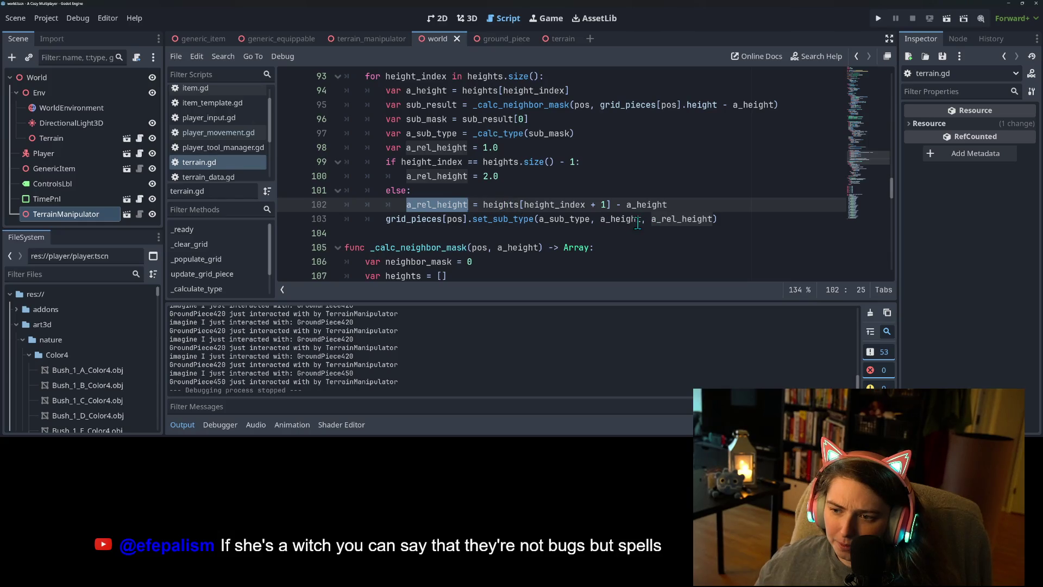
mouse_move(519, 224)
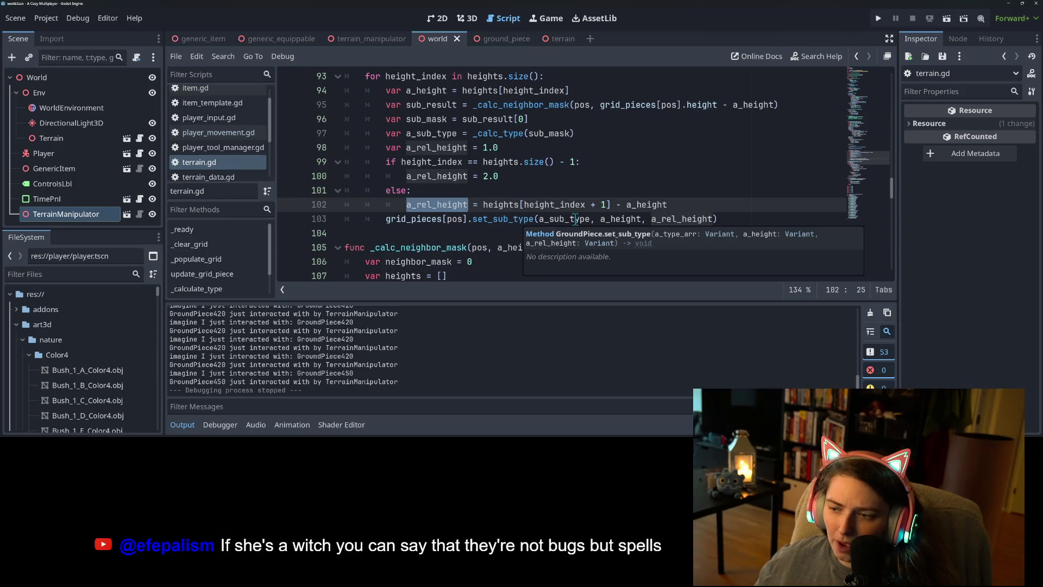
Wrap a_rel_height in int() in the set_sub_type call and jump to set_sub_type in ground_piece.gd
left_click(650, 219)
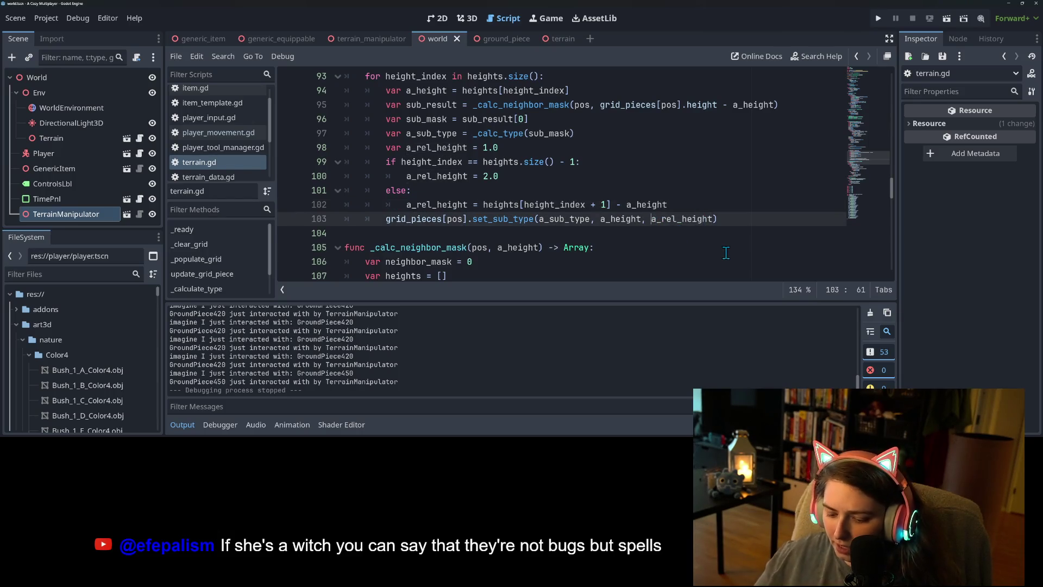
type("int(")
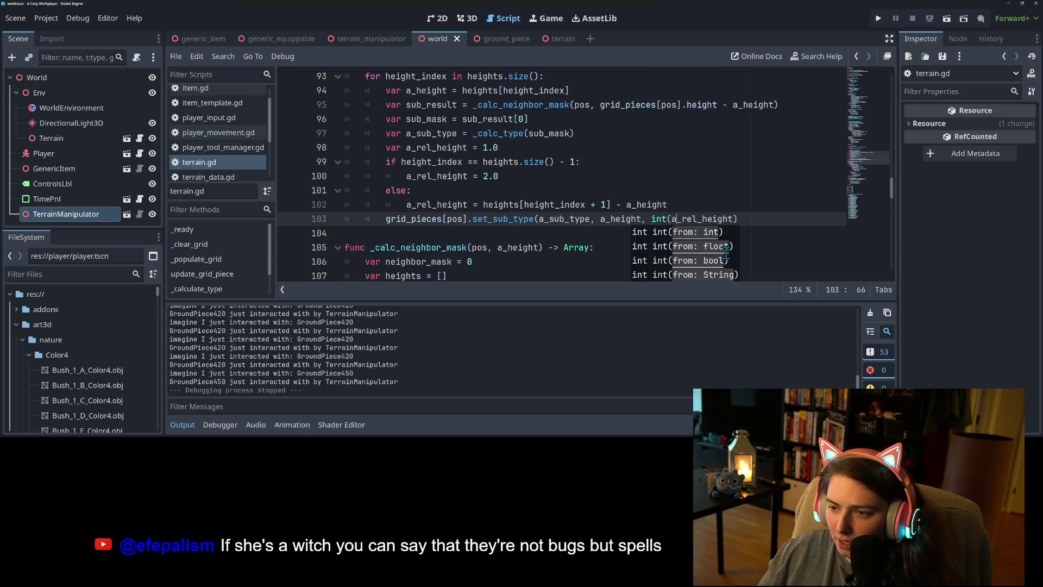
key("Right")
key("Right")
key("Right")
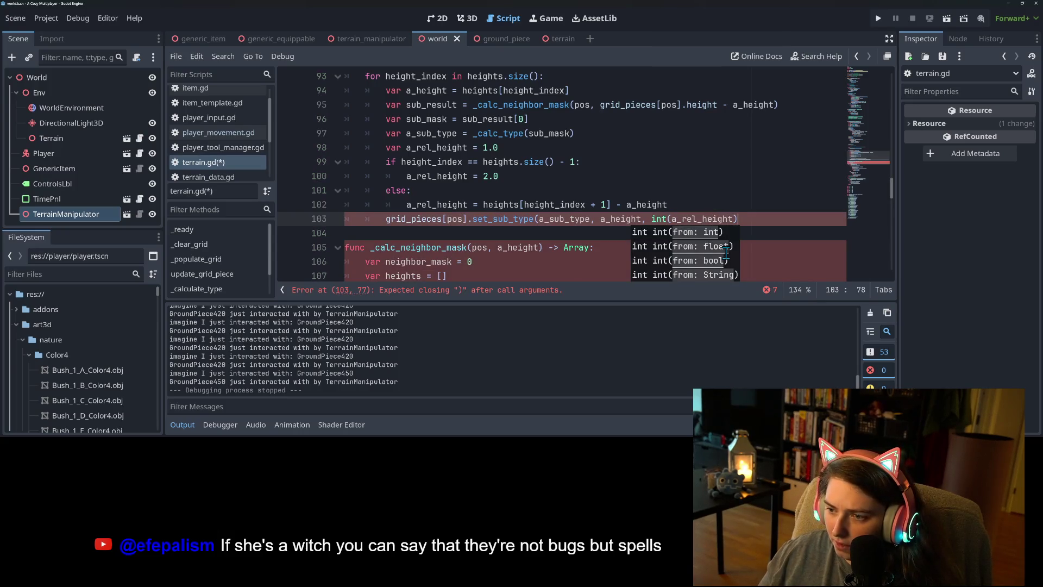
type(")")
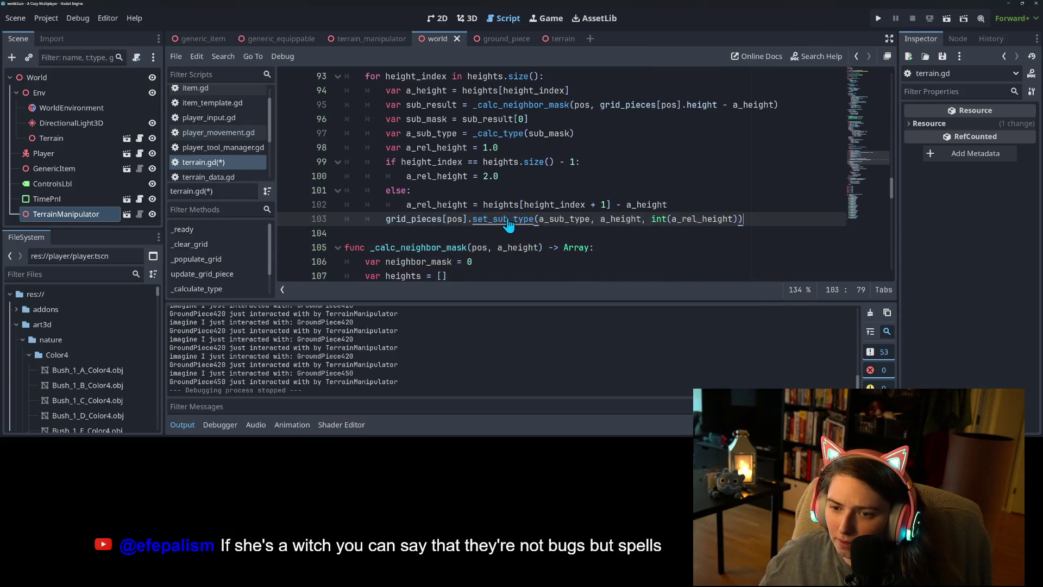
left_click(508, 220, "ctrl")
double_click(573, 163)
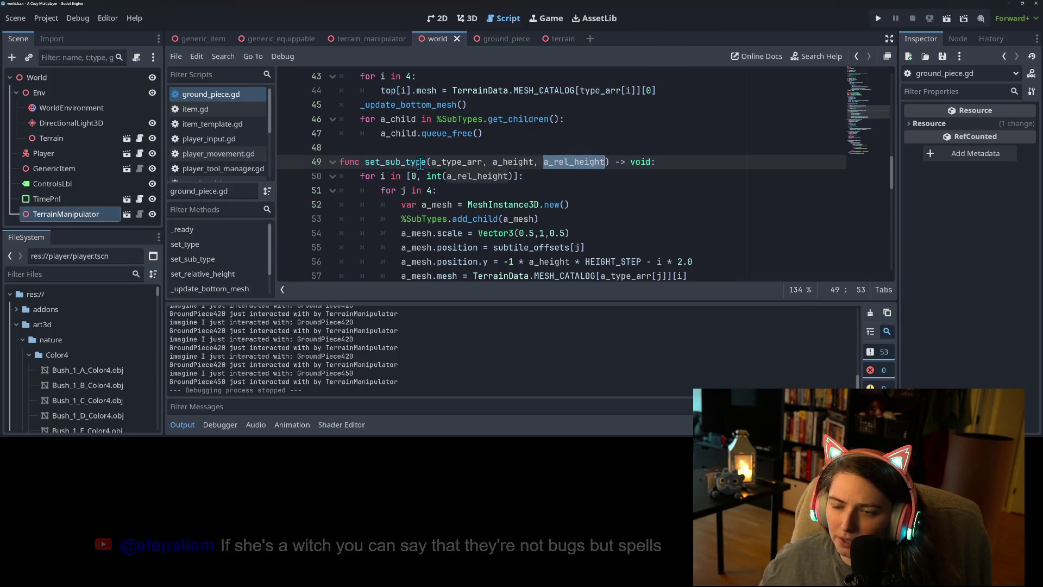
Annotate a_rel_height as ': int' and remove the int() wrapper around it on line 50
left_click(548, 205)
left_click(606, 160)
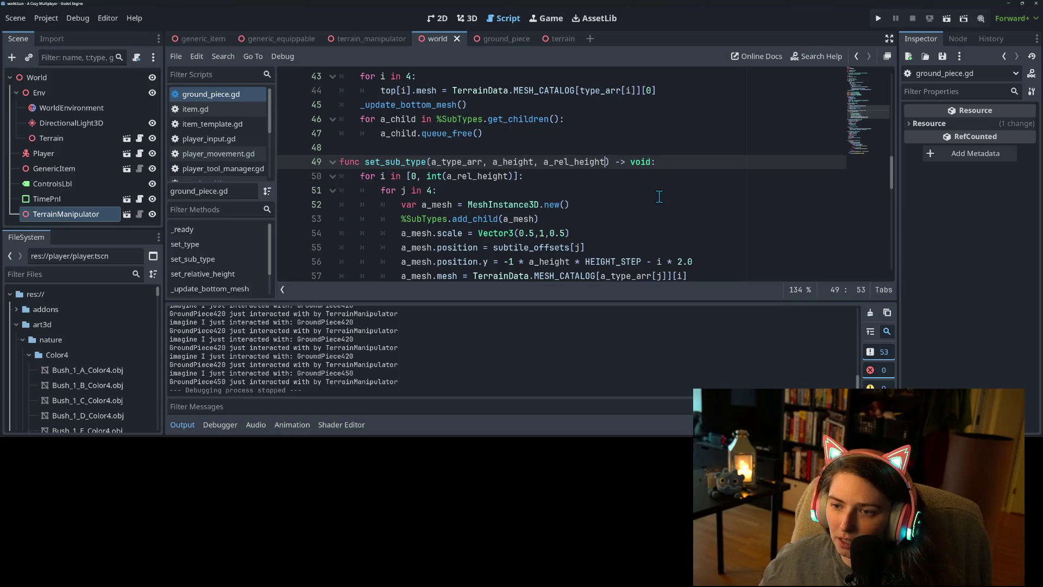
type(": int")
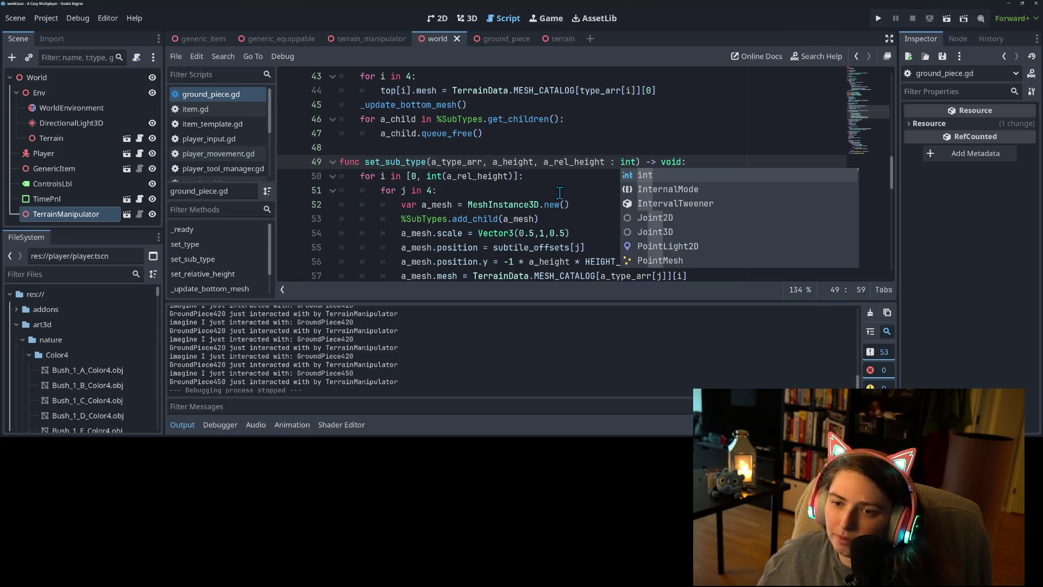
left_click_drag(451, 177, 426, 176)
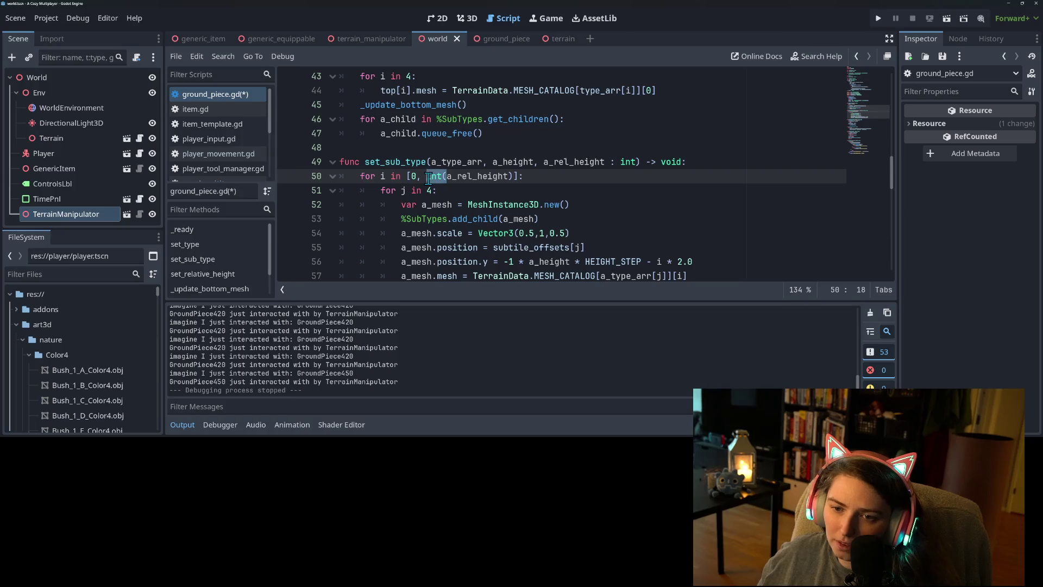
key("BackSpace")
left_click(493, 175)
key("BackSpace")
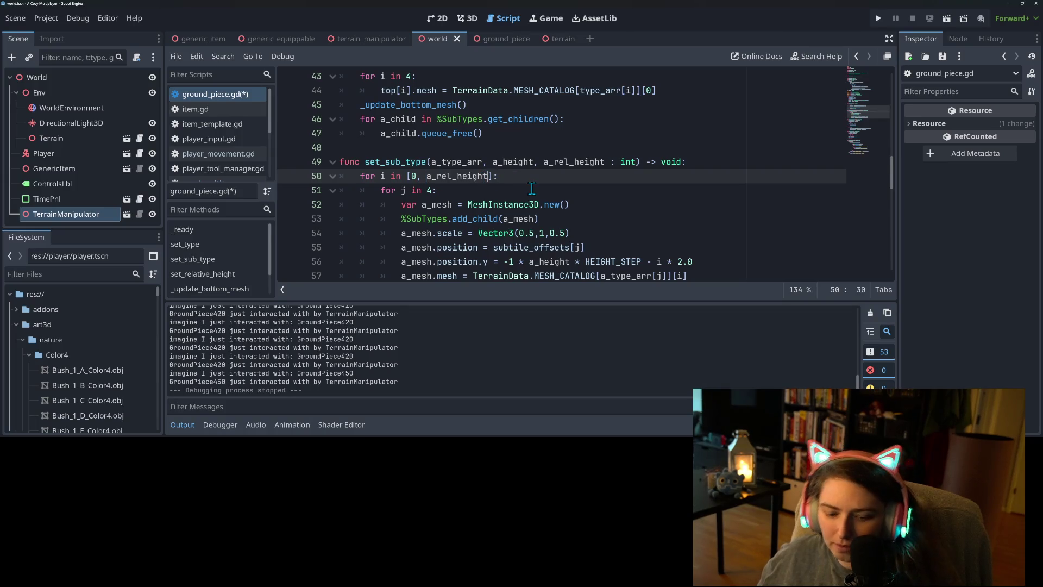
Annotate the a_height parameter in set_sub_type's signature as ': float'
double_click(513, 161)
scroll(543, 179, "down", 2)
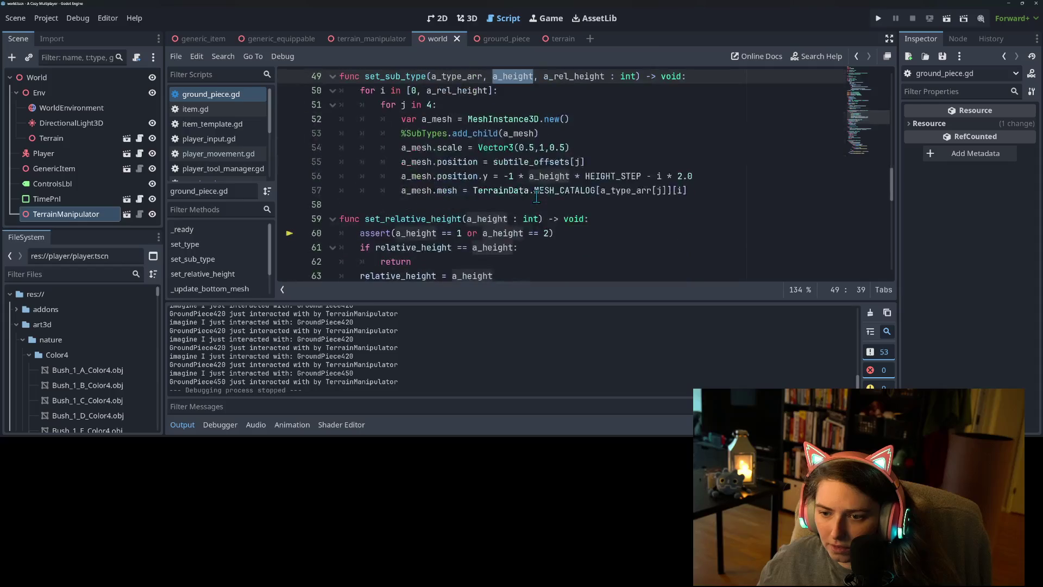
scroll(594, 194, "up", 1)
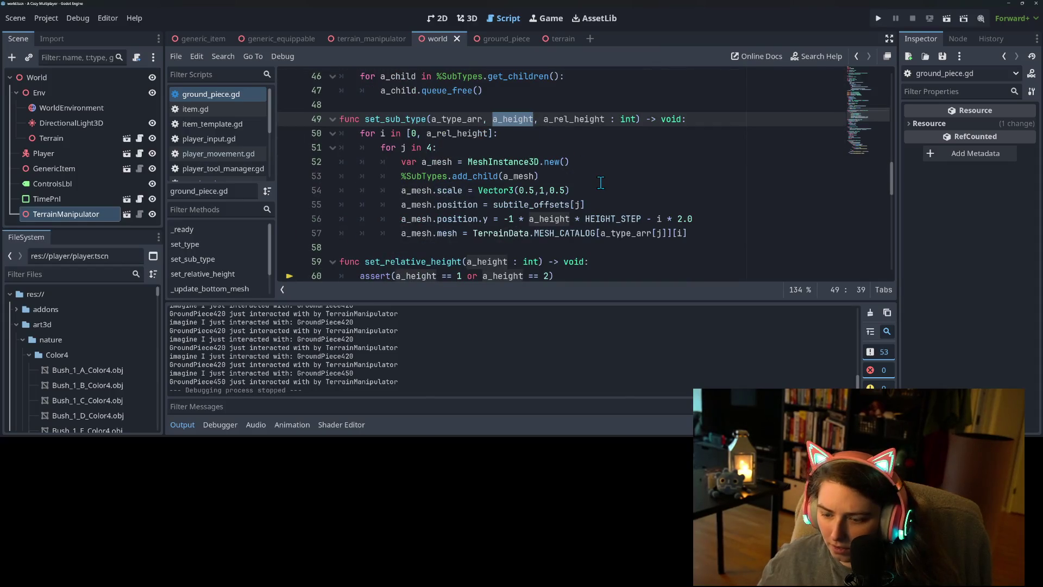
key("Right")
type(":")
type("oat")
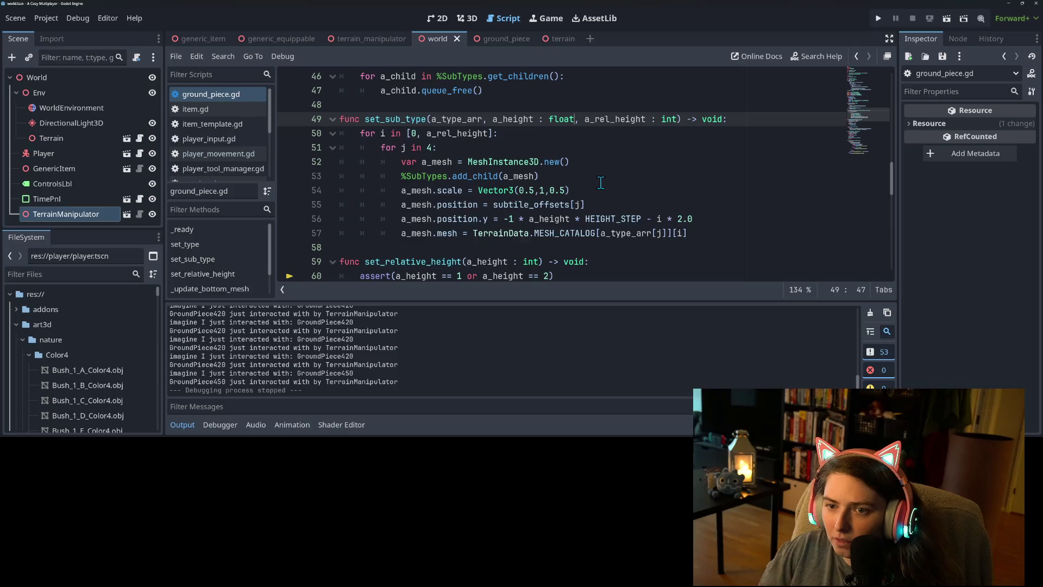
double_click(445, 116)
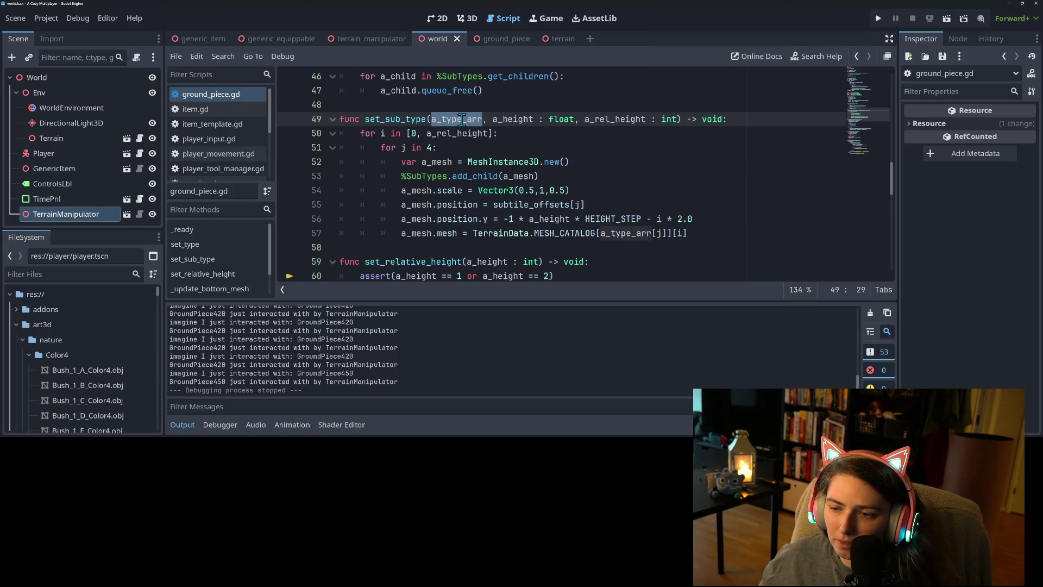
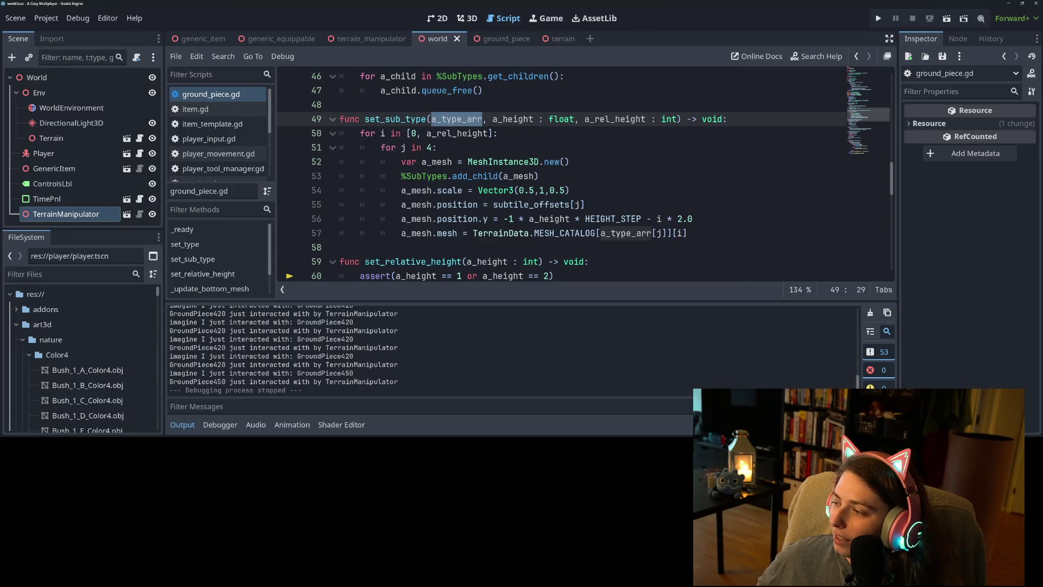
Clear the a_type_arr highlight and run the project in a debug game window
left_click(523, 208)
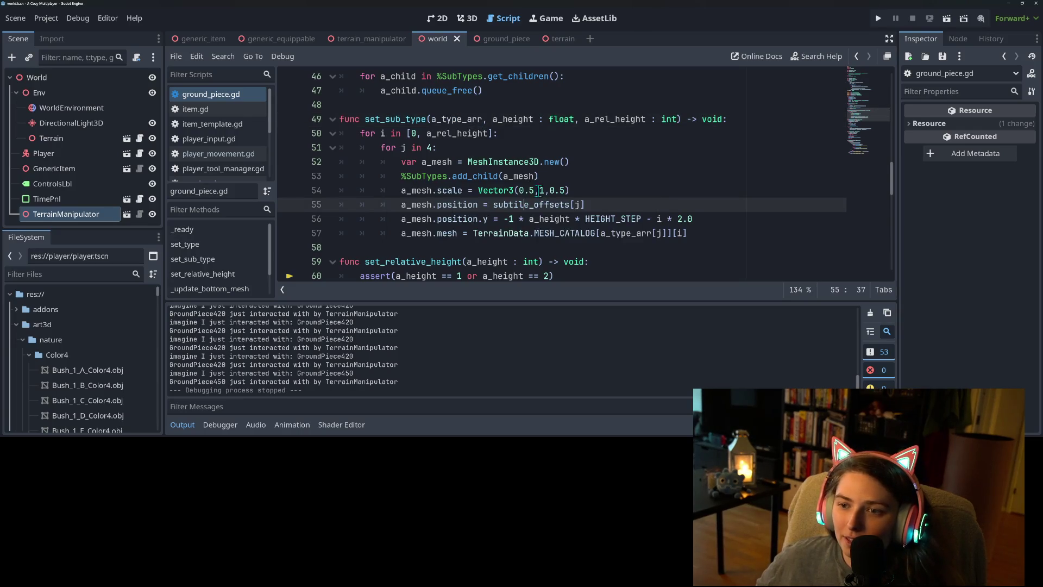
left_click(879, 21)
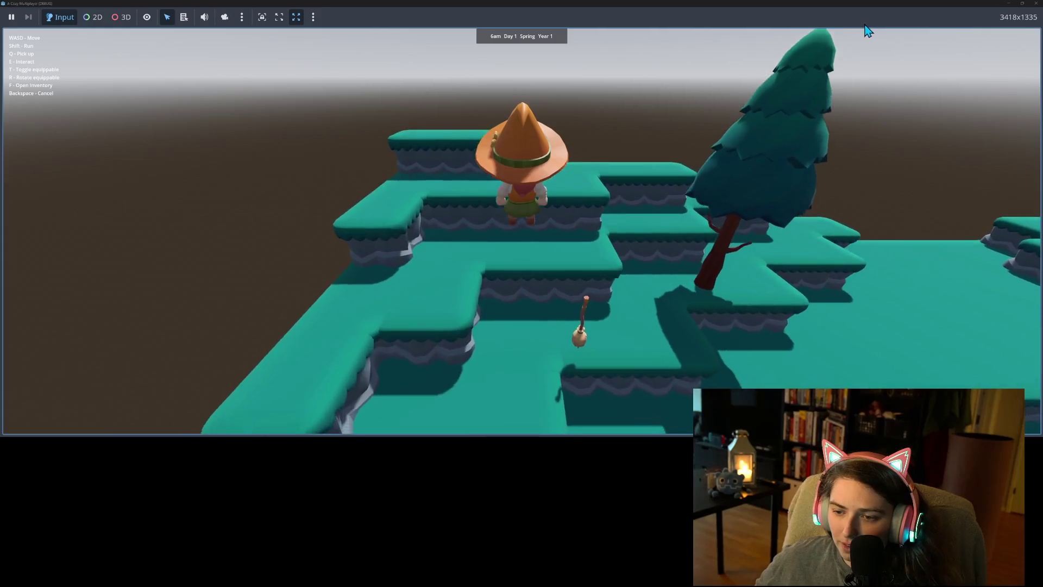
Walk the witch forward, fly the broom into the sunken pit, then run back across the terraces
key("a")
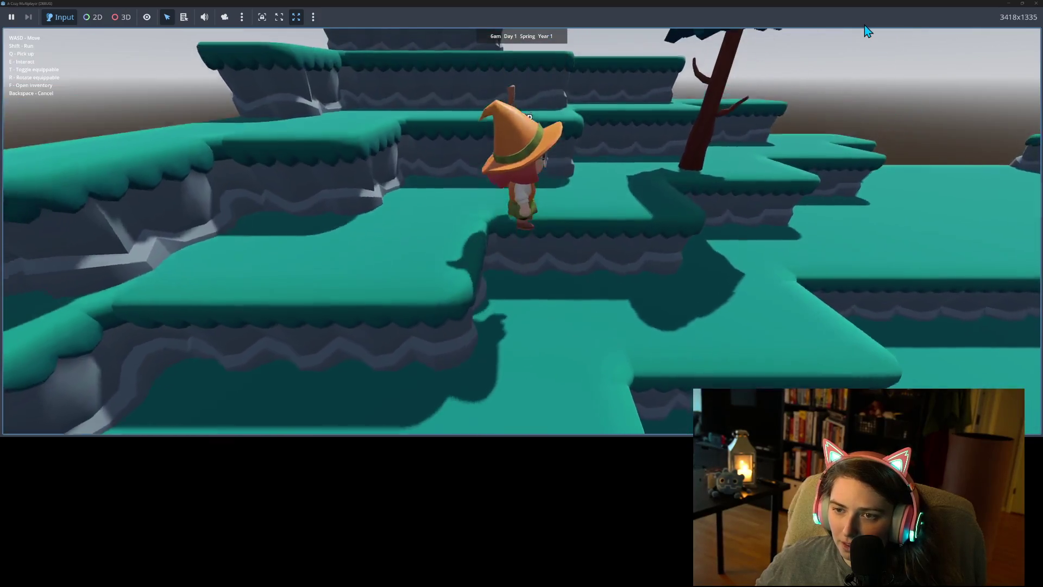
key("w")
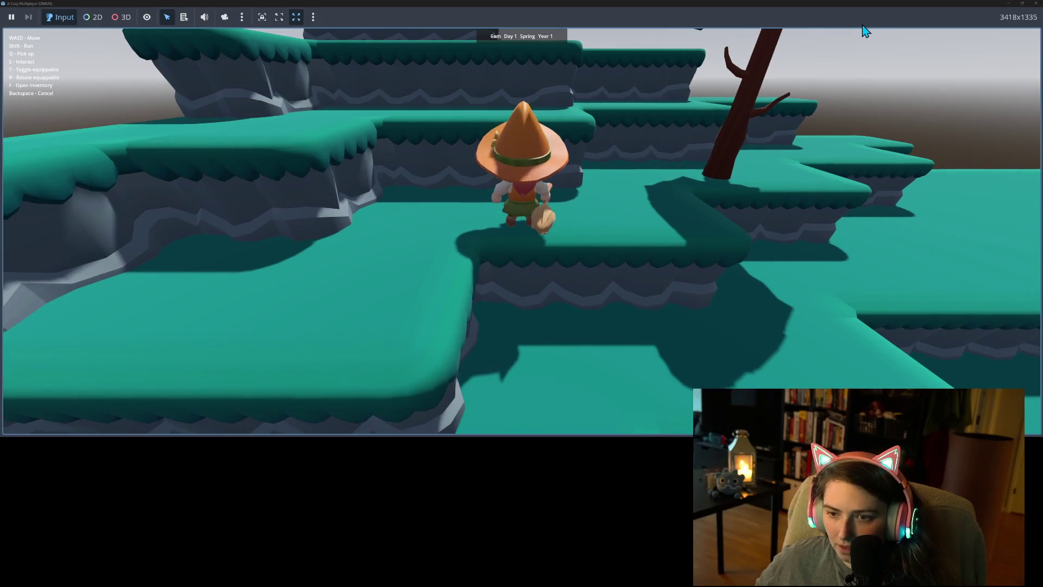
key("t")
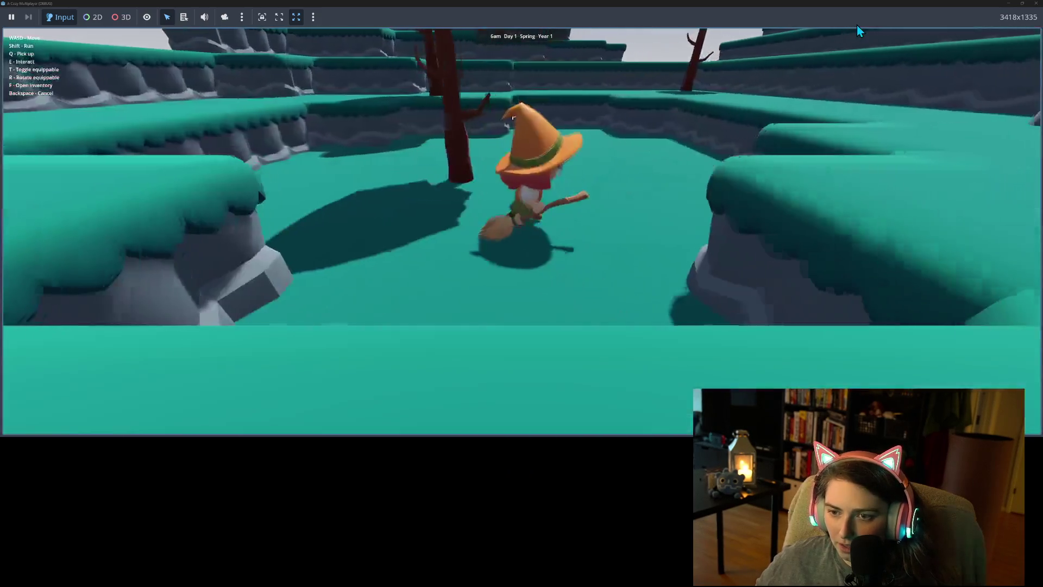
key("w")
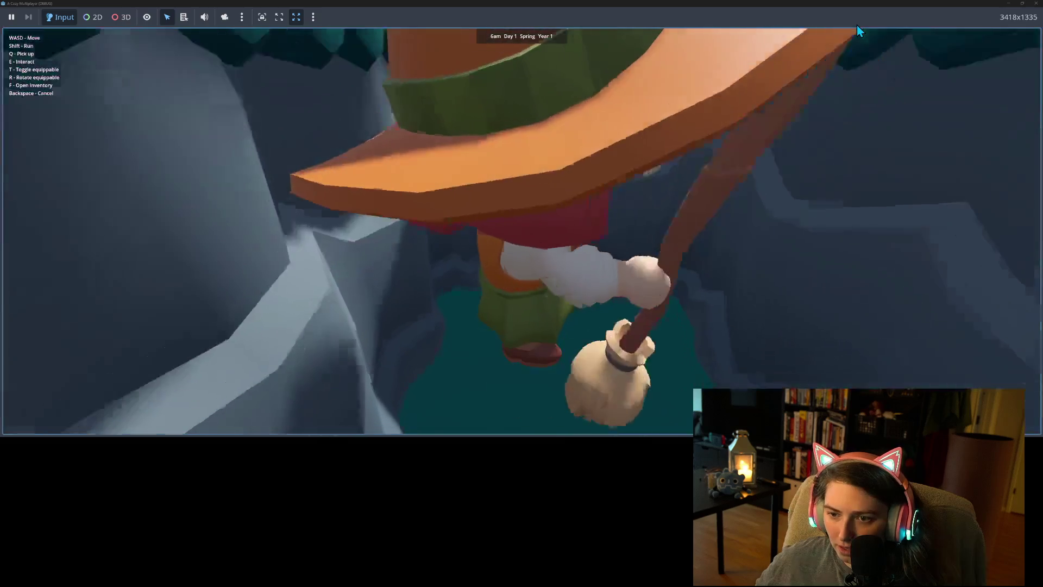
key("w")
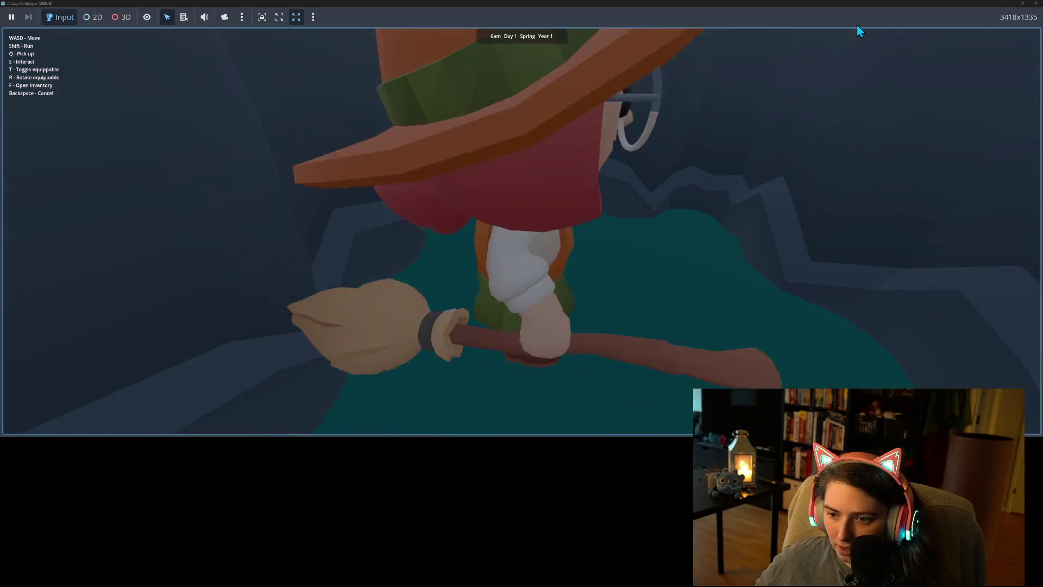
key("w")
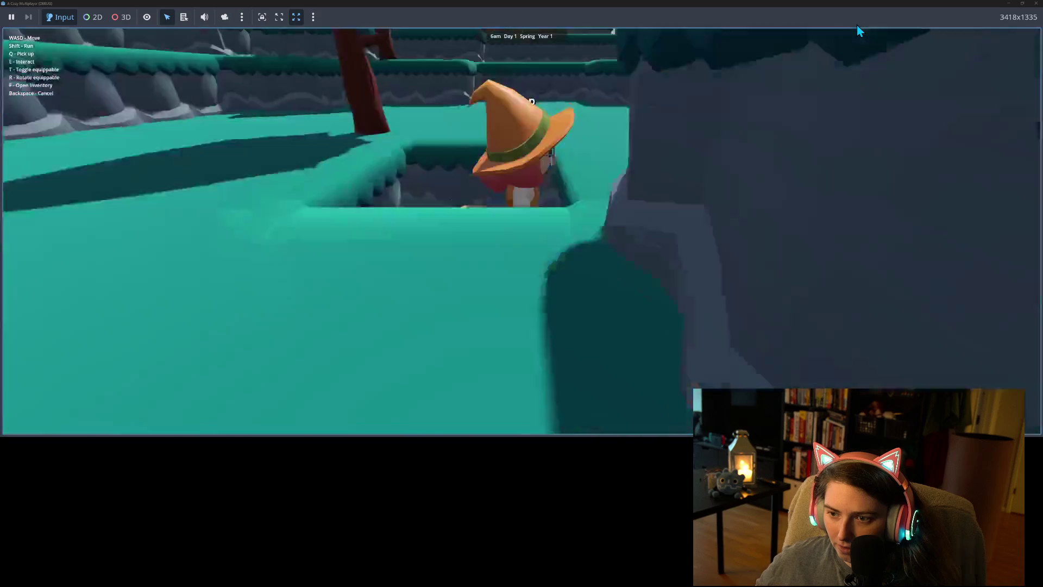
key("s")
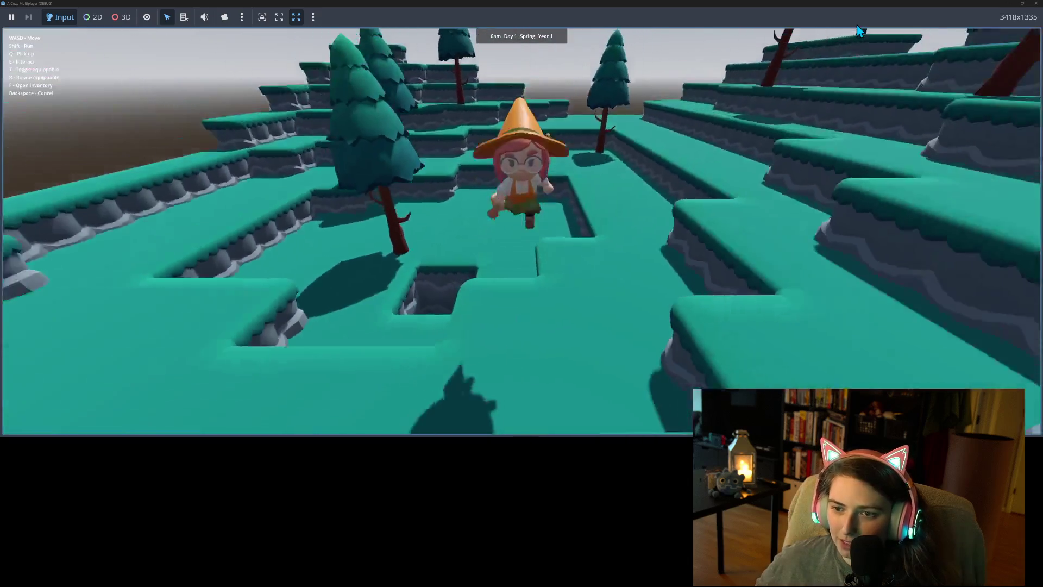
key("s")
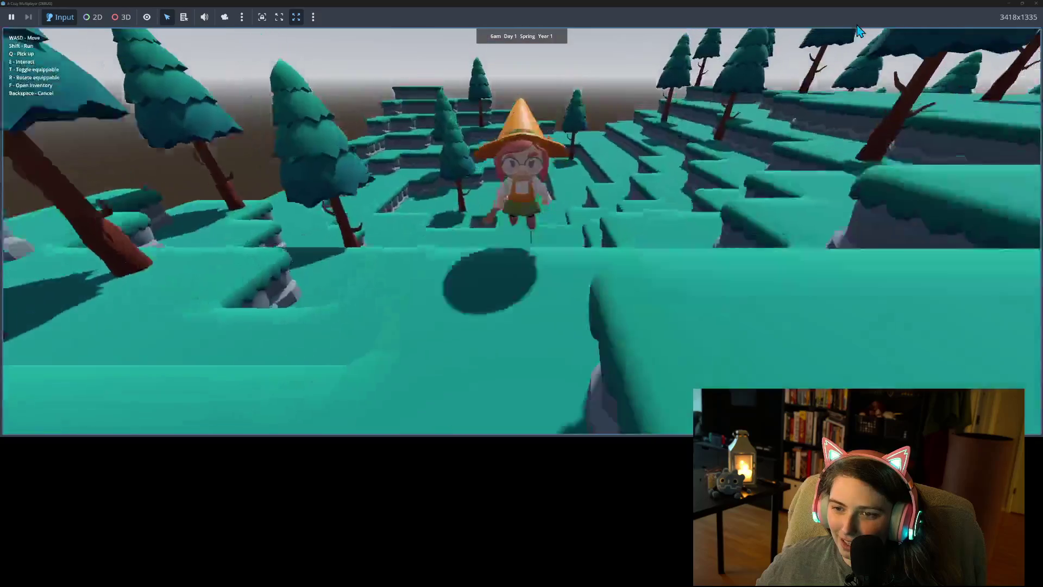
key("s")
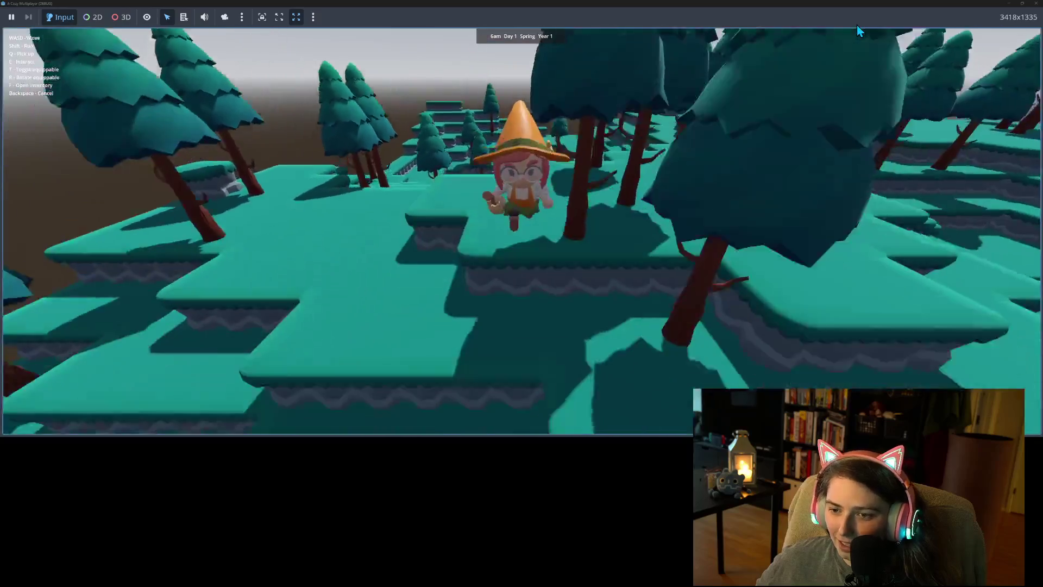
key("s")
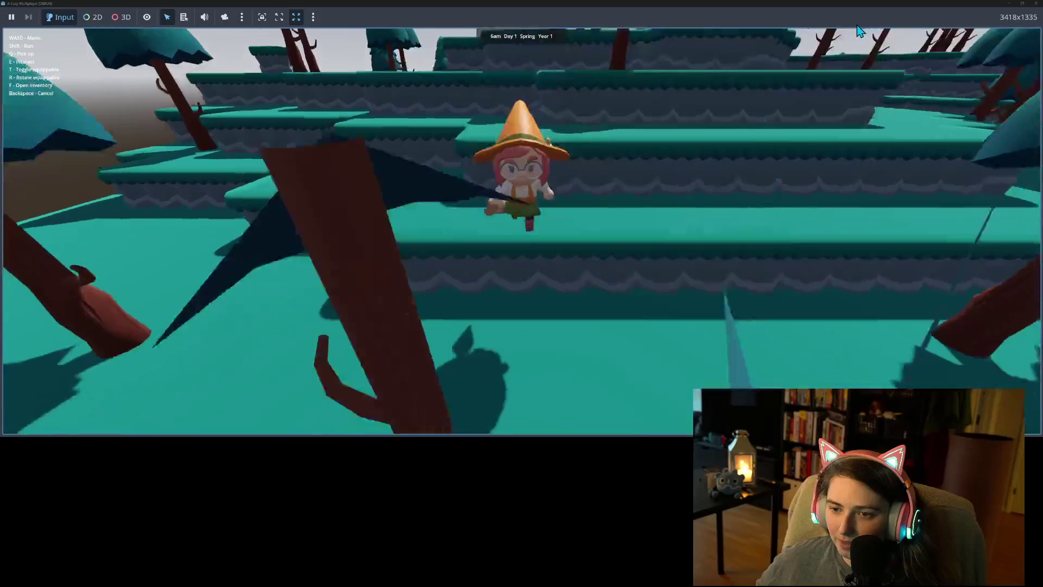
key("s")
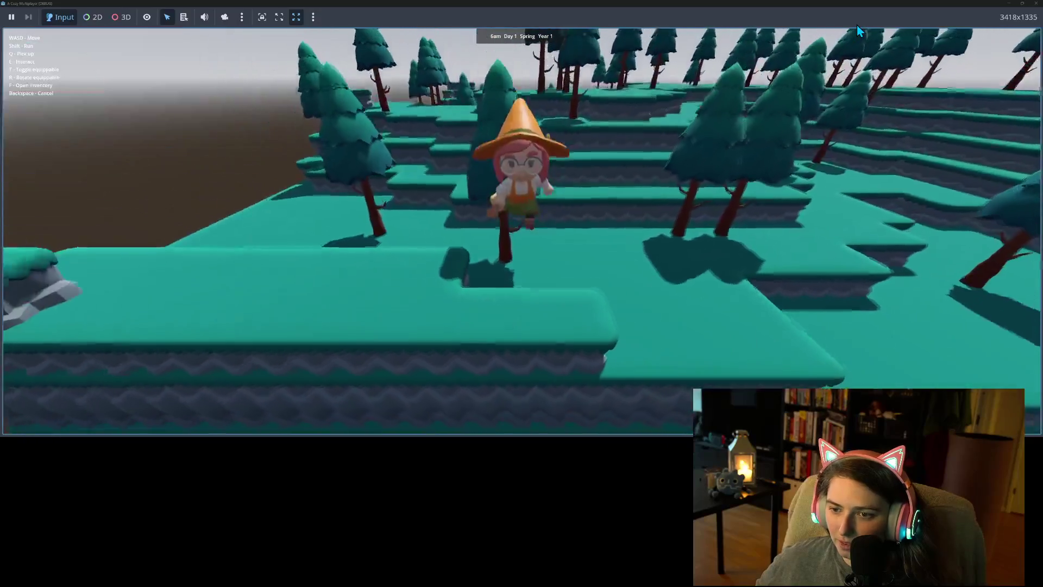
Ride the broom along the terraces, dismounting and remounting near the lower terrace
key("w")
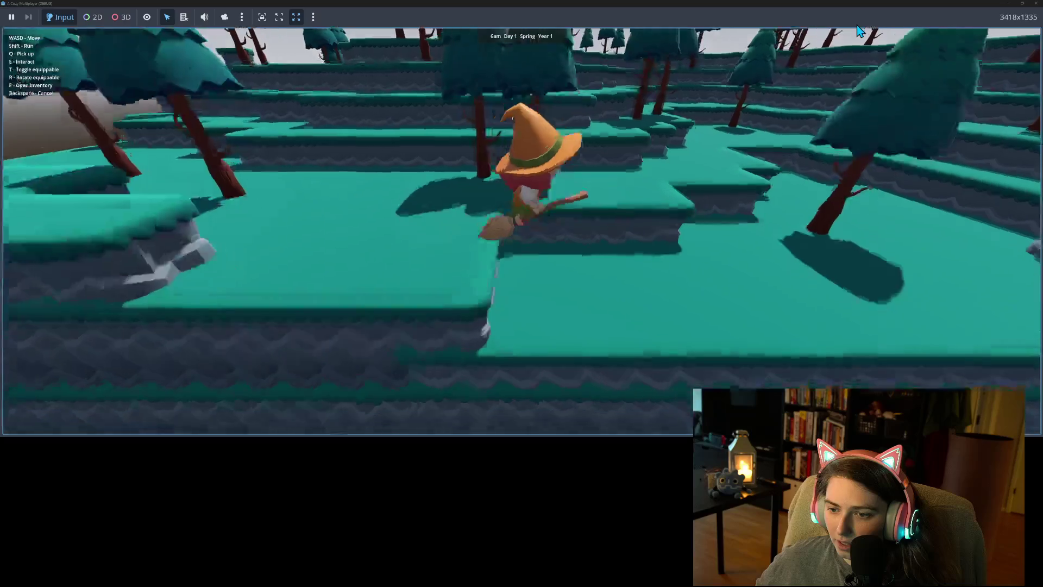
key("w")
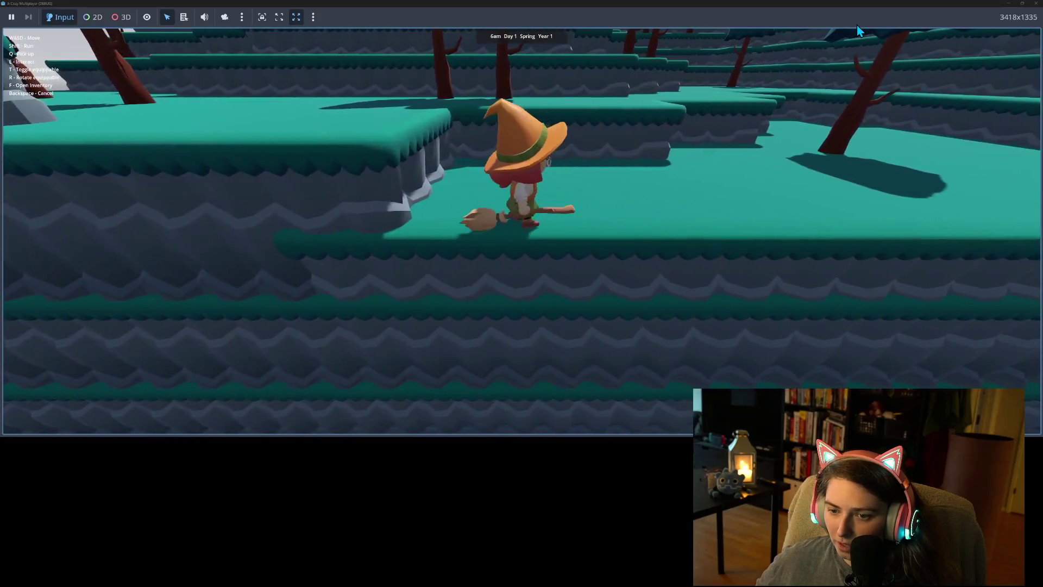
key("w")
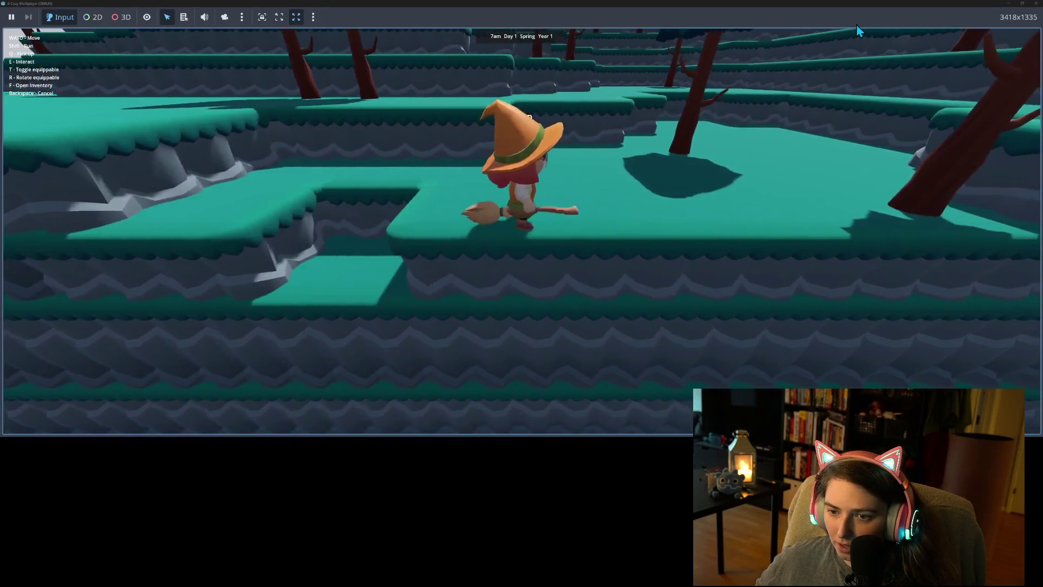
key("d")
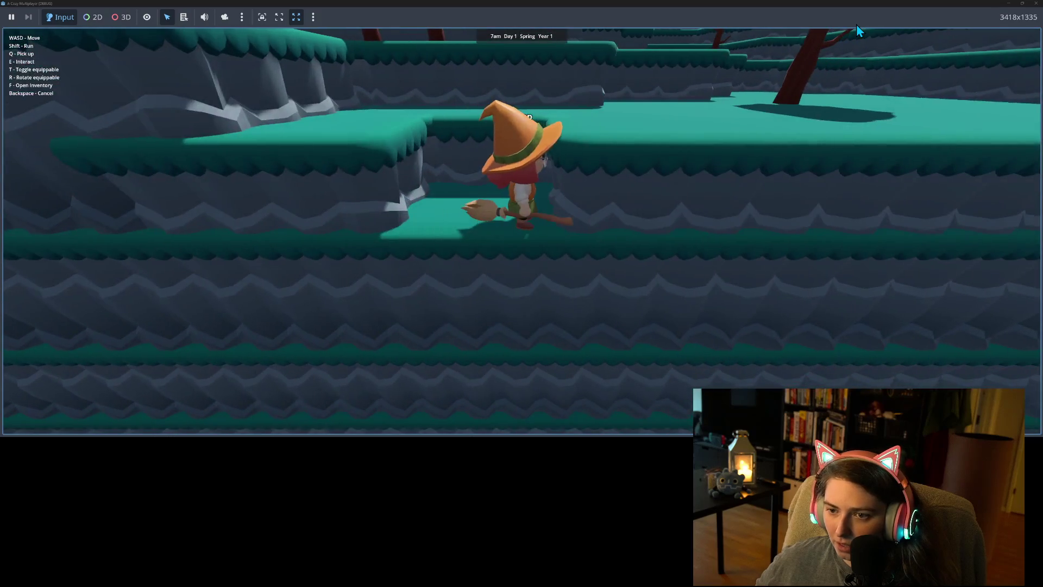
key("s")
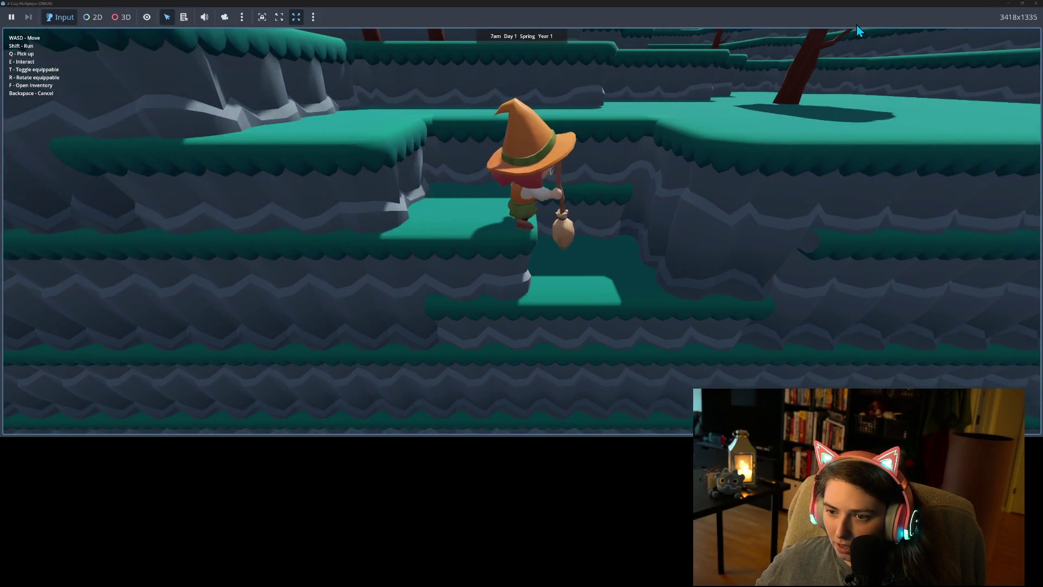
key("s")
key("t")
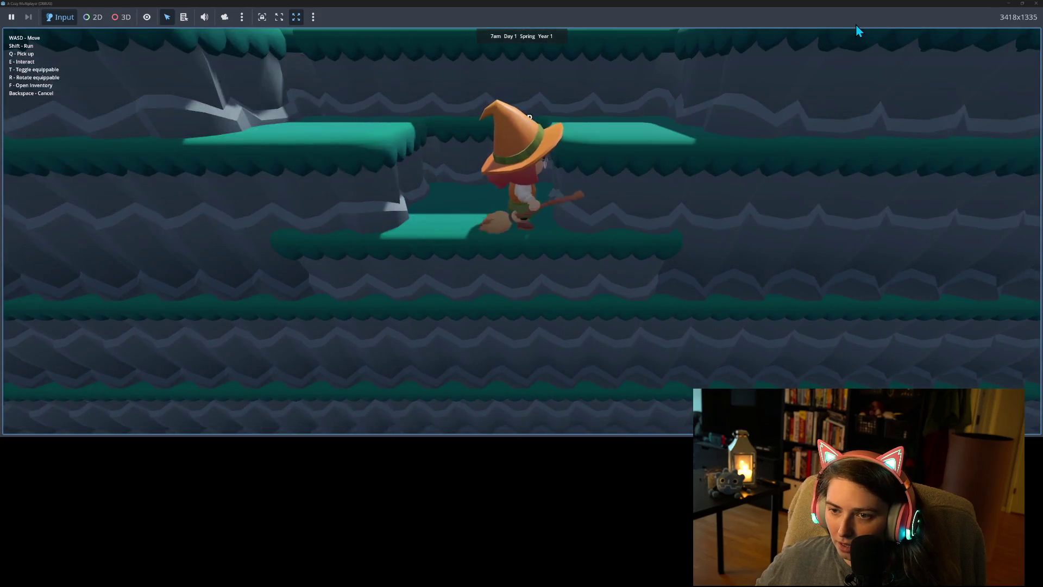
key("t")
key("s")
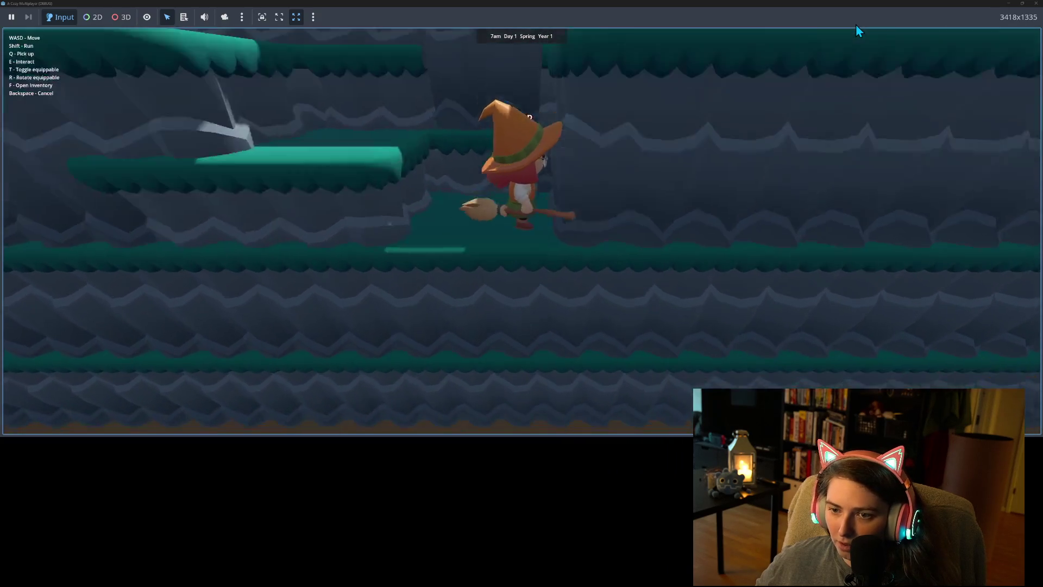
key("t")
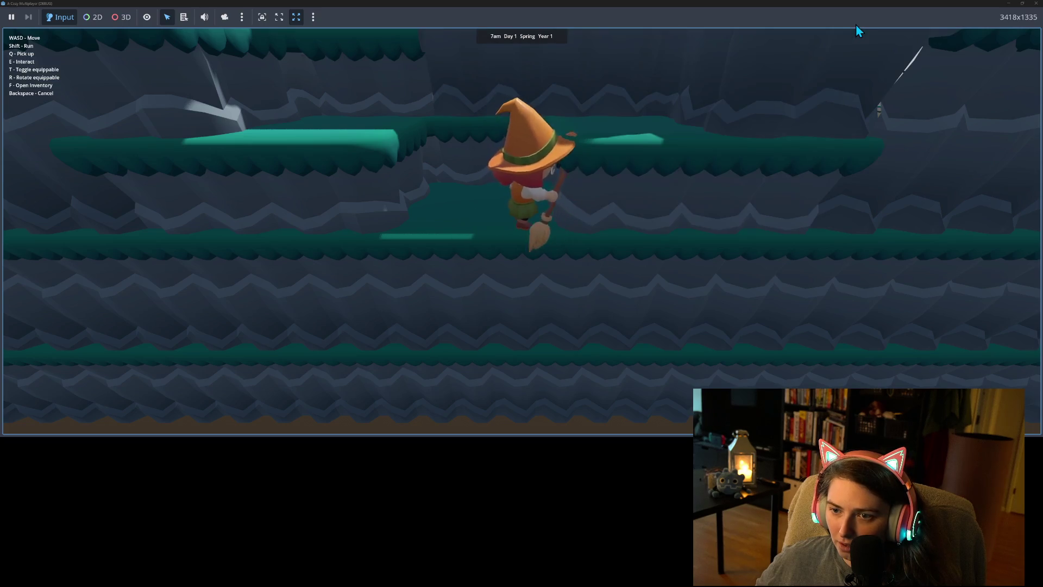
key("t")
key("w")
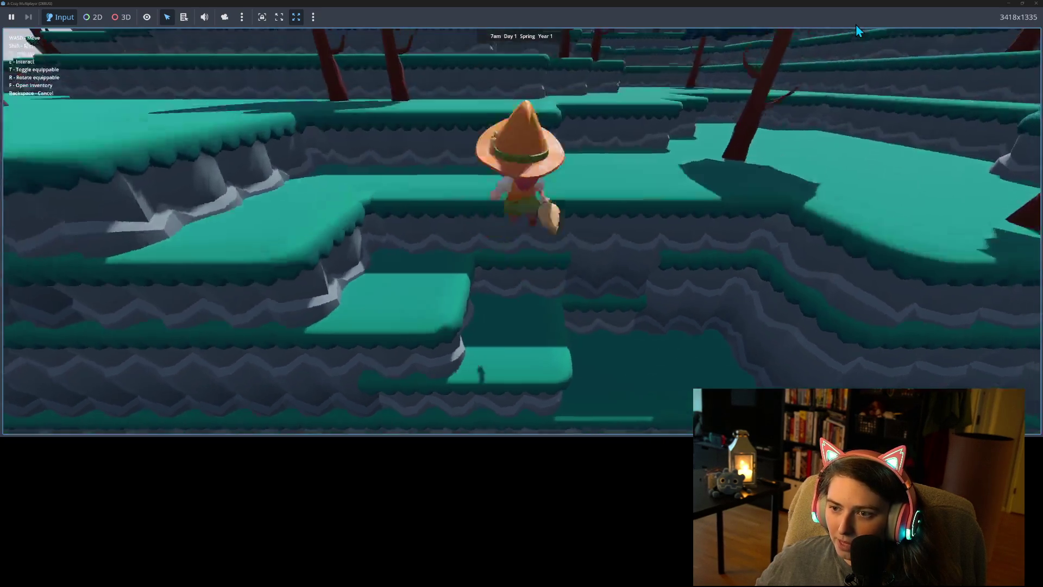
Fly along the cliff, drop into the lower cliff channel, and toggle the broom off and on
key("t")
key("a")
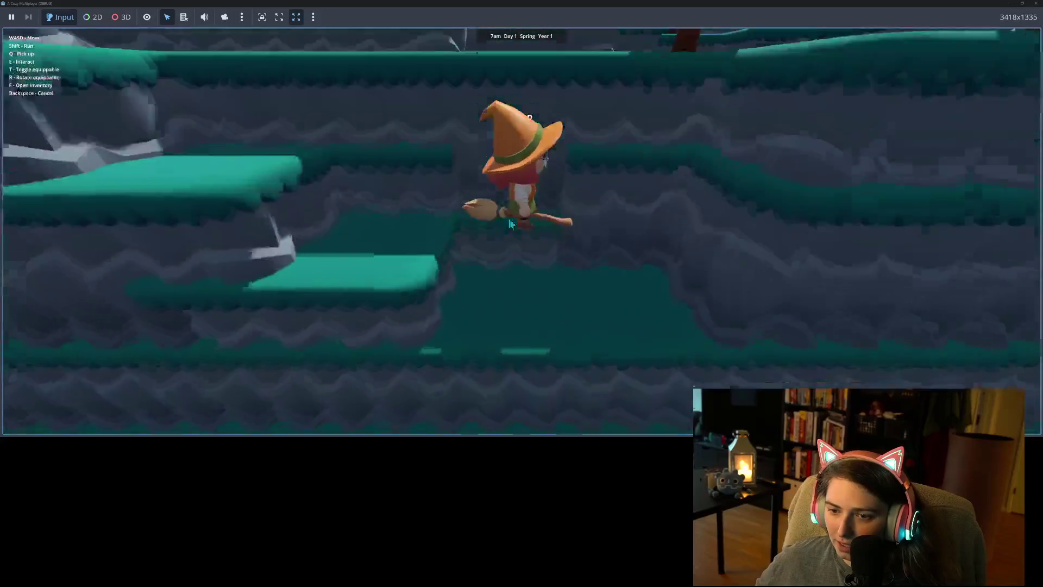
key("w")
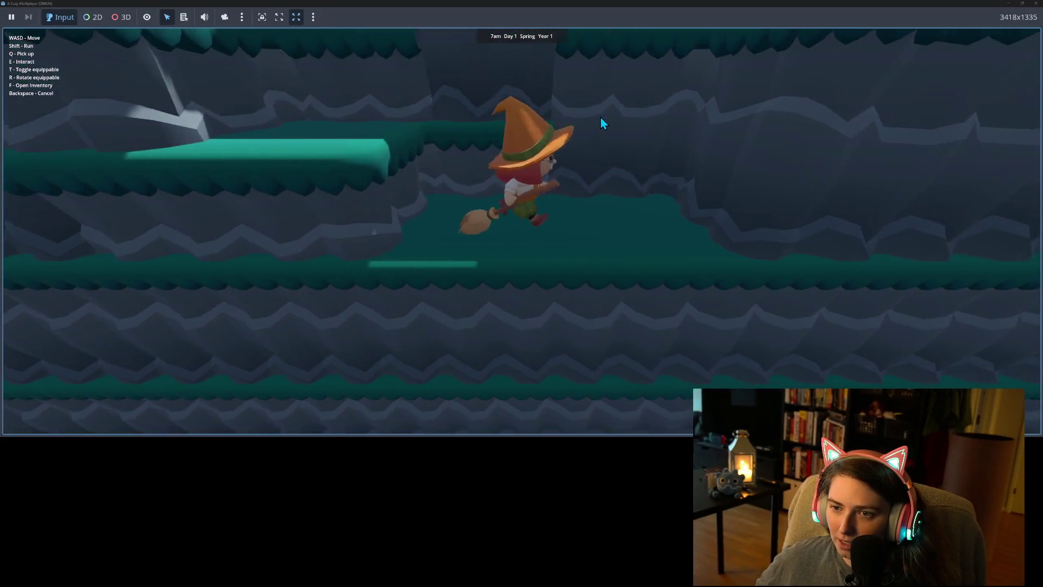
key("w")
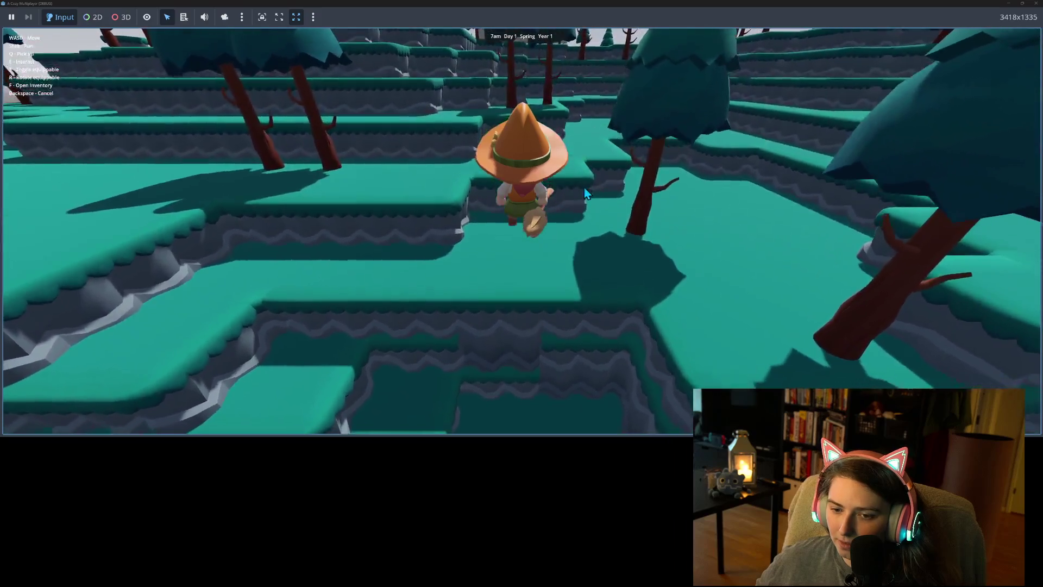
key("w")
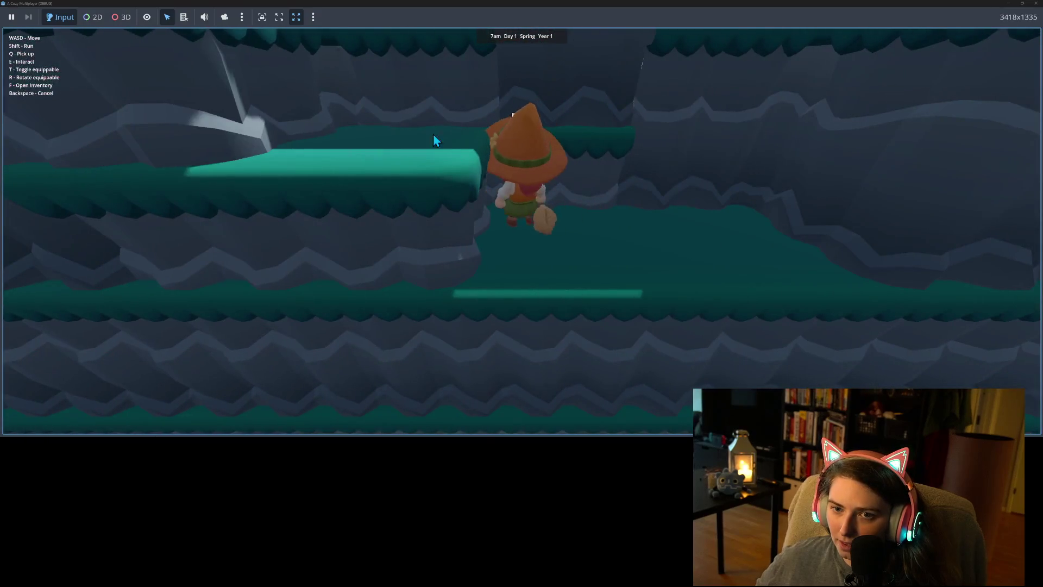
key("a")
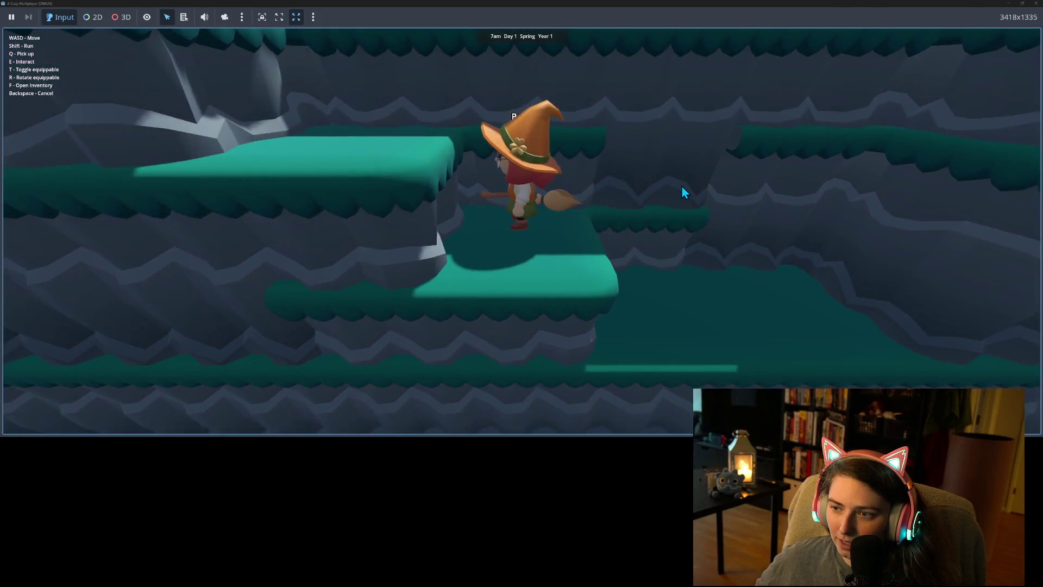
key("d")
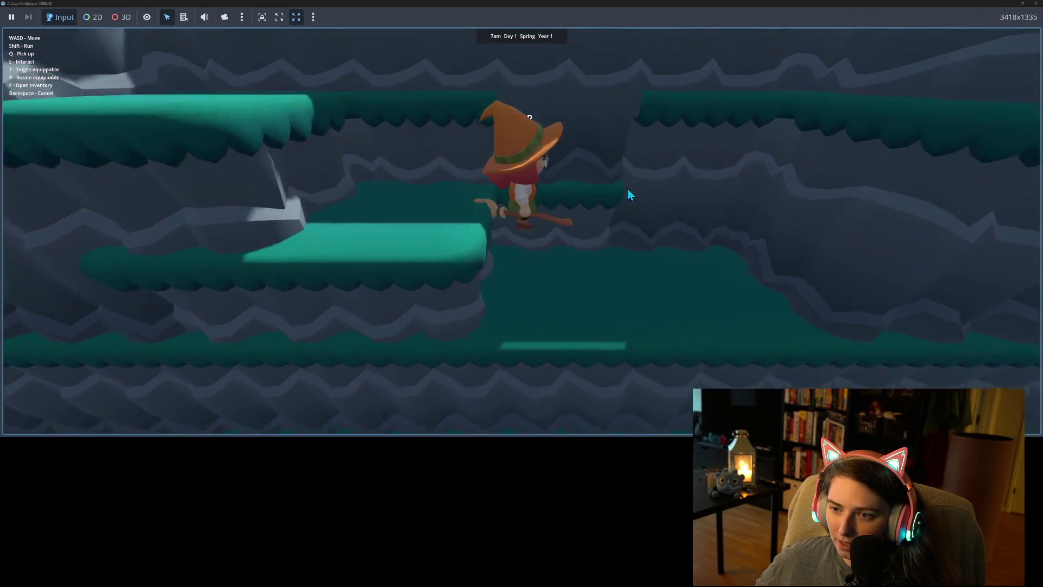
key("w")
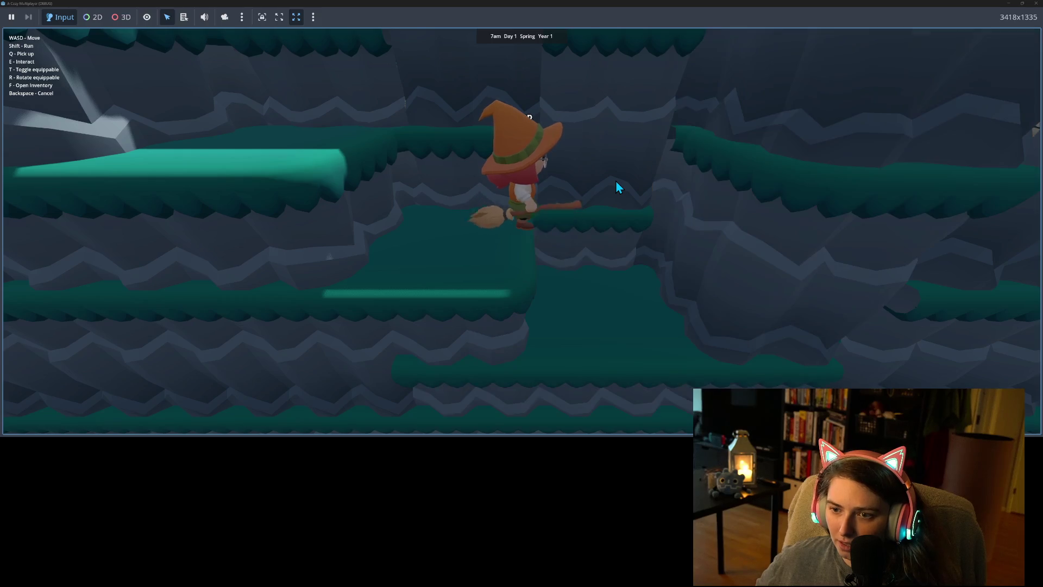
key("t")
key("t")
key("d")
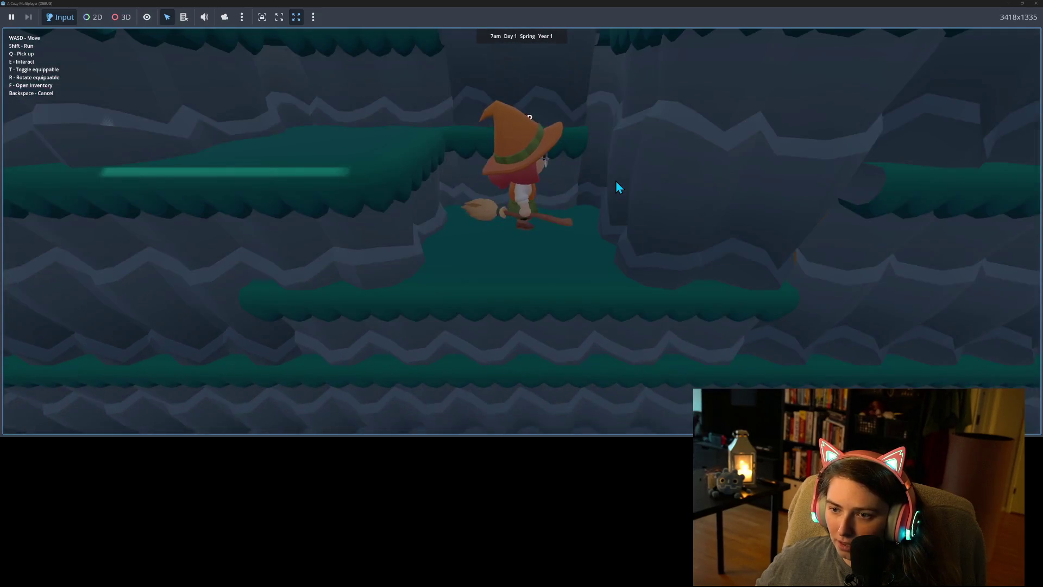
key("t")
key("t")
key("d")
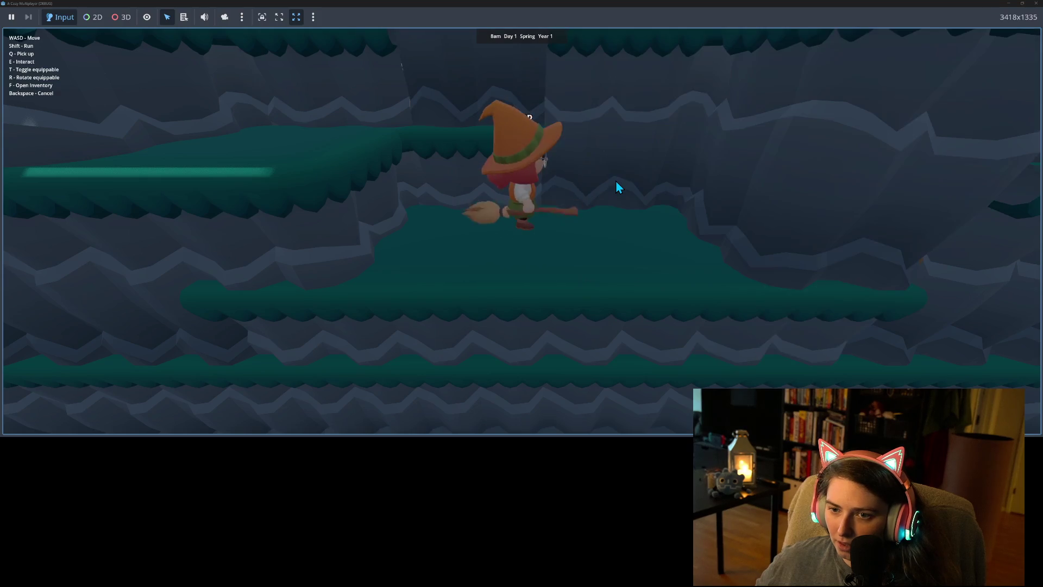
key("t")
key("t")
key("t")
key("w")
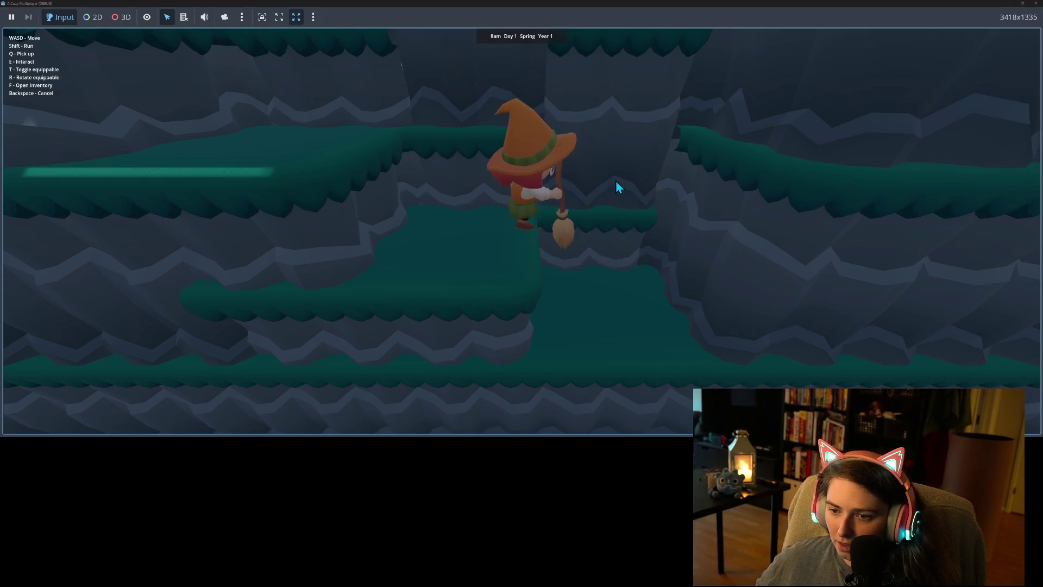
key("w")
key("t")
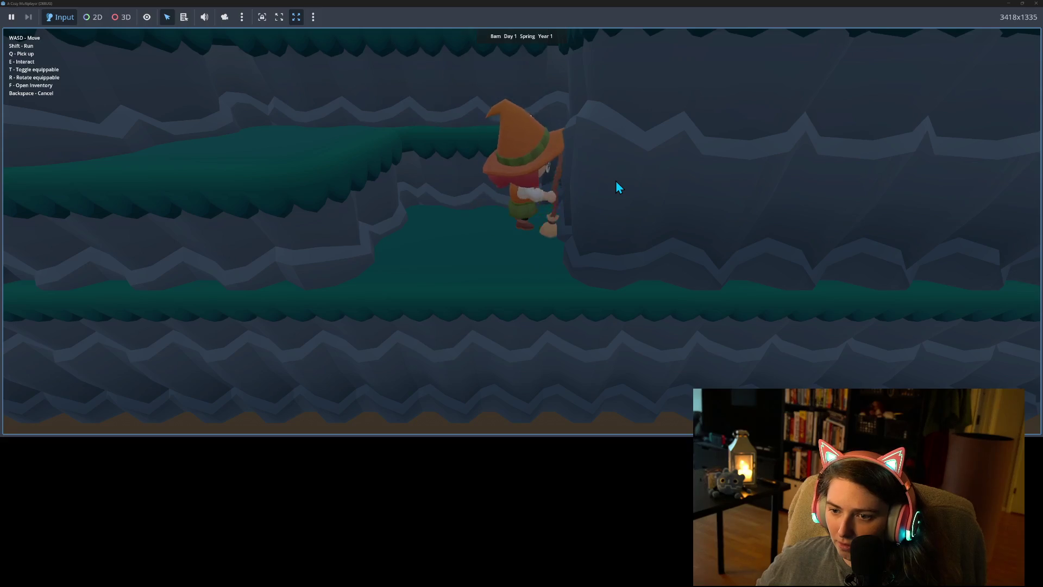
key("t")
Fly past the tree and raised terrain blocks off the cliff into the canyon, then stop the game
key("w")
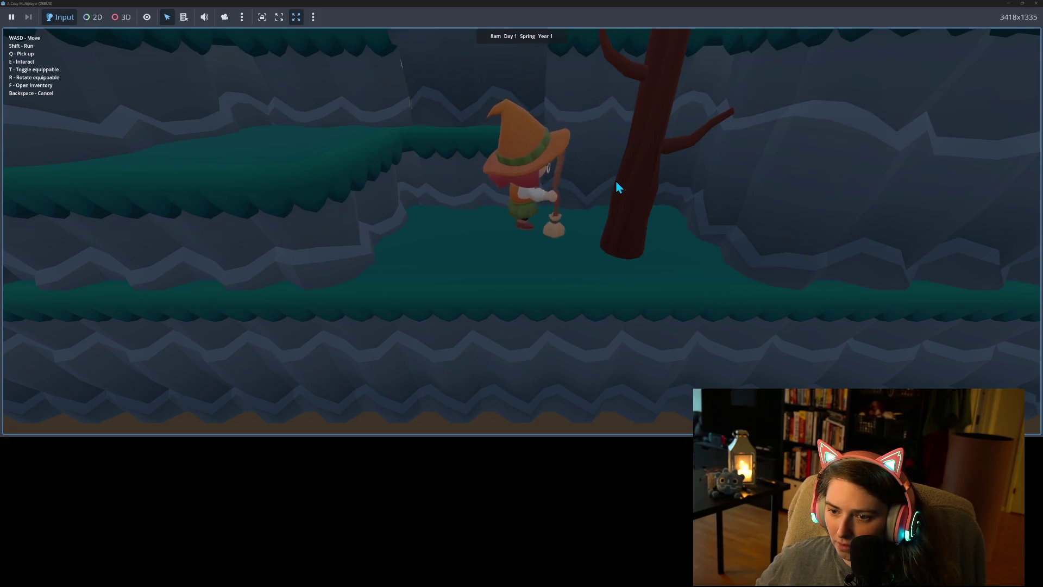
key("d")
key("s")
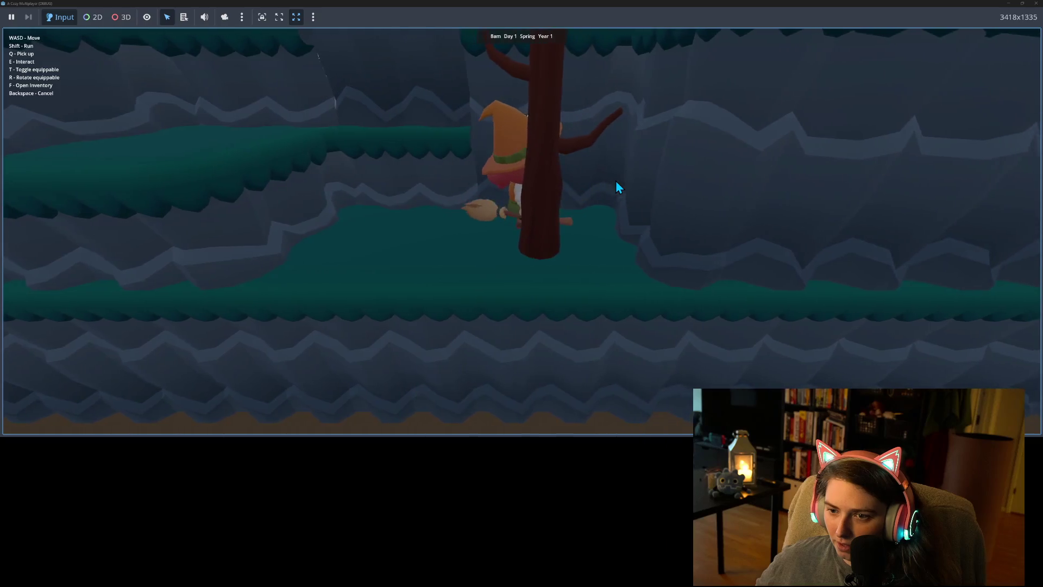
key("t")
key("t")
key("a")
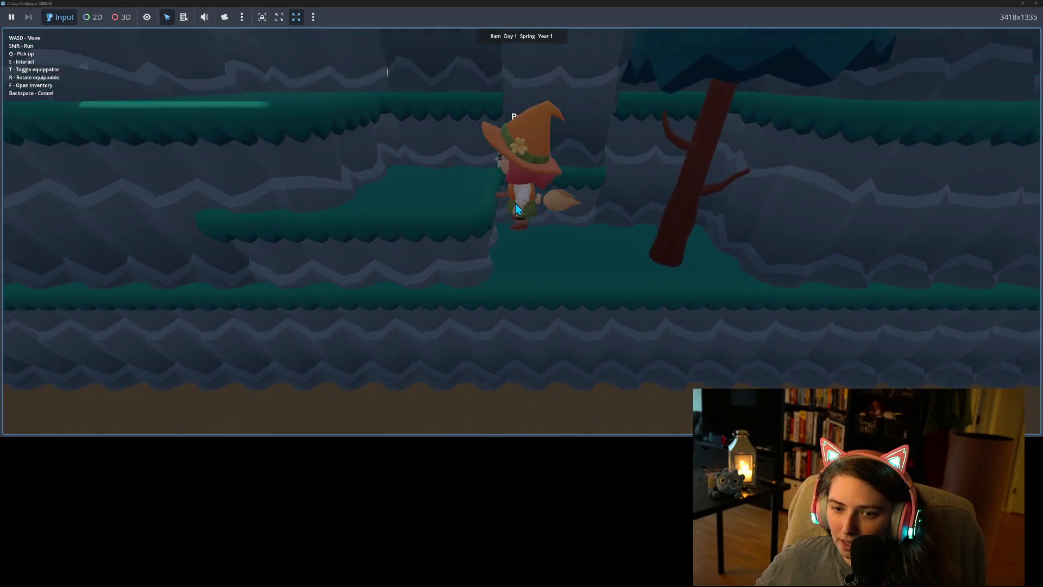
key("w")
key("w")
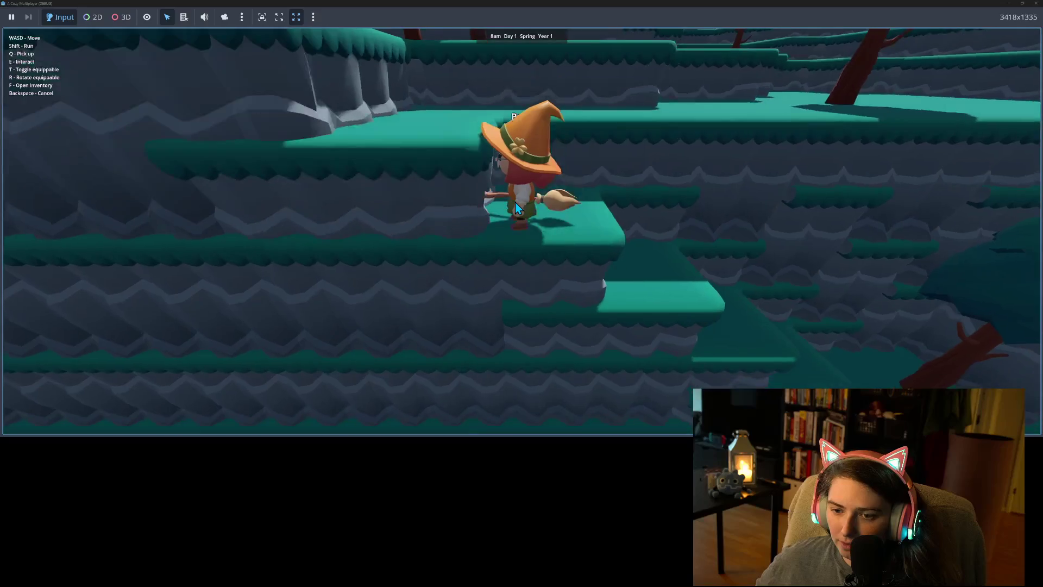
key("a")
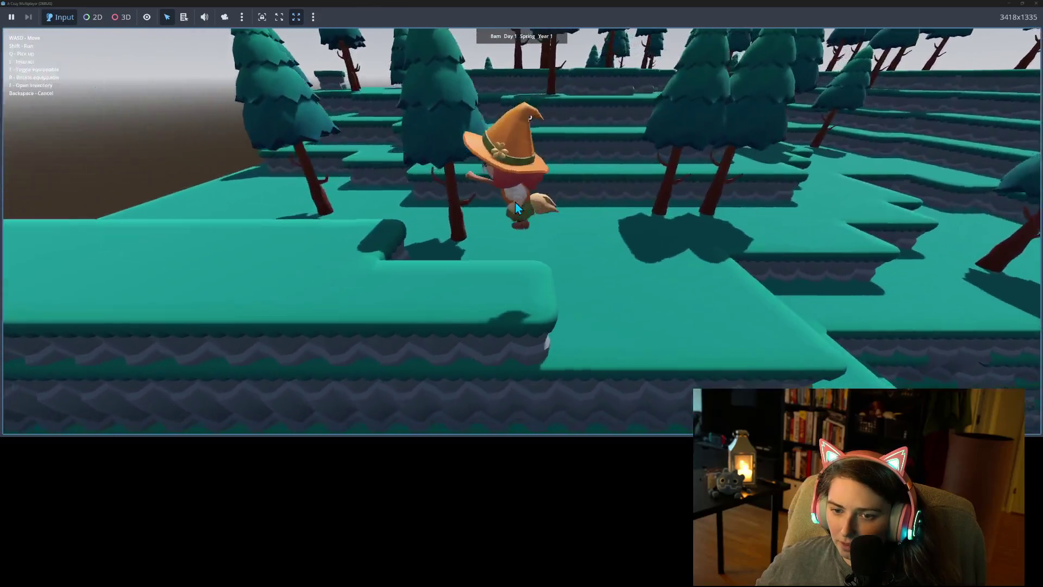
key("w")
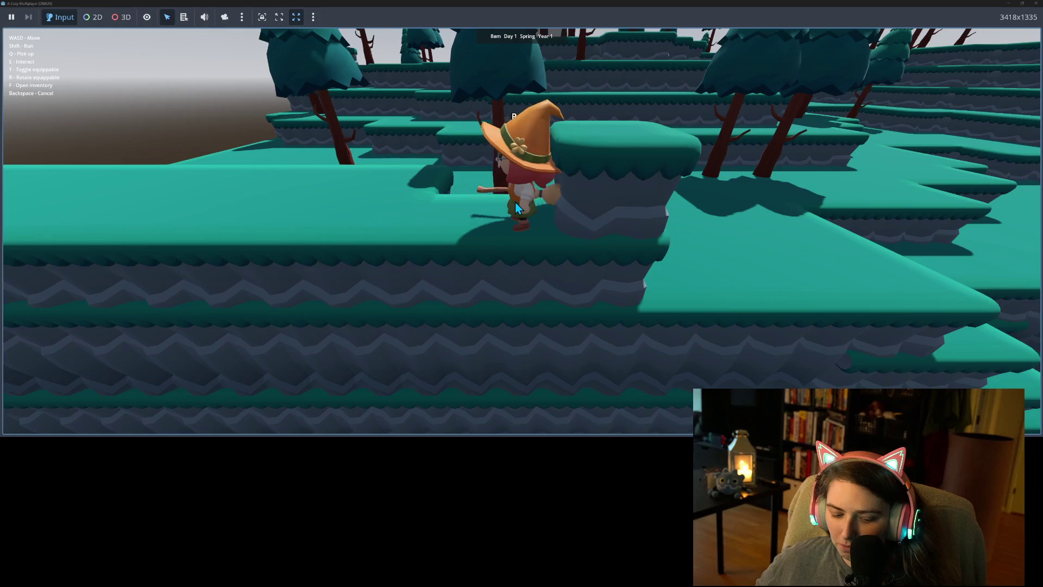
key("w")
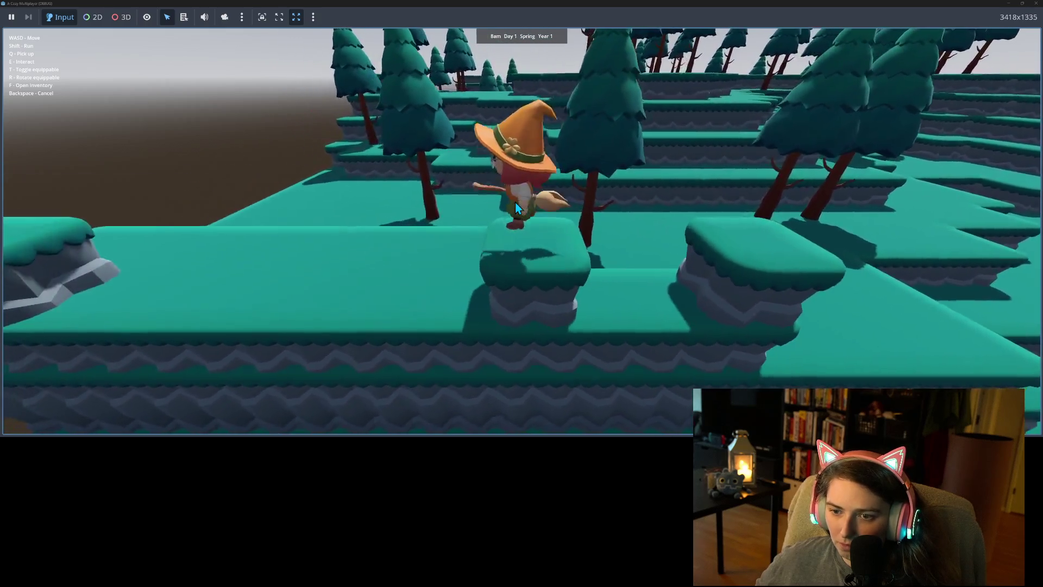
key("w")
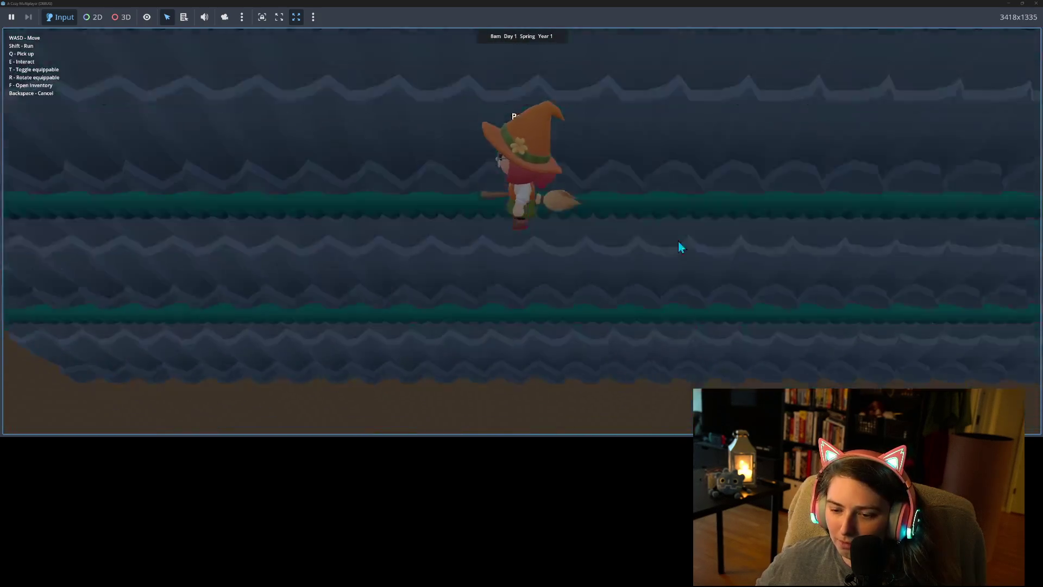
key("w")
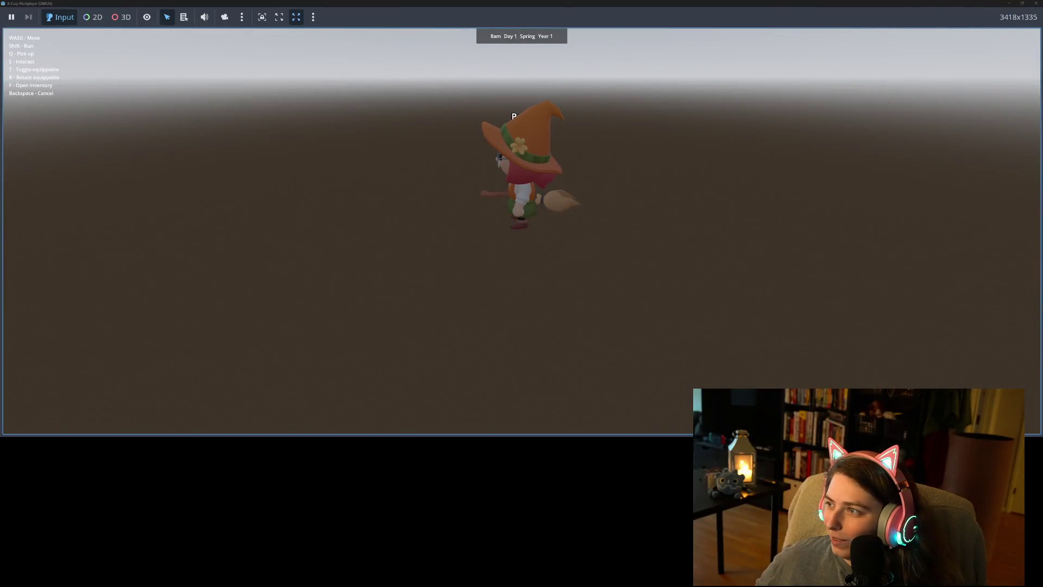
left_click(1036, 3)
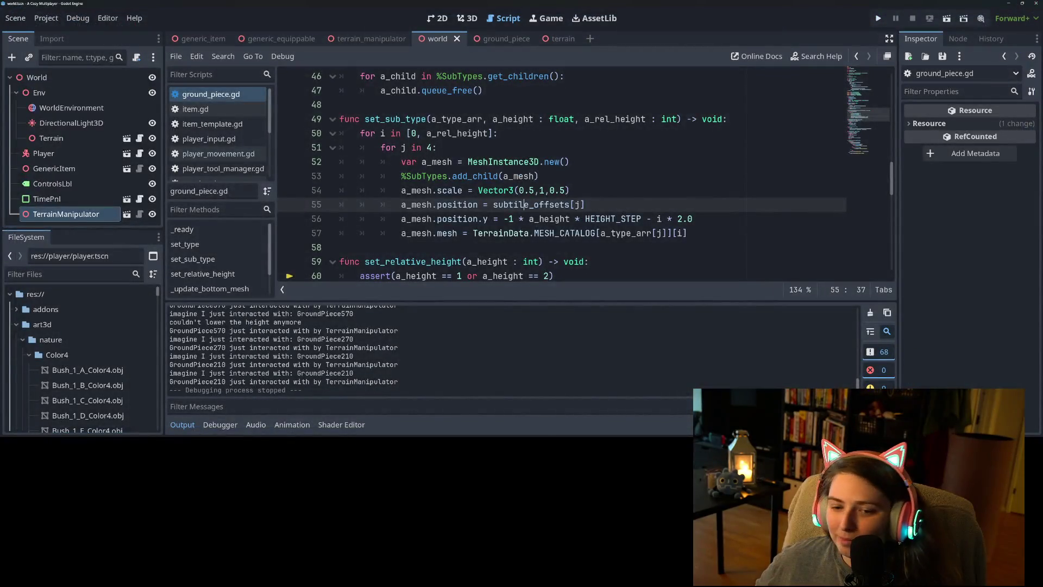
Exclude all changed files except ground_piece.gd and commit it as 'adds type declarations in set_sub_type'
key("alt+Tab")
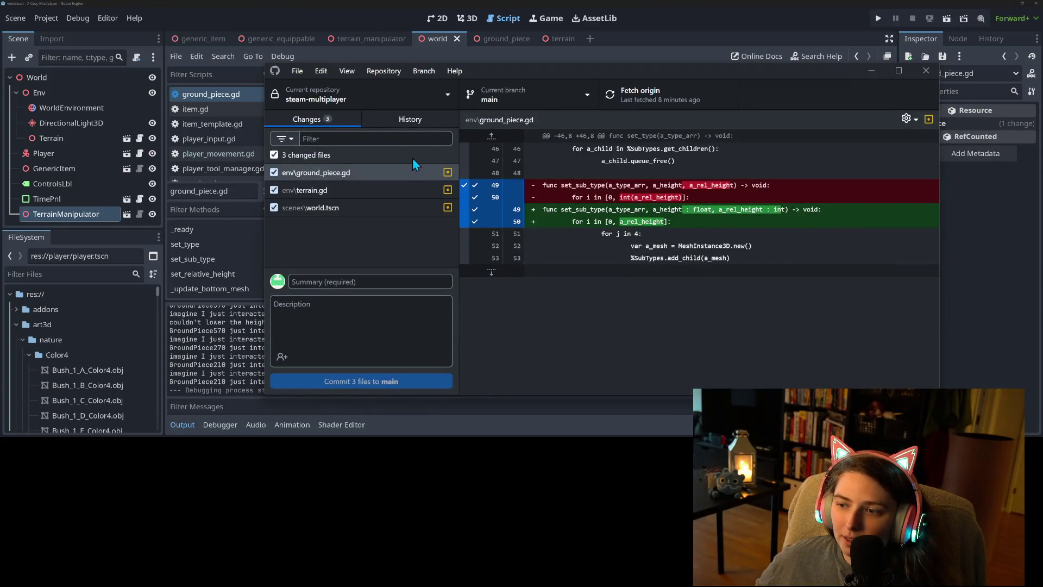
left_click(374, 174)
left_click(274, 155)
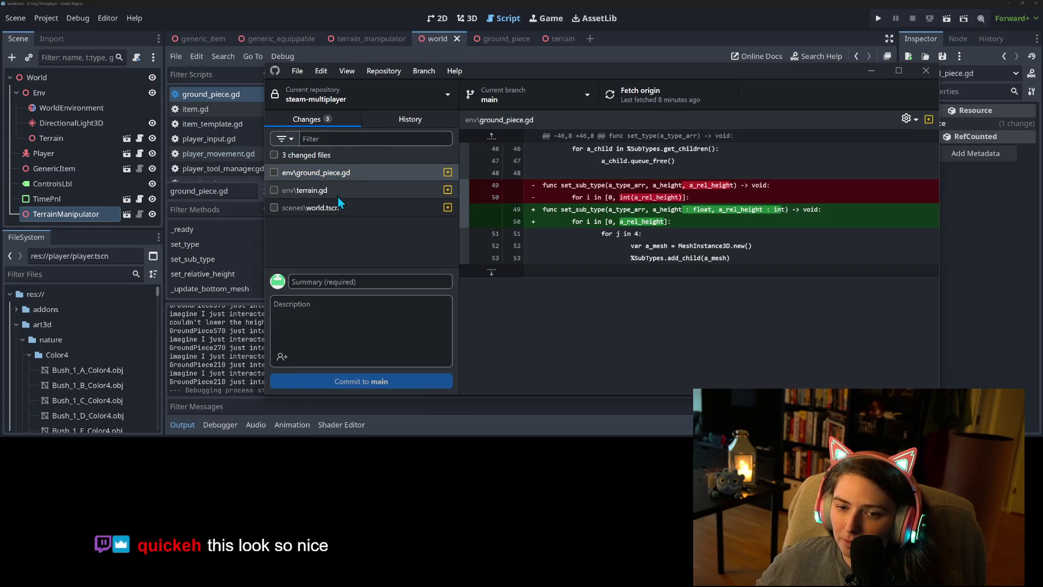
left_click(329, 174)
left_click(273, 172)
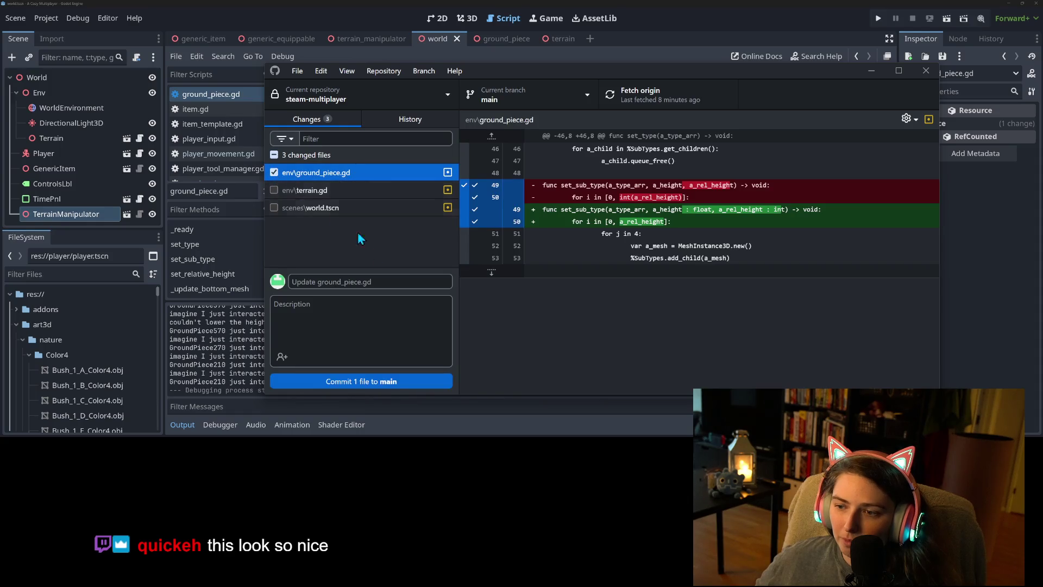
left_click(373, 281)
type("adds tr")
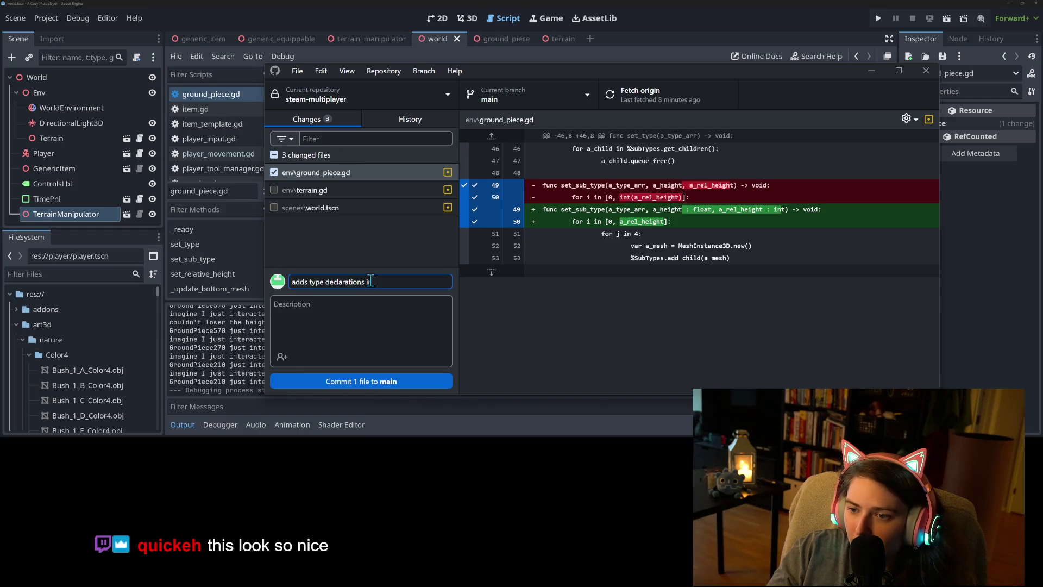
type("ub_")
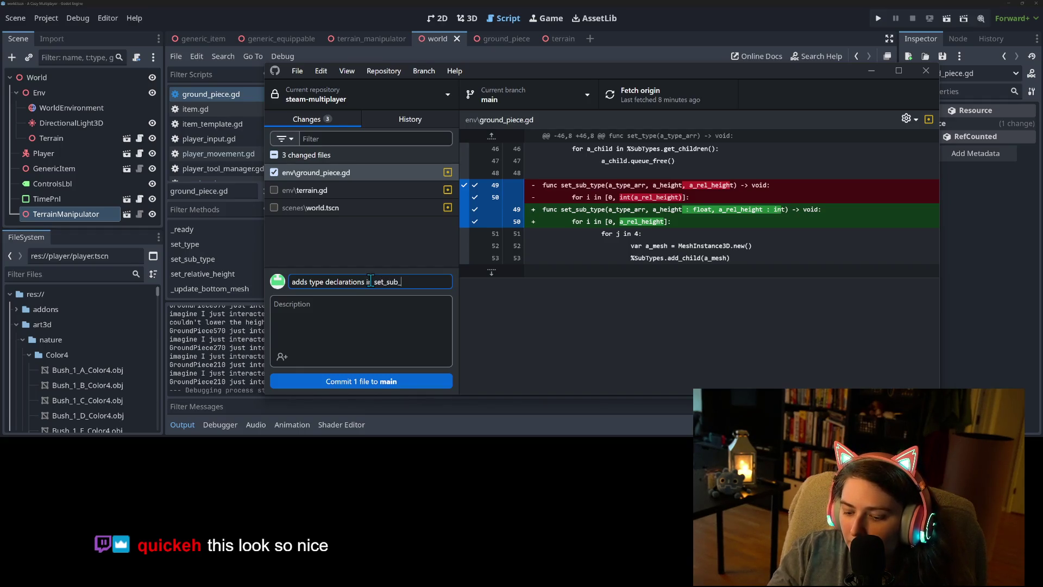
type("type")
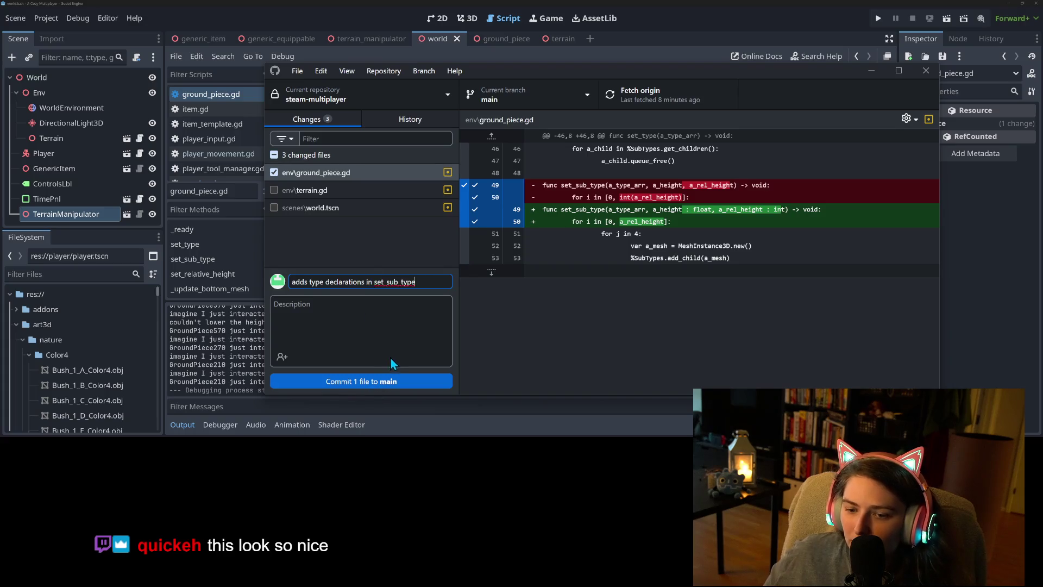
left_click(390, 382)
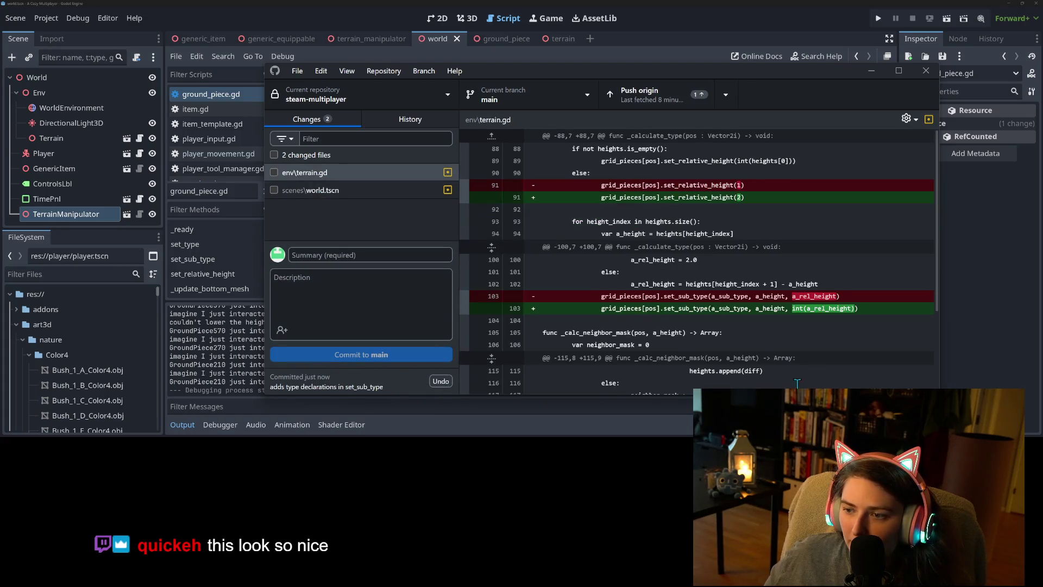
Stage only the line 103 change of terrain.gd and commit it as 'removes unneeded convestion'
scroll(700, 344, "down", 4)
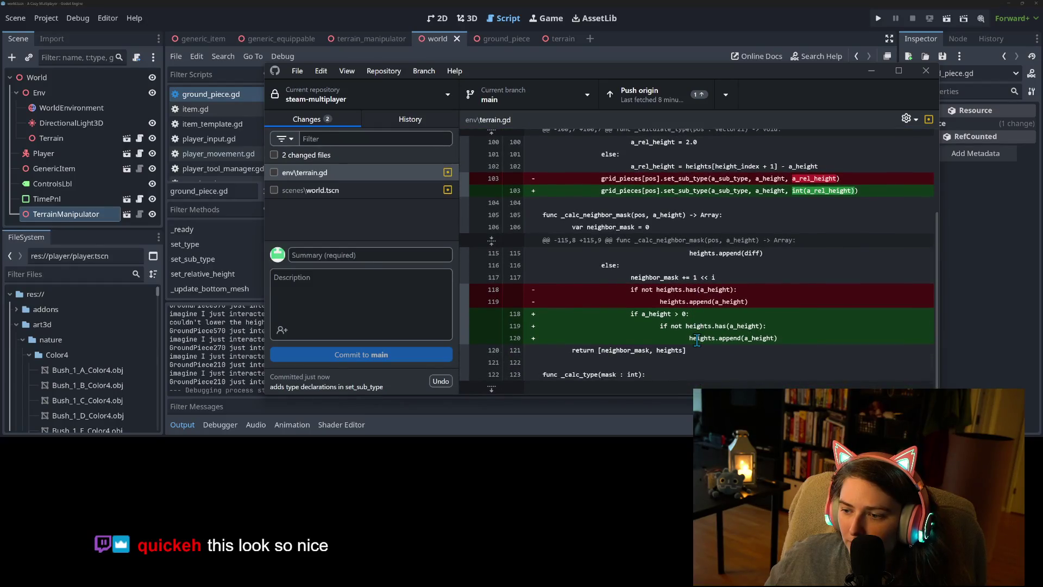
scroll(755, 341, "up", 3)
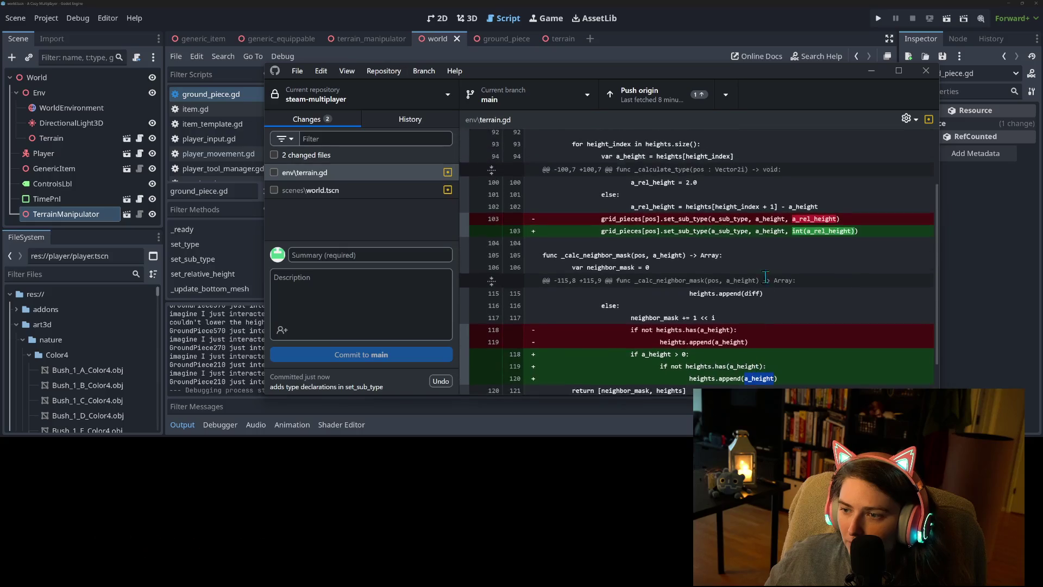
scroll(754, 308, "down", 3)
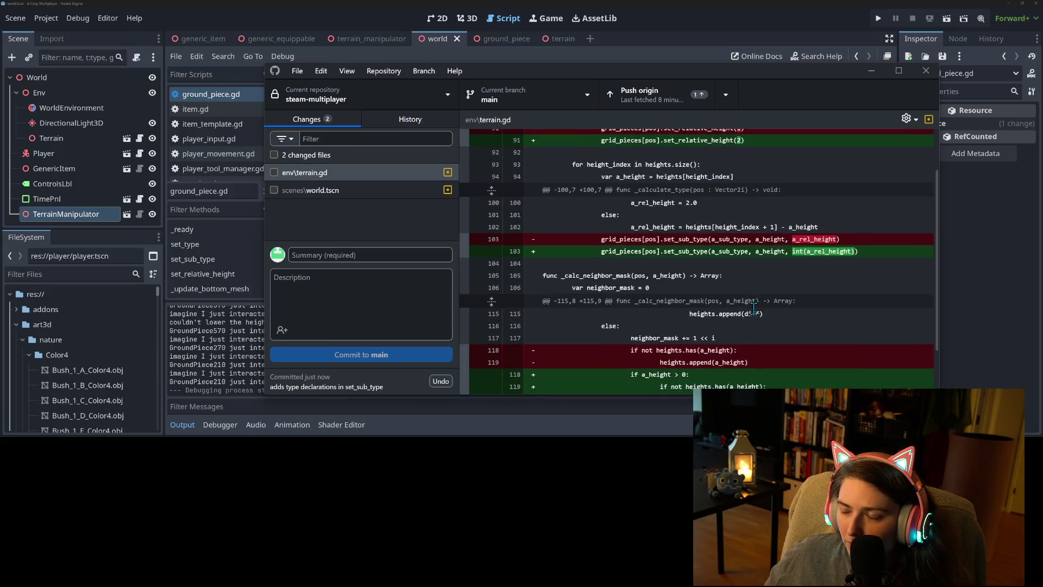
scroll(743, 326, "up", 3)
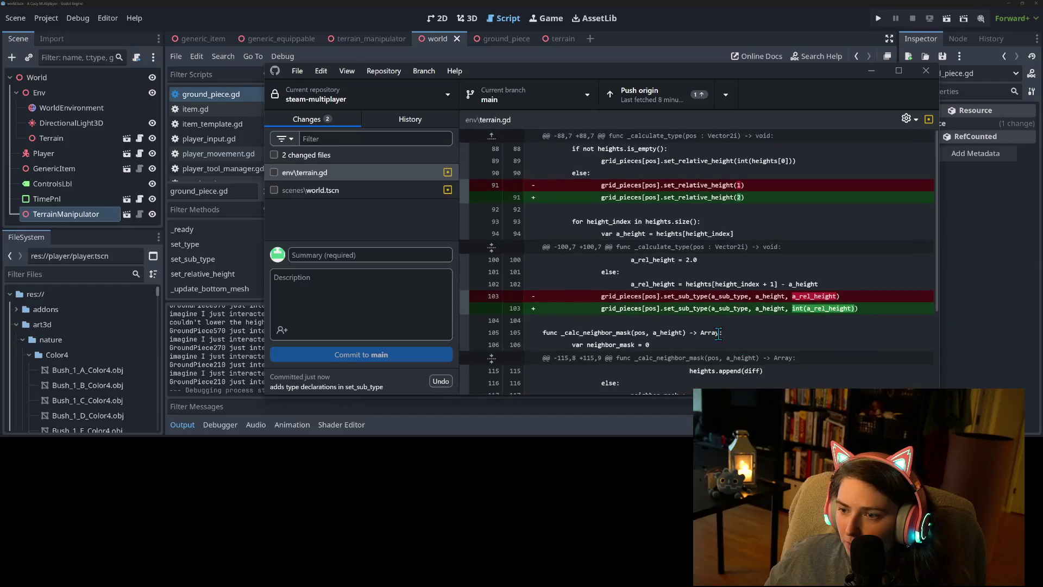
left_click(466, 310)
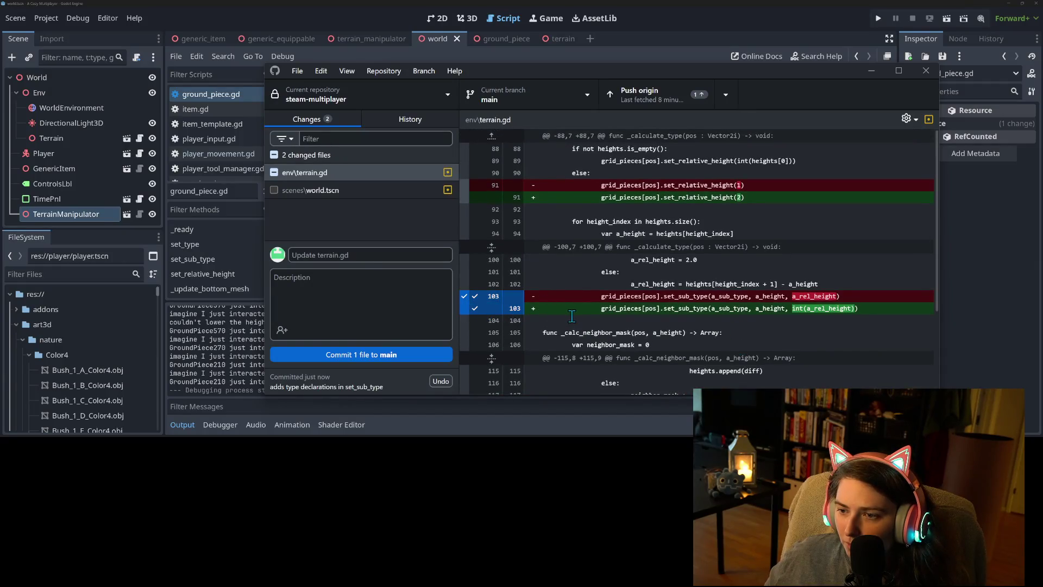
scroll(576, 316, "down", 3)
scroll(581, 315, "up", 3)
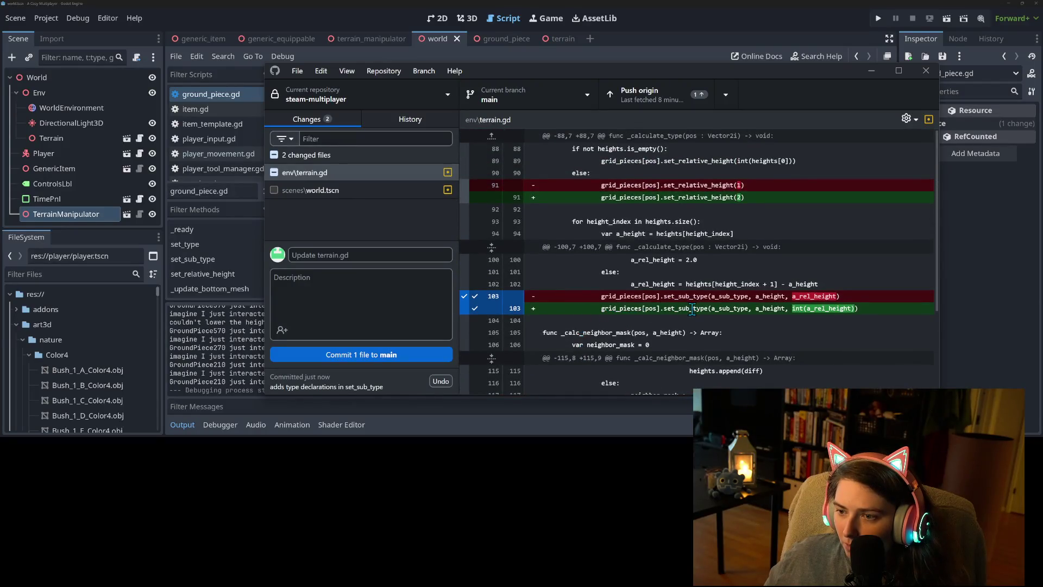
scroll(692, 310, "down", 3)
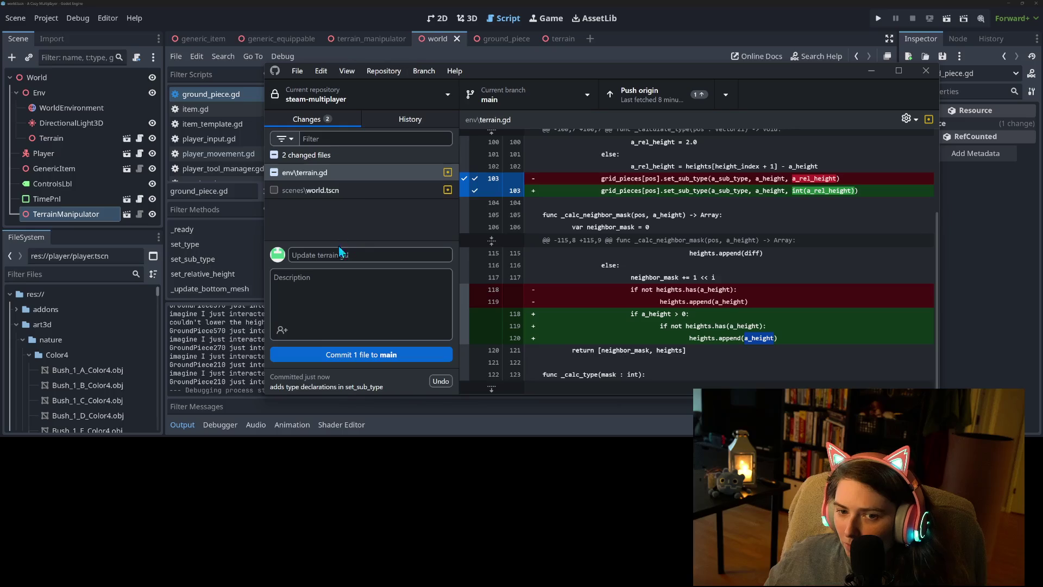
left_click(381, 256)
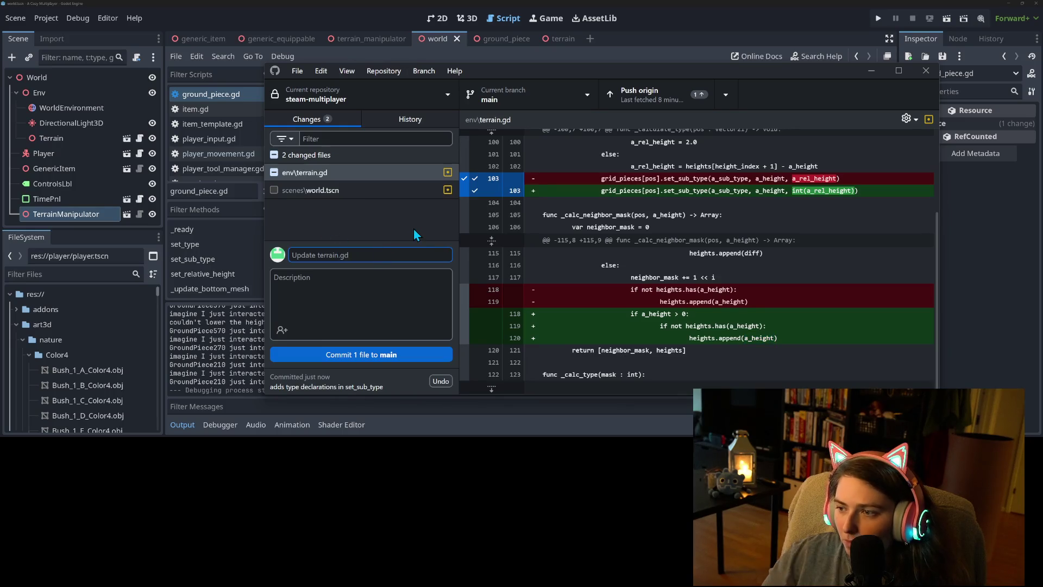
type("removes unn")
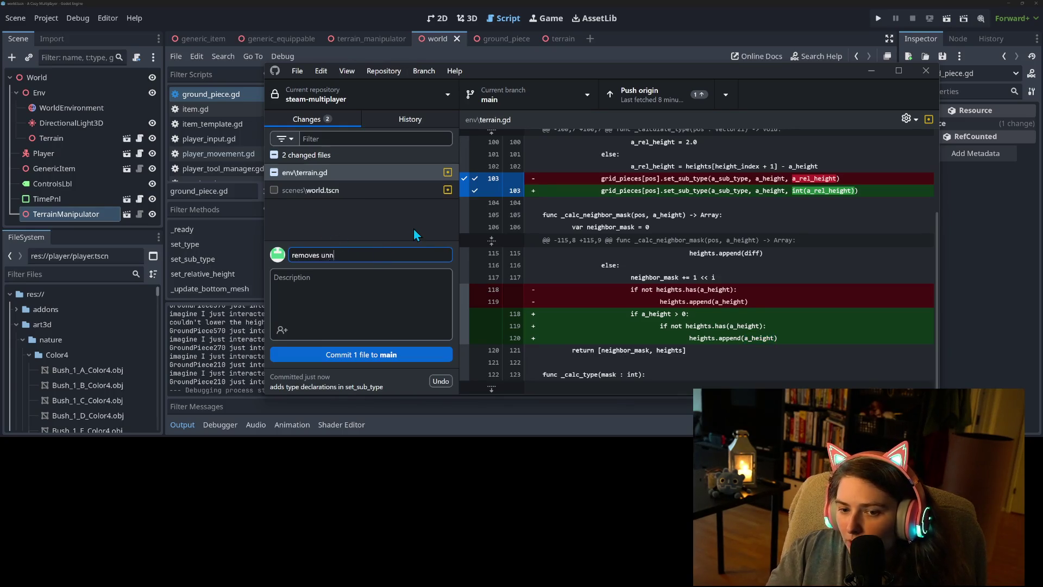
type("eed ed convestion")
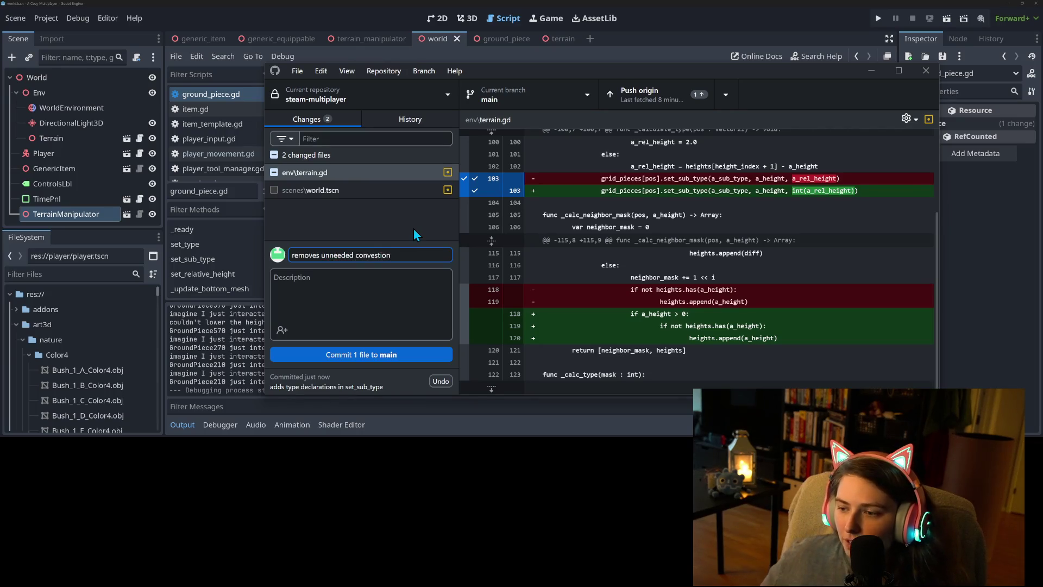
left_click(409, 357)
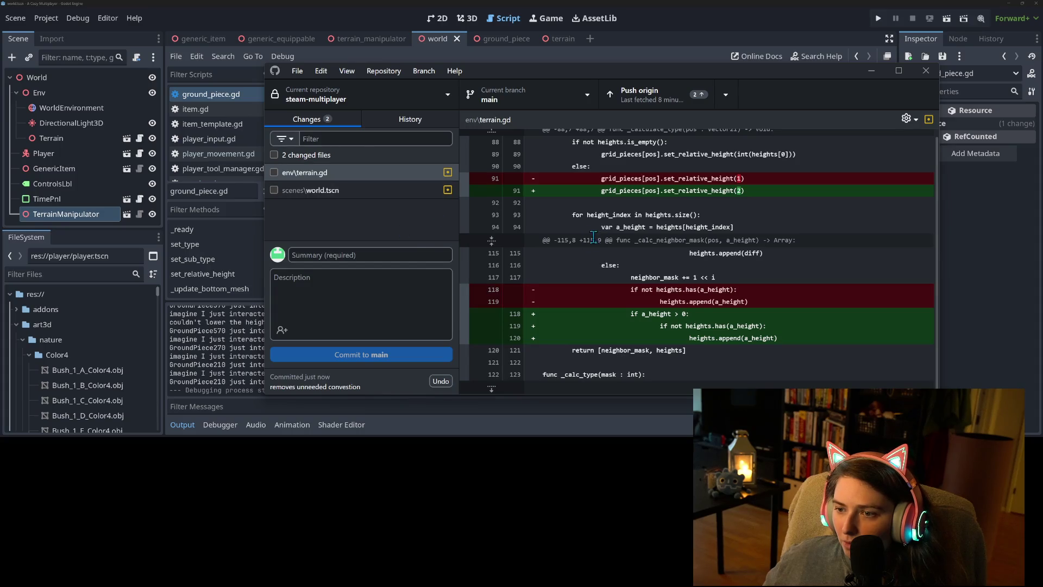
Commit world.tscn as 'moves up broom to not merge in ground', then tick terrain.gd lines 118–120
left_click(299, 194)
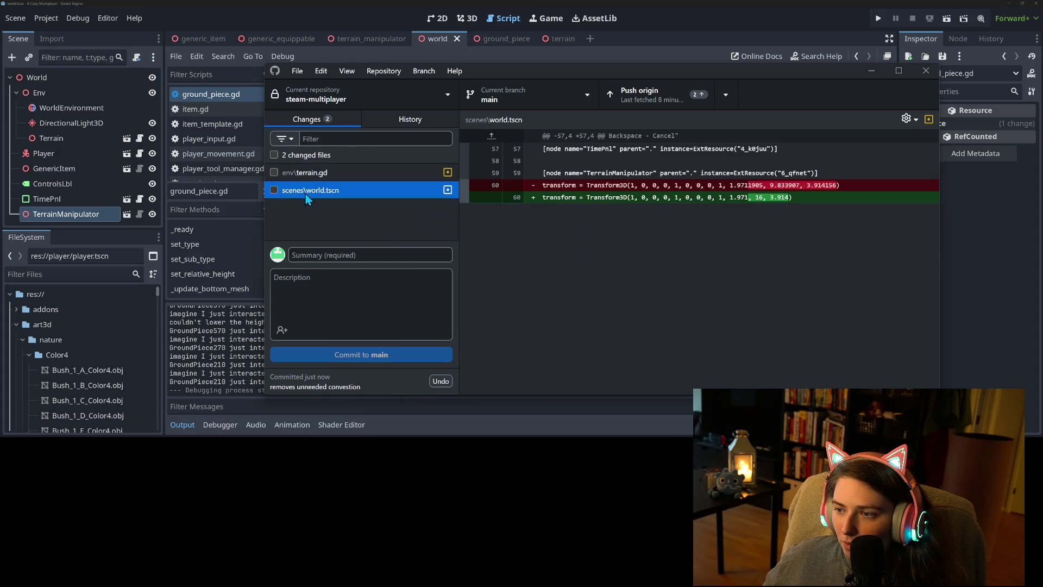
left_click(274, 190)
left_click(356, 255)
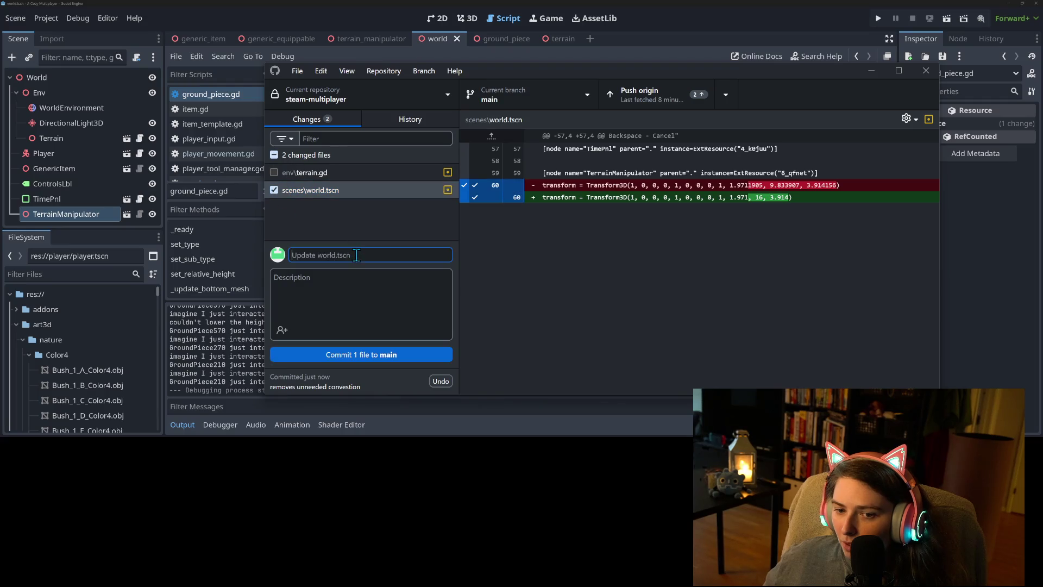
type("moves up broom to")
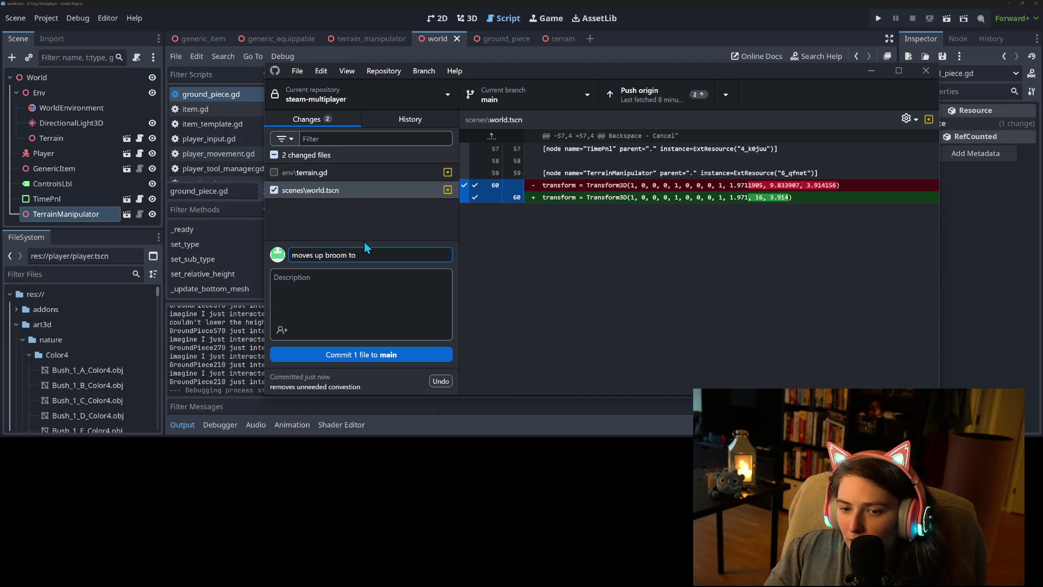
type(" not merge in goun")
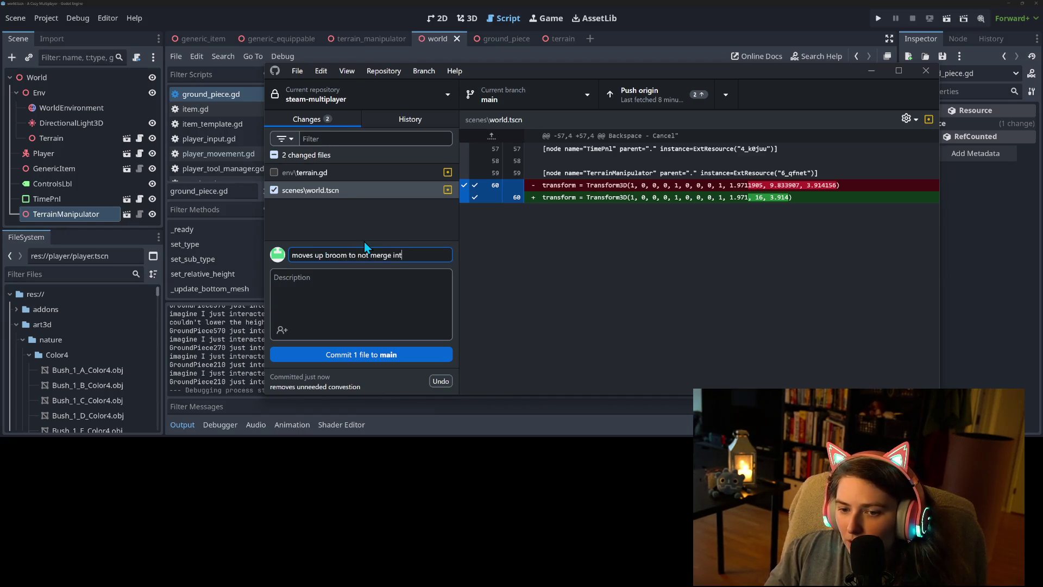
key("BackSpace")
key("BackSpace")
key("BackSpace")
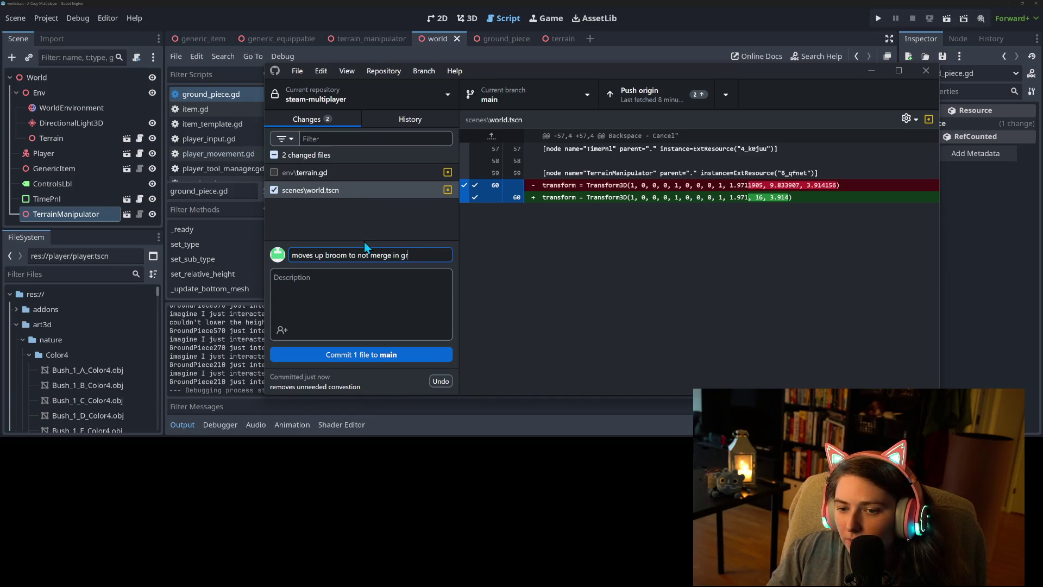
type("round")
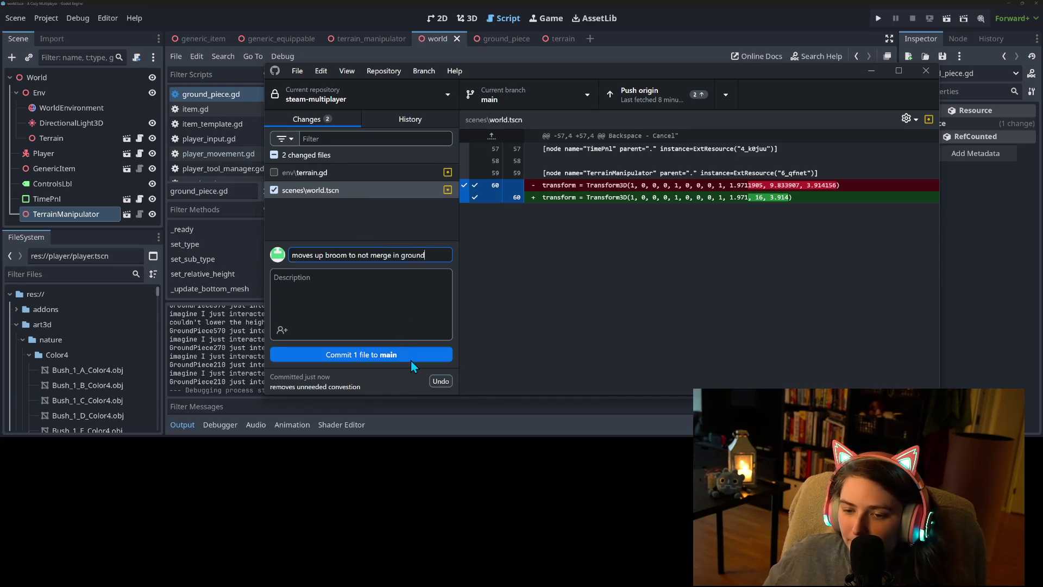
left_click(411, 357)
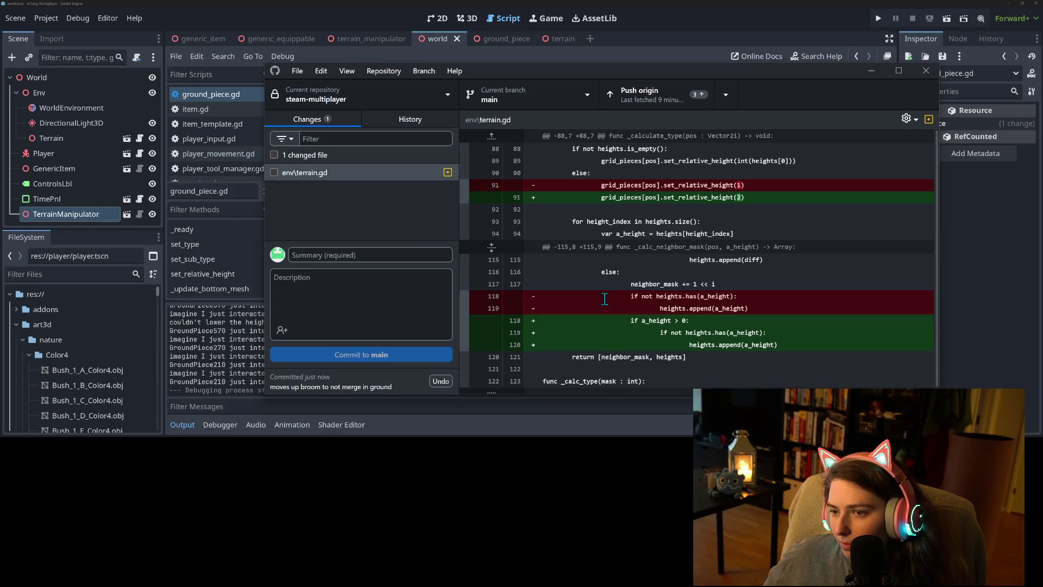
left_click(463, 337)
type("fixes digging at ground level bug")
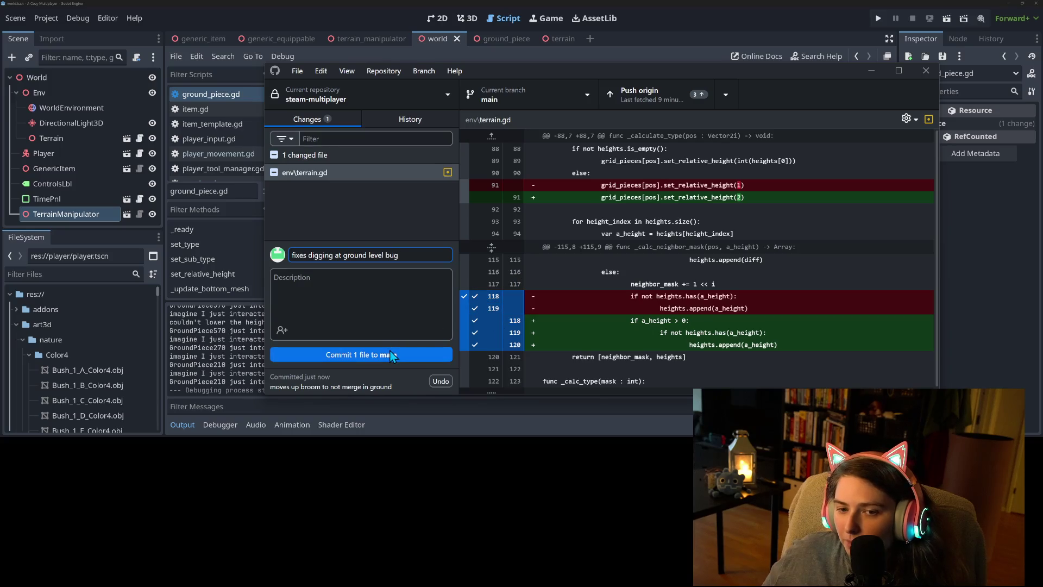
Commit the digging fix, then commit terrain.gd line 91 as 'fixes odd cliff height when at ground bug'
left_click(394, 355)
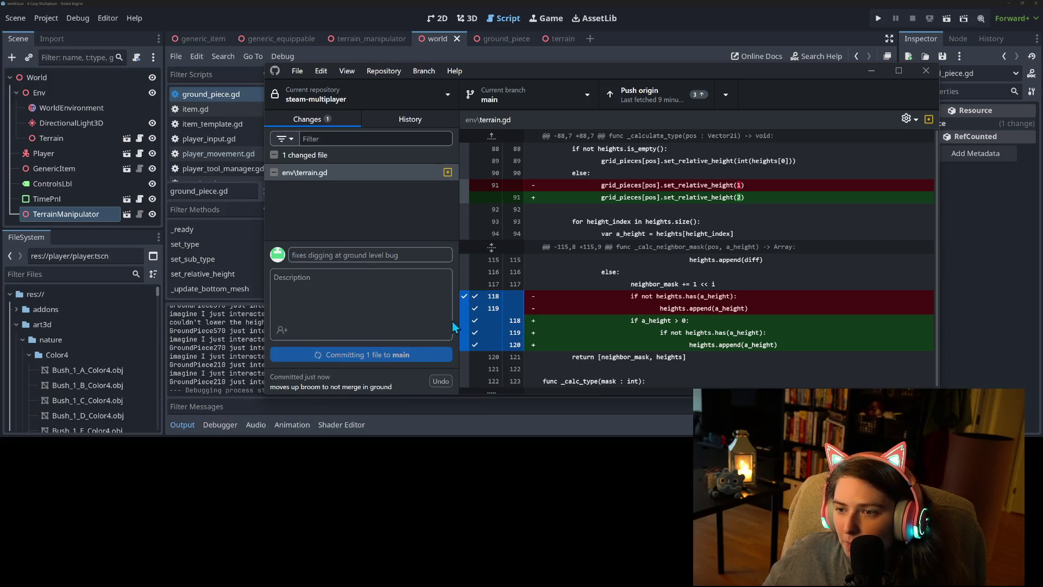
left_click(465, 197)
left_click(363, 258)
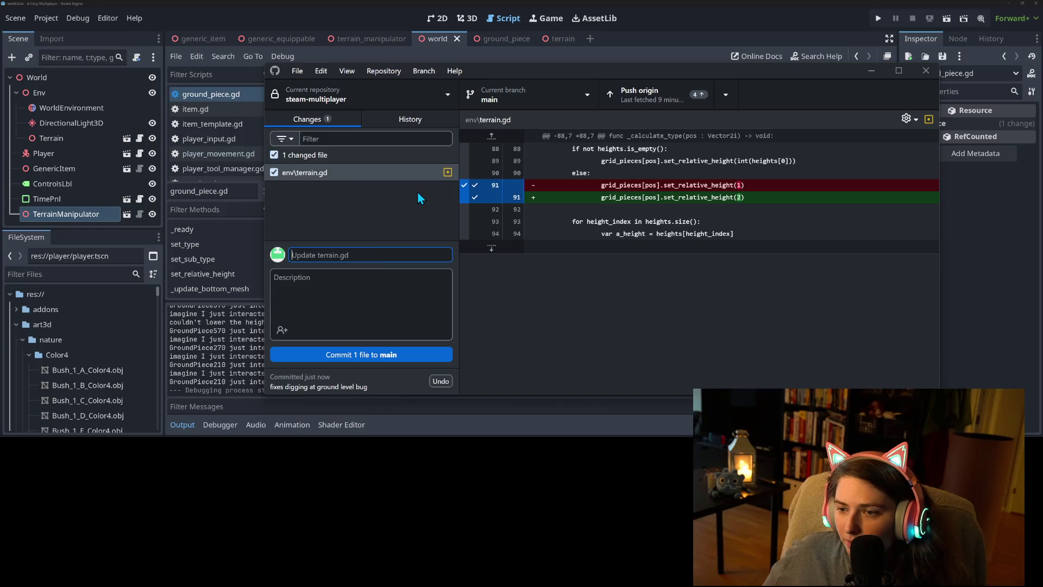
type("fixes o")
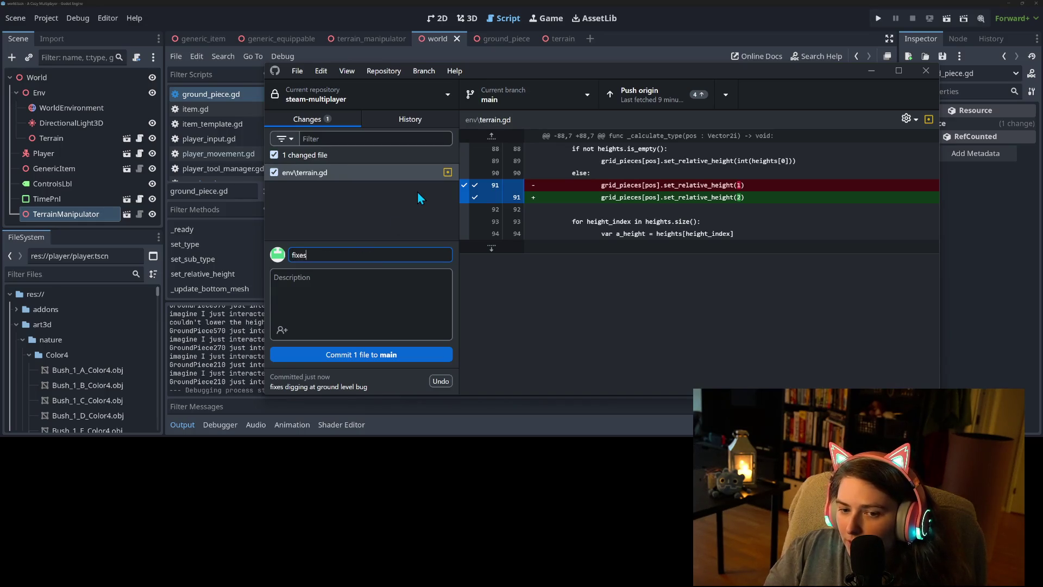
type("dd ground")
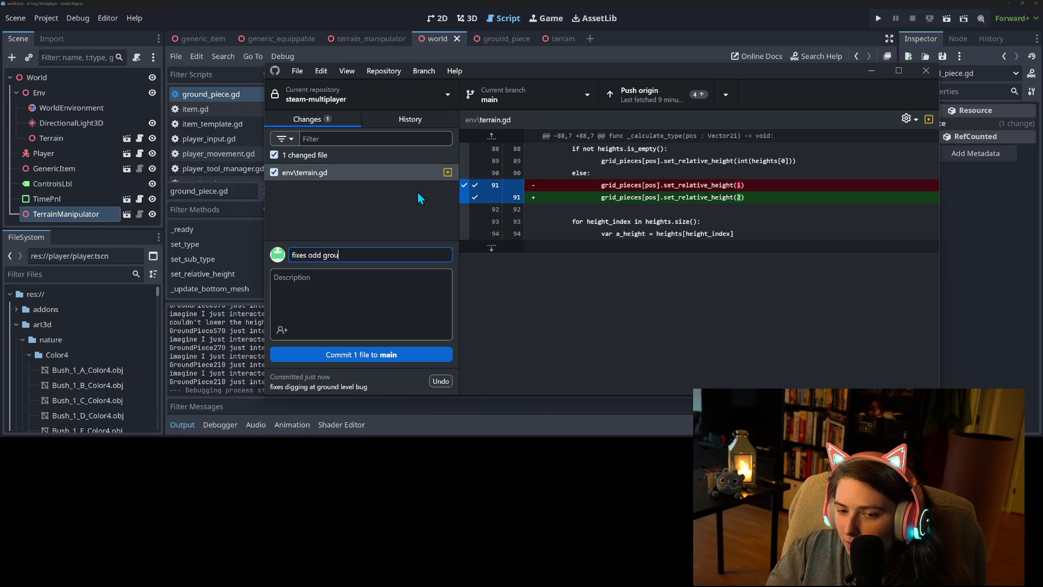
key("BackSpace")
key("BackSpace")
key("BackSpace")
key("BackSpace")
key("BackSpace")
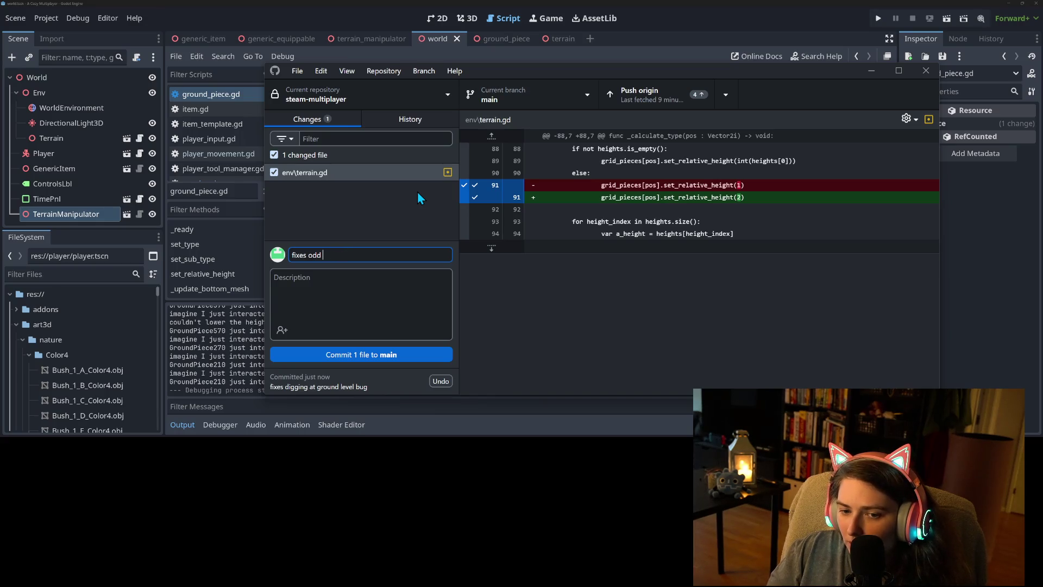
type("cliff height ")
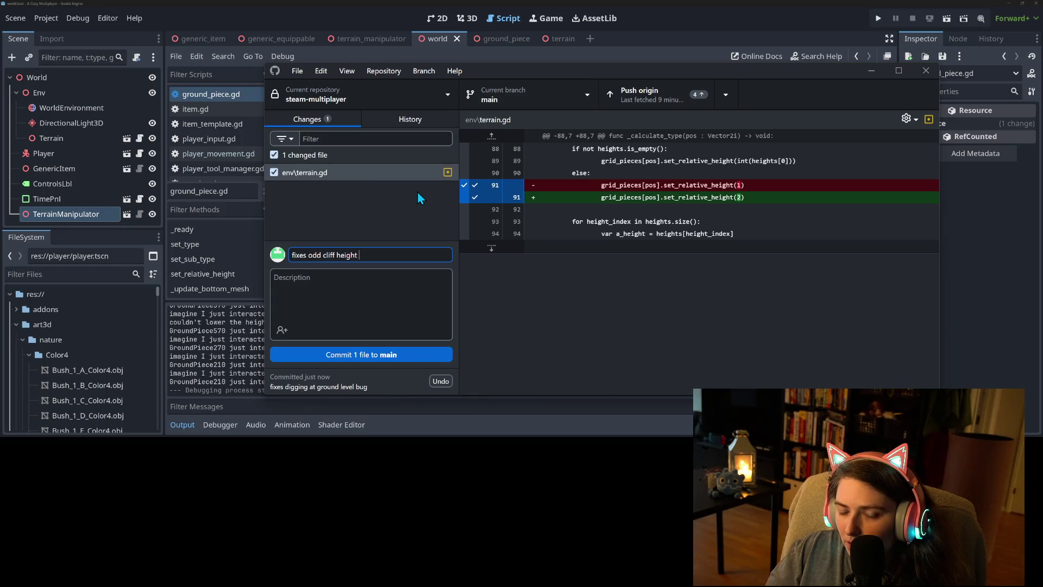
type("when ")
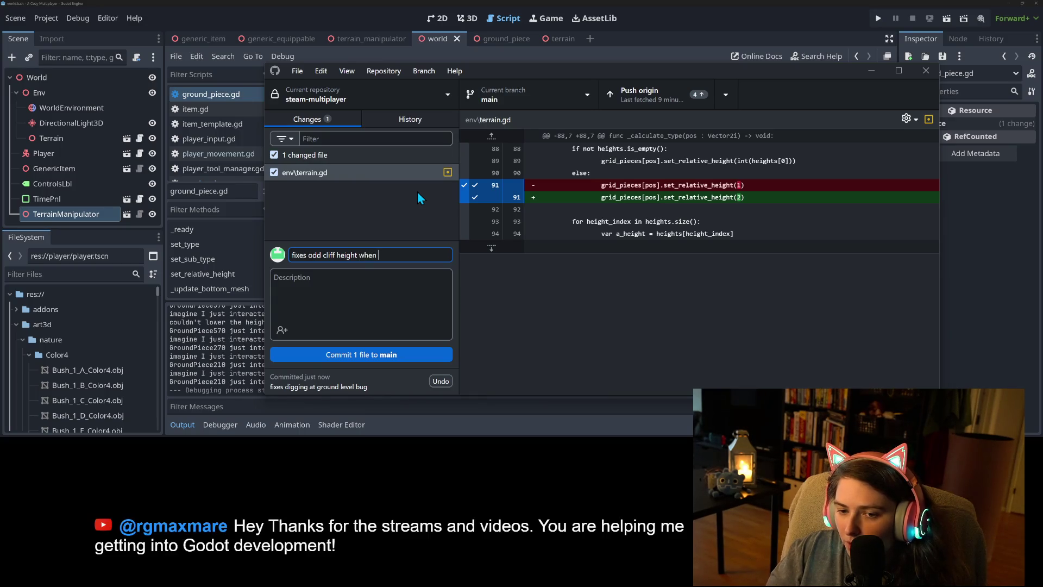
type("at gr")
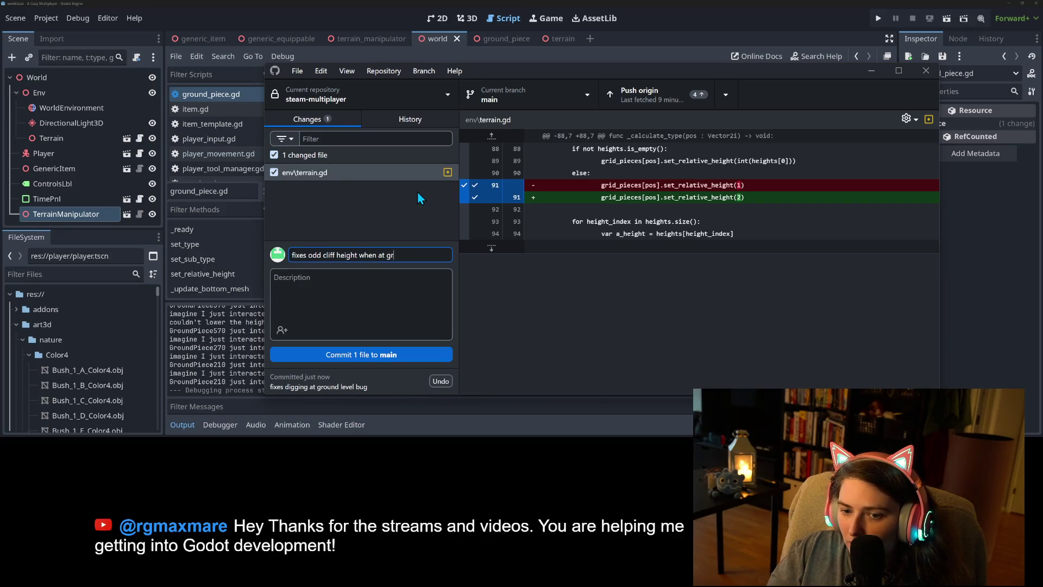
type("ound bug")
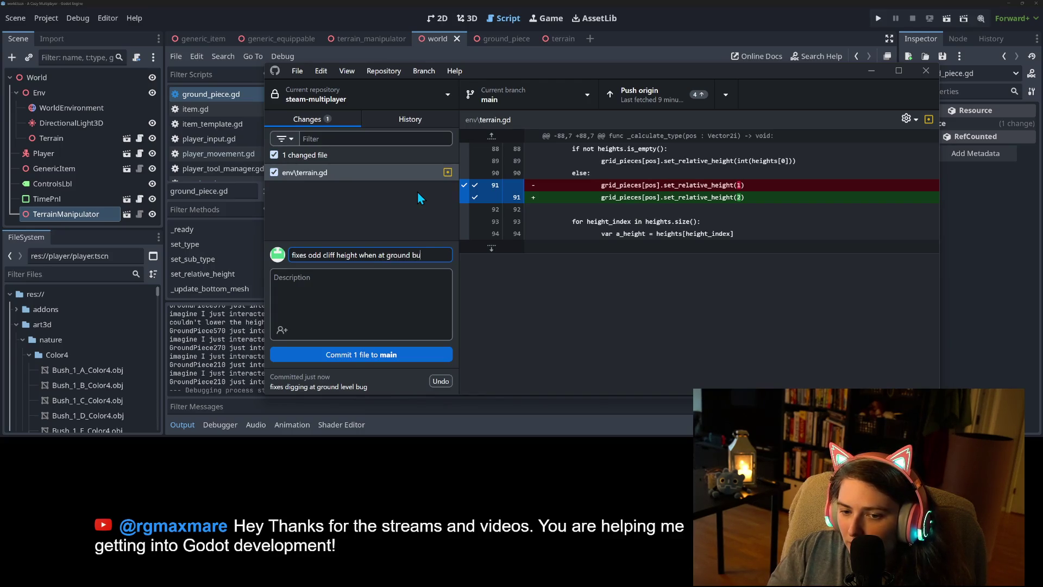
left_click(421, 355)
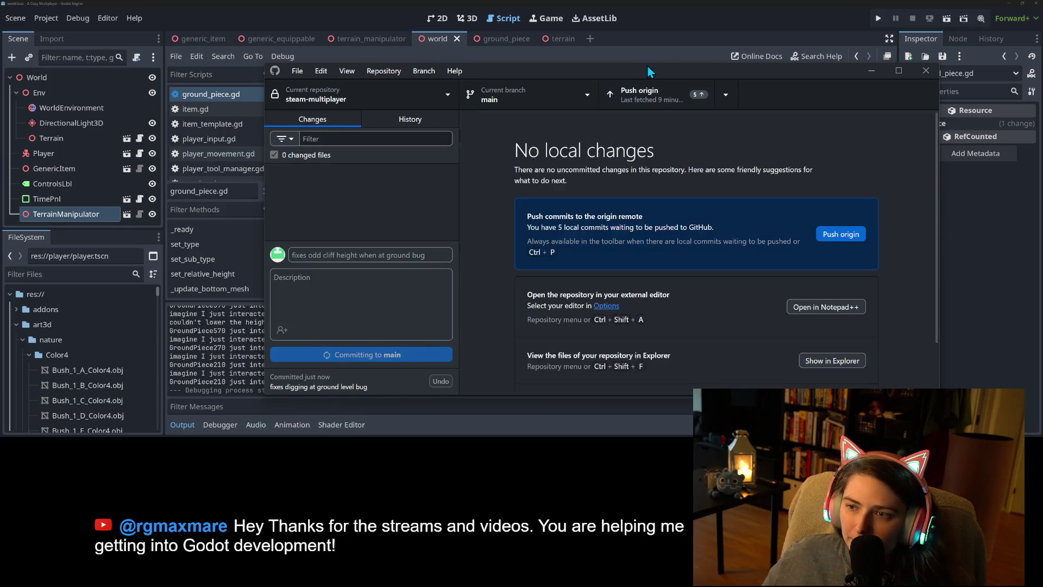
Push the commits to origin, return to Godot, and hide the output log to review lines 60–63
left_click(659, 94)
left_click(870, 69)
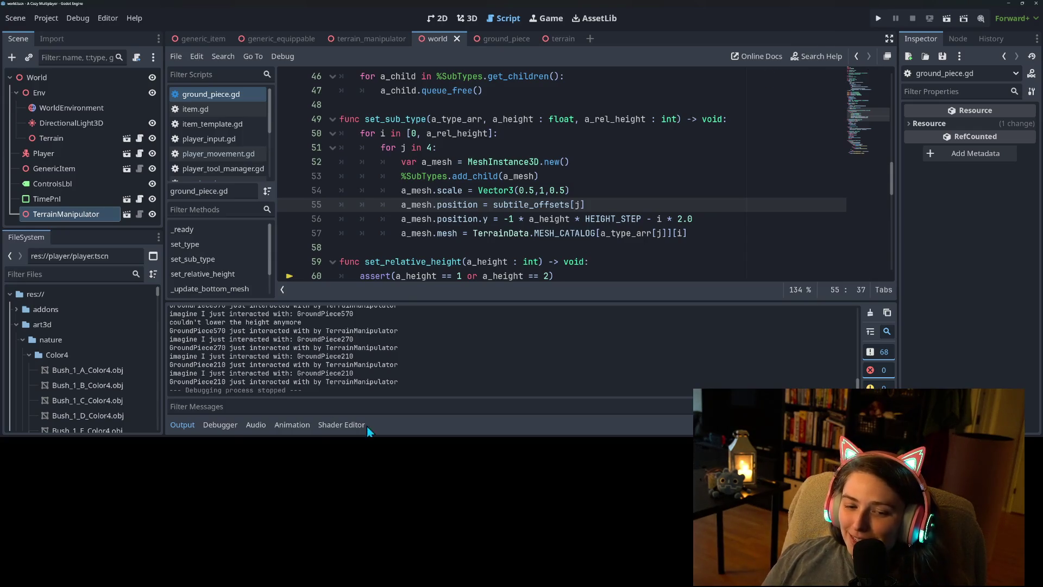
left_click(185, 425)
left_click(454, 322)
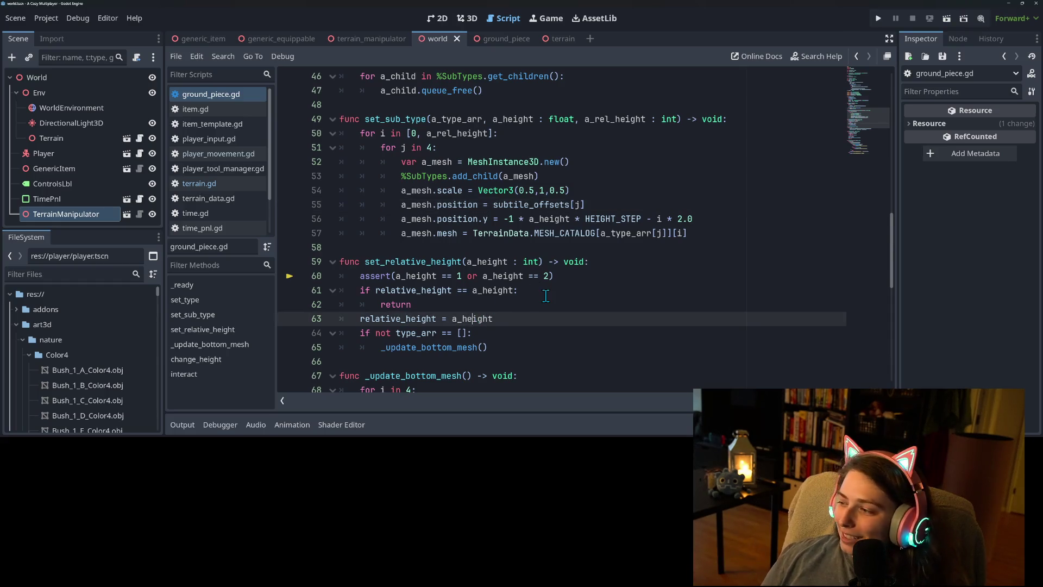
left_click(574, 276)
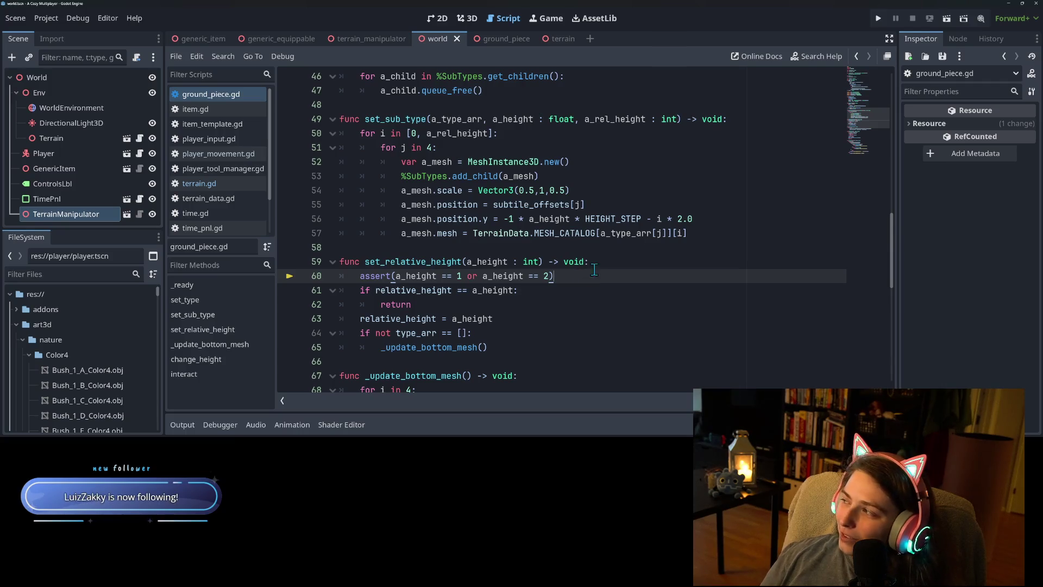
left_click(593, 290)
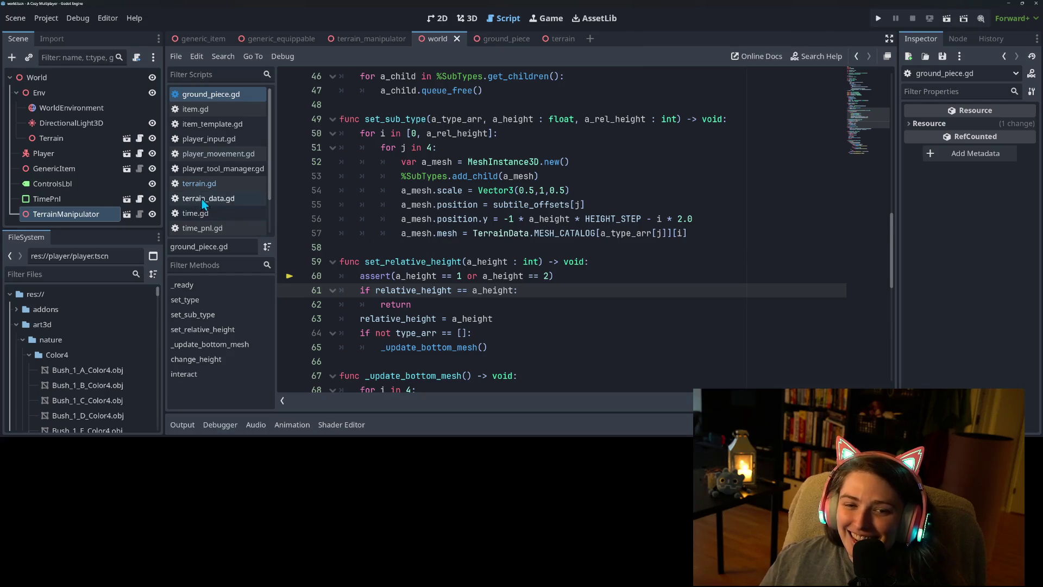
Switch from terrain.gd back to ground_piece.gd and highlight uses of change_height and height
left_click(226, 187)
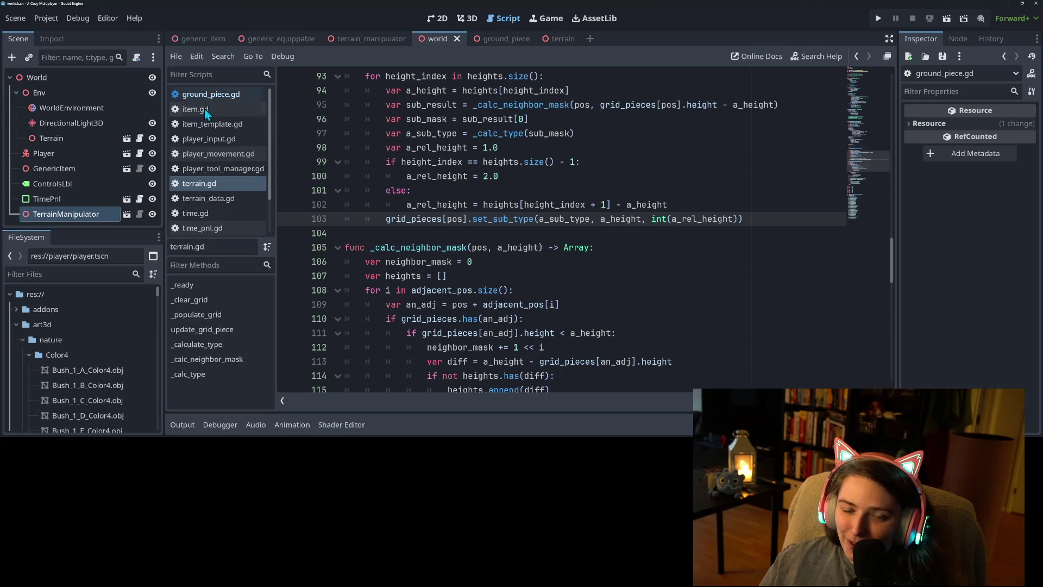
left_click(214, 92)
scroll(501, 303, "down", 8)
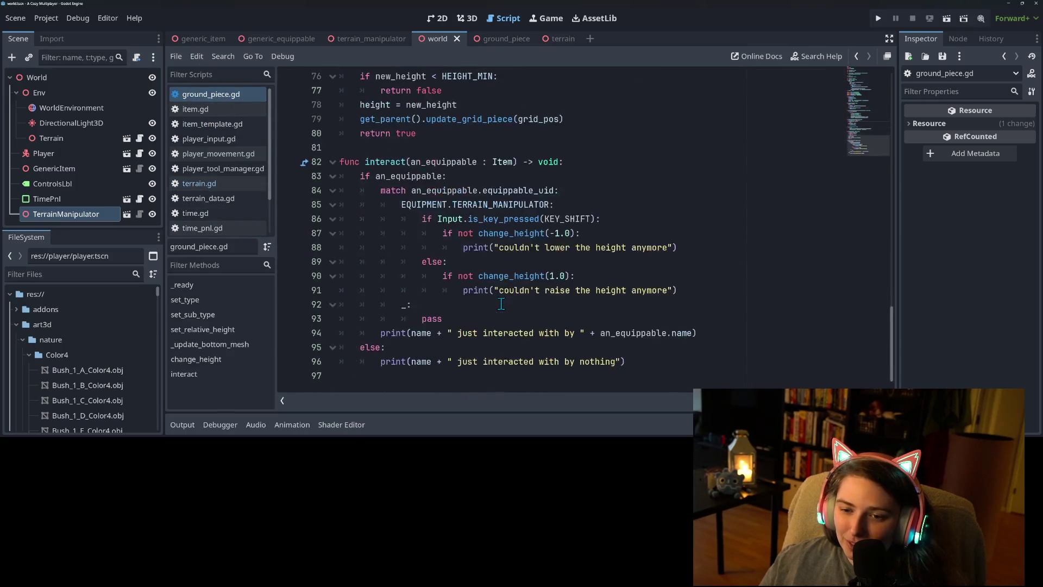
left_click(459, 266)
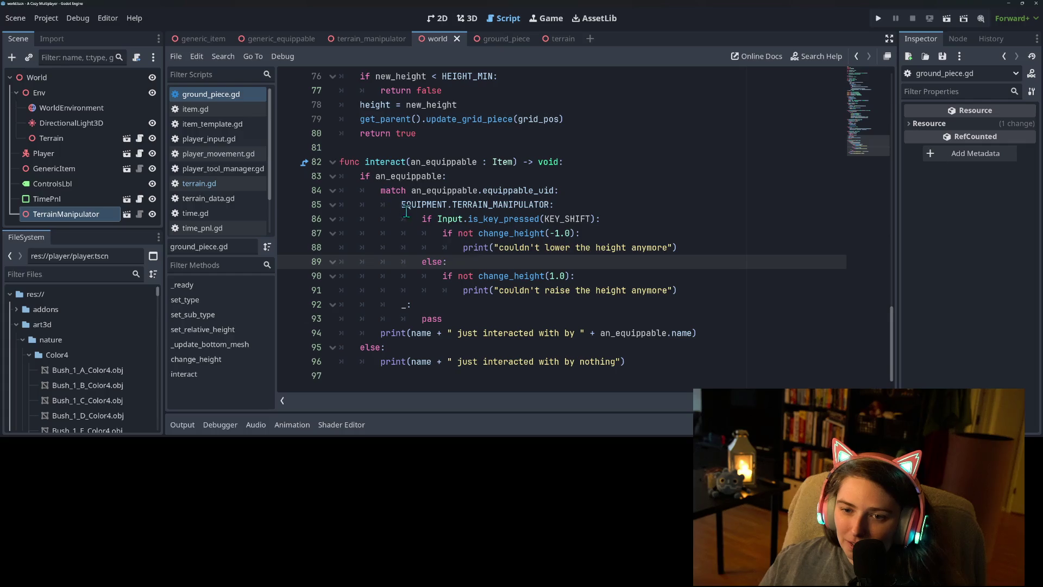
double_click(501, 237)
scroll(497, 239, "up", 4)
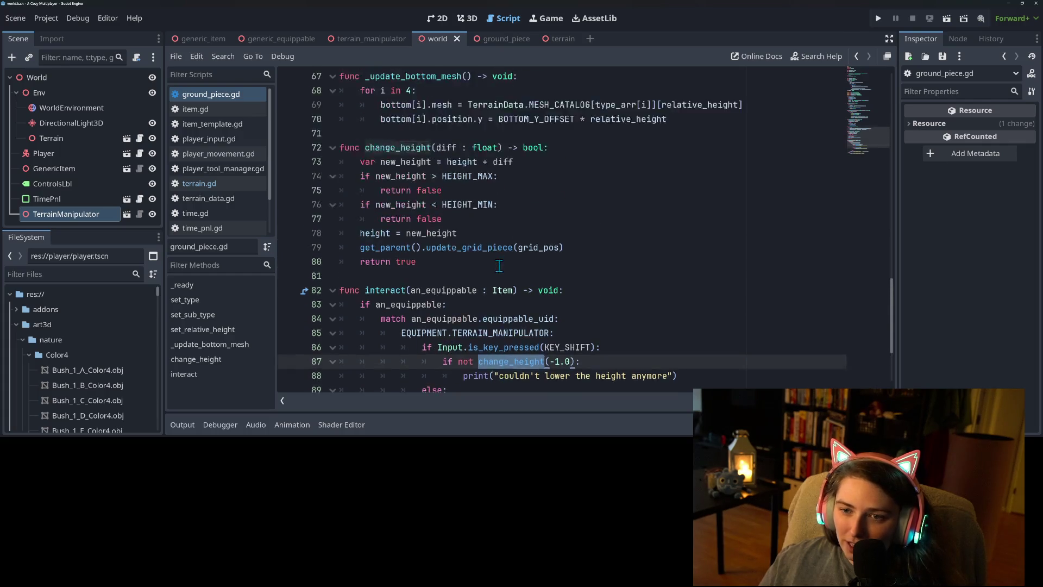
double_click(374, 276)
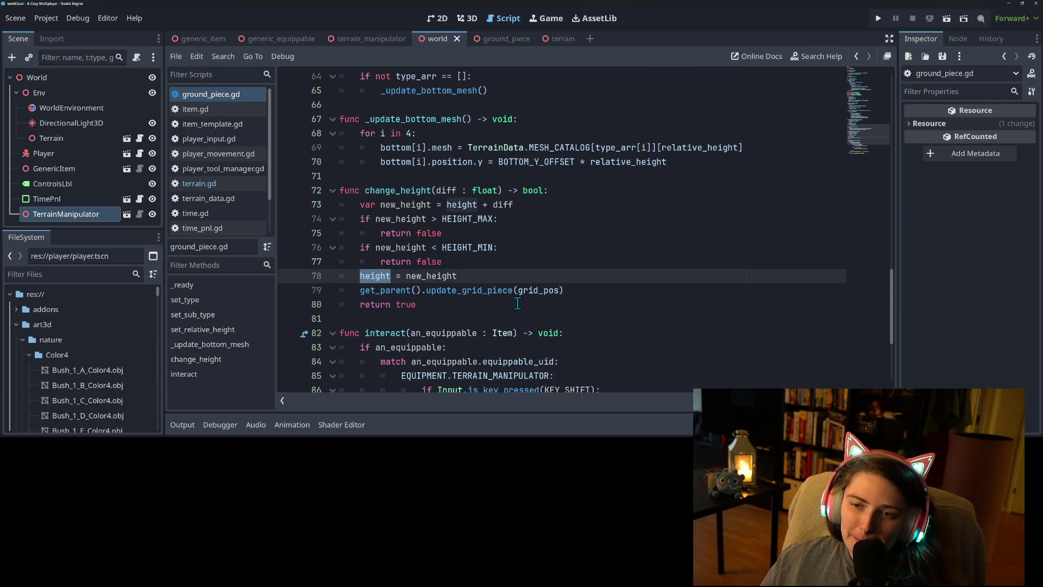
scroll(516, 301, "up", 5)
scroll(515, 301, "up", 12)
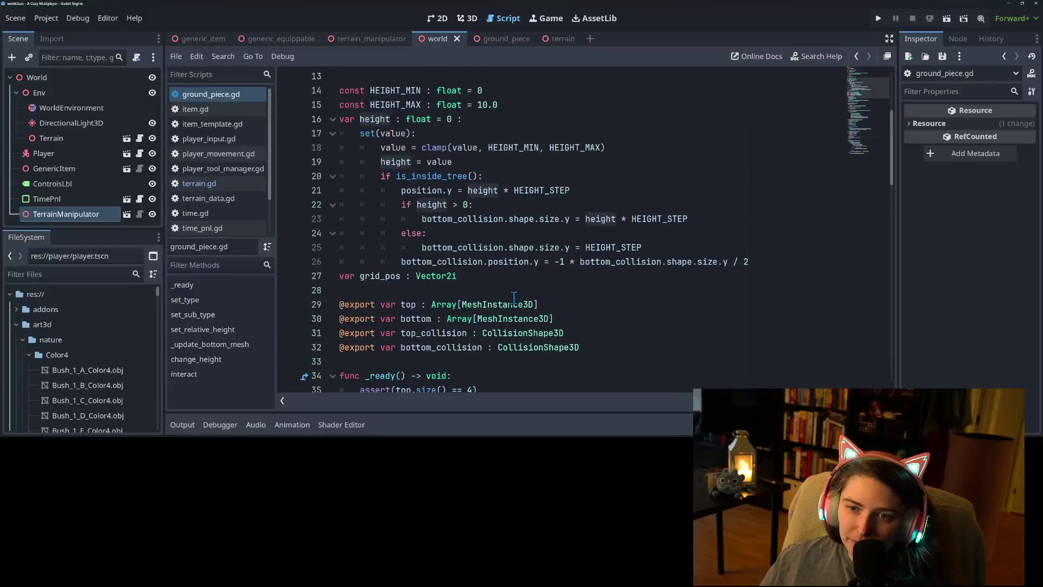
Inspect the position assignment on line 21 and select the height variable on line 16
double_click(419, 191)
left_click(571, 191)
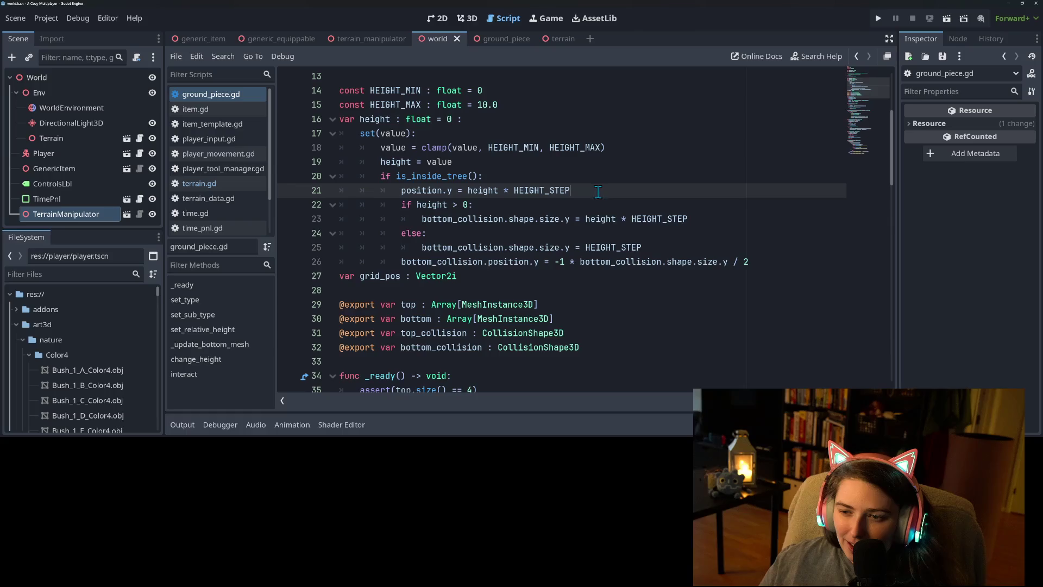
scroll(416, 235, "down", 13)
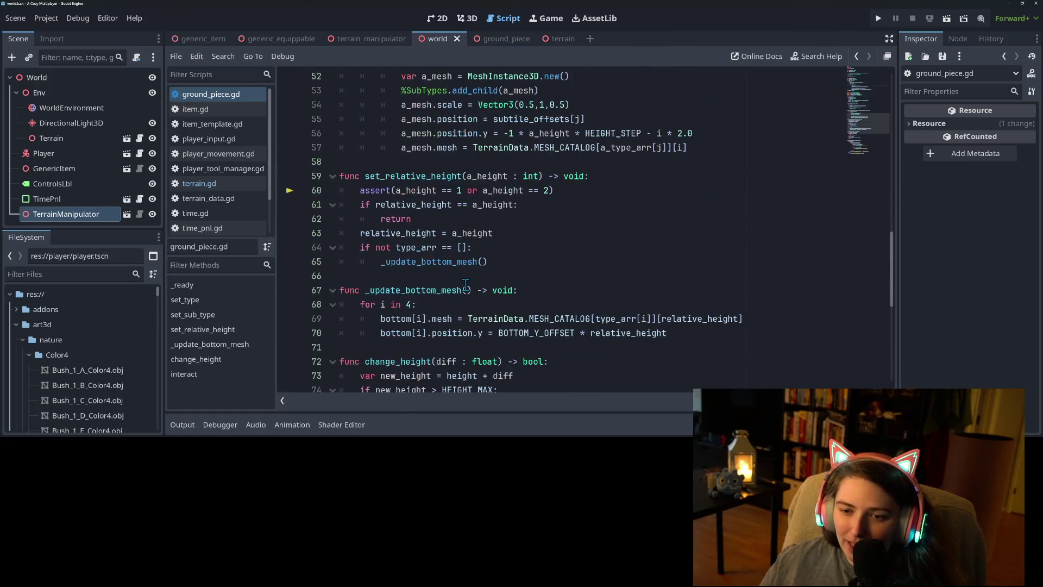
scroll(440, 303, "down", 8)
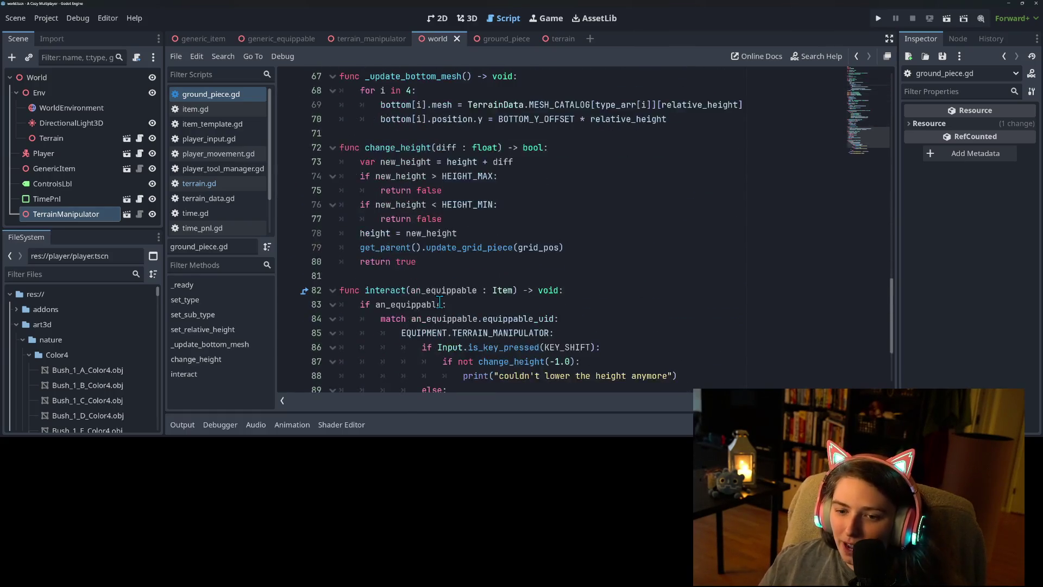
scroll(439, 302, "up", 4)
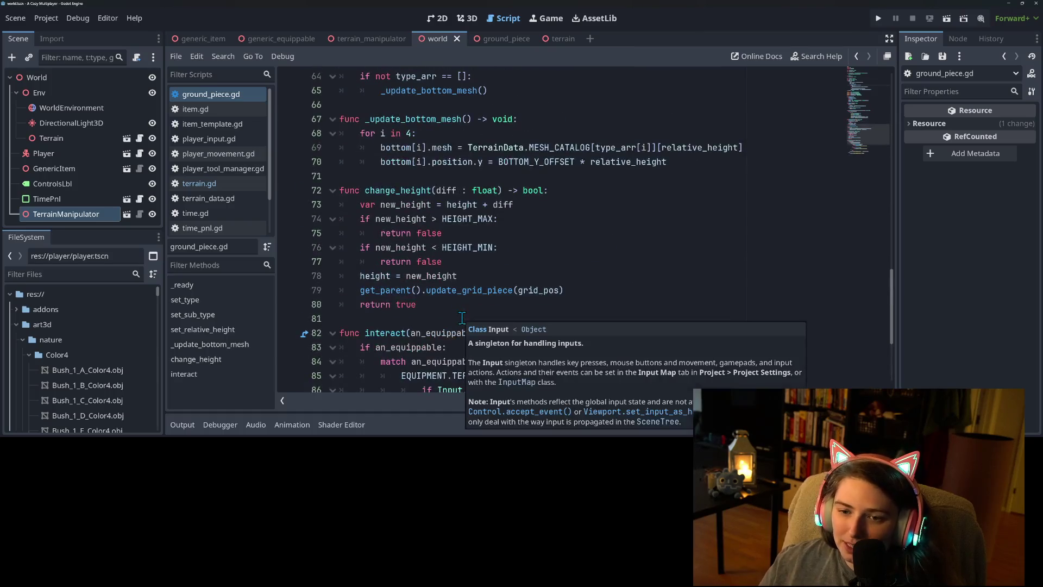
scroll(461, 318, "up", 3)
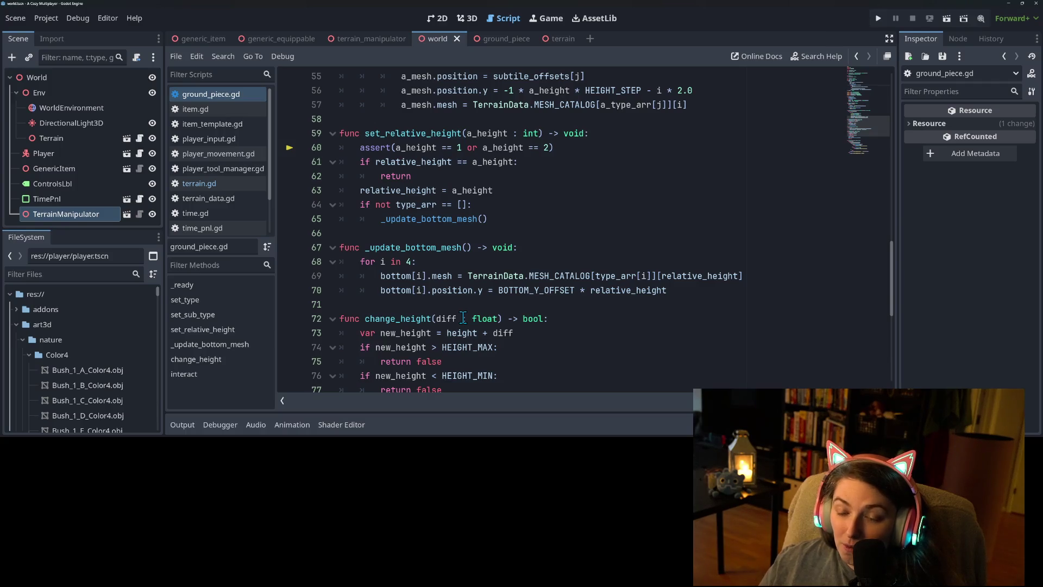
scroll(463, 317, "down", 7)
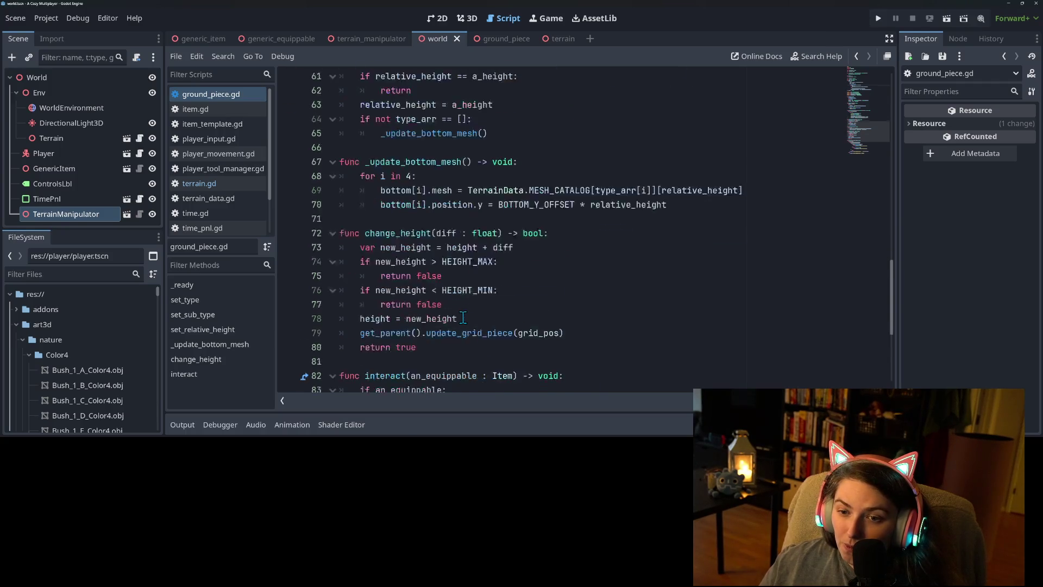
scroll(482, 346, "up", 20)
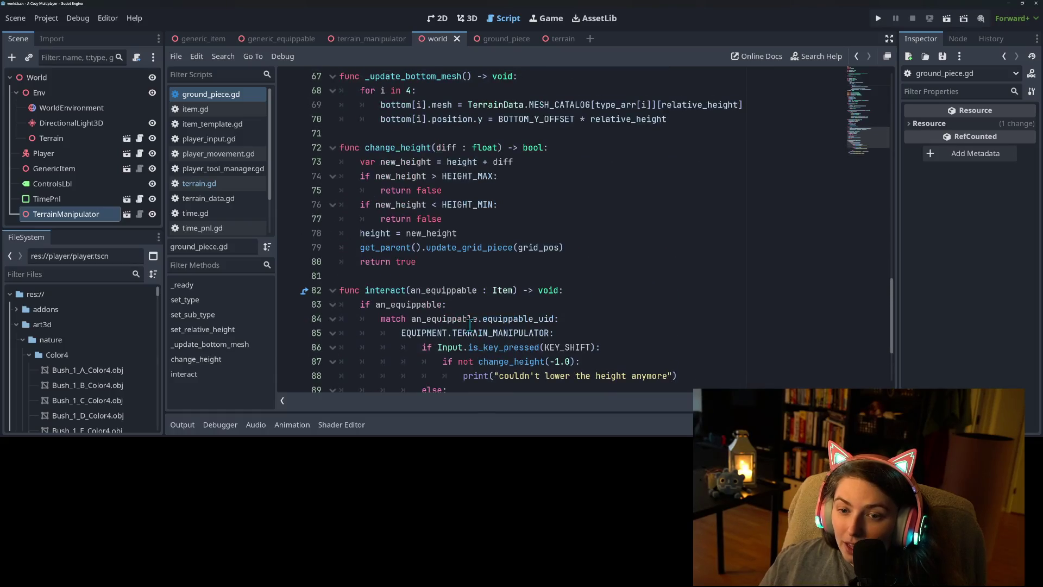
scroll(462, 327, "up", 2)
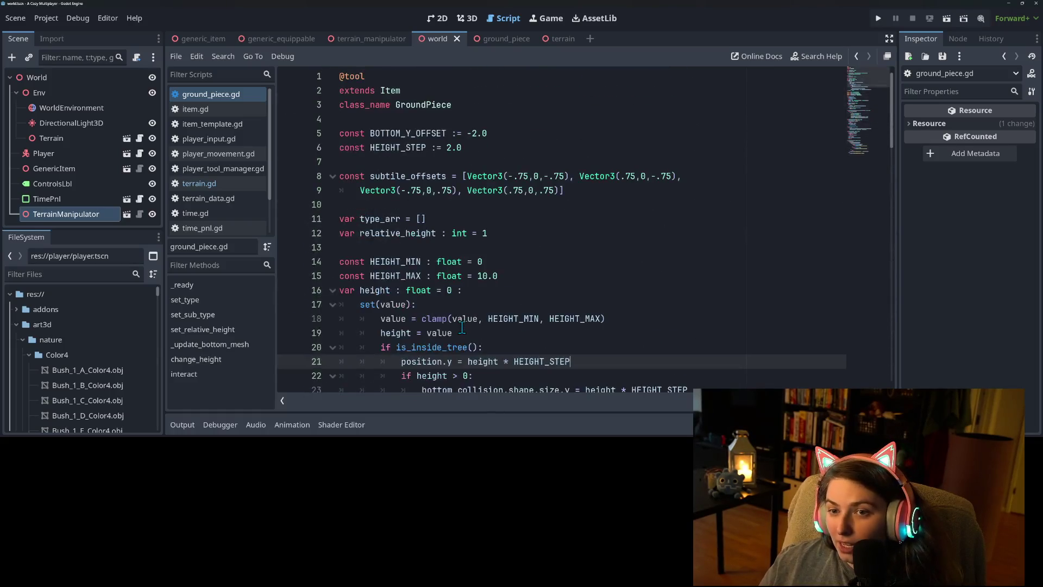
double_click(374, 290)
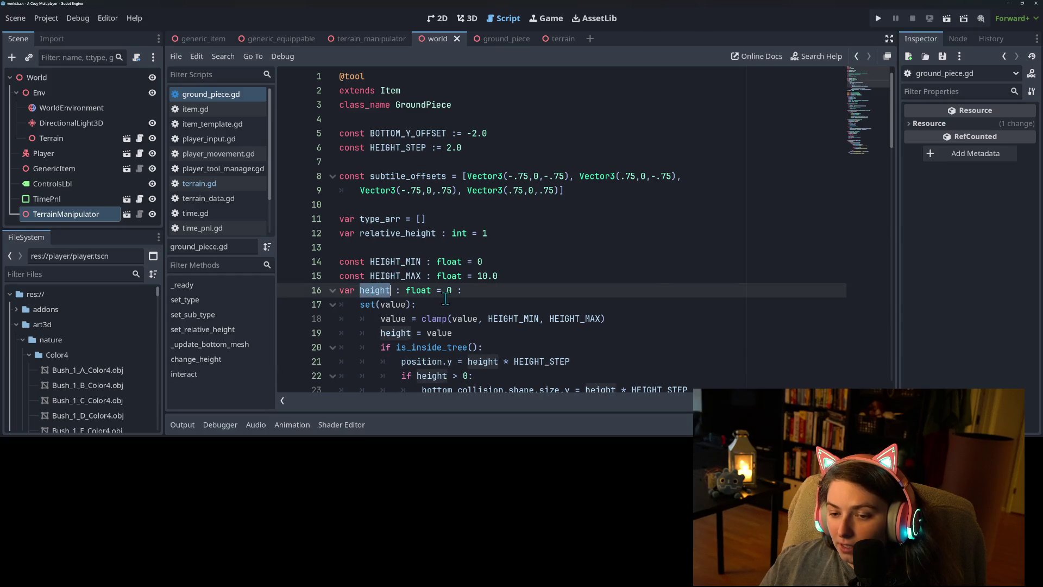
scroll(448, 299, "down", 3)
Search res:// for 'height', scroll through the 114 matches, then collapse the Search Results panel
key("ctrl+shift+f")
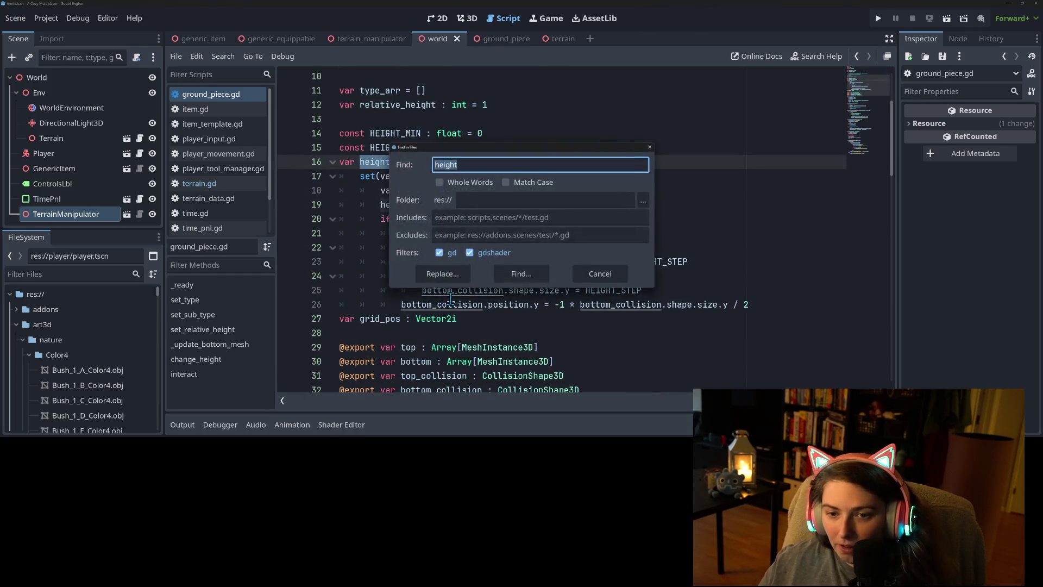
left_click(518, 273)
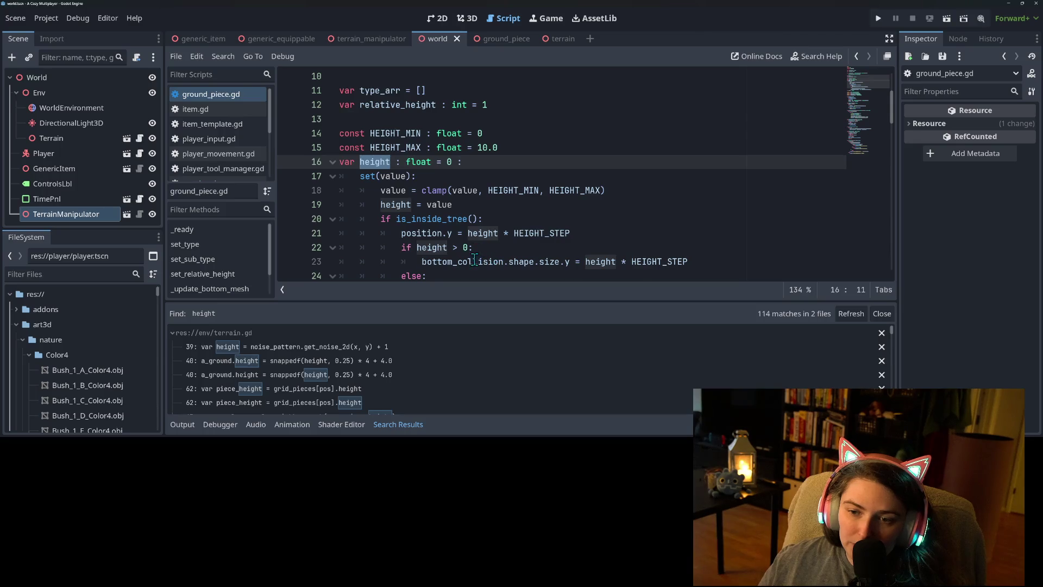
scroll(340, 373, "down", 1)
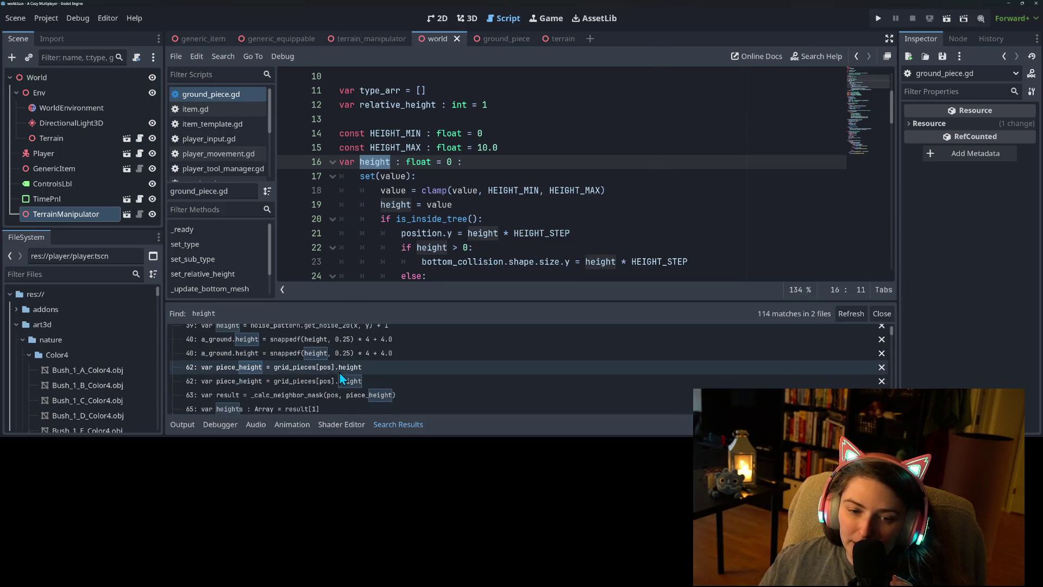
scroll(340, 373, "up", 1)
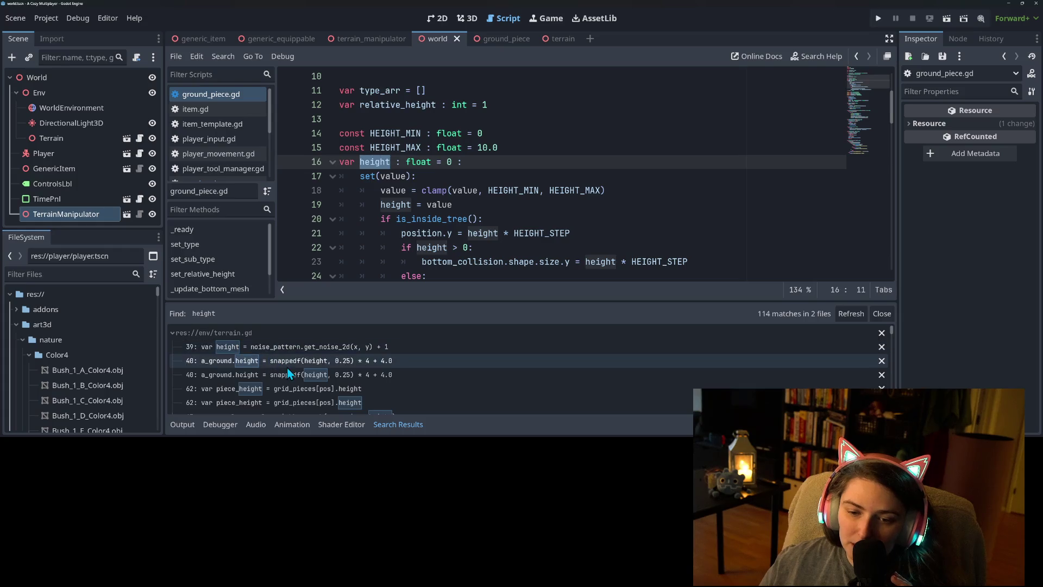
scroll(288, 369, "down", 2)
scroll(298, 375, "down", 2)
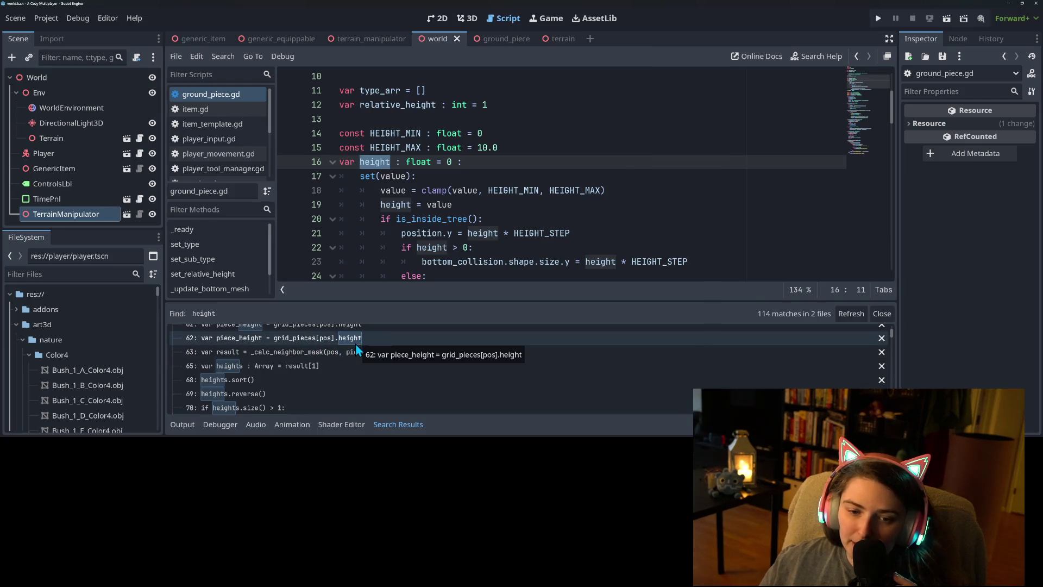
scroll(266, 356, "down", 5)
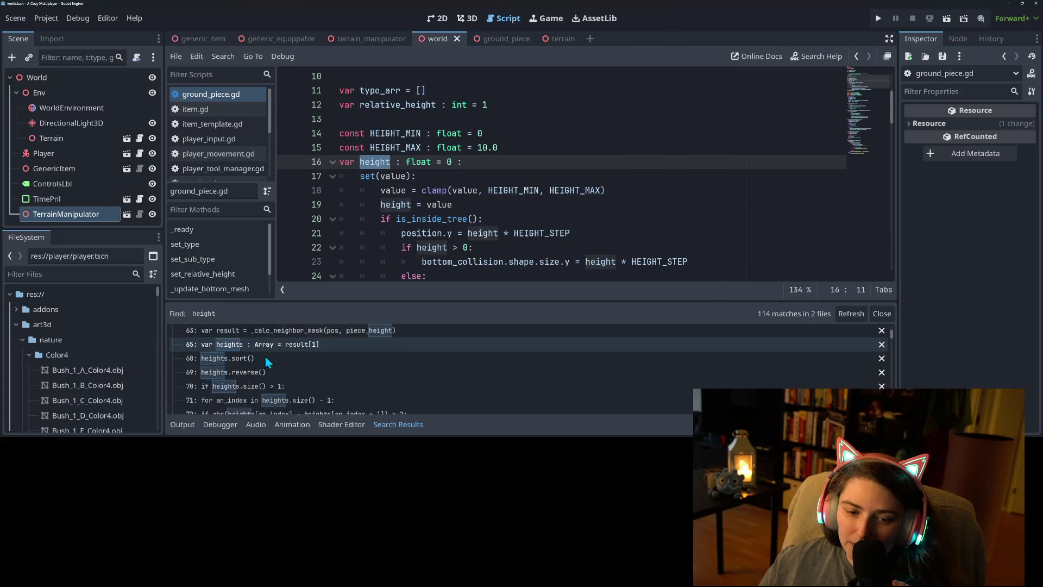
scroll(265, 356, "down", 5)
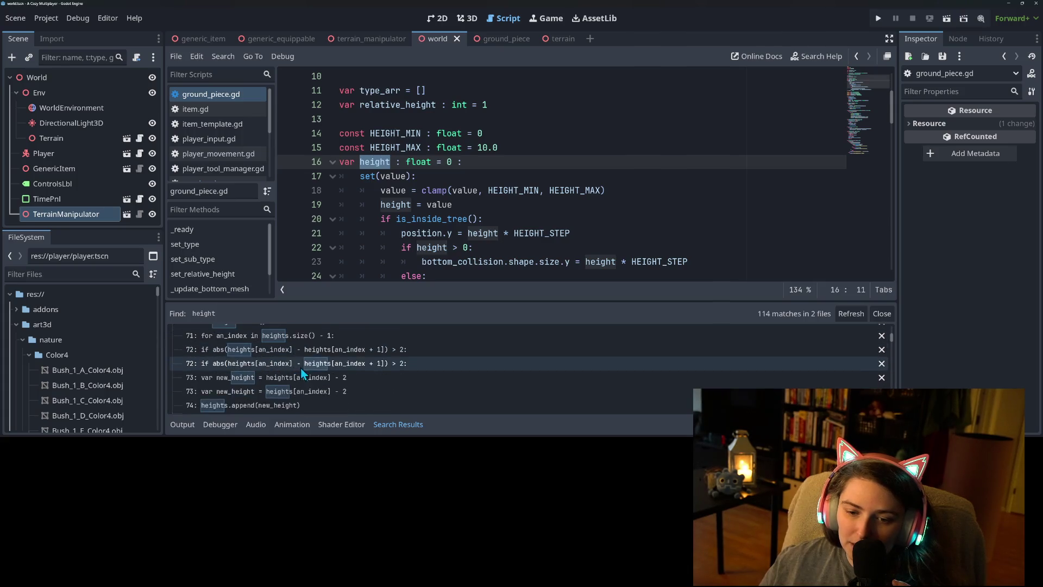
scroll(315, 369, "down", 8)
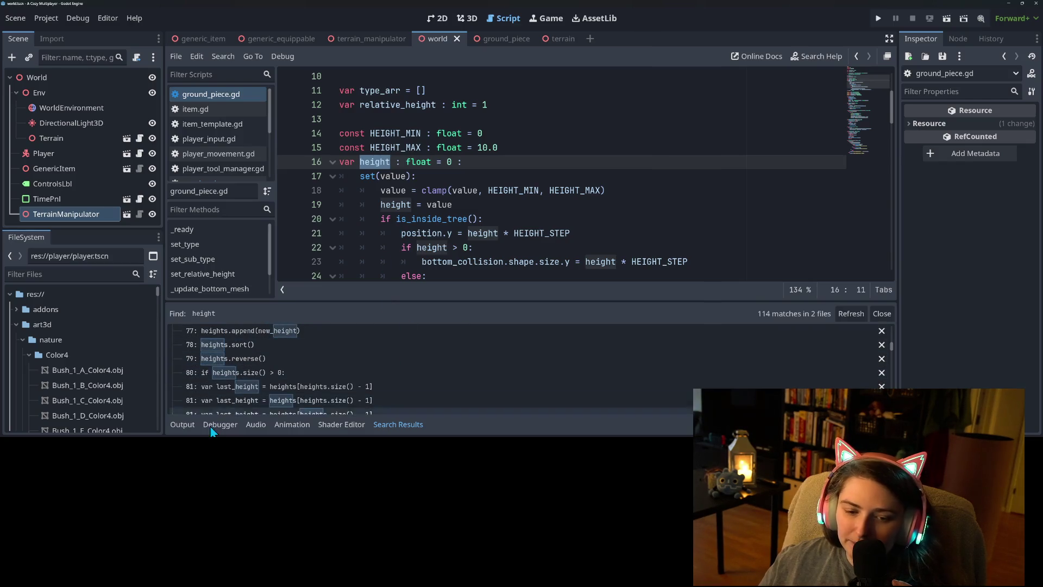
left_click(391, 423)
Select line 21's y-position update and highlight every use of position in the height setter
left_click(417, 249)
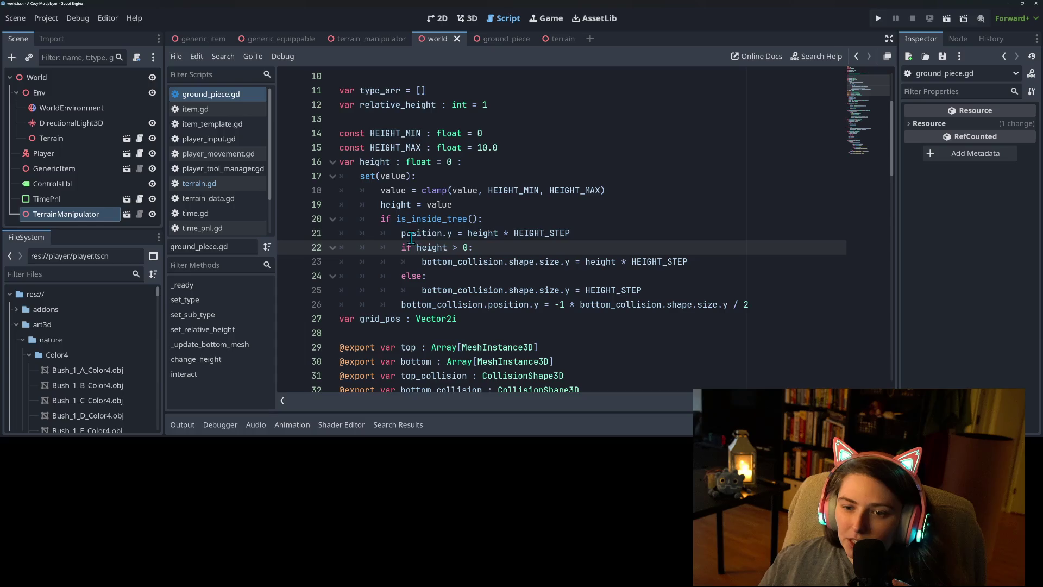
left_click(402, 233)
left_click_drag(402, 233, 585, 234)
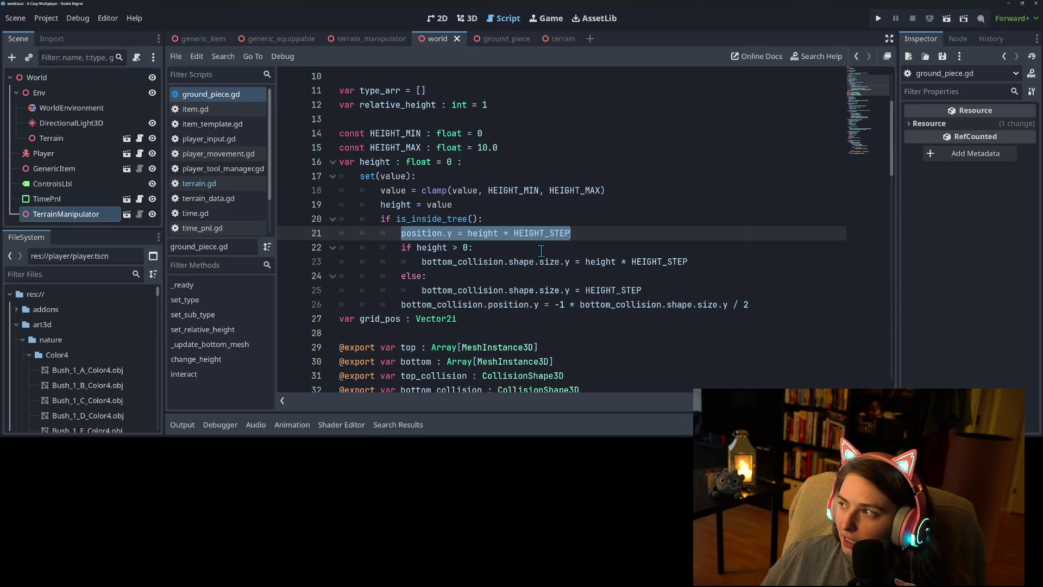
left_click(508, 248)
double_click(415, 234)
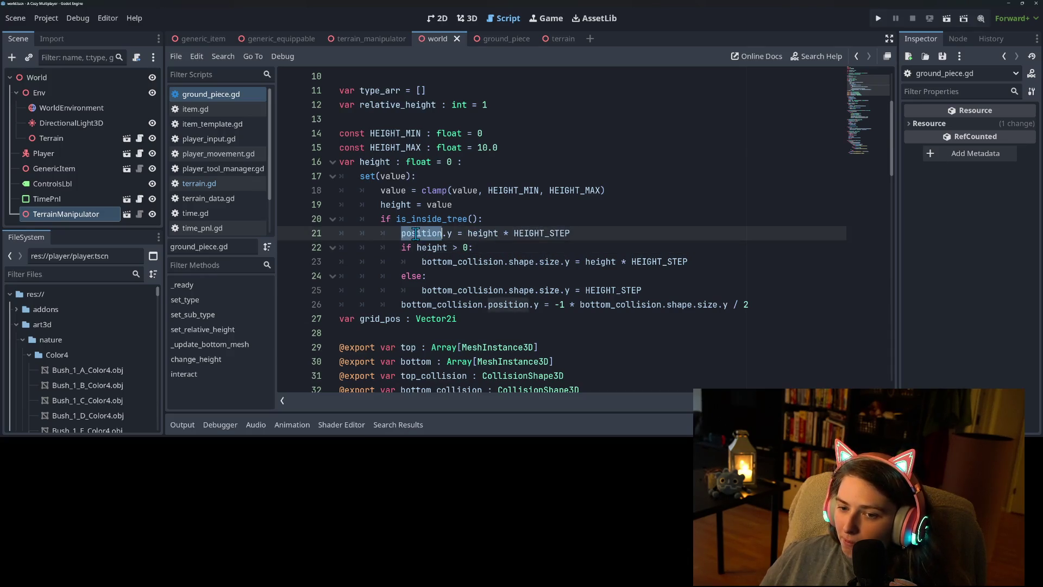
left_click(575, 235)
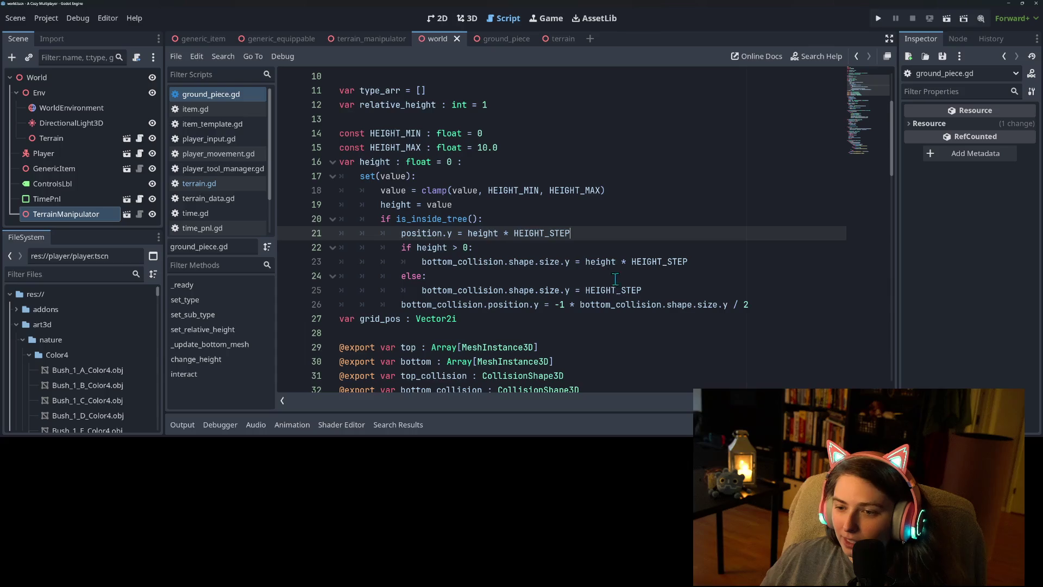
double_click(430, 232)
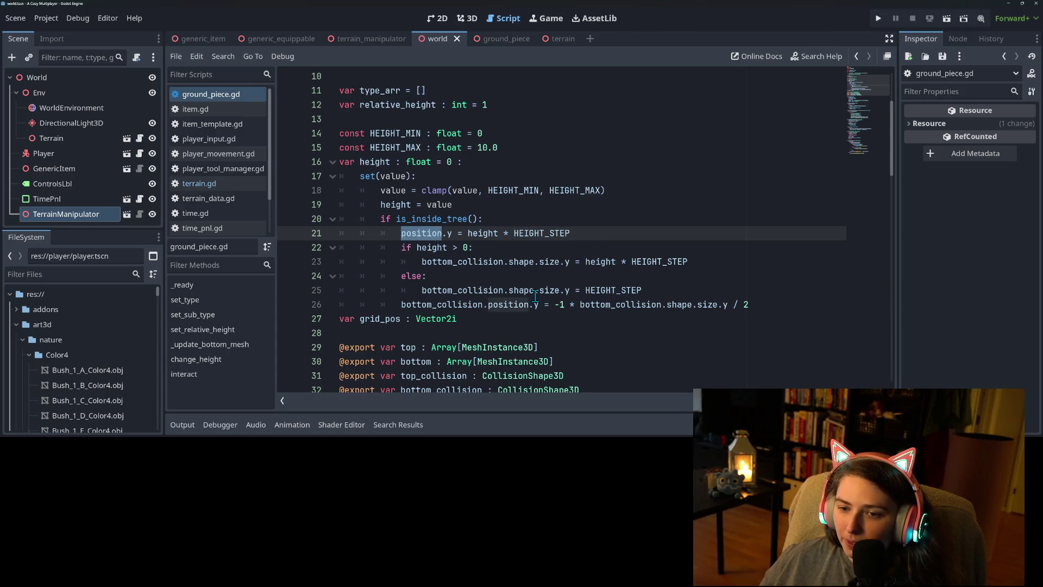
Scroll down to func interact and select the interact function name
scroll(535, 296, "down", 20)
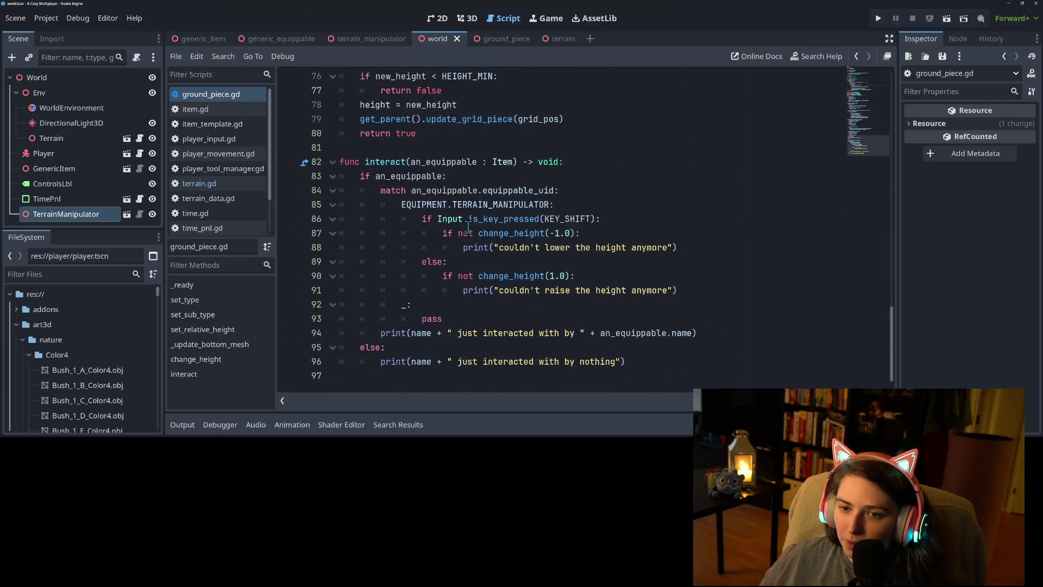
double_click(449, 161)
double_click(402, 161)
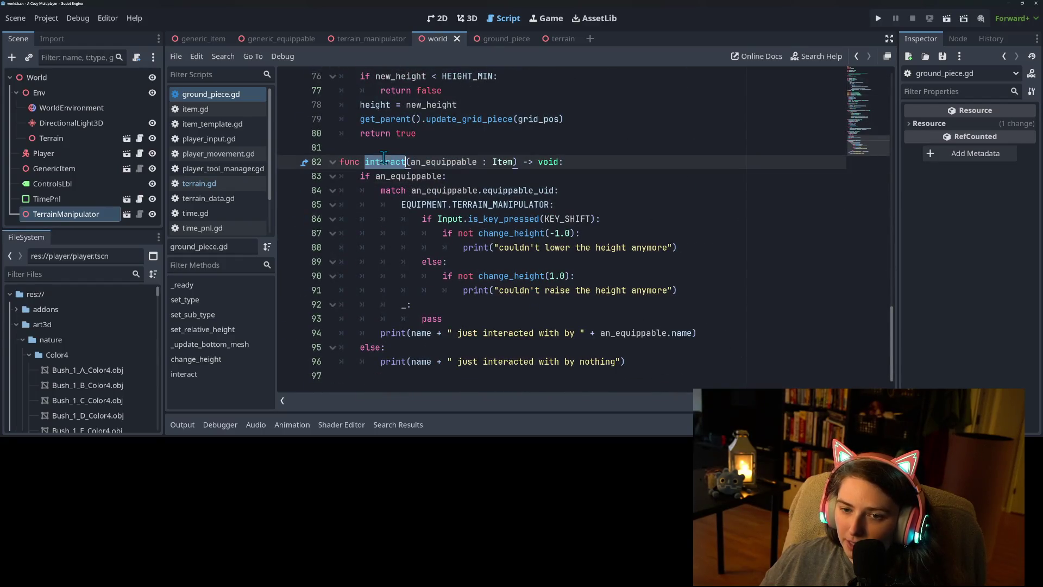
key("ctrl+shift+f")
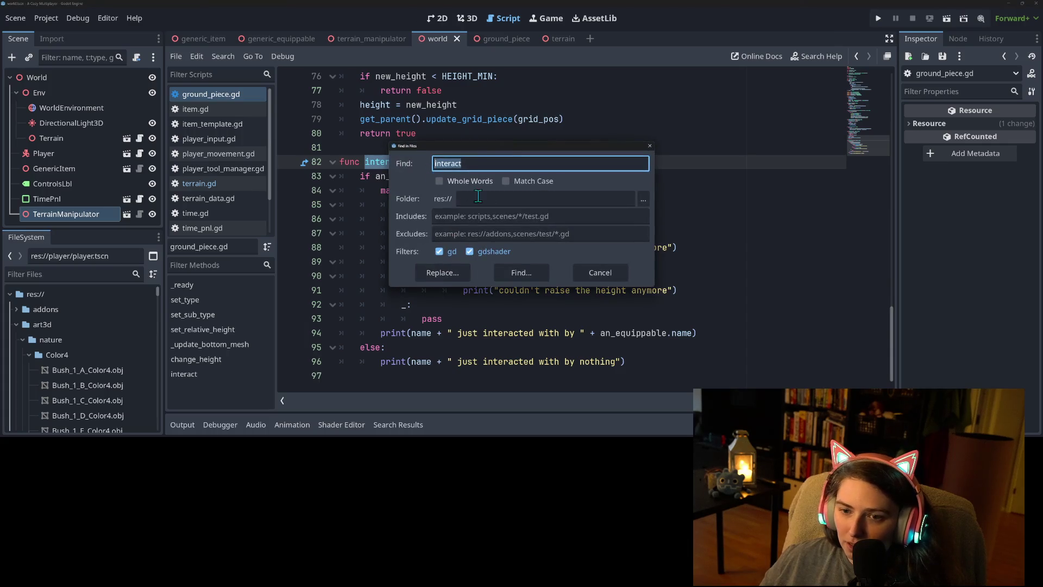
left_click(511, 274)
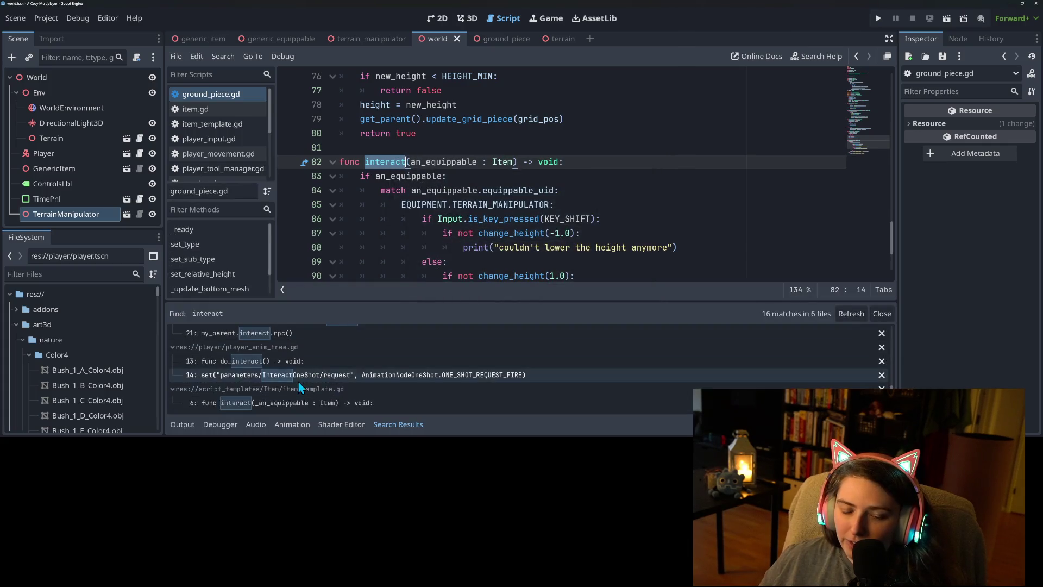
scroll(300, 385, "up", 1)
scroll(299, 385, "up", 2)
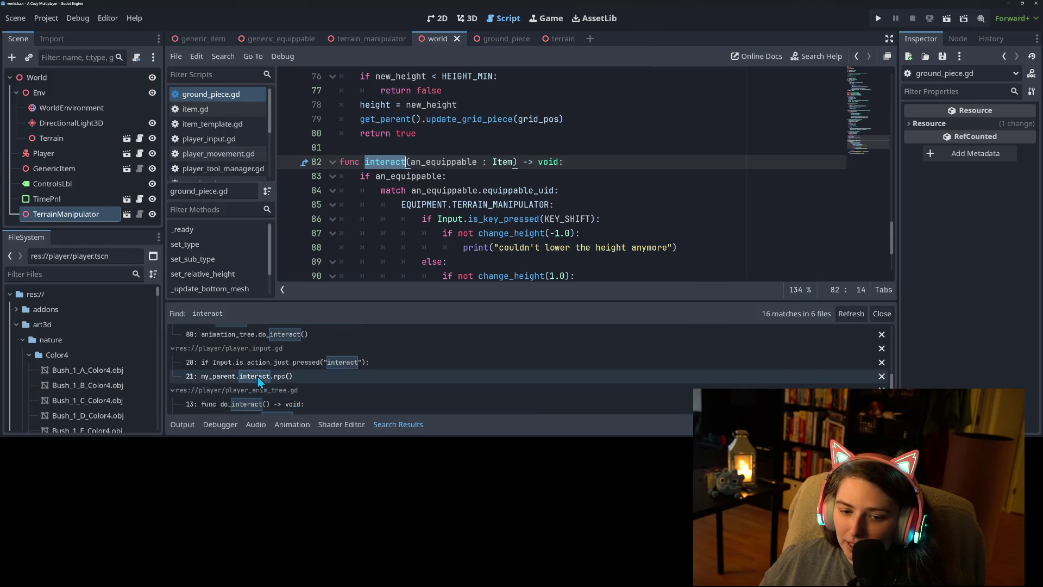
scroll(268, 381, "up", 3)
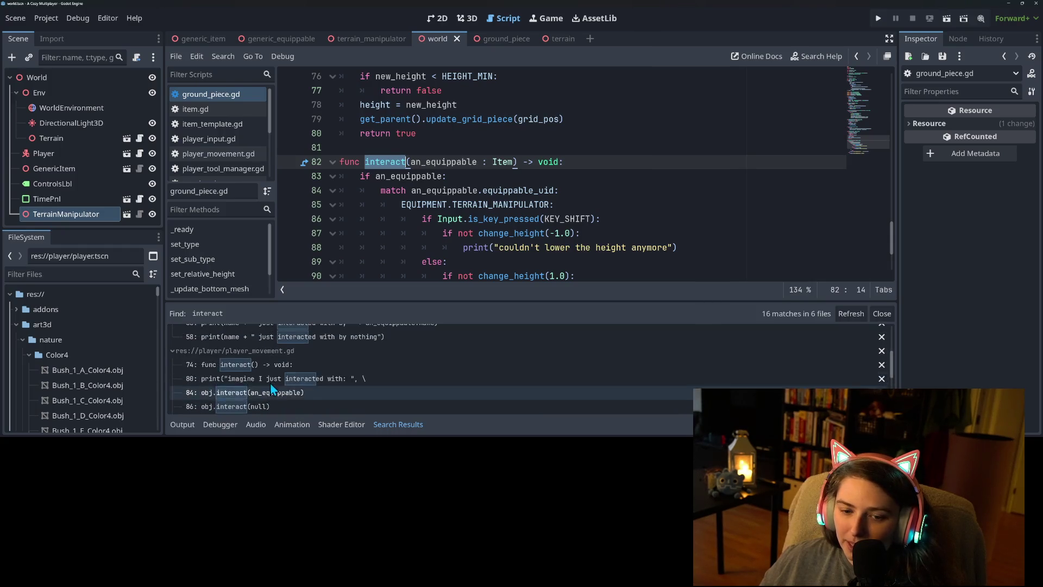
scroll(269, 381, "up", 3)
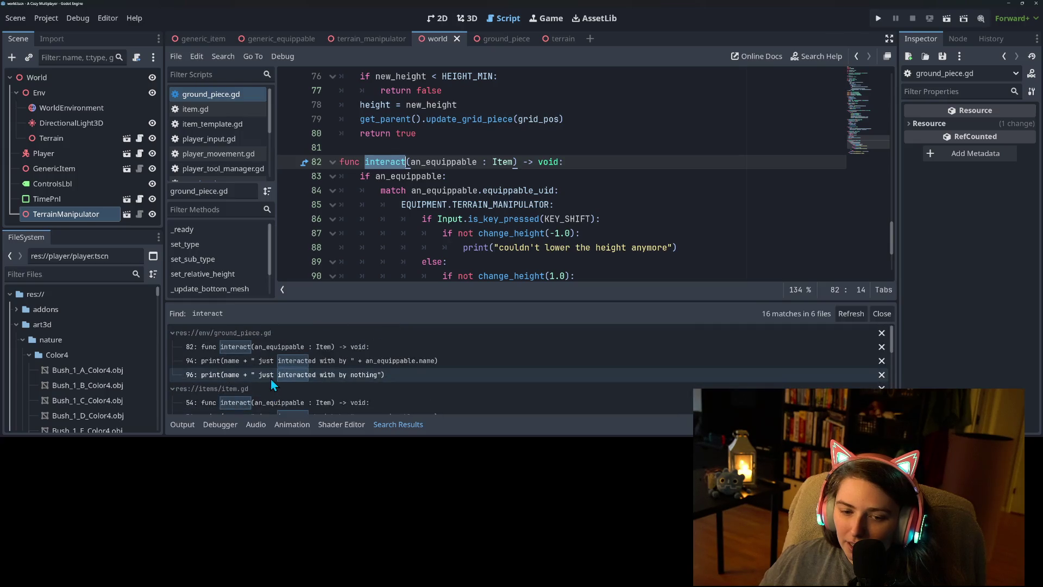
scroll(271, 379, "down", 4)
scroll(262, 360, "down", 5)
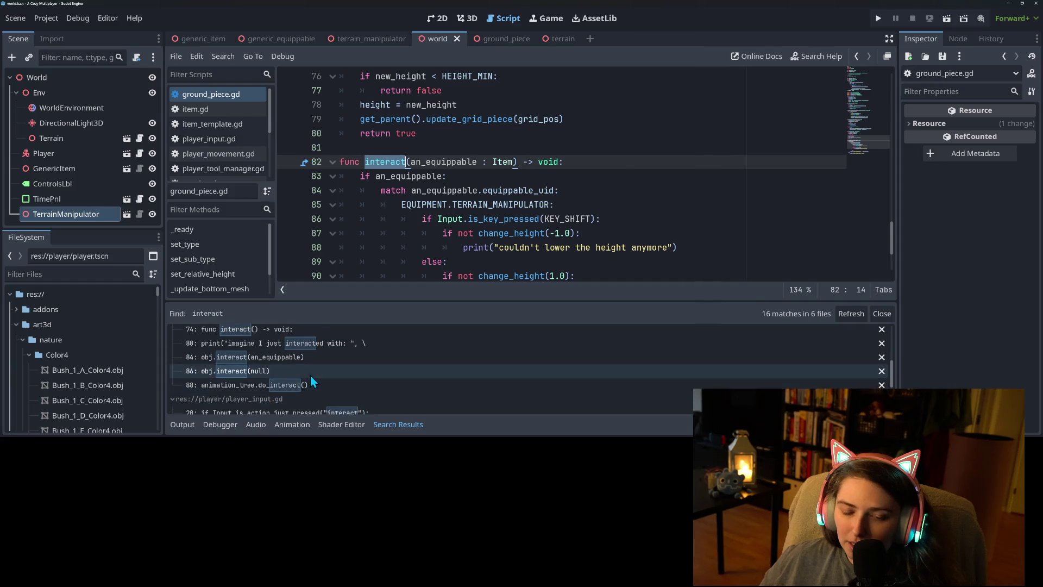
scroll(311, 375, "up", 2)
left_click(275, 379)
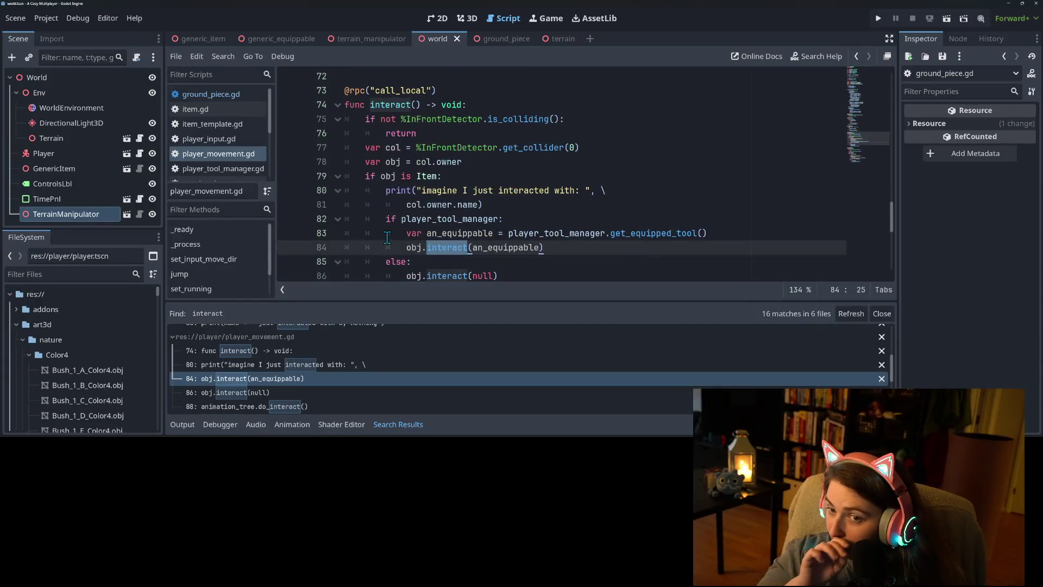
left_click(432, 190)
left_click(453, 249)
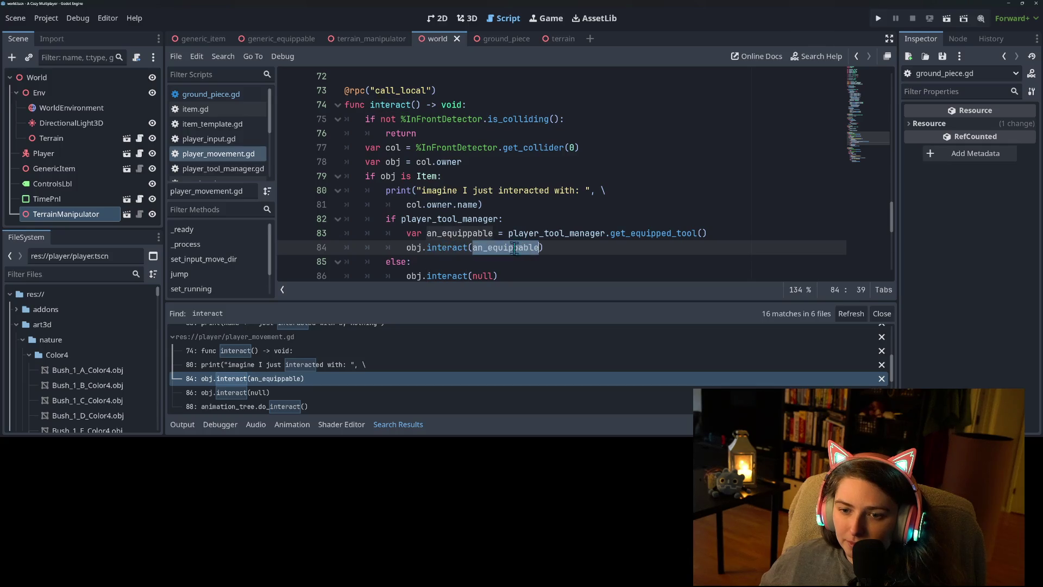
double_click(435, 249)
scroll(436, 247, "down", 1)
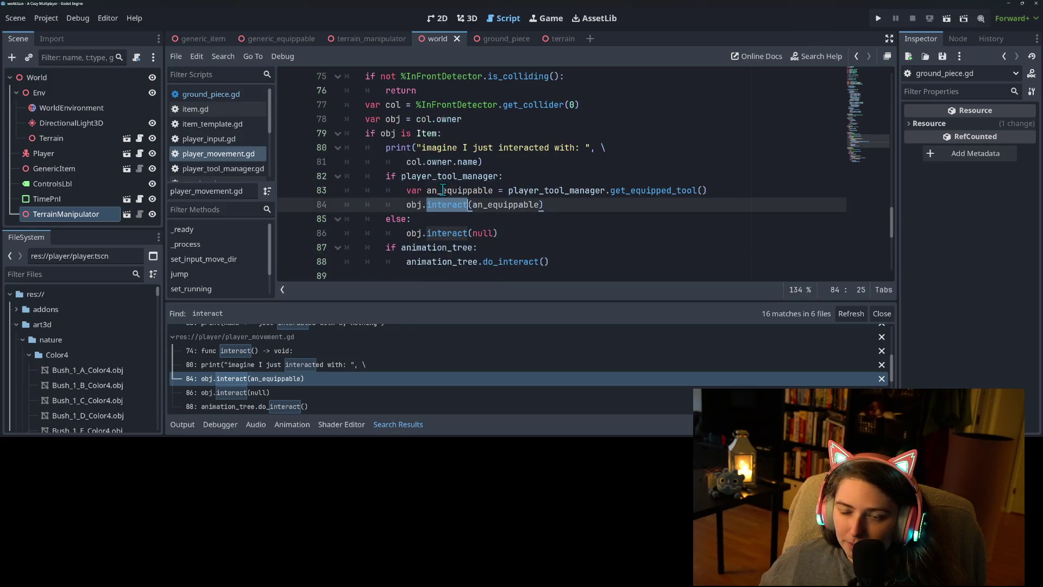
double_click(512, 206)
Pass self as the first argument to both obj.interact calls on lines 84 and 86
left_click(510, 205)
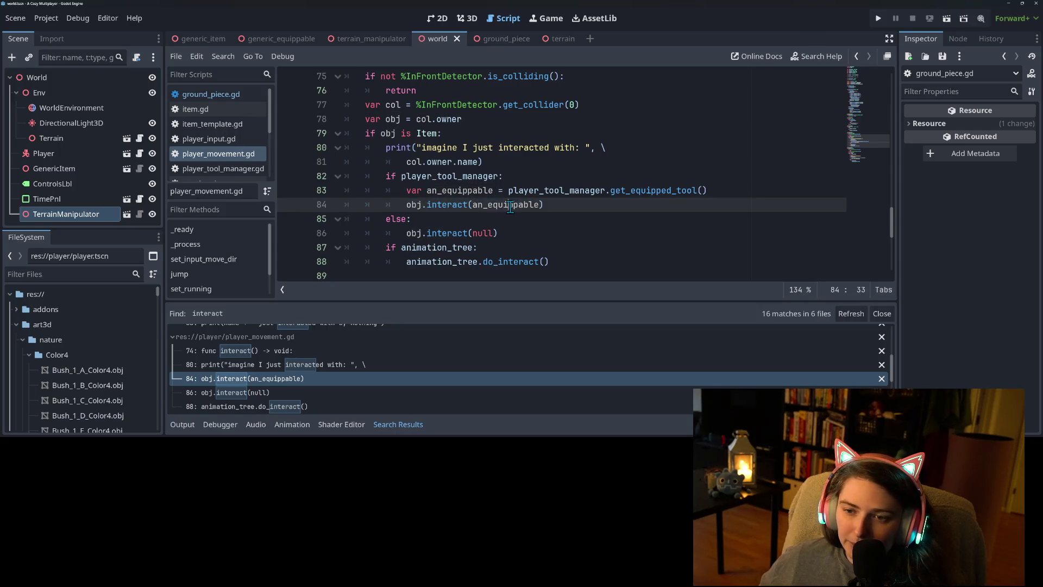
left_click(539, 204)
type("self,")
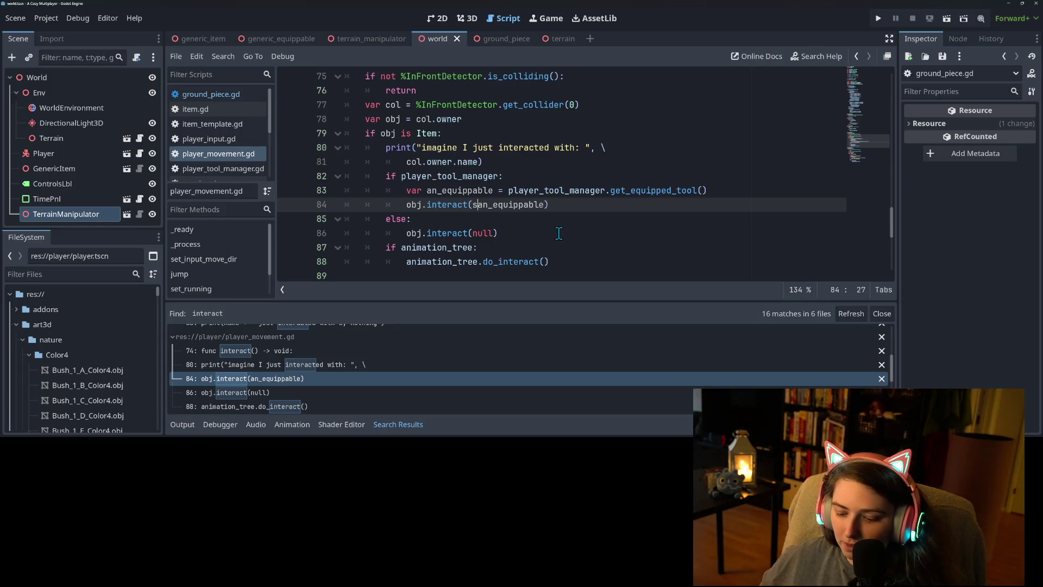
left_click(471, 233)
type("sef")
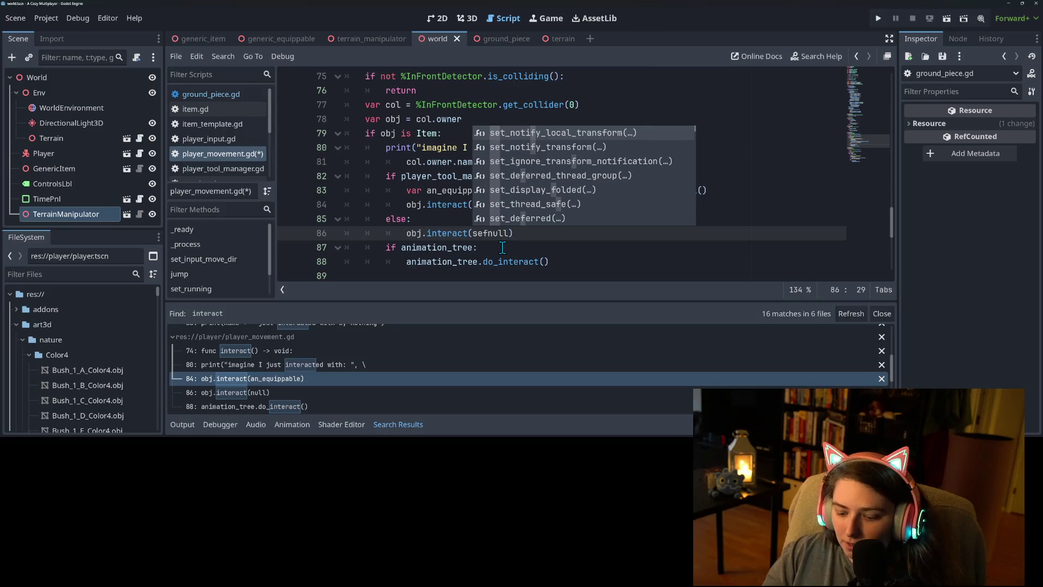
key("BackSpace")
type("lf,")
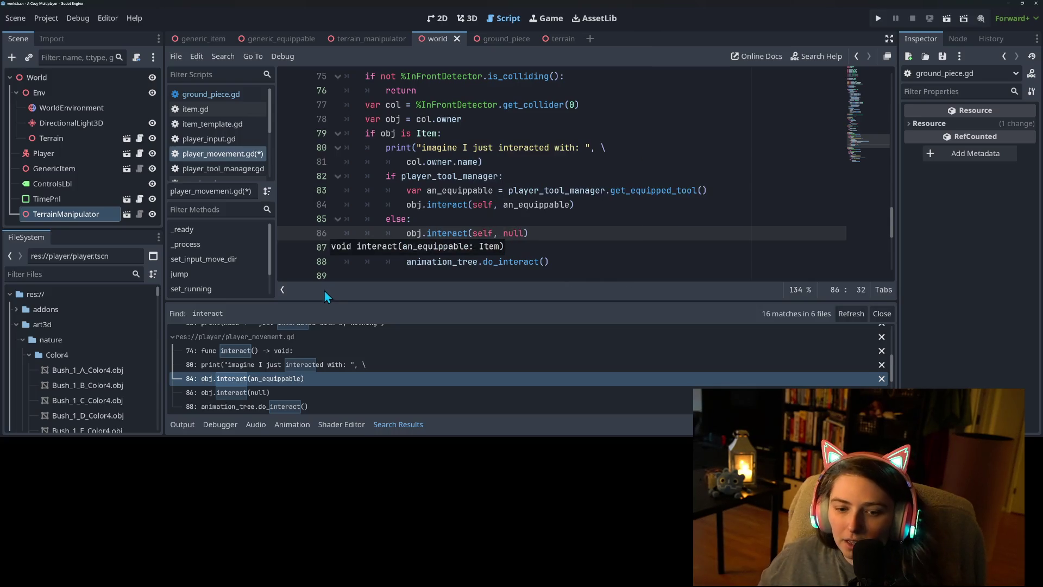
Review the interact matches in player_input.gd and player_movement.gd from the search results
scroll(312, 390, "down", 2)
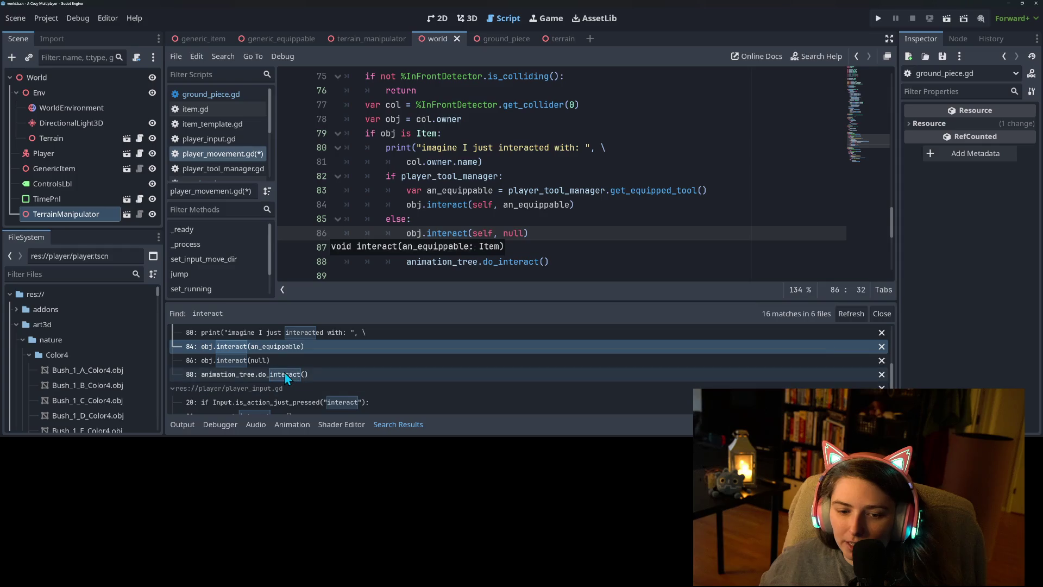
scroll(310, 386, "down", 1)
scroll(337, 386, "down", 3)
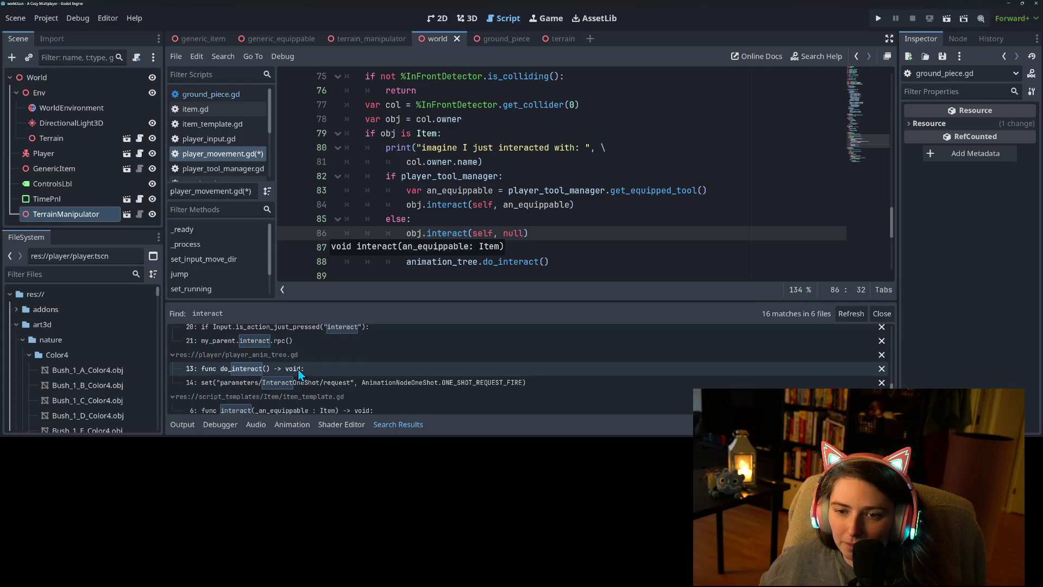
scroll(285, 367, "down", 1)
left_click(272, 356)
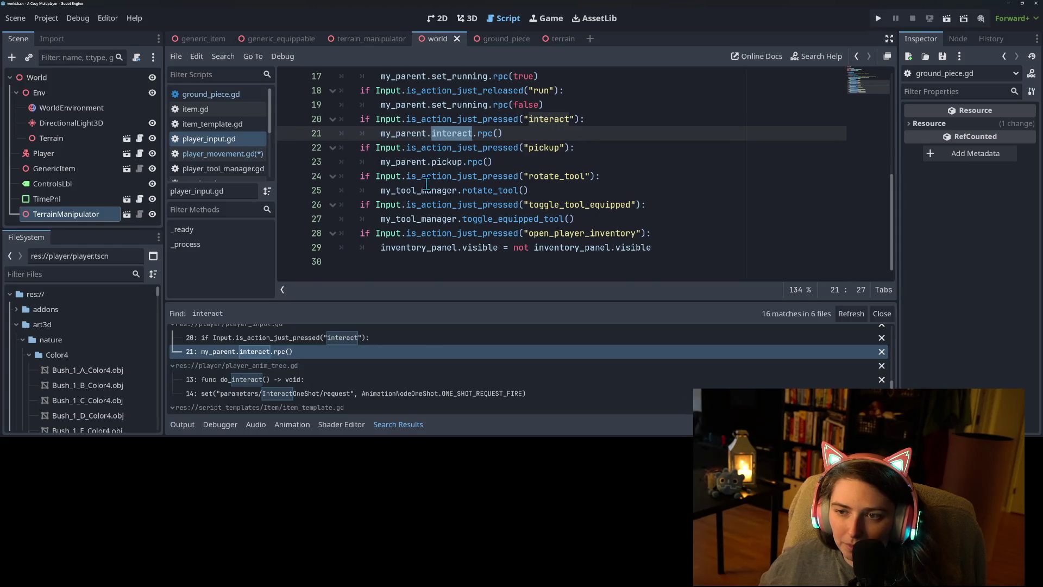
scroll(425, 209, "up", 1)
scroll(349, 398, "down", 2)
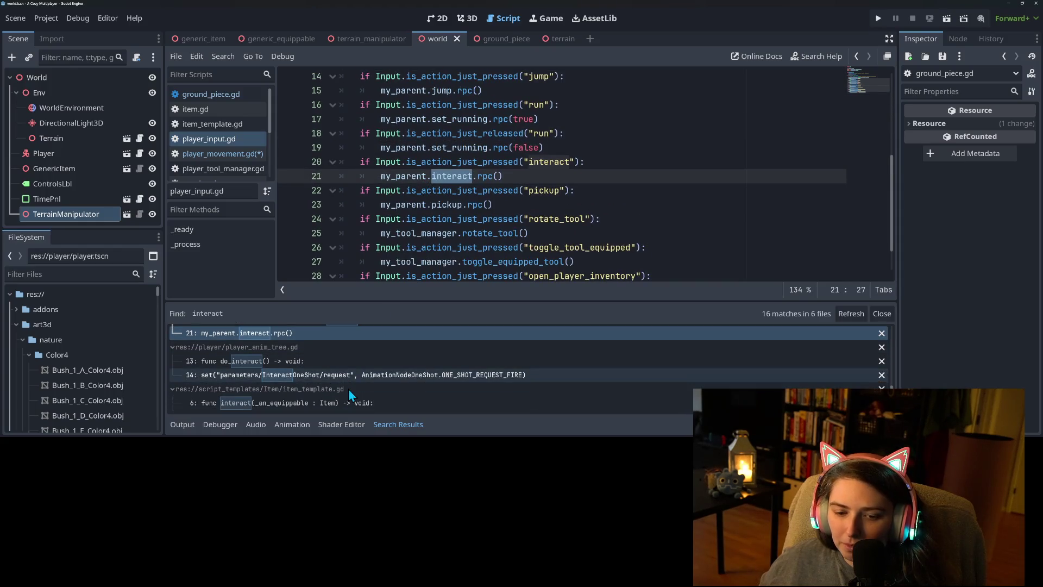
scroll(302, 392, "up", 3)
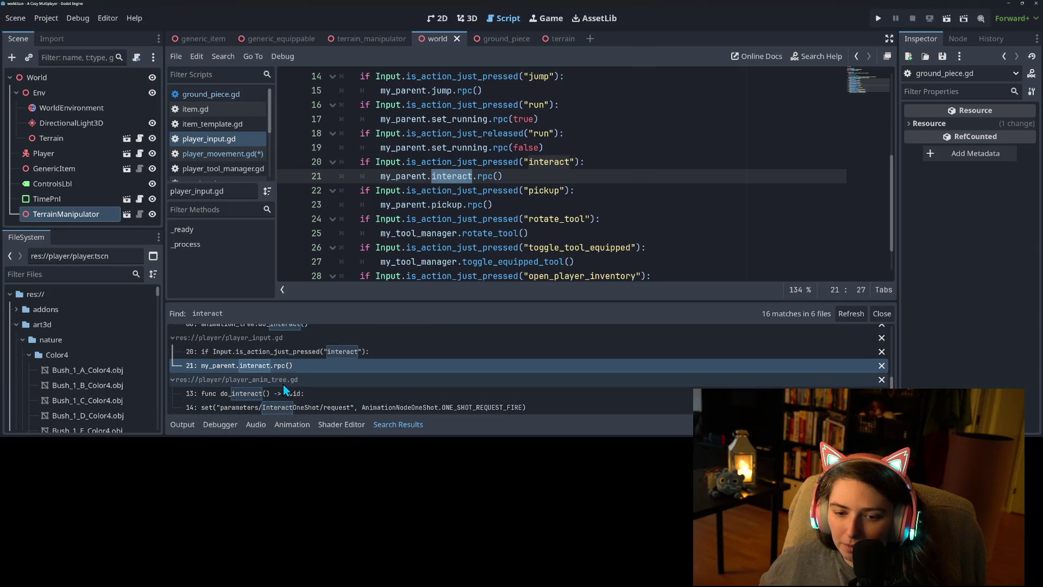
scroll(289, 383, "up", 3)
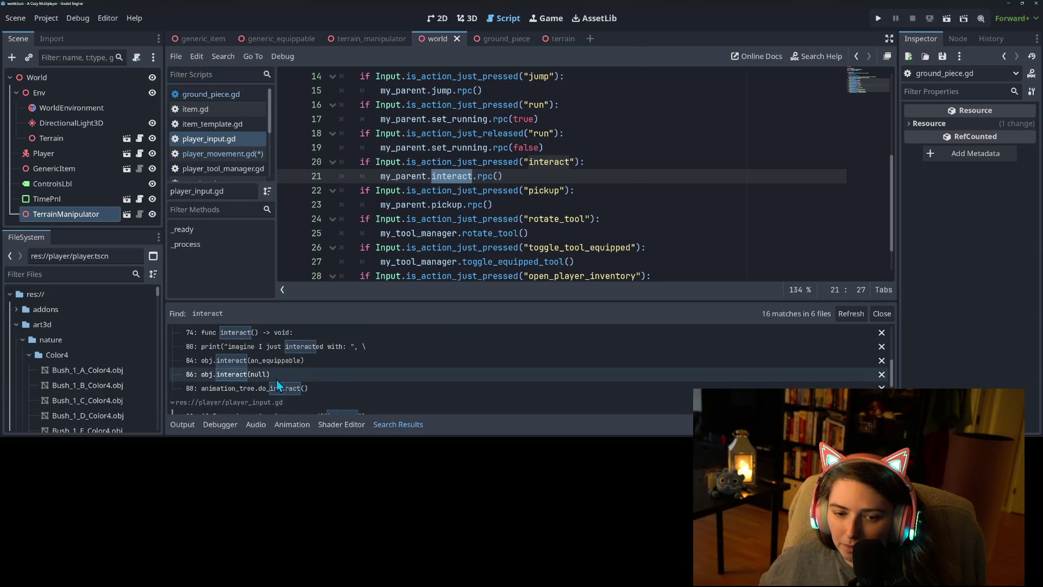
left_click(248, 336)
Add an a_player : Player parameter before an_equippable in item.gd's interact function
scroll(319, 386, "up", 2)
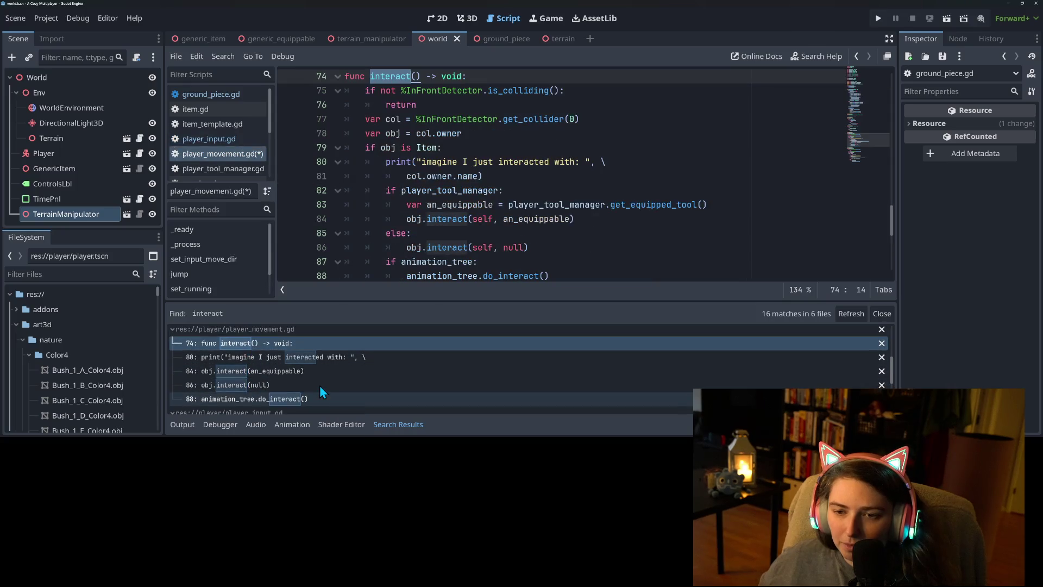
scroll(314, 391, "up", 5)
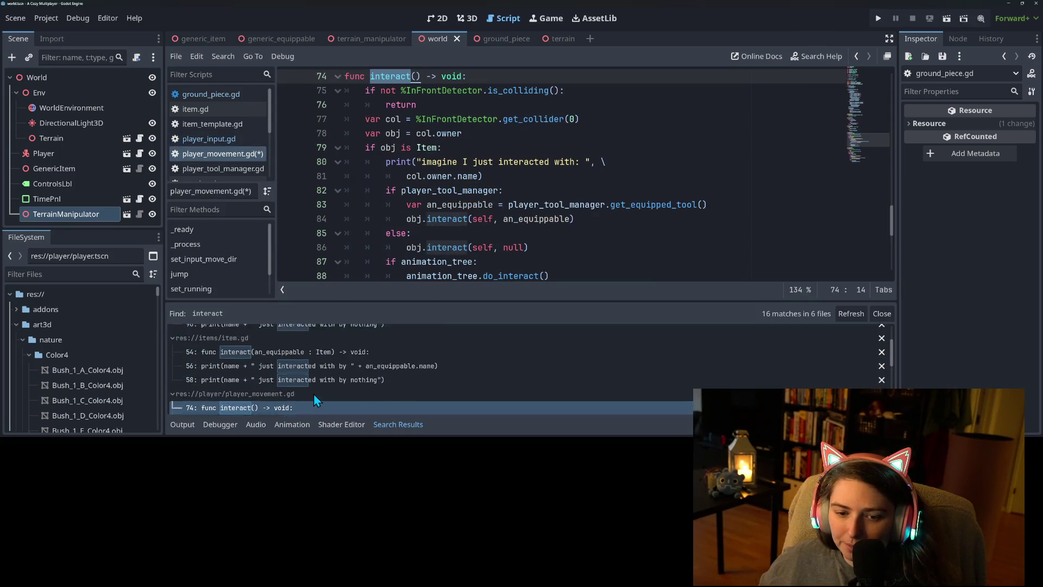
left_click(291, 396)
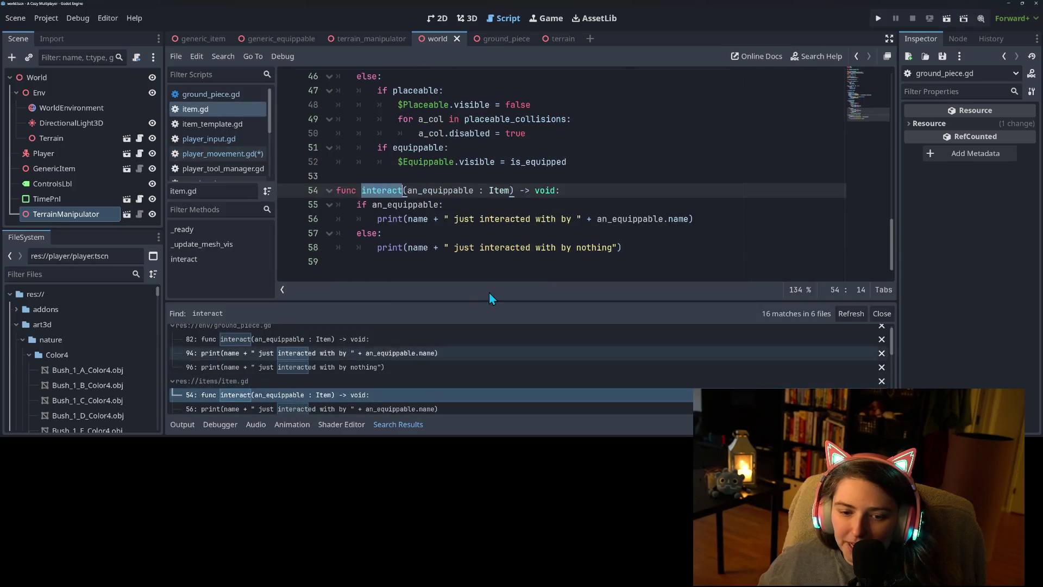
scroll(407, 377, "up", 1)
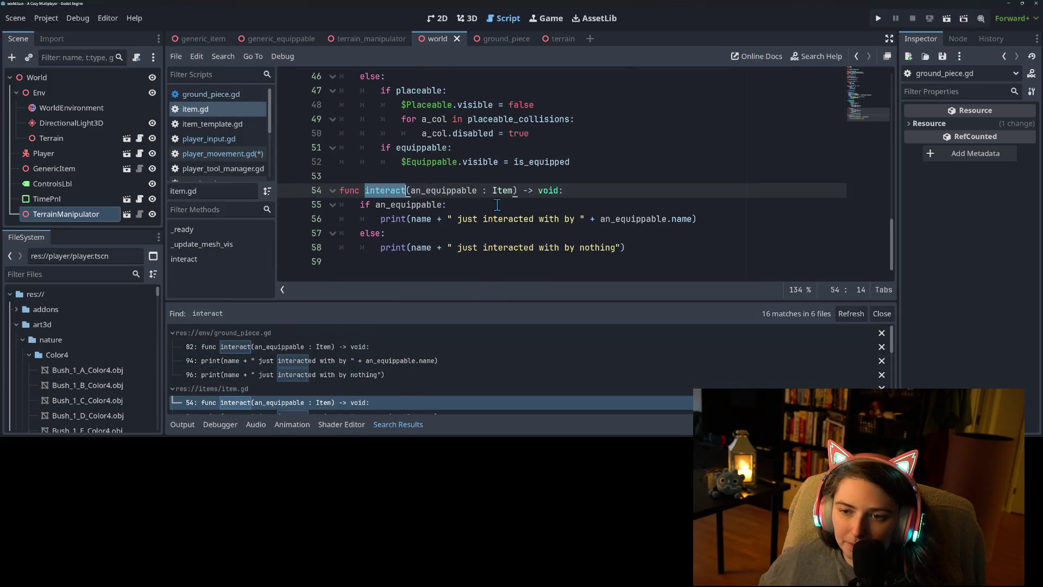
left_click(413, 190)
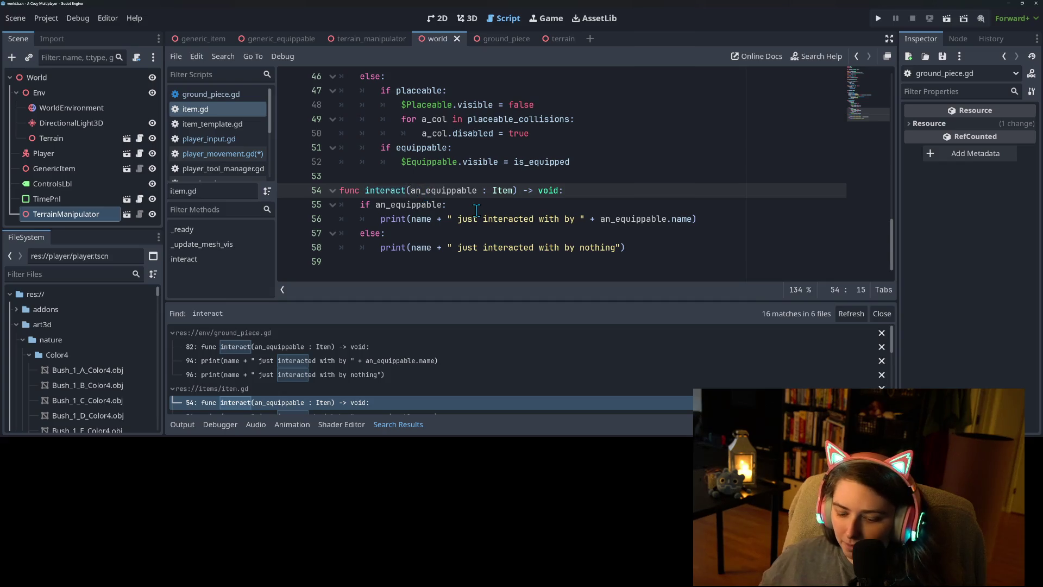
type("a_player : ")
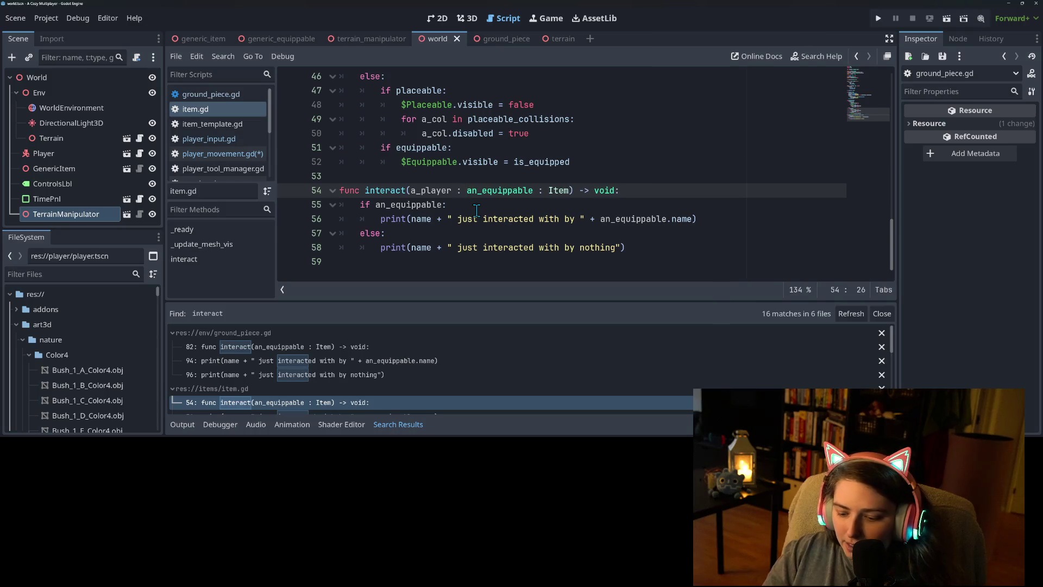
type("Player")
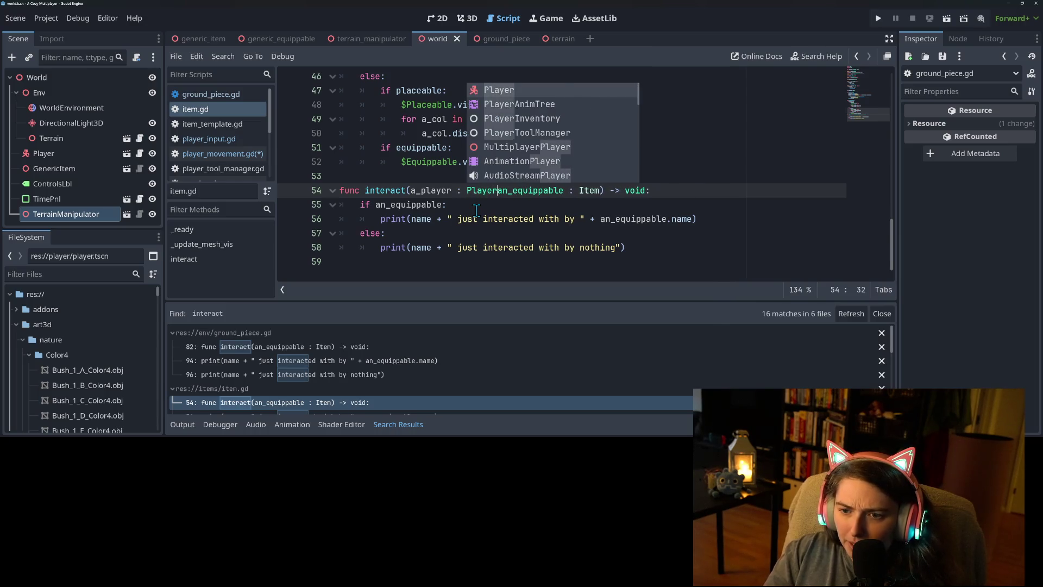
type(",")
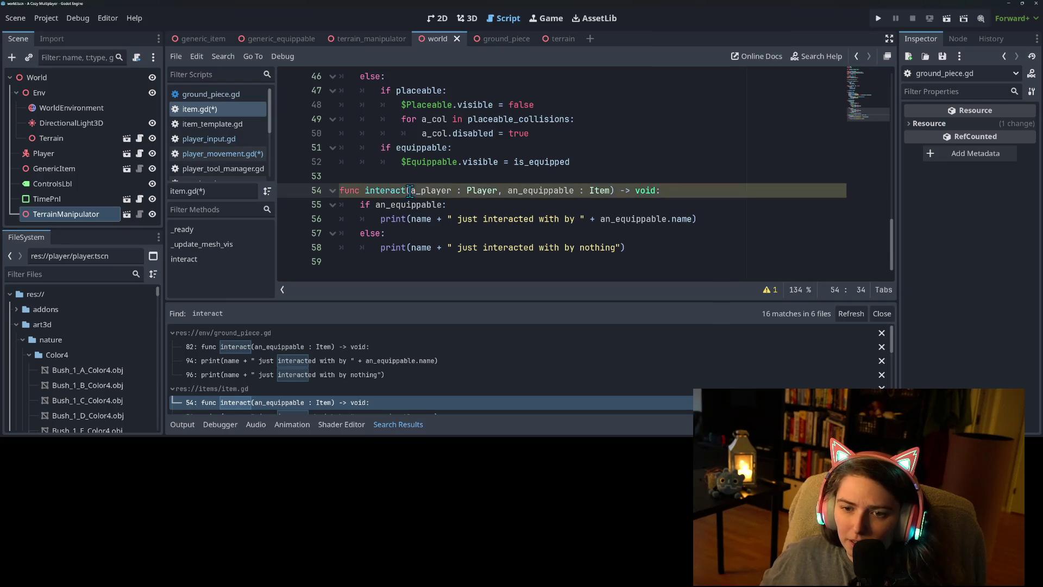
left_click_drag(410, 191, 507, 187)
key("ctrl+c")
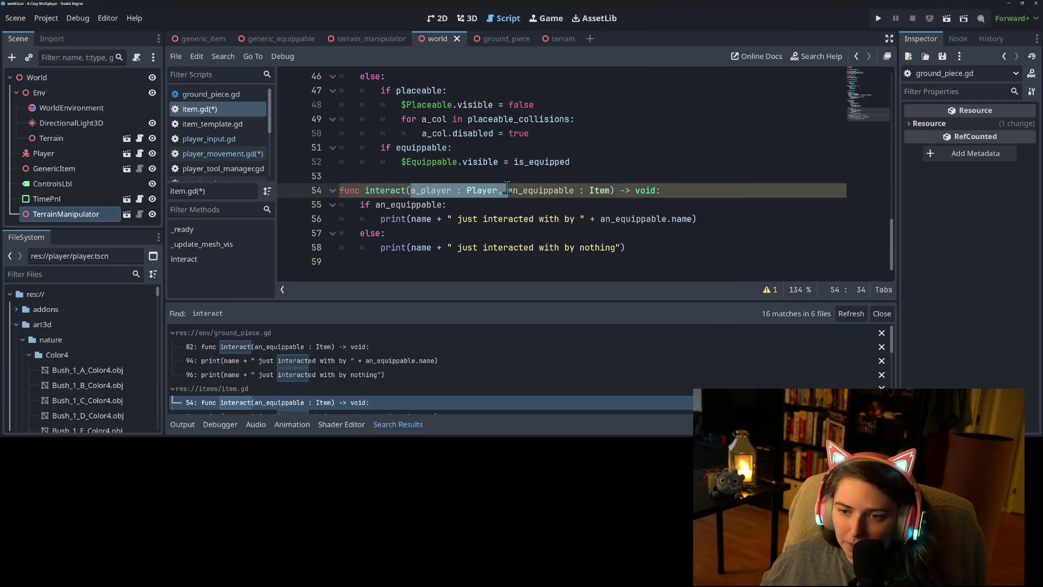
left_click(256, 347)
left_click(410, 163)
key("ctrl+v")
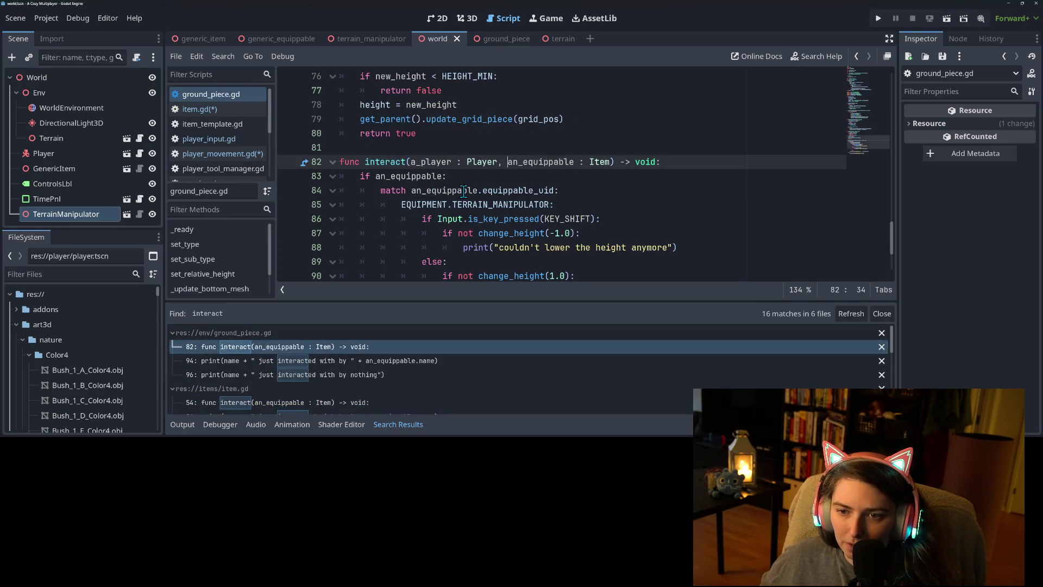
key("ctrl+s")
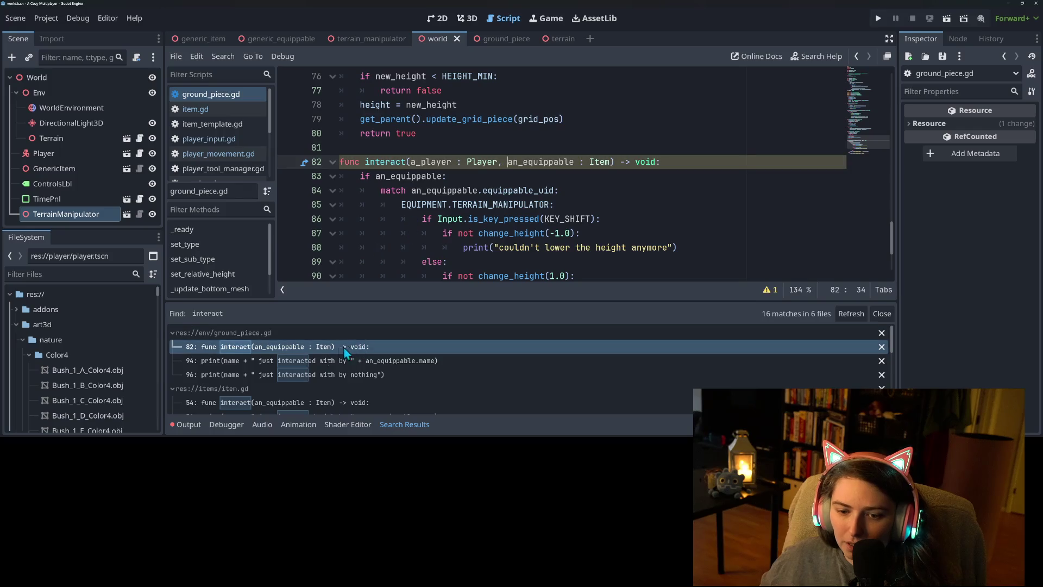
left_click(348, 403)
left_click(411, 194)
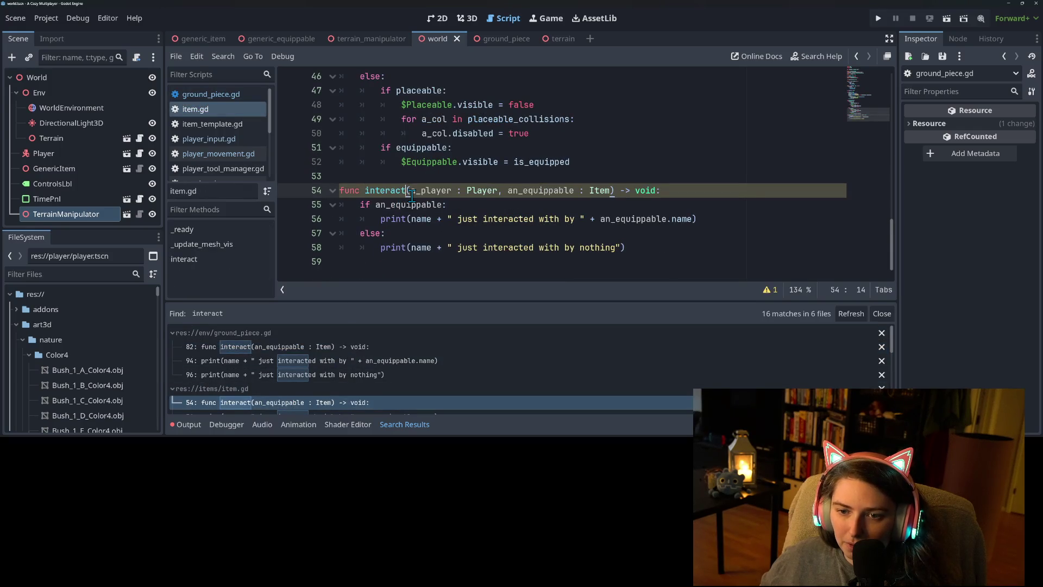
type("a")
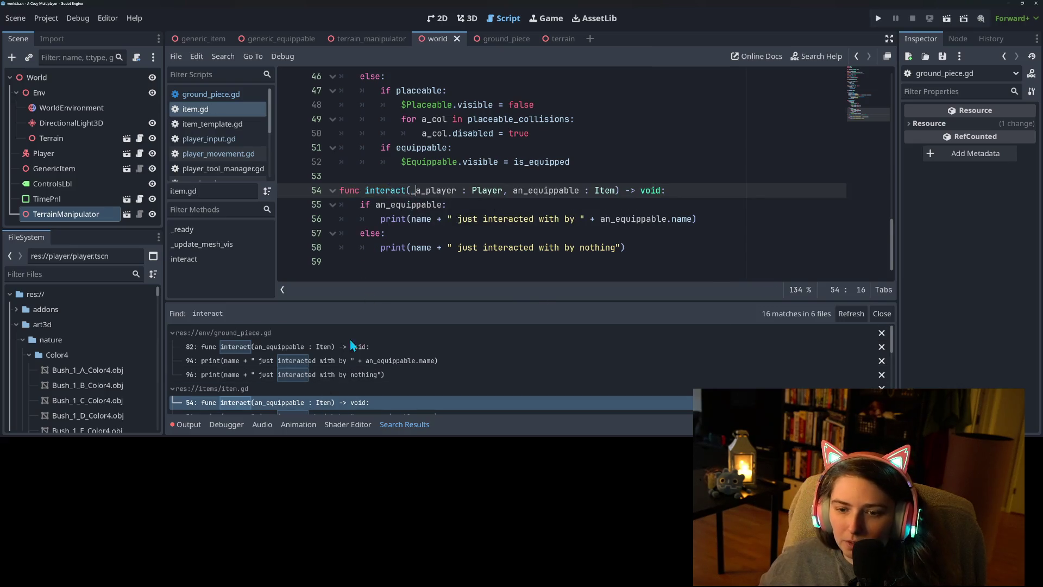
double_click(416, 219)
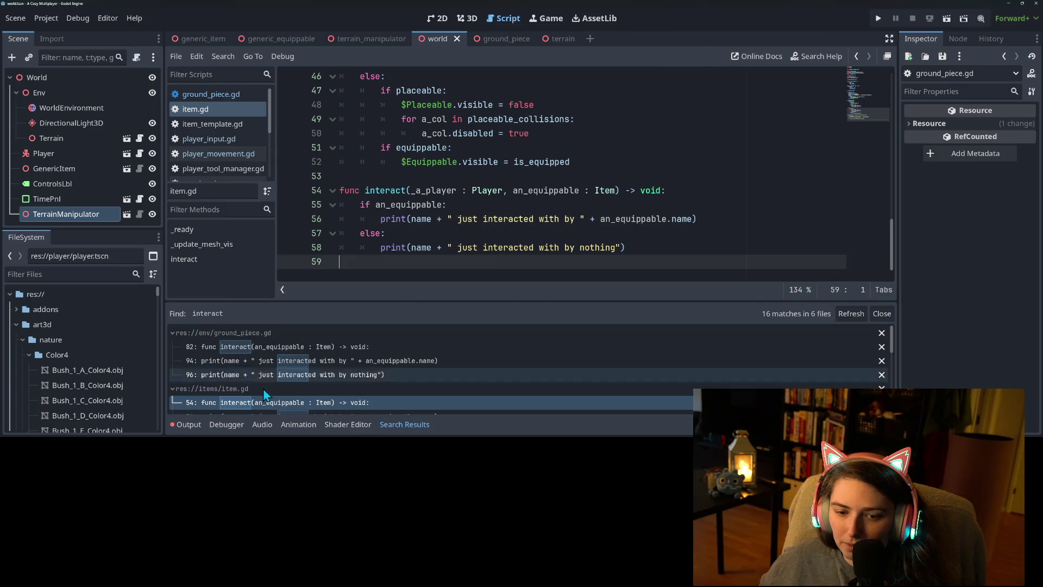
left_click(263, 350)
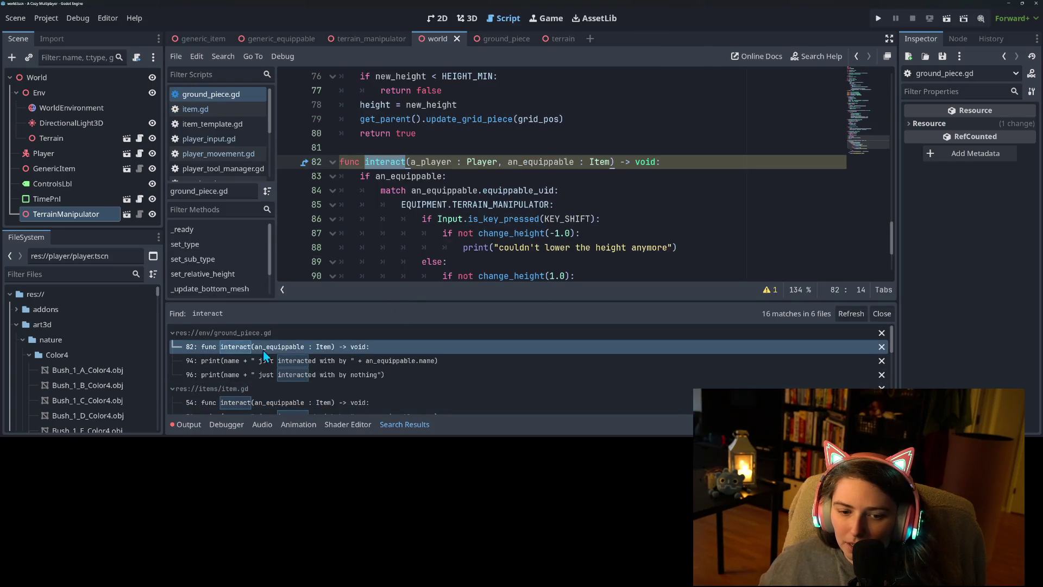
double_click(426, 161)
scroll(474, 272, "down", 1)
scroll(474, 272, "down", 1)
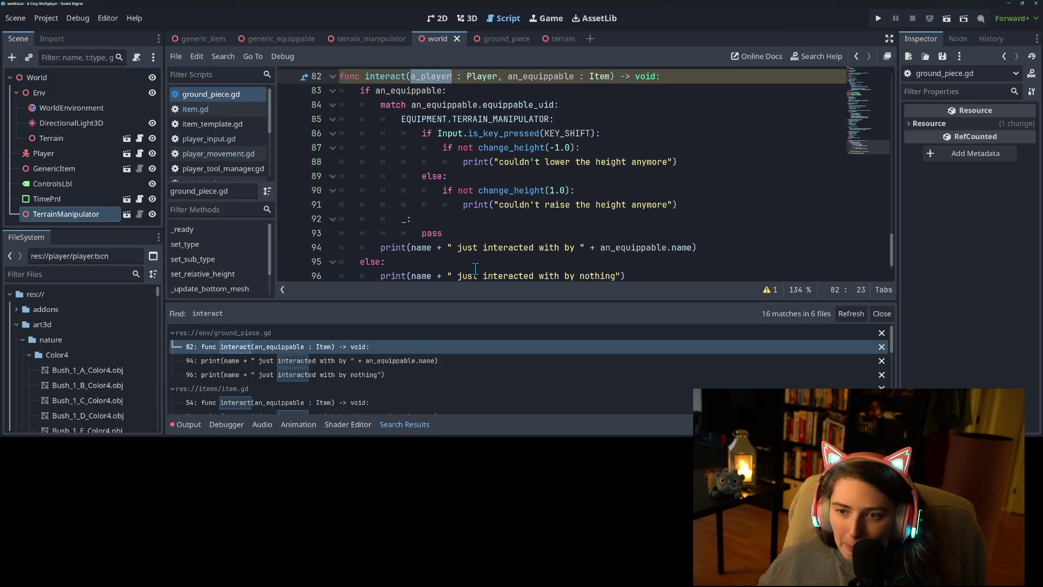
left_click(497, 147)
double_click(529, 147)
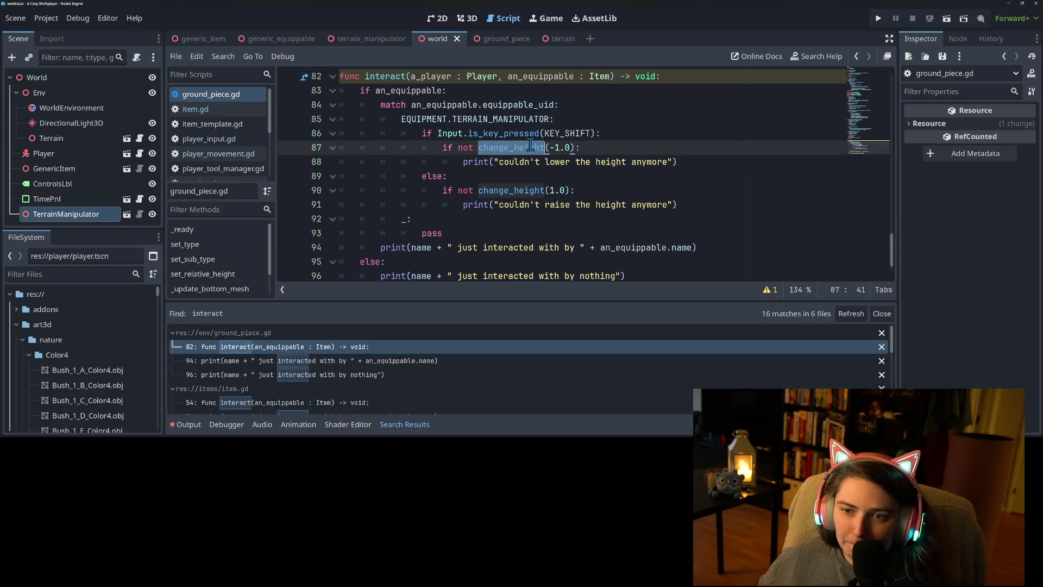
left_click(622, 139)
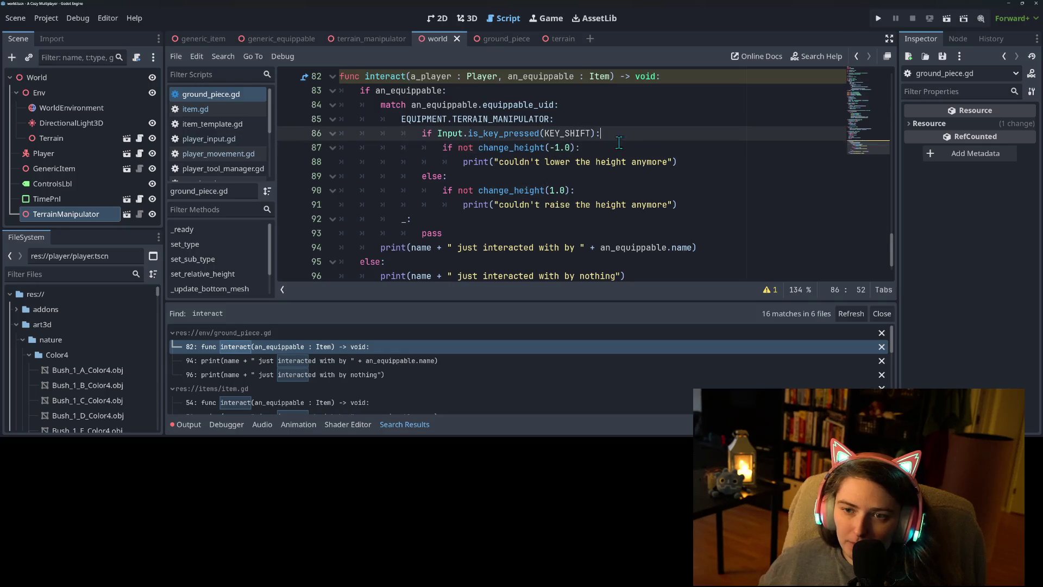
left_click(467, 147)
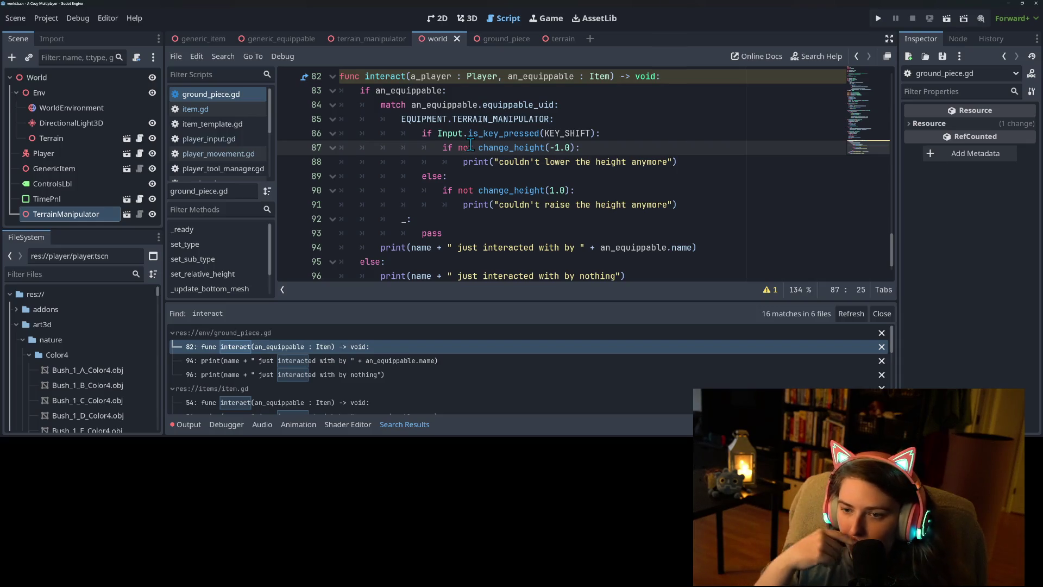
left_click(461, 176)
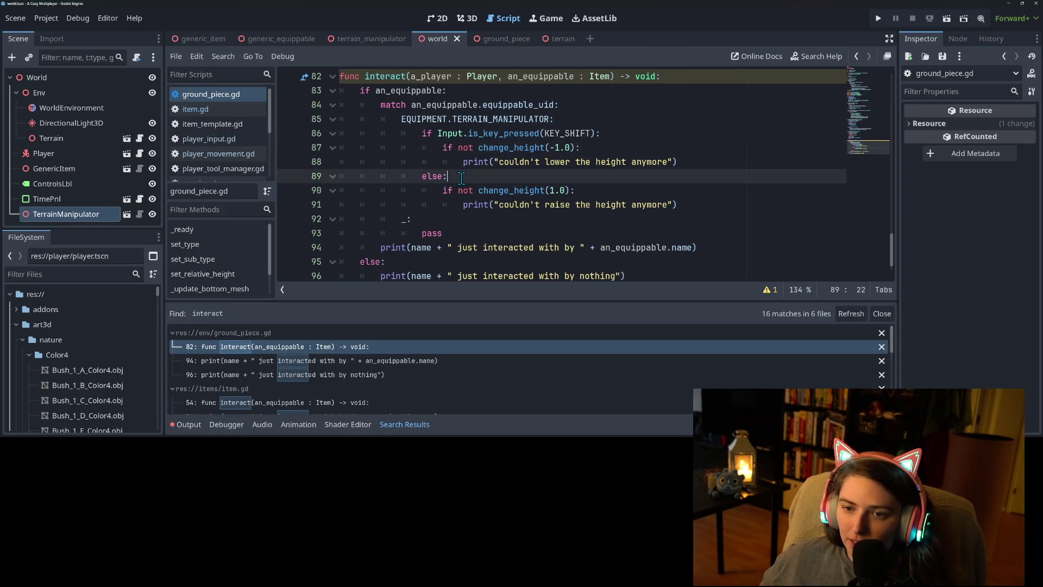
left_click(460, 190)
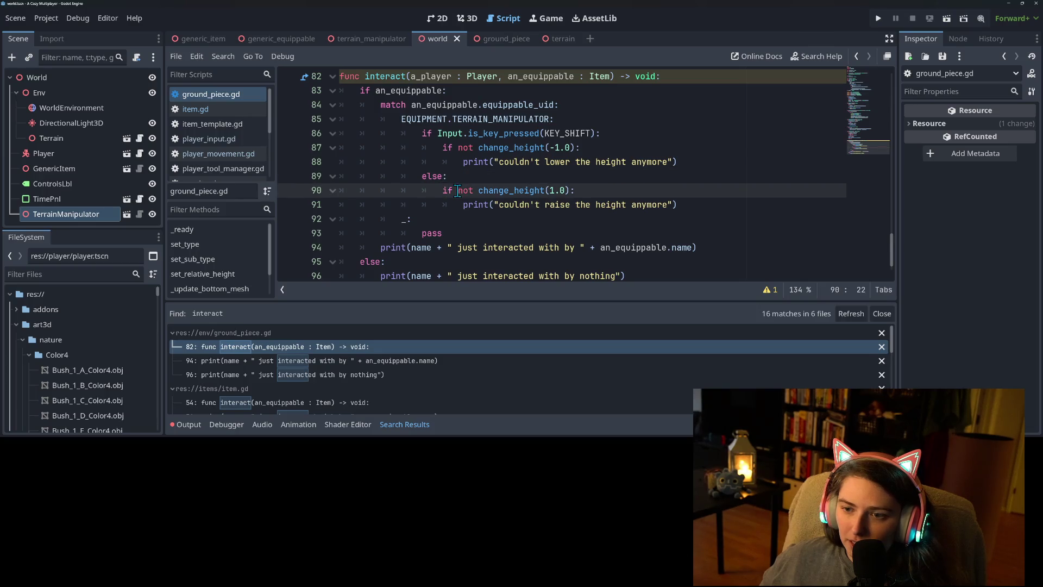
left_click(449, 183)
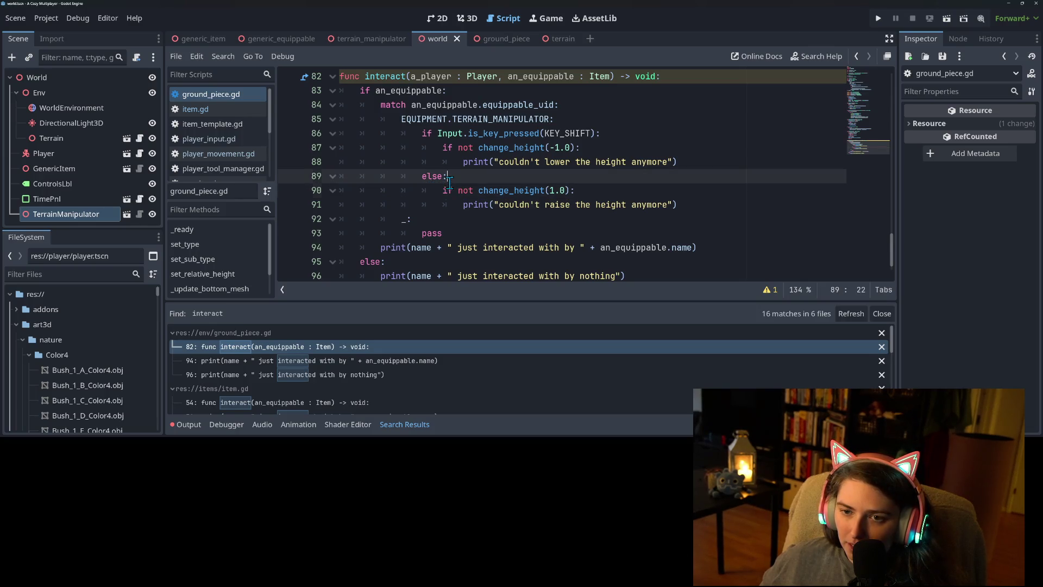
left_click(445, 189)
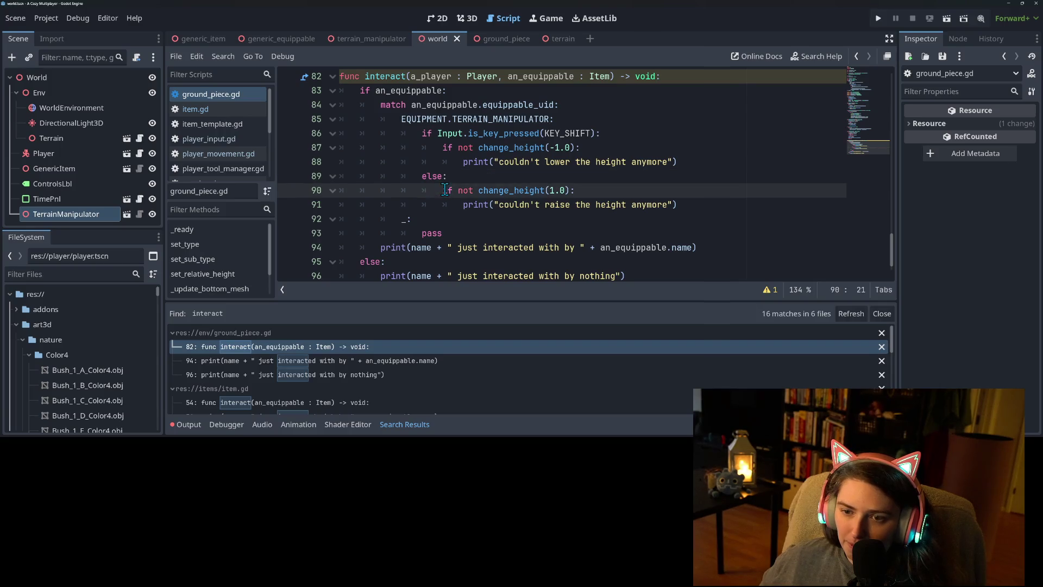
scroll(549, 253, "up", 1)
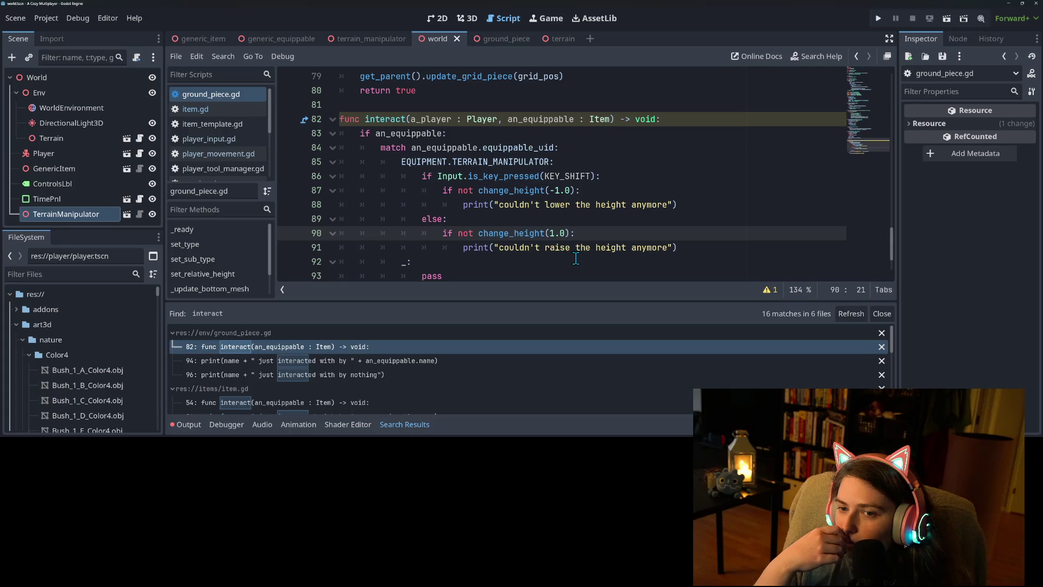
Insert a blank line above height = new_height in ground_piece.gd's change_height
double_click(522, 232)
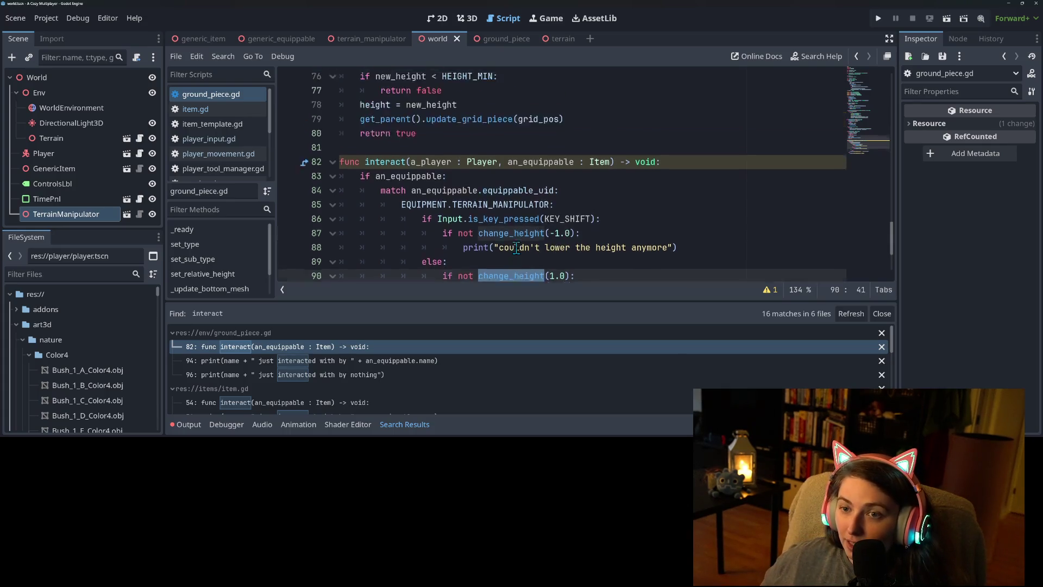
scroll(517, 248, "up", 4)
left_click(429, 159)
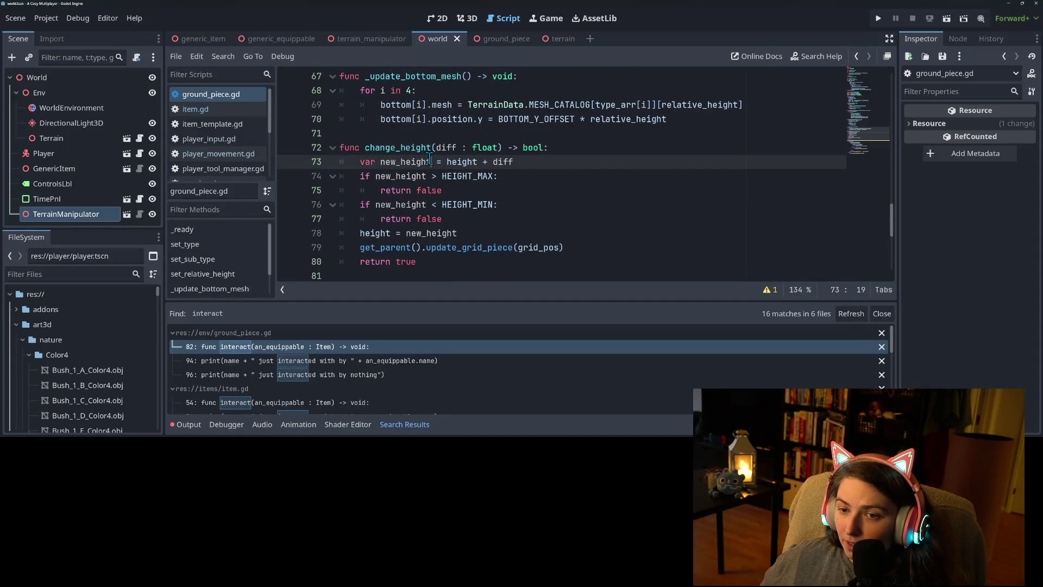
left_click(415, 177)
left_click(414, 204)
left_click(445, 219)
left_click(402, 233)
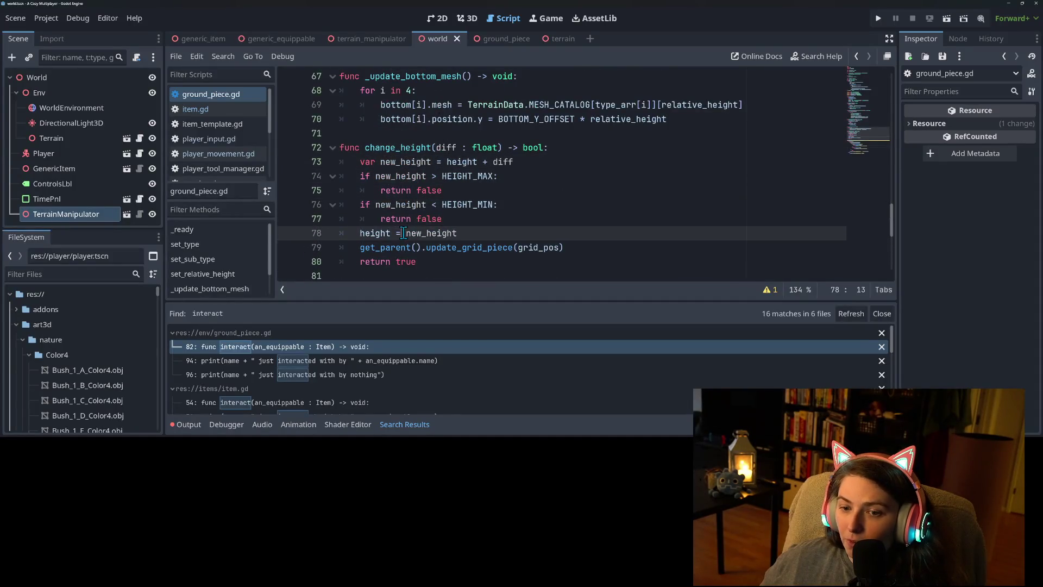
scroll(594, 277, "down", 1)
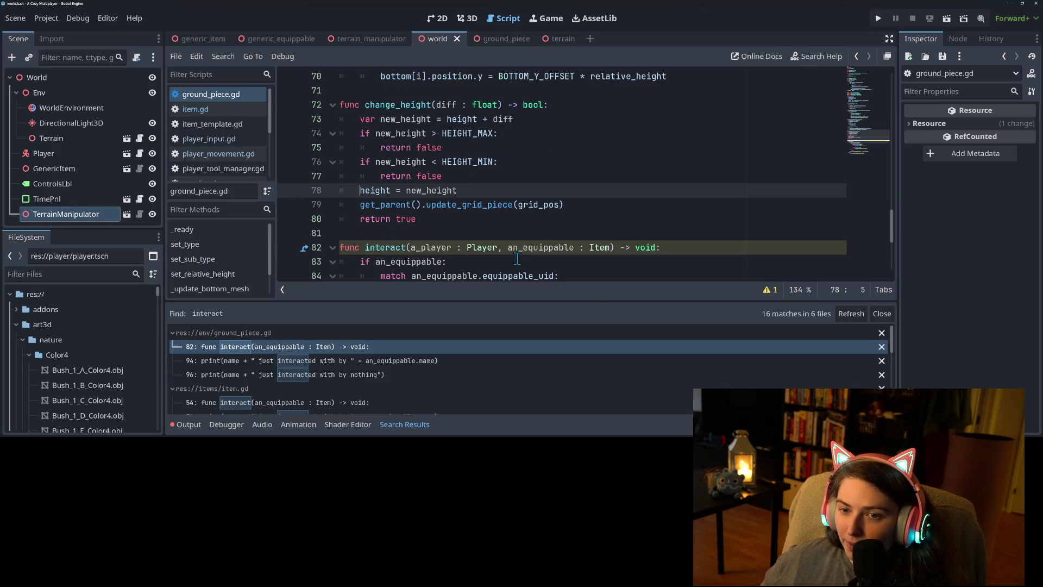
key("Return")
key("Up")
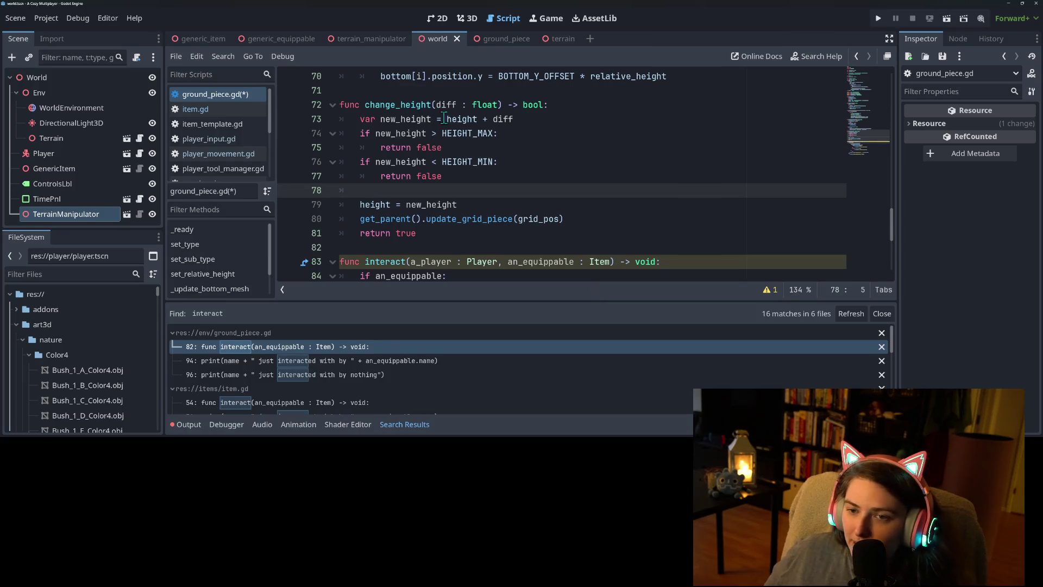
Copy the a_player : Player declaration and add it as change_height's first parameter
double_click(427, 263)
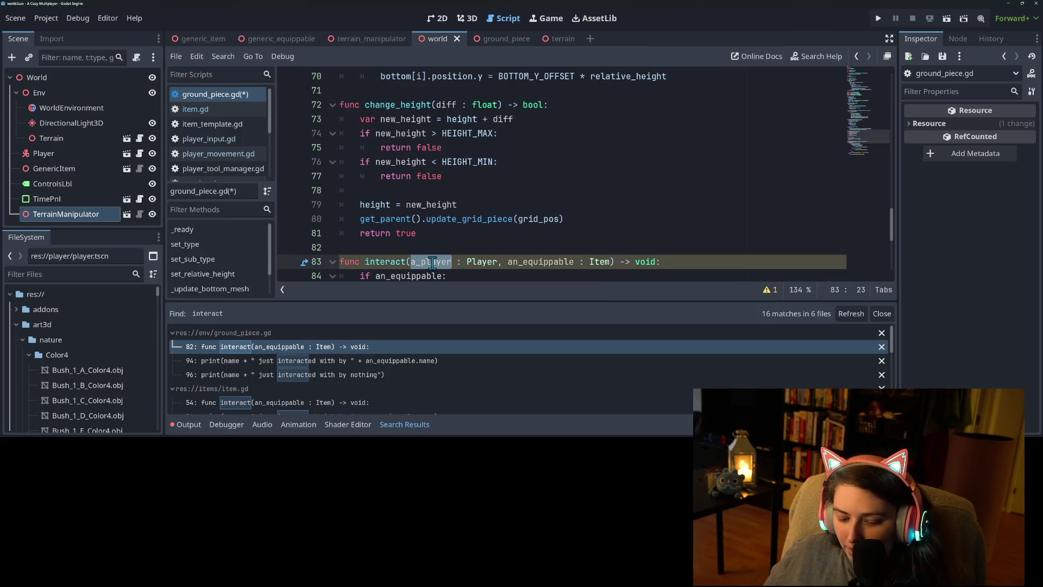
left_click(431, 263)
left_click_drag(411, 263, 495, 262)
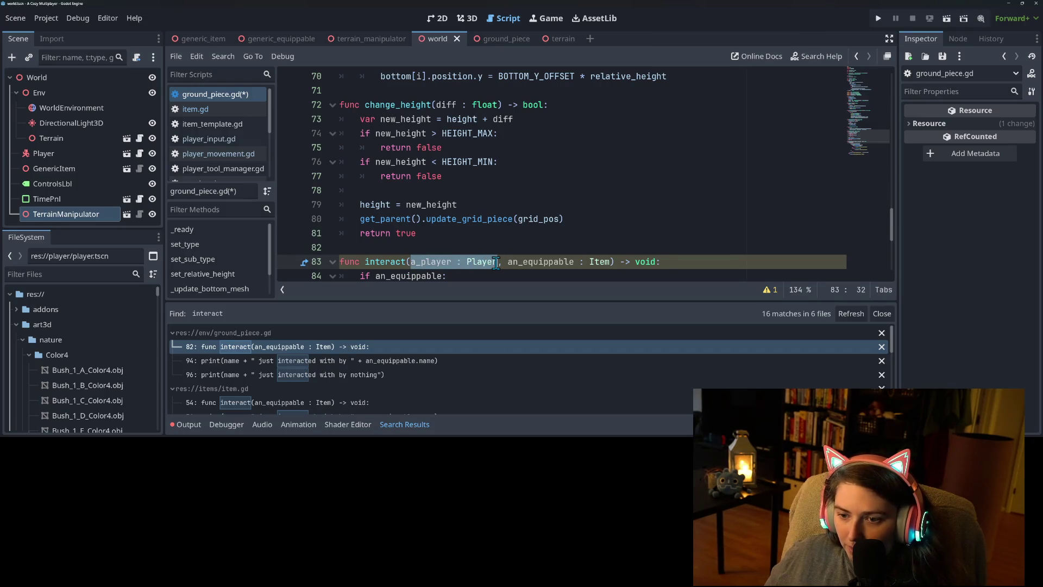
key("ctrl+c")
left_click(435, 104)
key("ctrl+v")
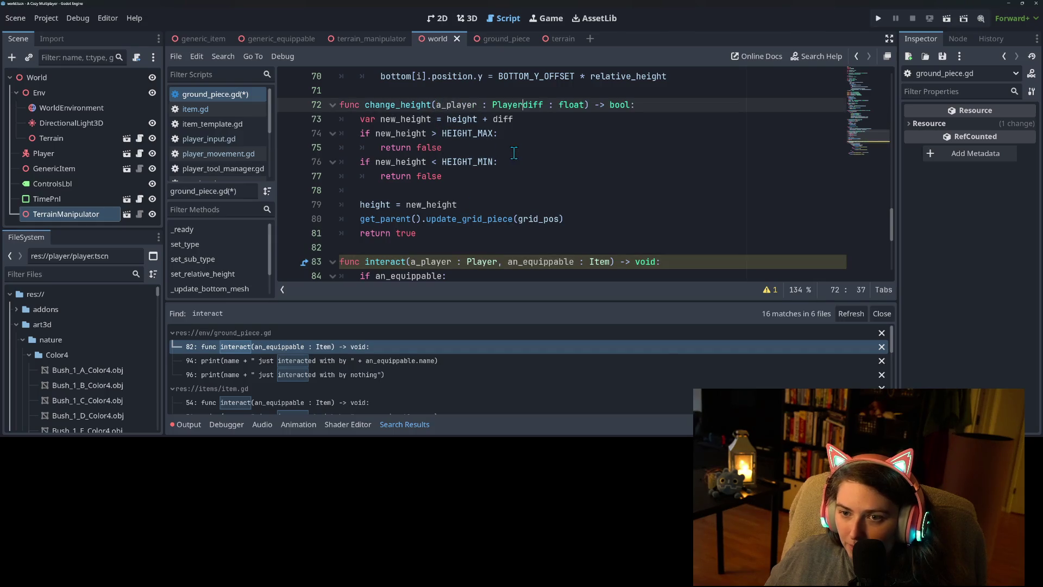
type(",")
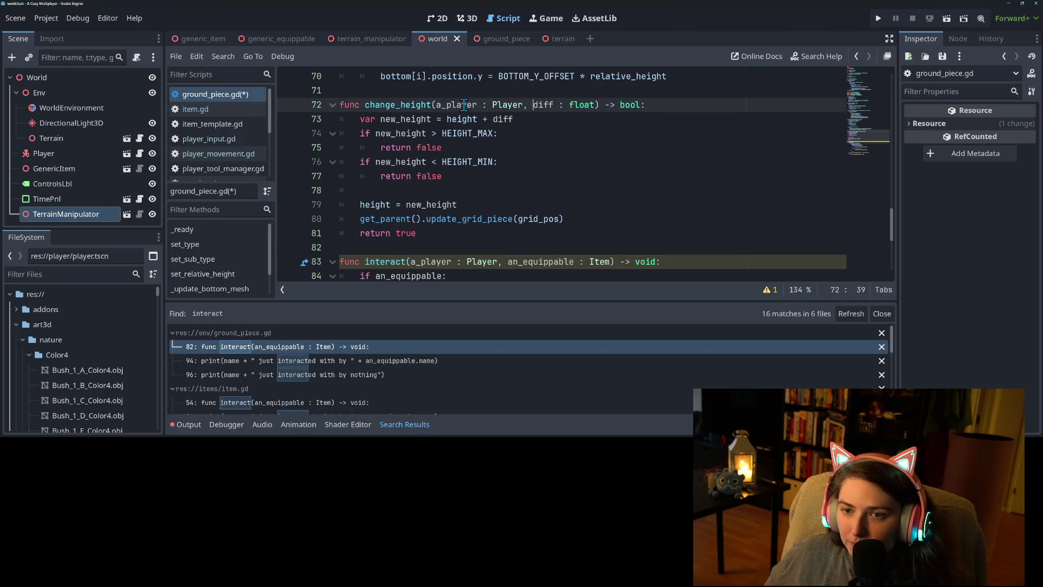
Pass a_player into both the lower-height and raise-height change_height calls, then save
double_click(464, 104)
scroll(547, 204, "down", 4)
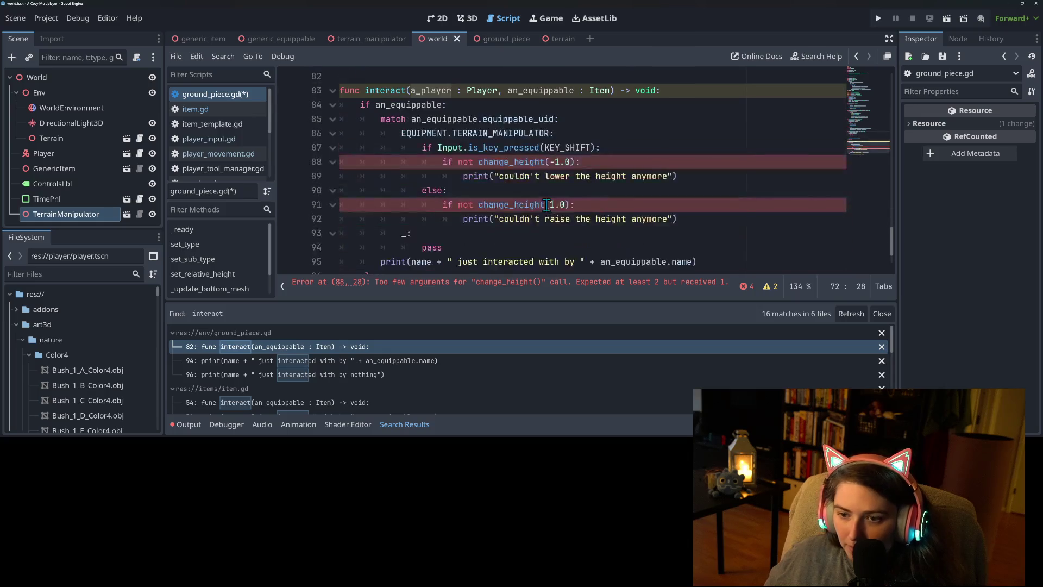
left_click(554, 166)
key("ctrl+v")
type(",")
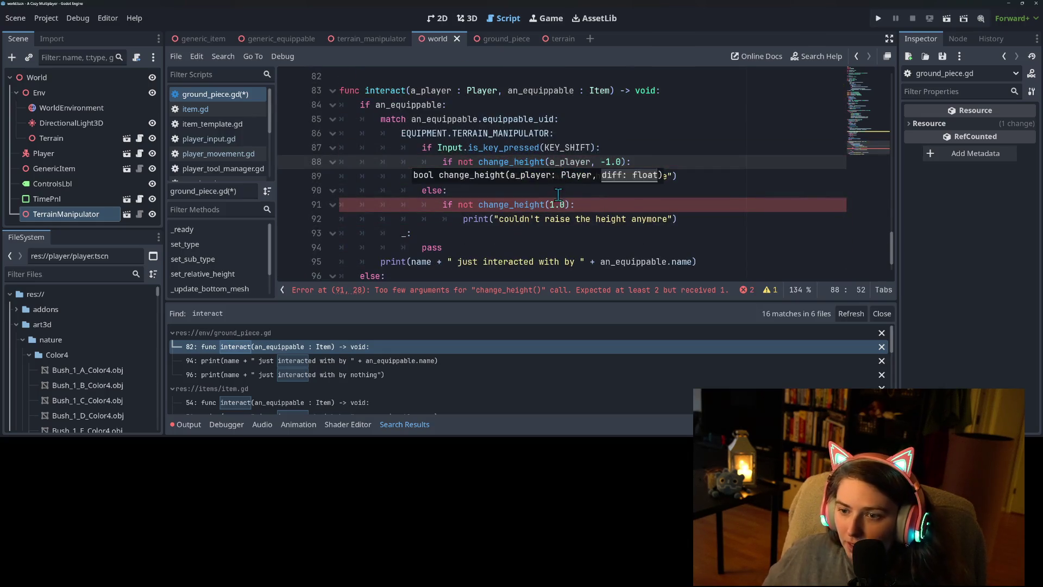
left_click(554, 209)
key("ctrl+v")
type(",")
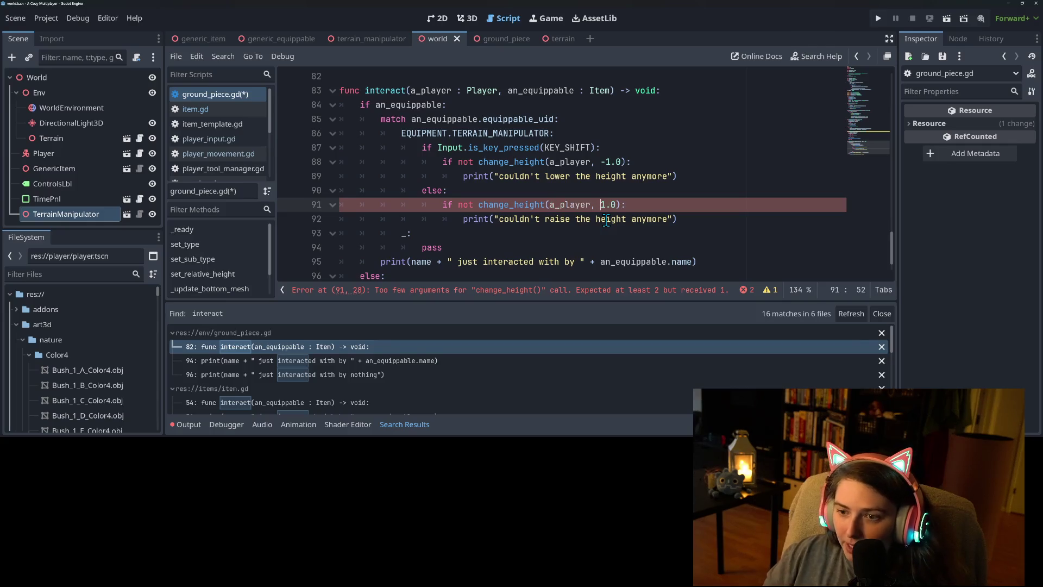
key("ctrl+s")
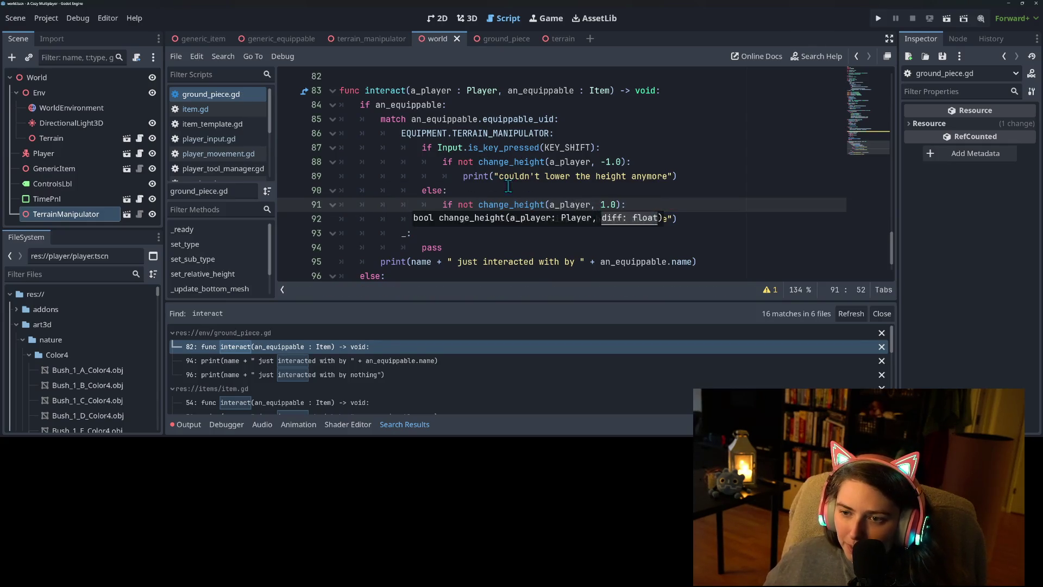
Add a_player.jump.rpc() before the height update in change_height, save, and go to jump's definition
left_click(509, 204, "ctrl")
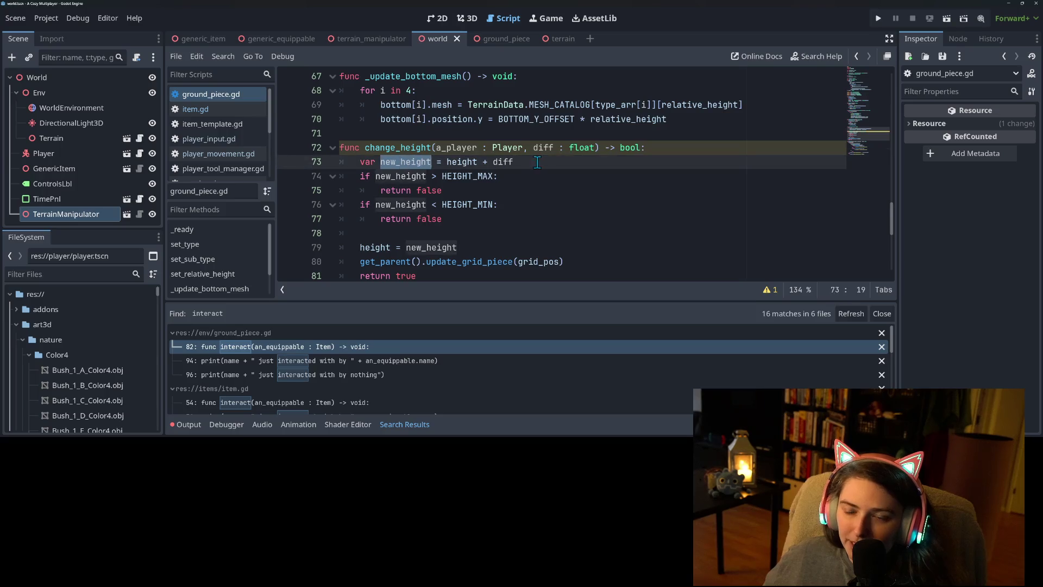
left_click(659, 153)
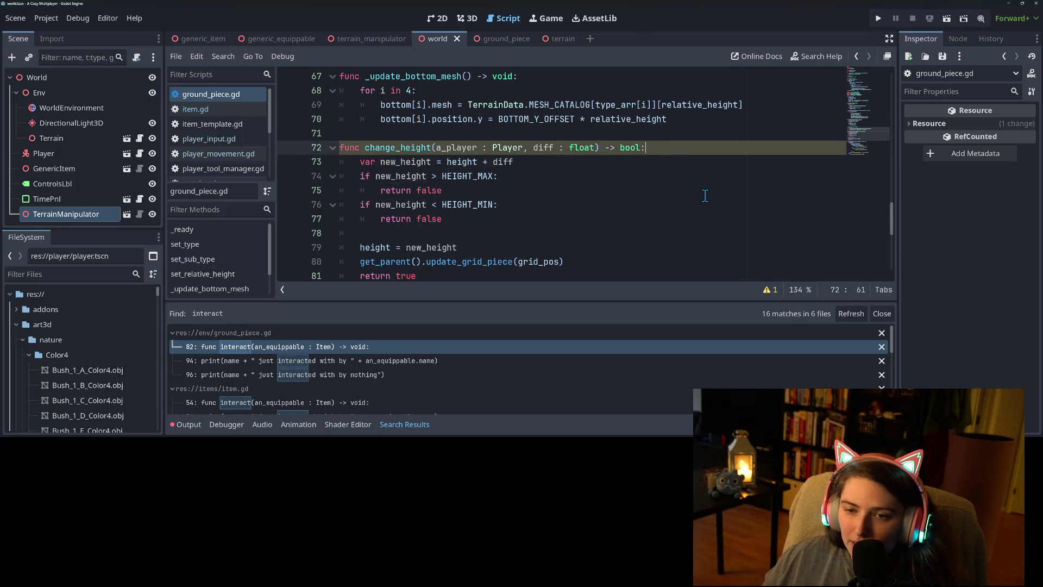
key("Down")
key("Down")
key("Down")
key("Down")
key("Down")
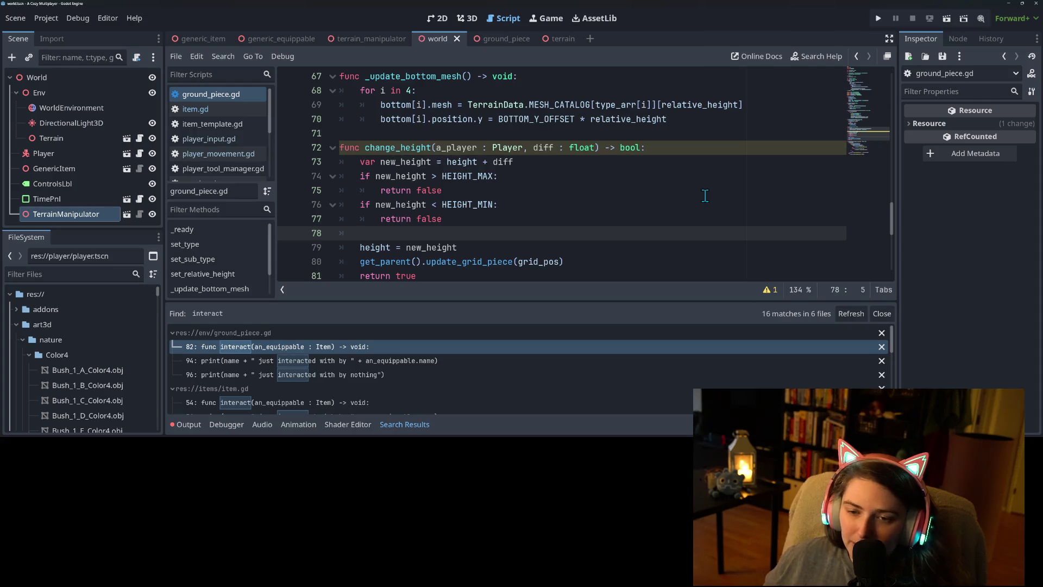
scroll(552, 230, "down", 1)
type("a")
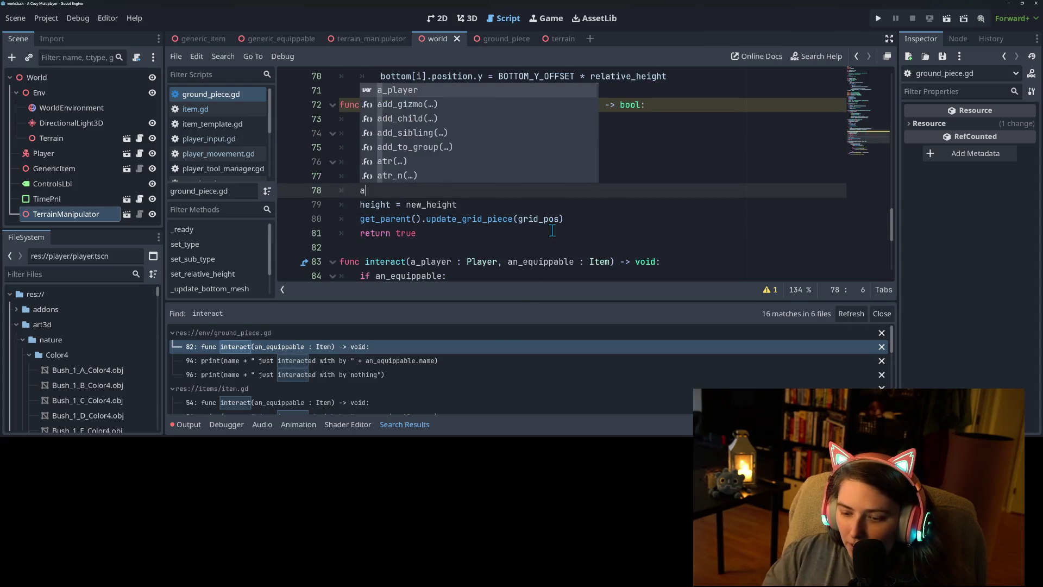
type("_player.j")
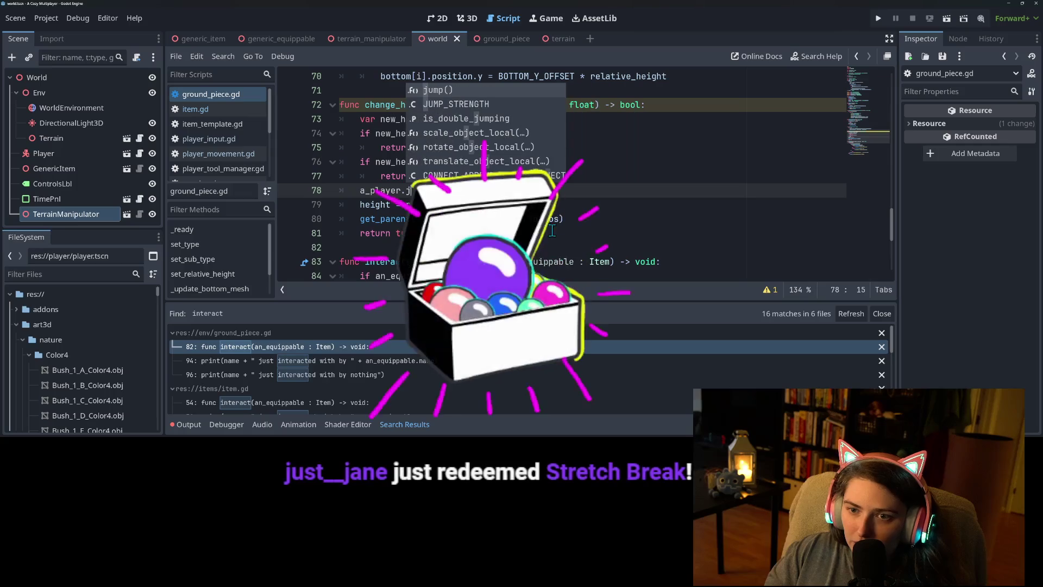
key("Return")
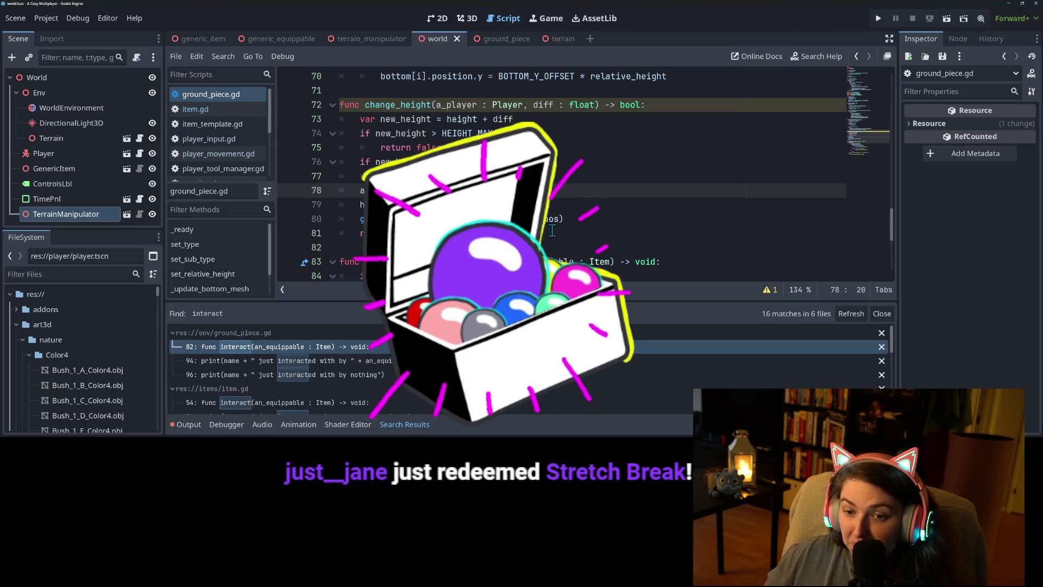
key("BackSpace")
key("BackSpace")
key("BackSpace")
type("j")
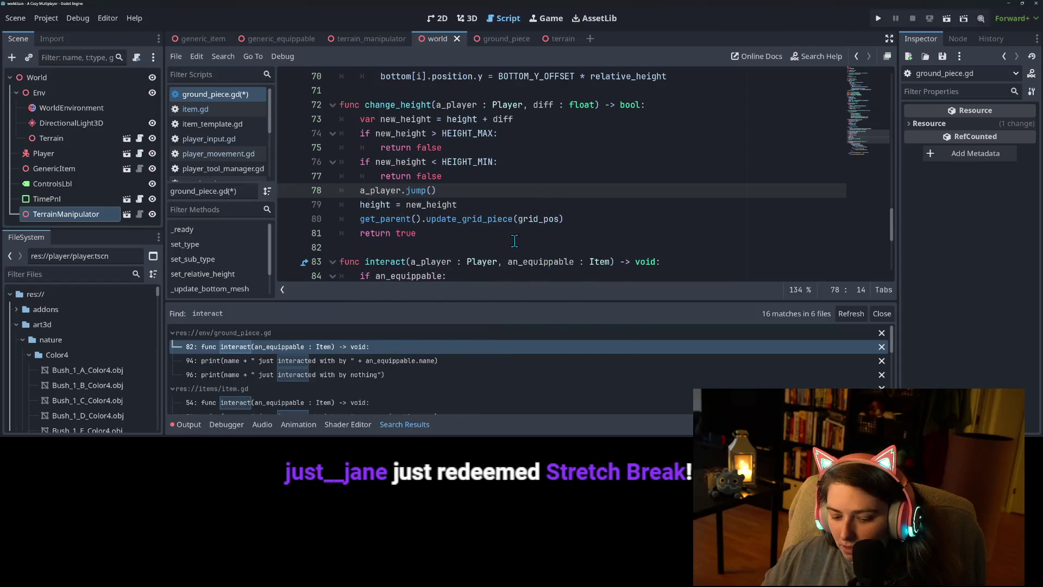
type("ump")
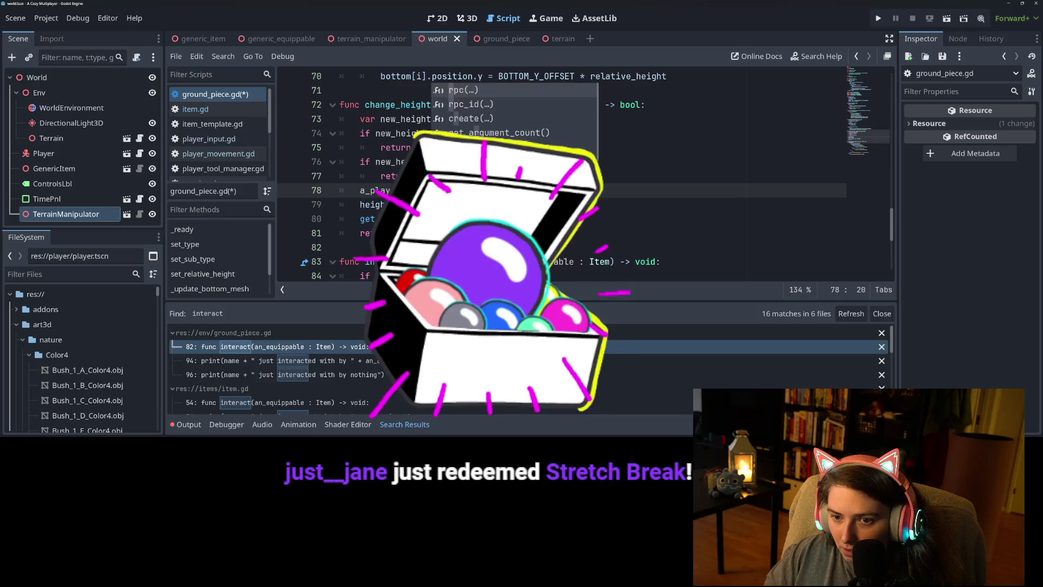
type("pc(")
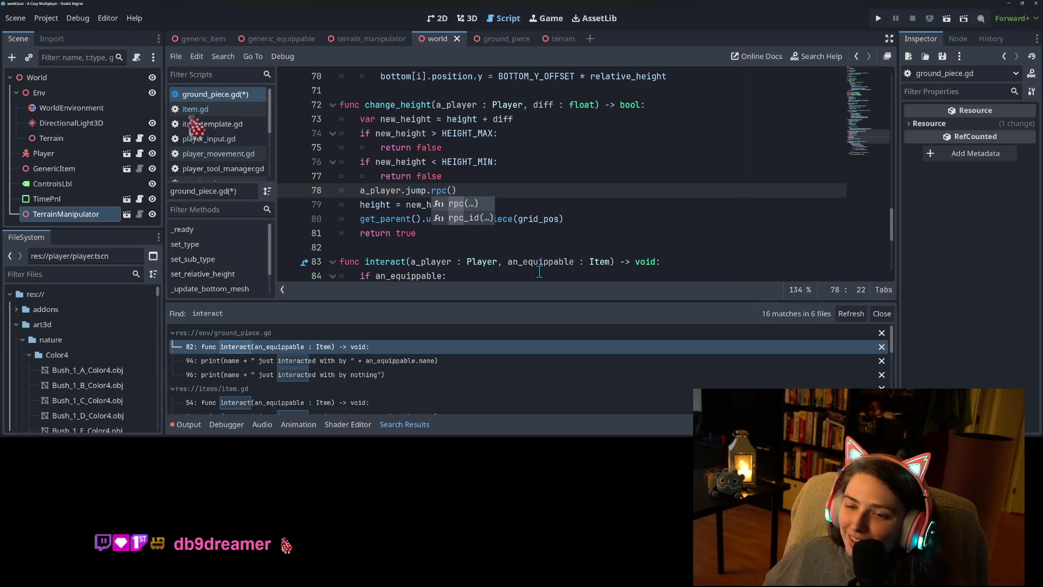
key("ctrl+s")
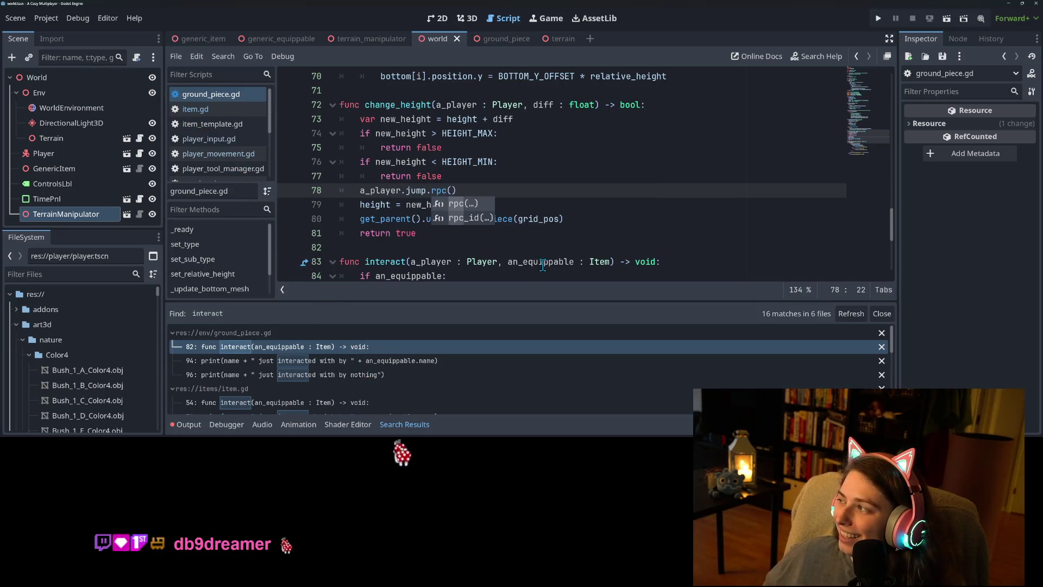
left_click(520, 166)
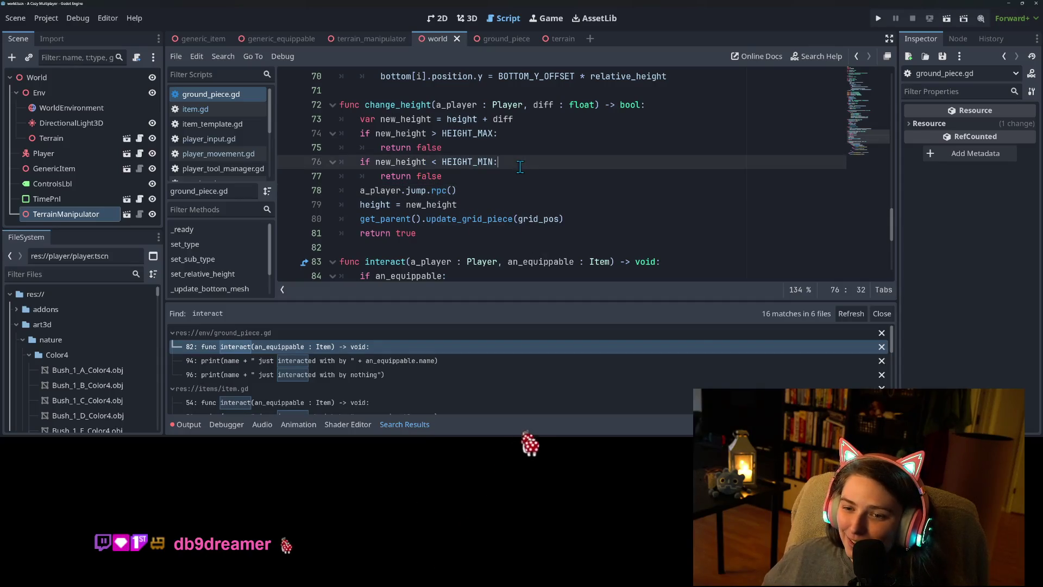
left_click(418, 190, "ctrl")
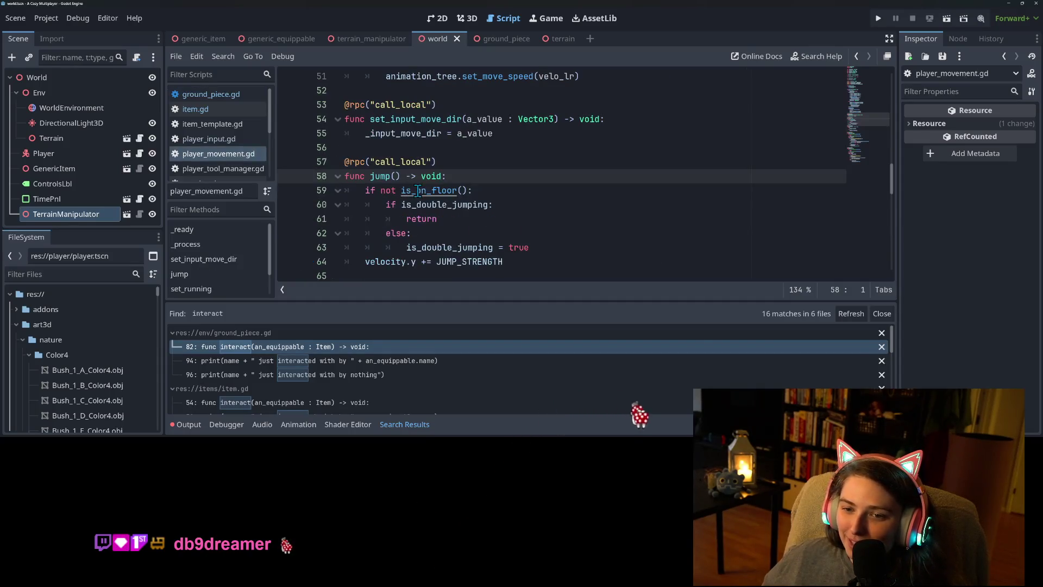
Search all project scripts for 'jump' with Find in Files, getting 10 matches in 3 files
double_click(392, 163)
double_click(386, 177)
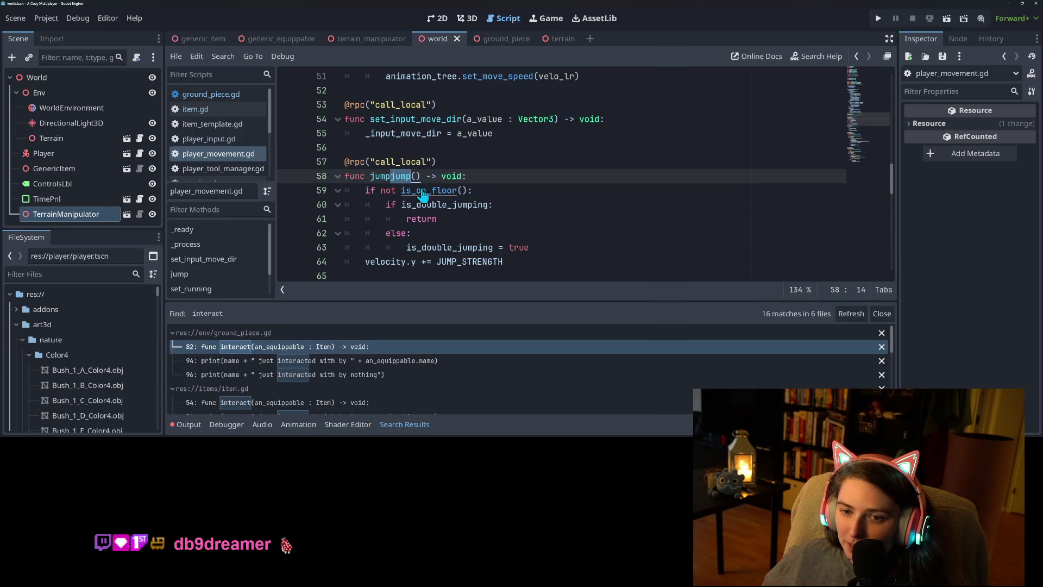
key("ctrl+shift+f")
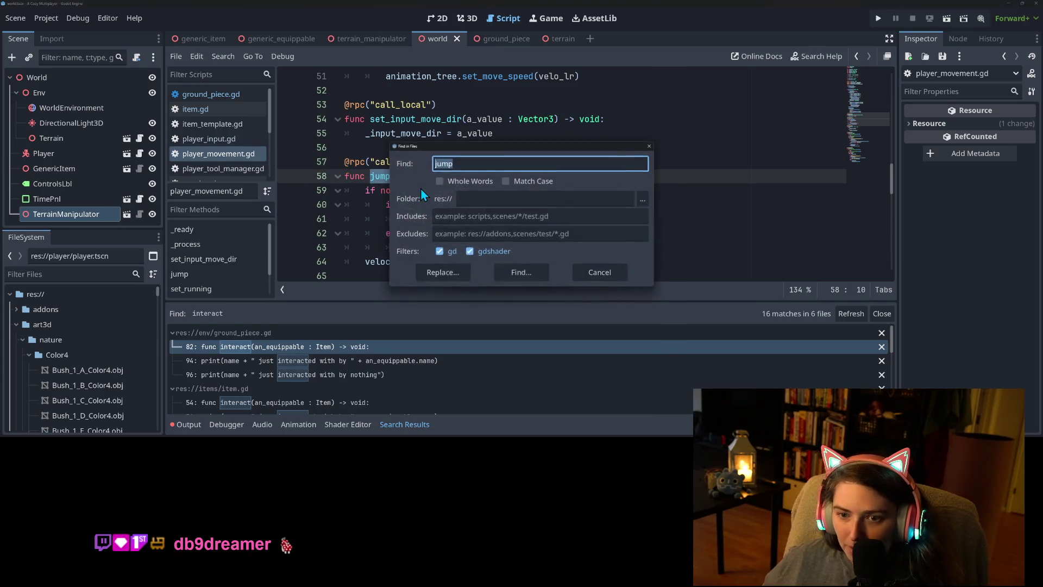
left_click(516, 278)
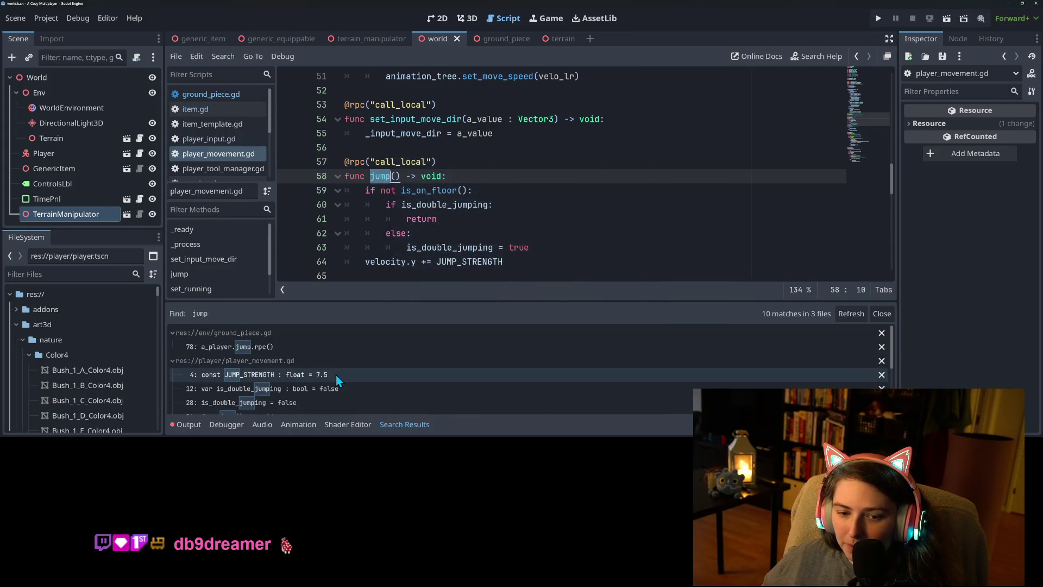
scroll(330, 375, "down", 5)
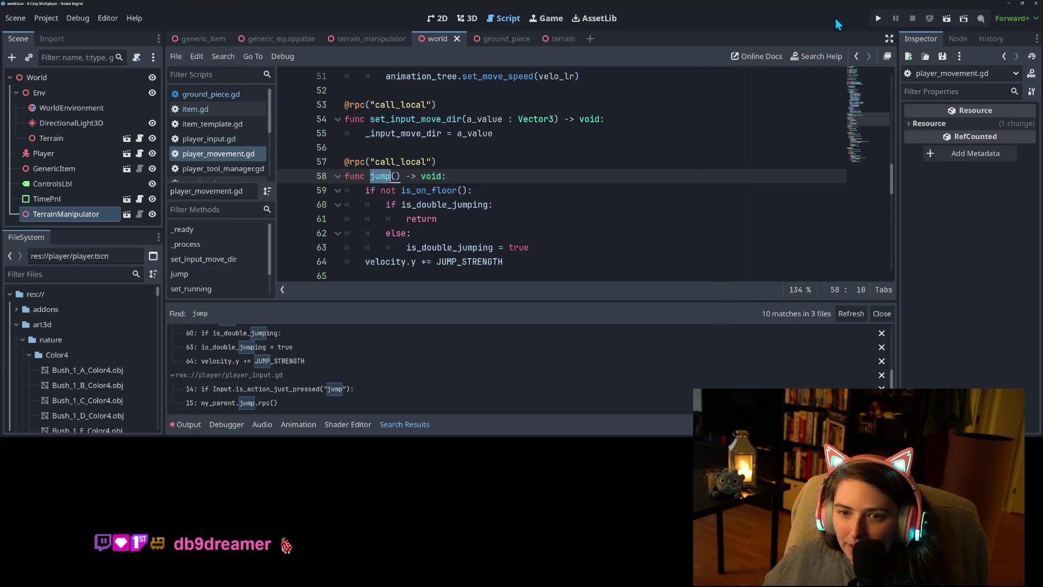
Launch the game and walk the witch around the raised pillars and onto the platform
left_click(879, 18)
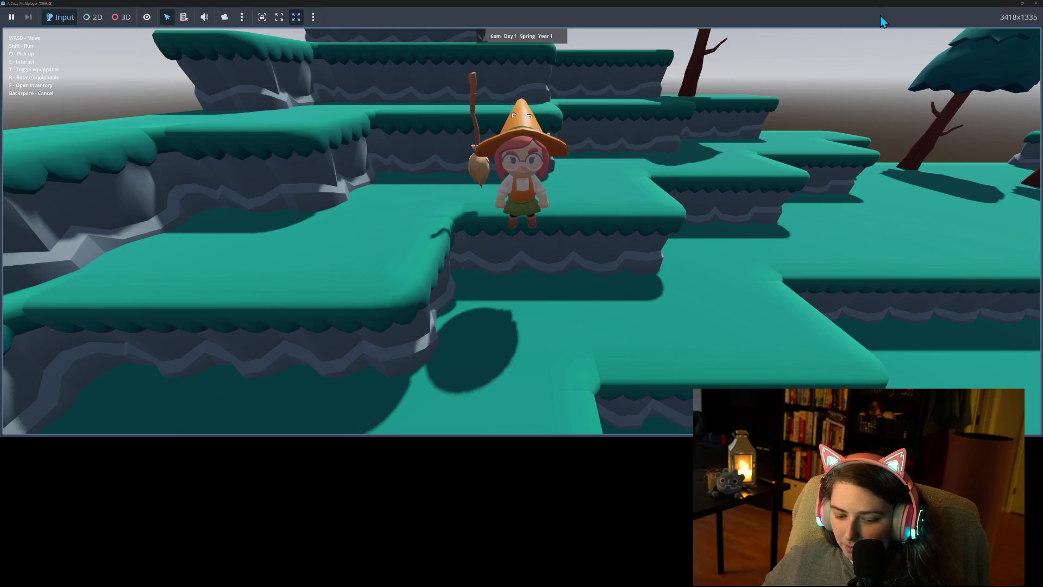
key("w")
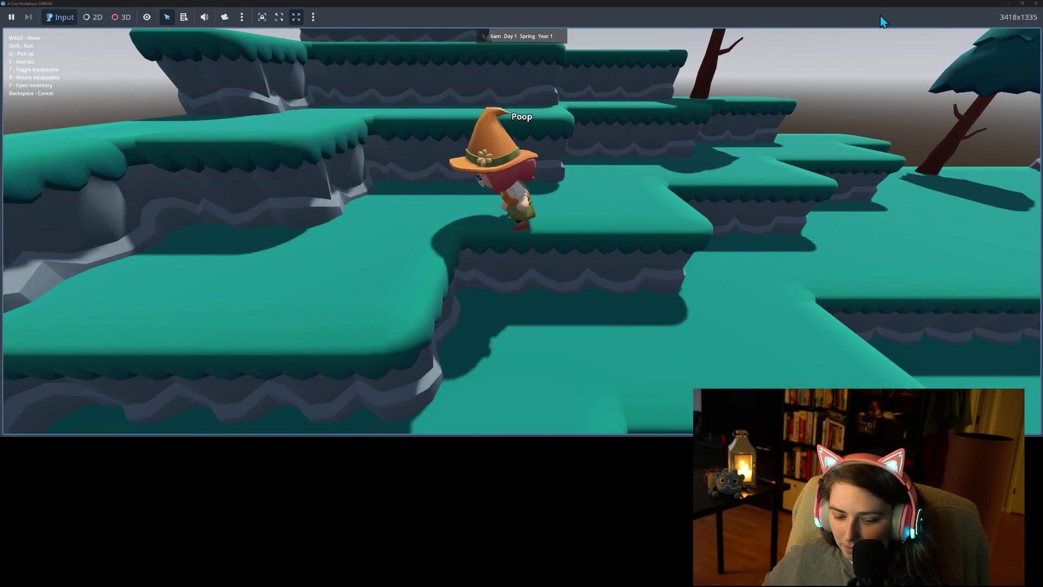
key("a")
key("s")
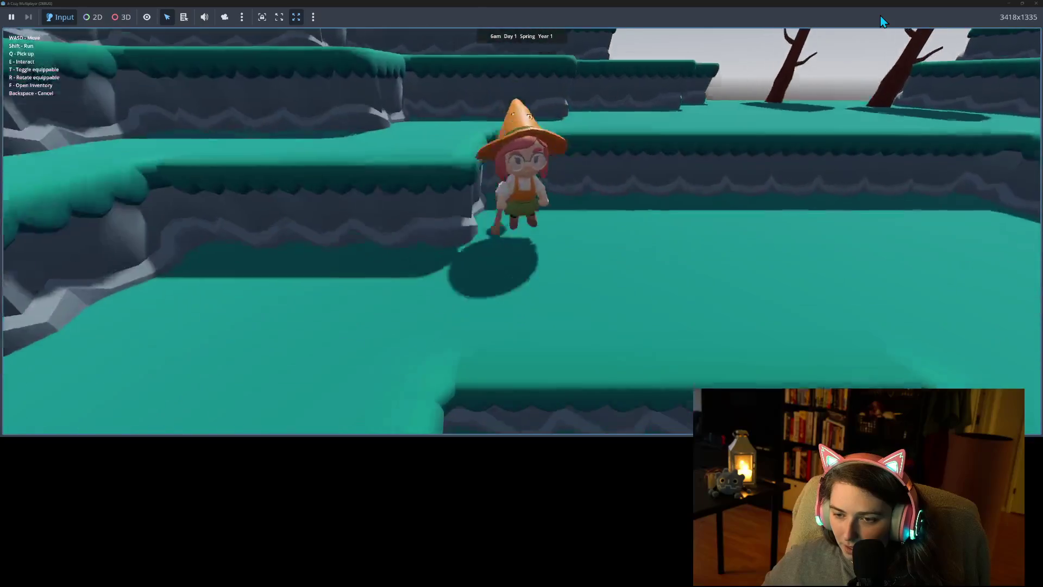
key("w")
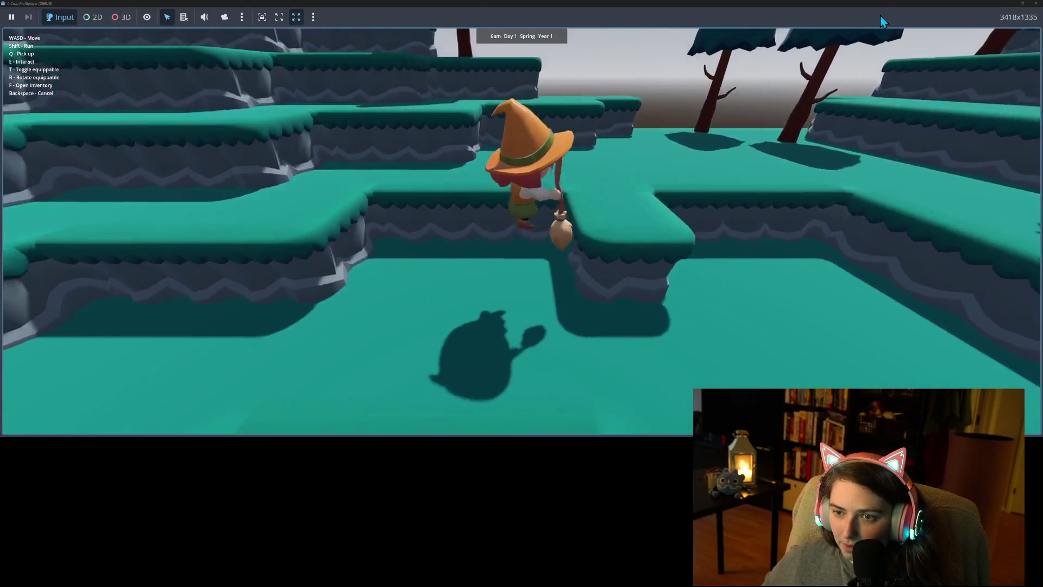
key("s")
key("w")
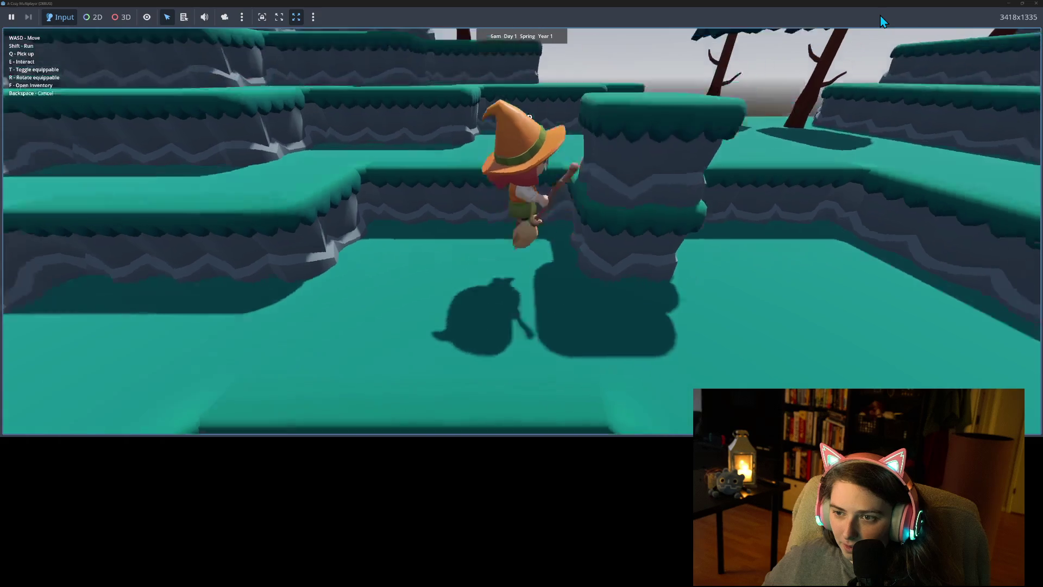
key("a")
key("s")
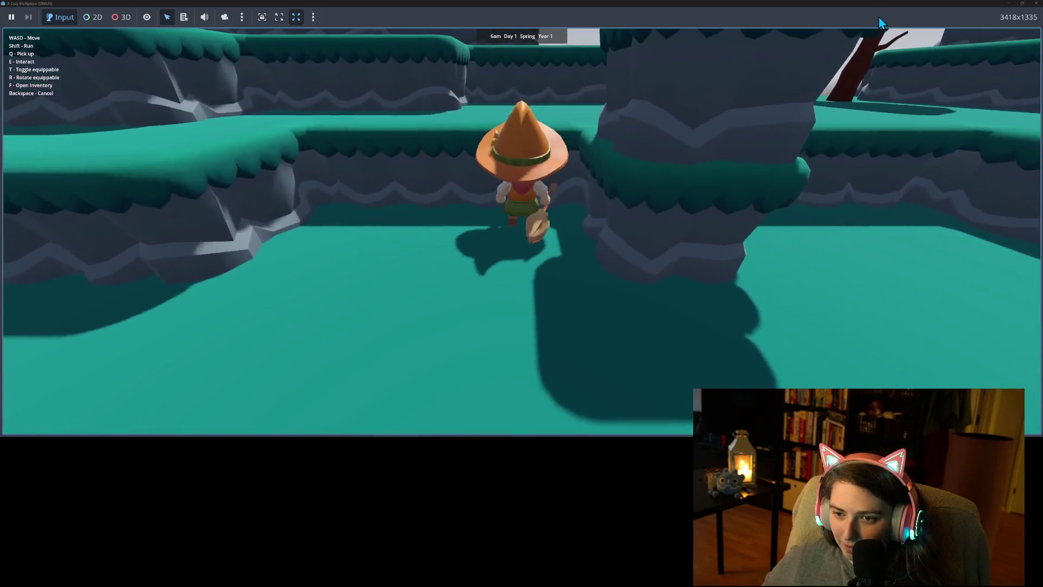
key("w")
key("s")
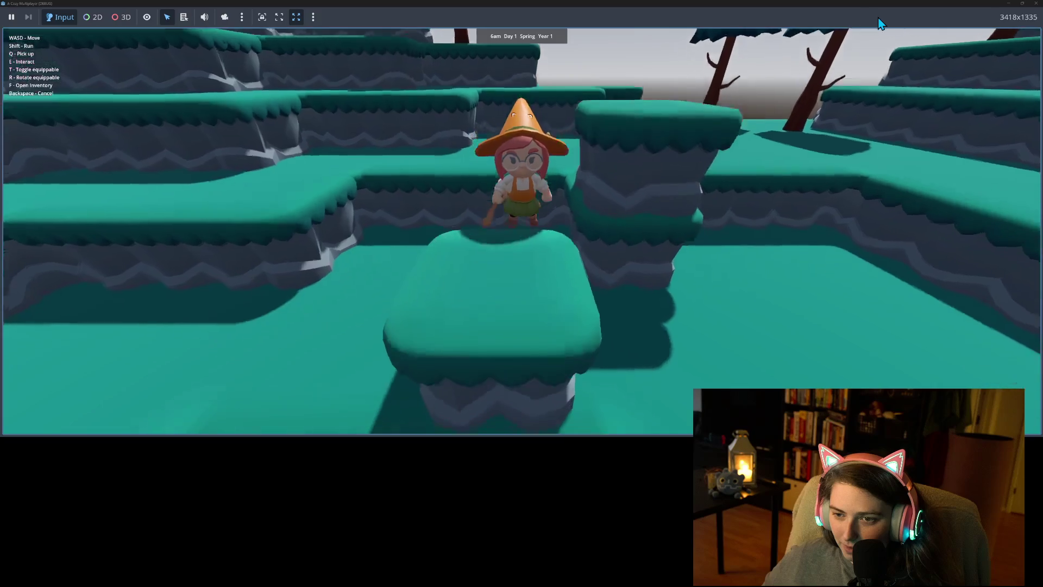
key("s")
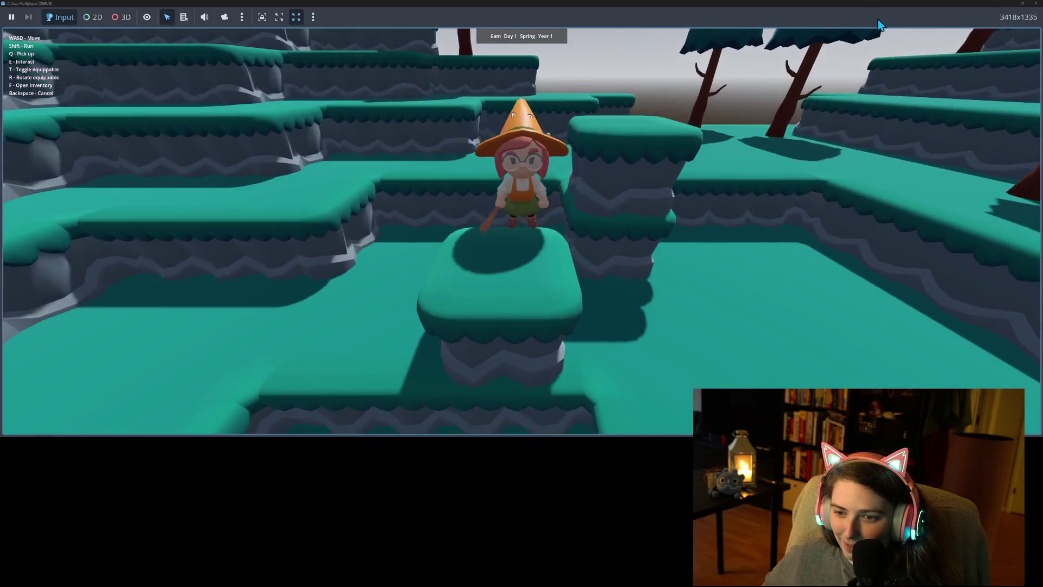
key("w")
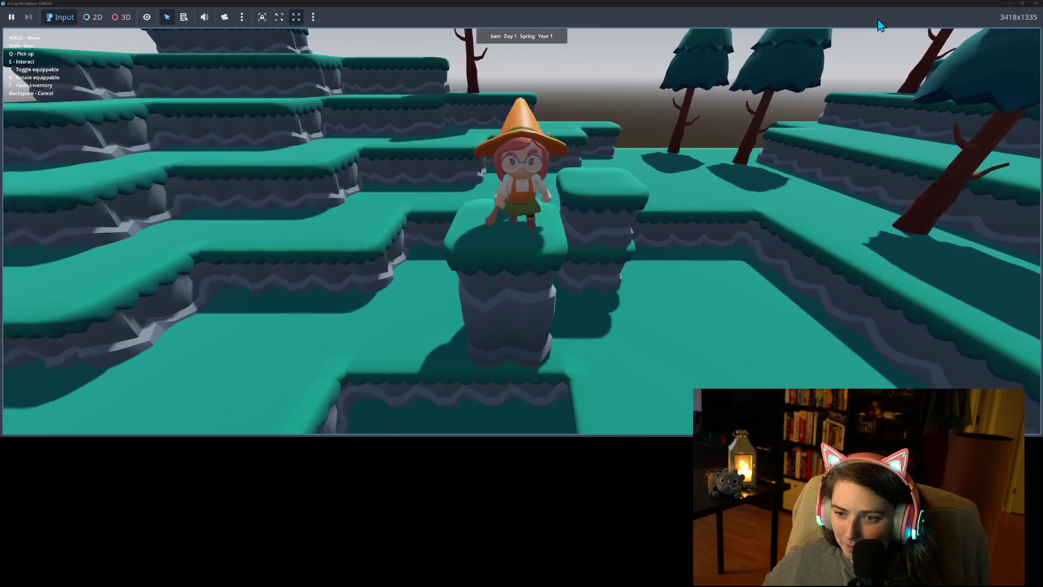
key("s")
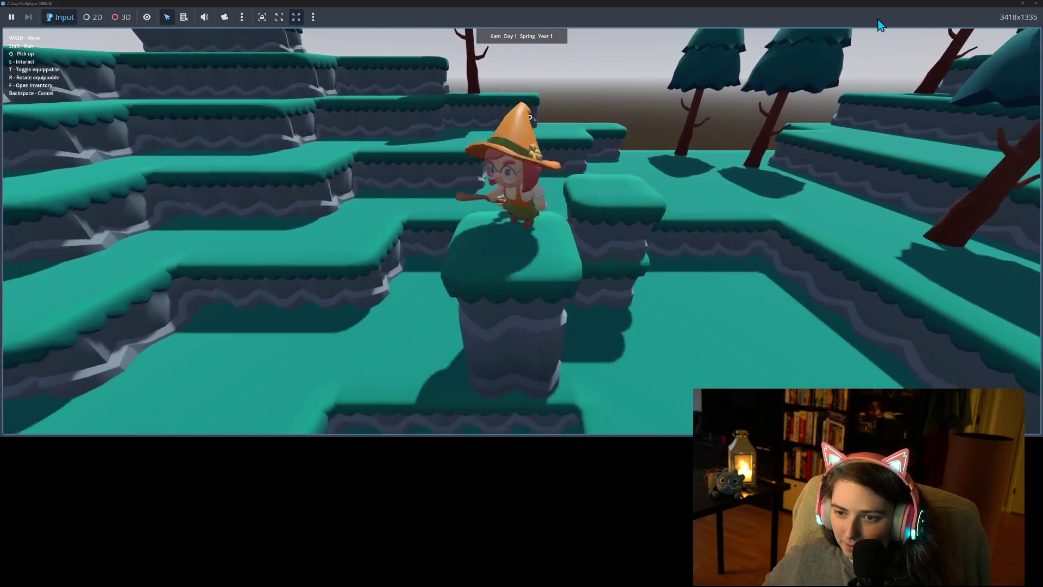
key("w")
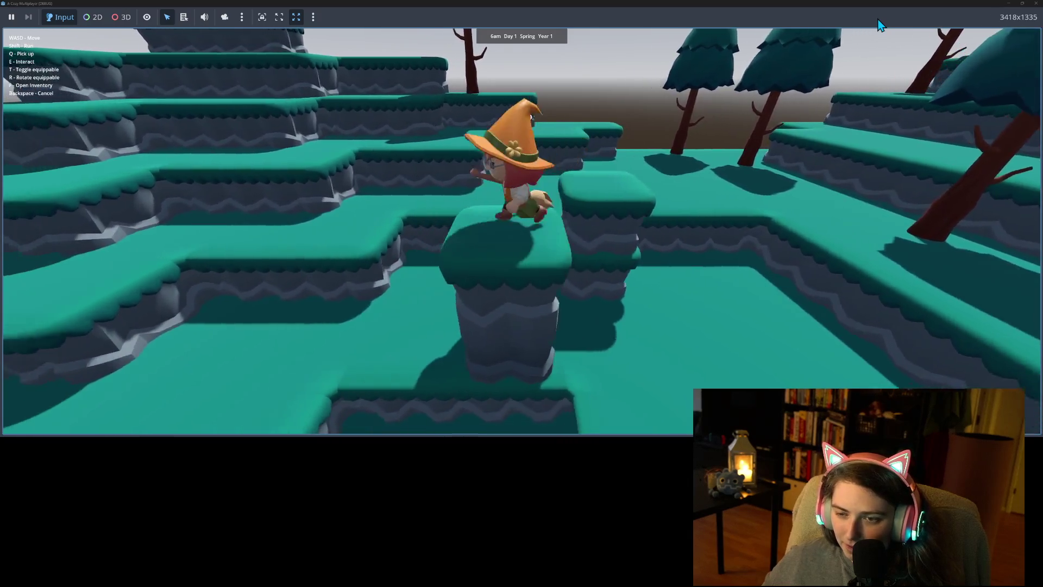
key("w")
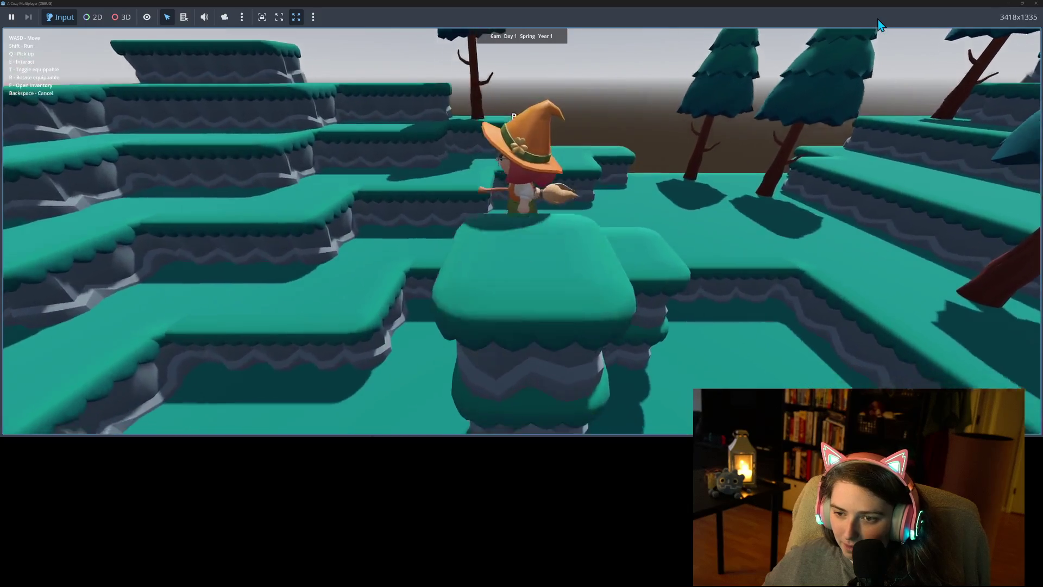
key("s")
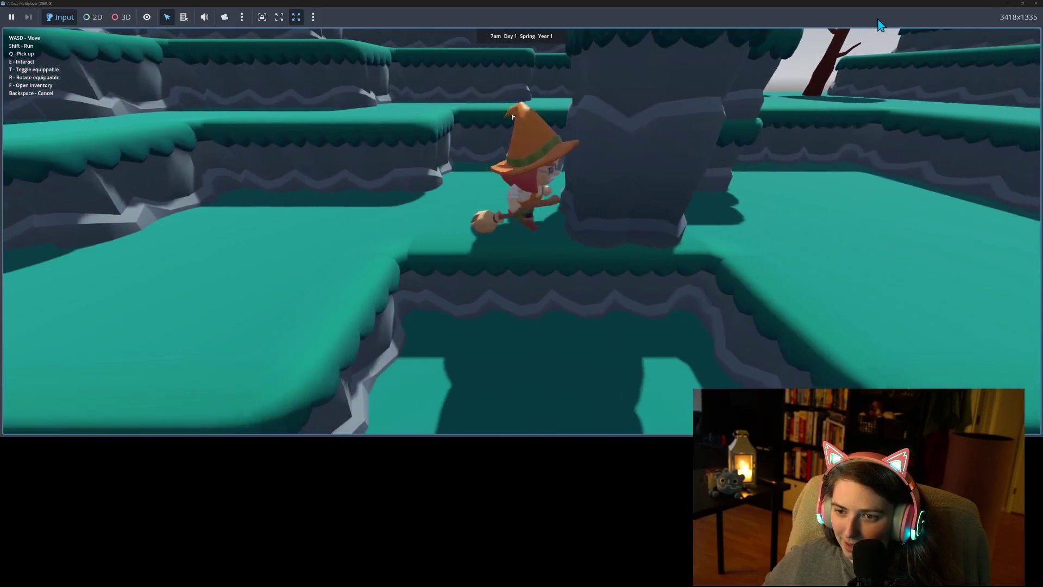
key("w")
key("s")
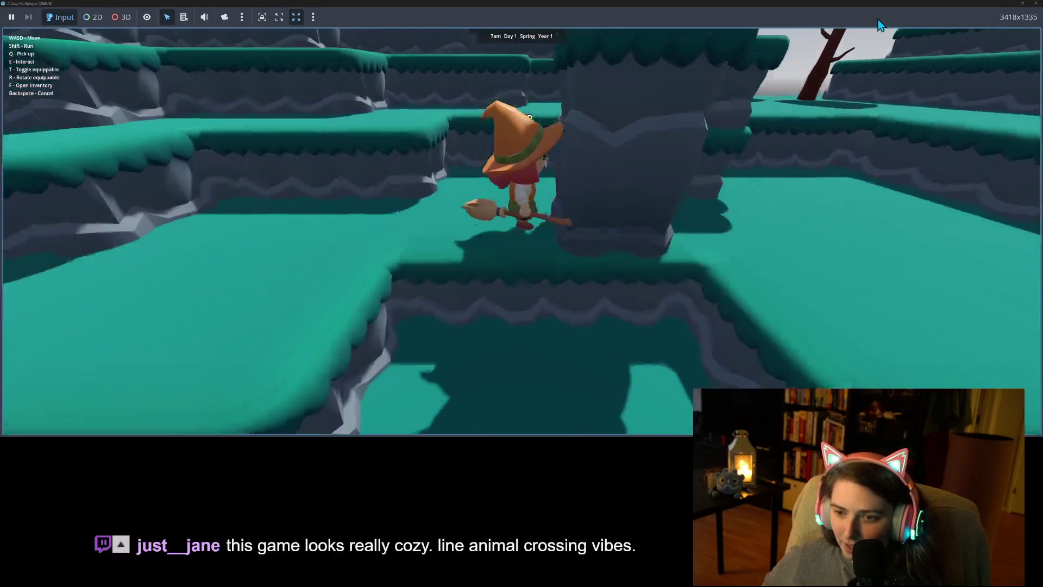
key("a")
key("w")
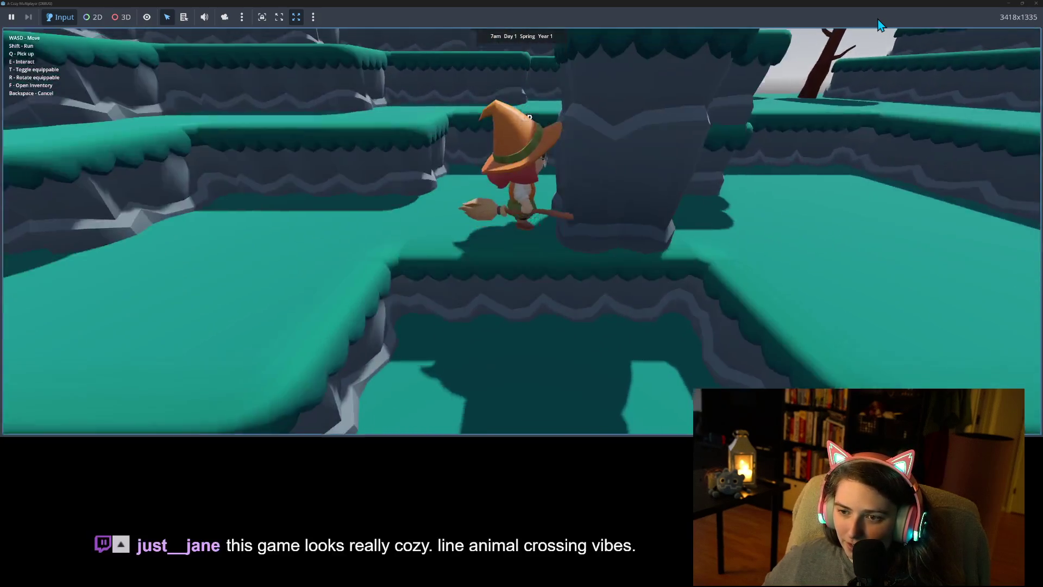
key("a")
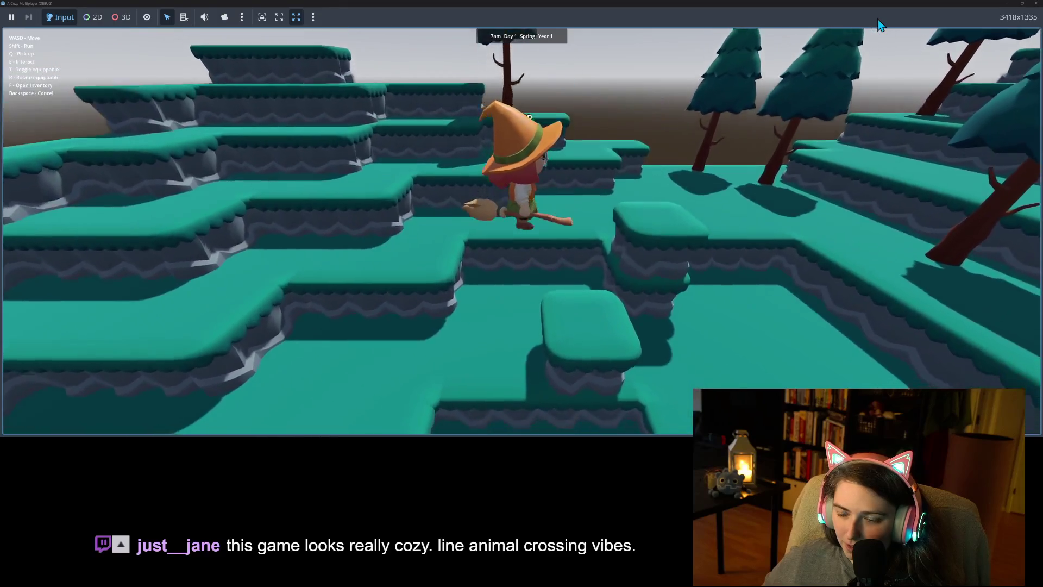
key("w")
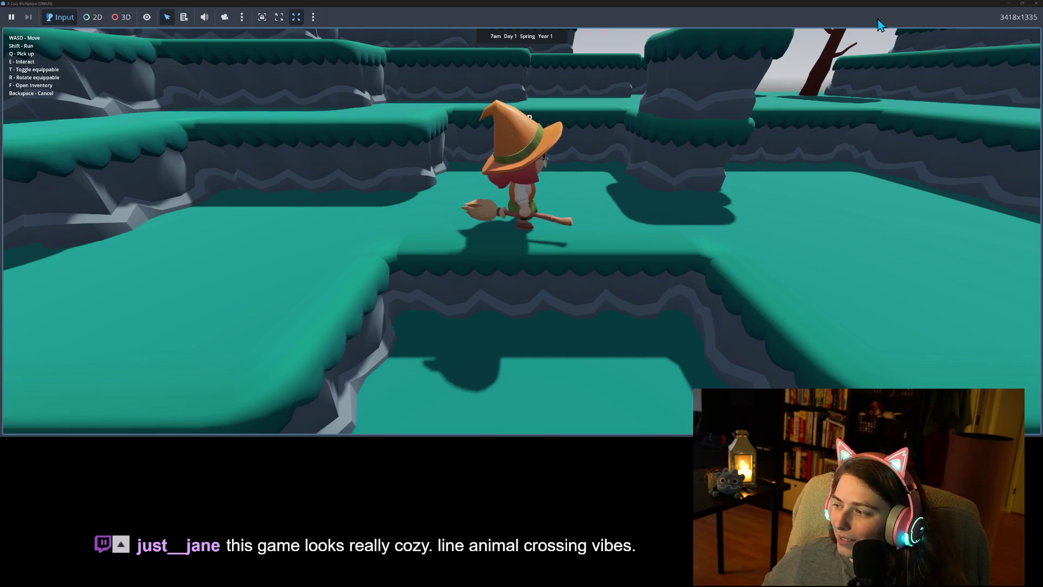
key("w")
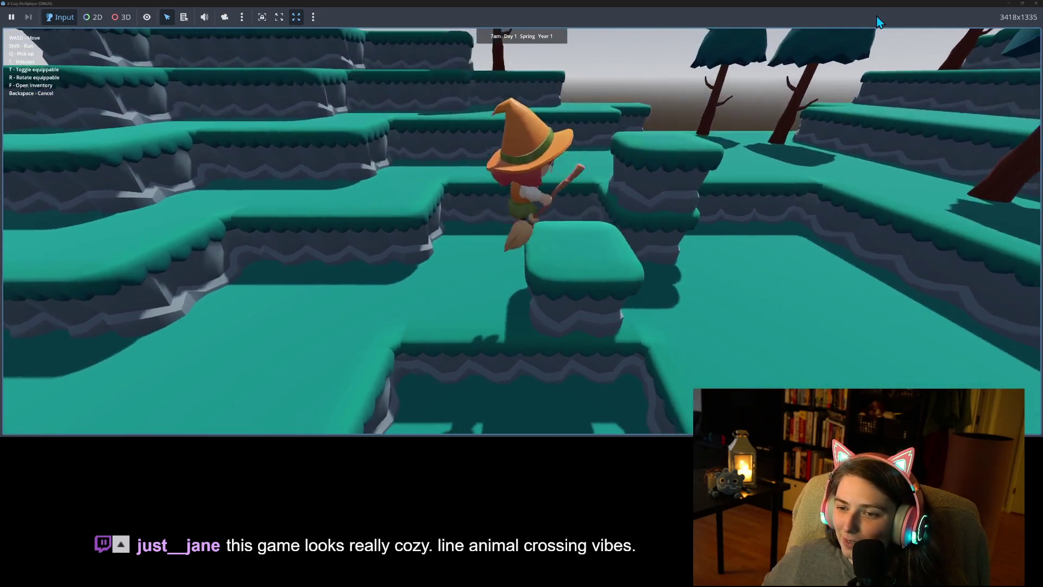
key("w")
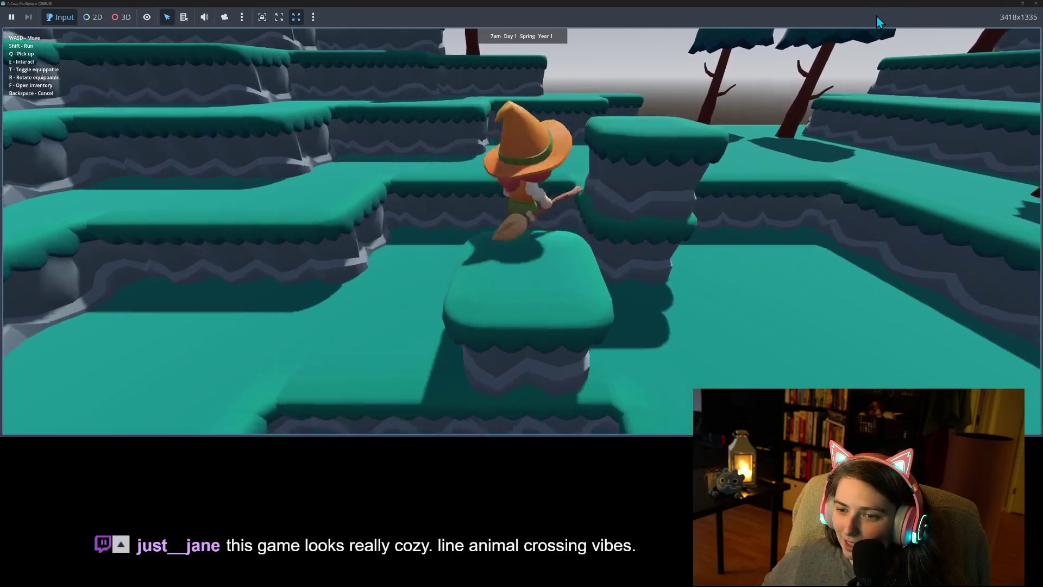
Hop the witch between platforms and across the pillar tops, stepping on and off them
key("s")
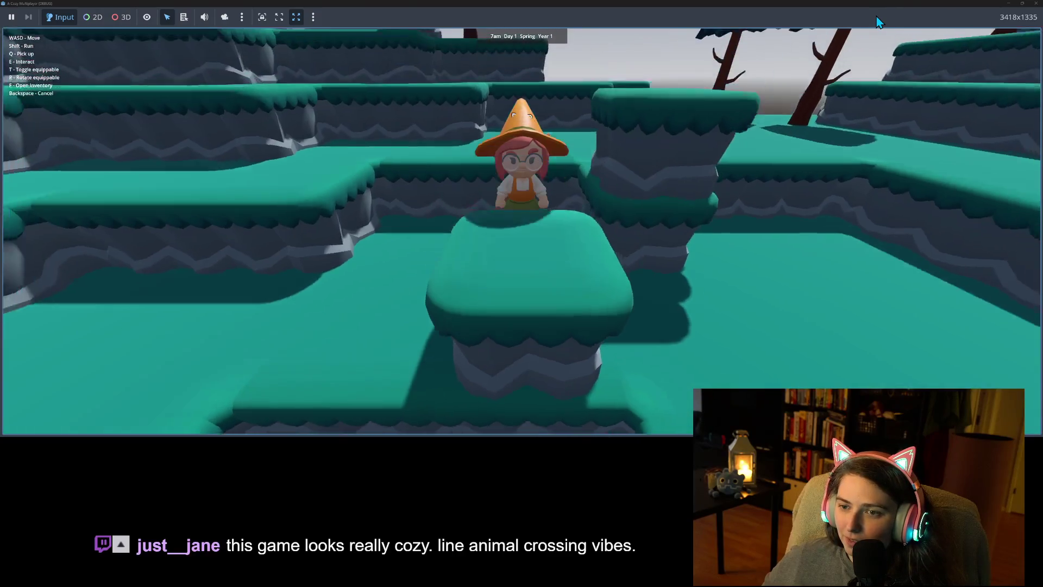
key("w")
key("s")
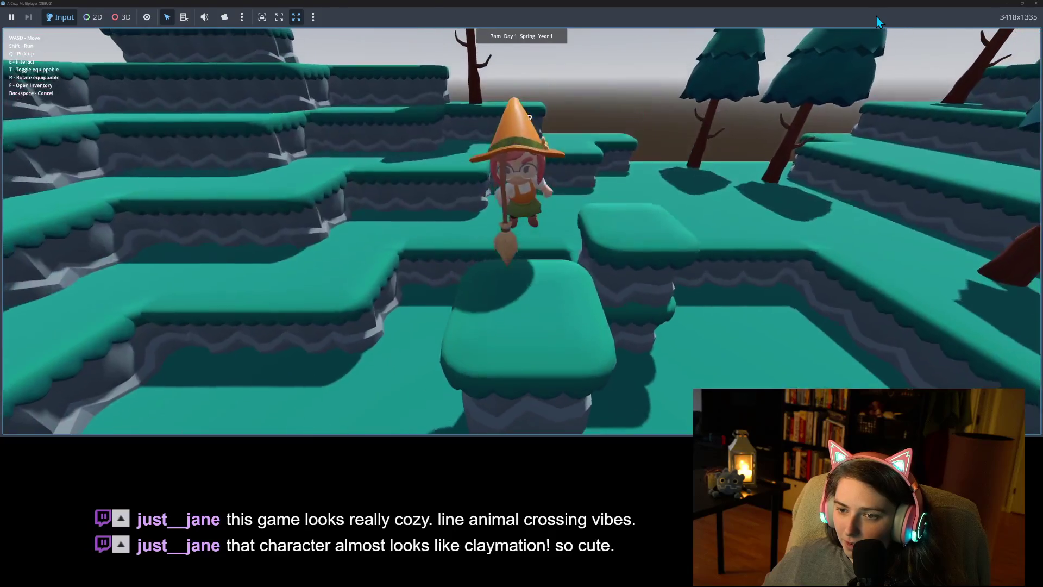
key("w")
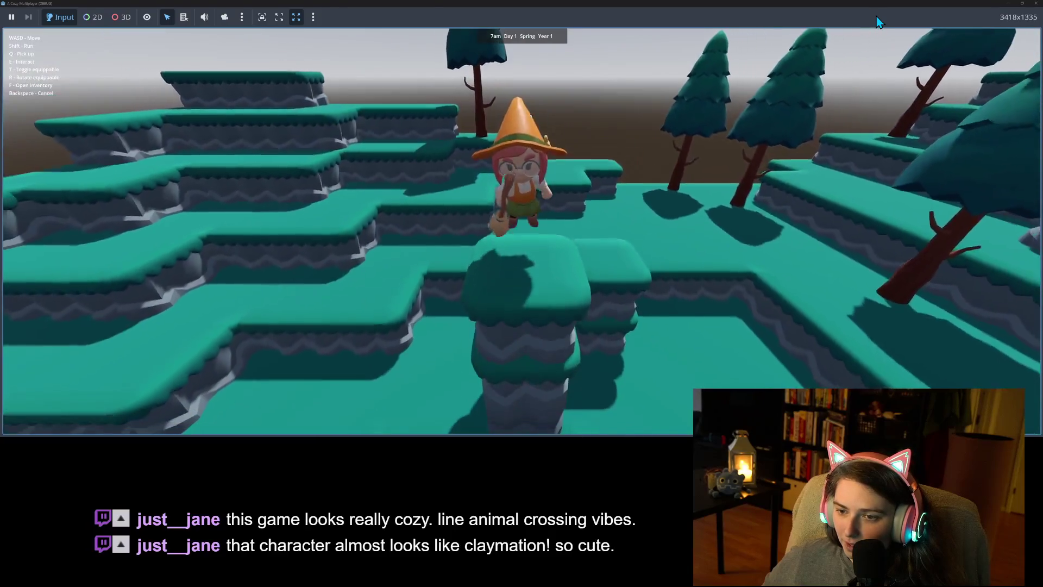
key("s")
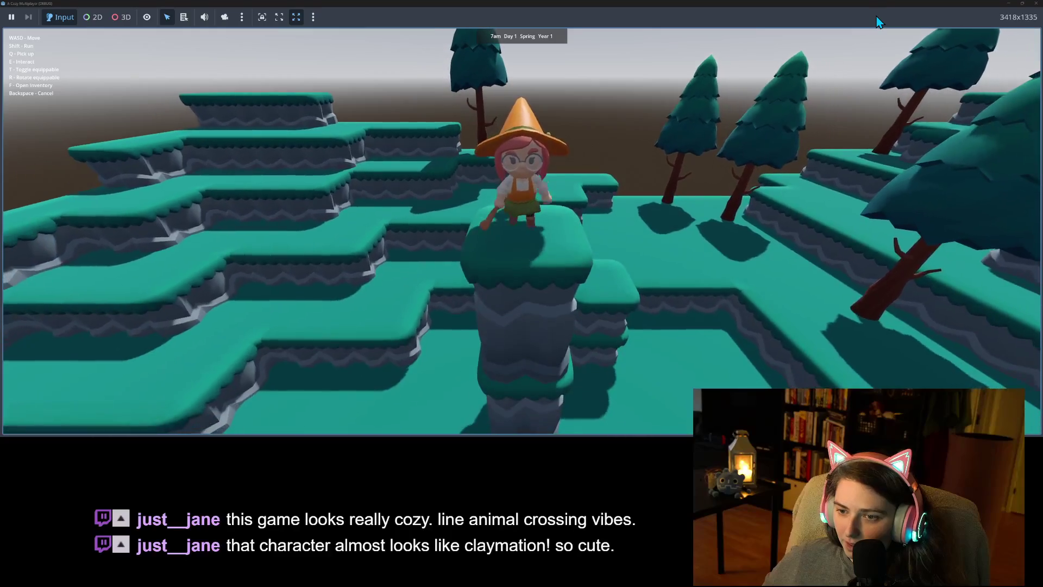
key("s")
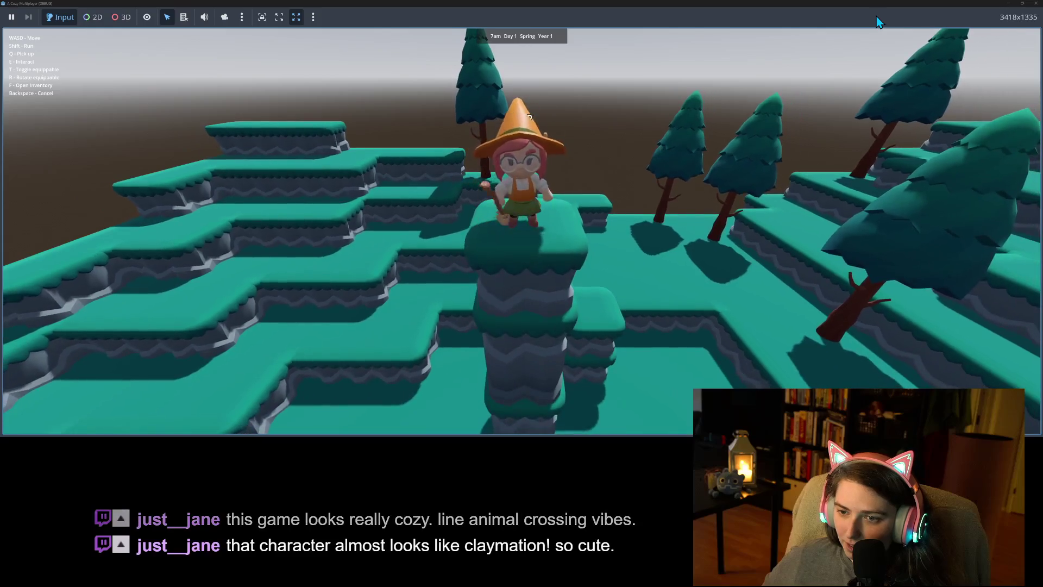
key("a")
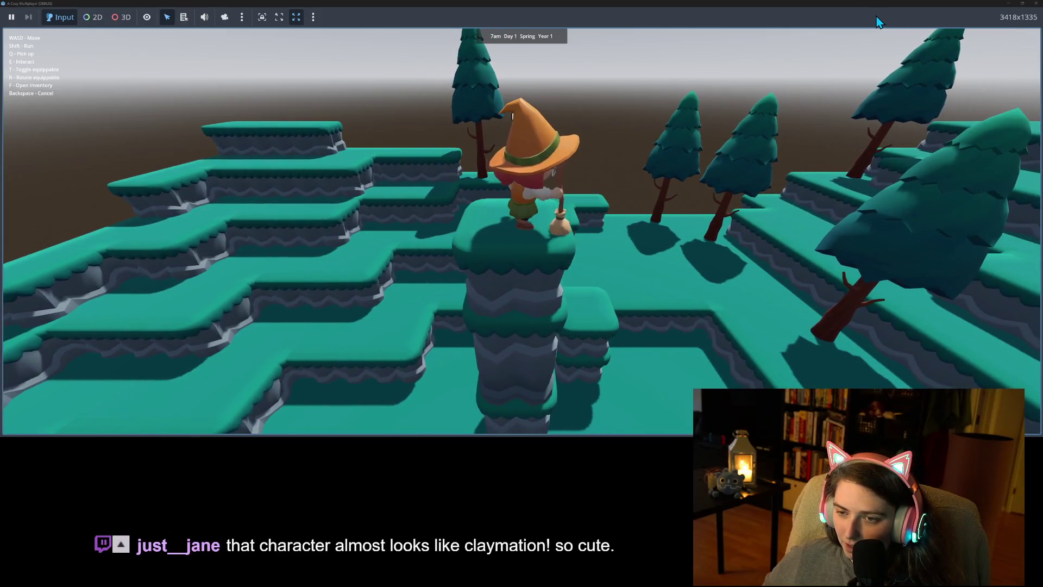
key("s")
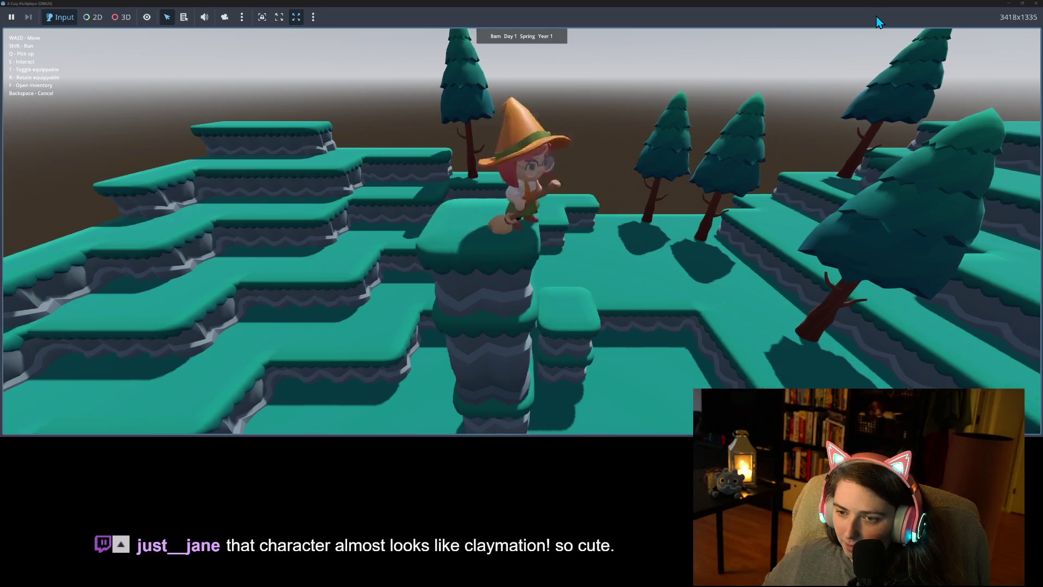
key("a")
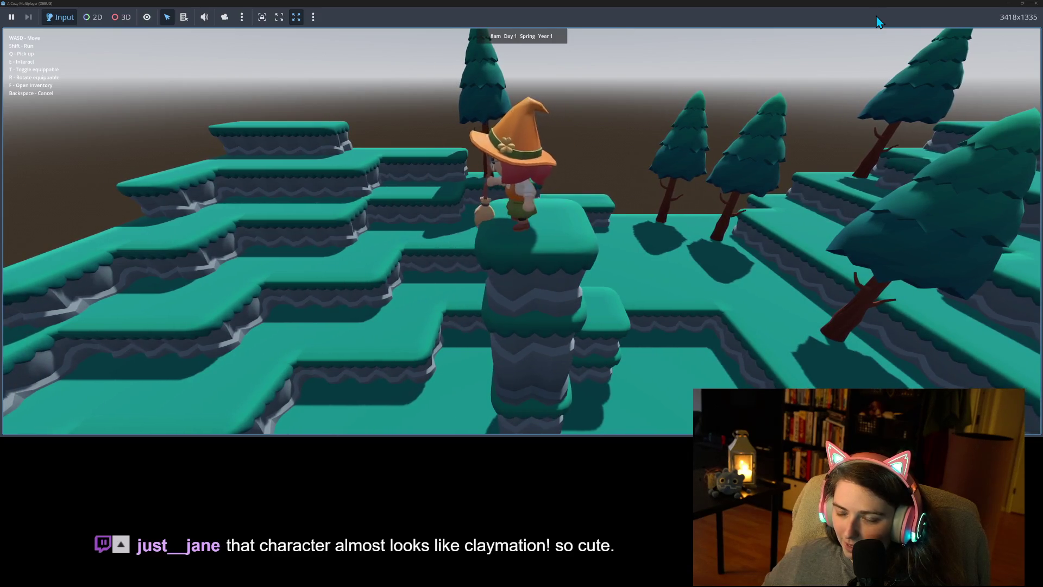
key("a")
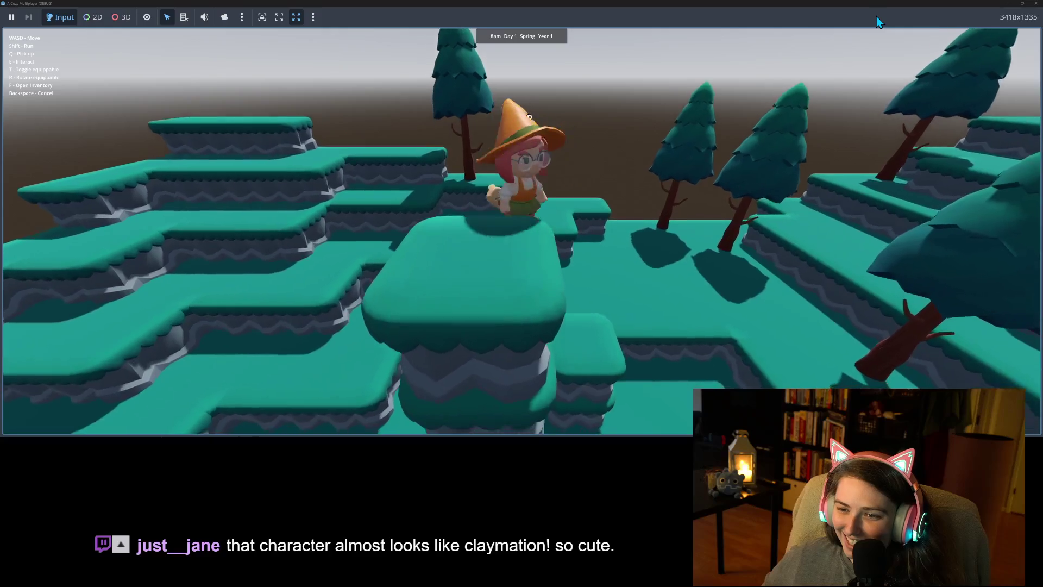
key("w")
key("s")
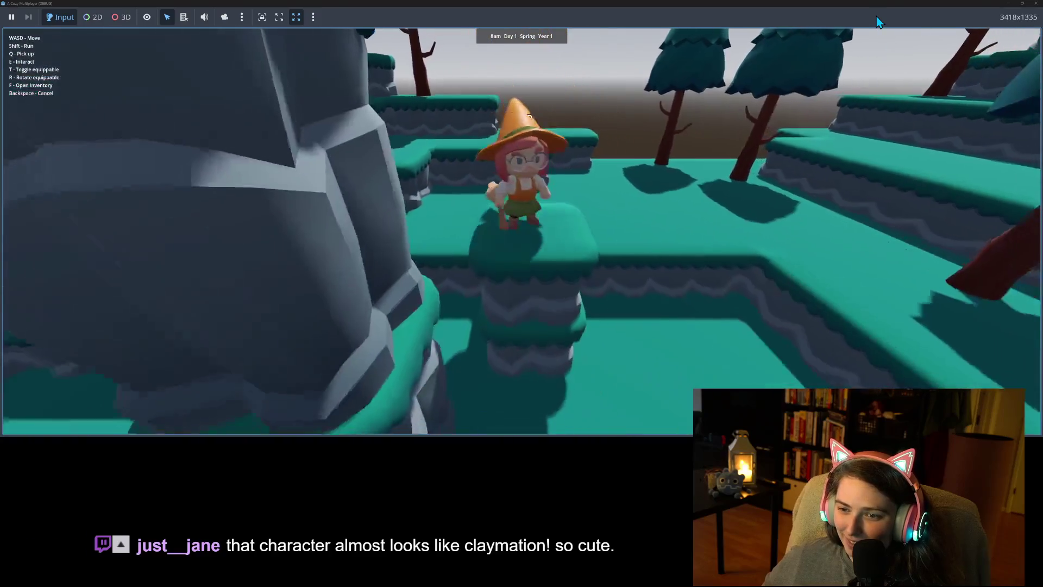
key("w")
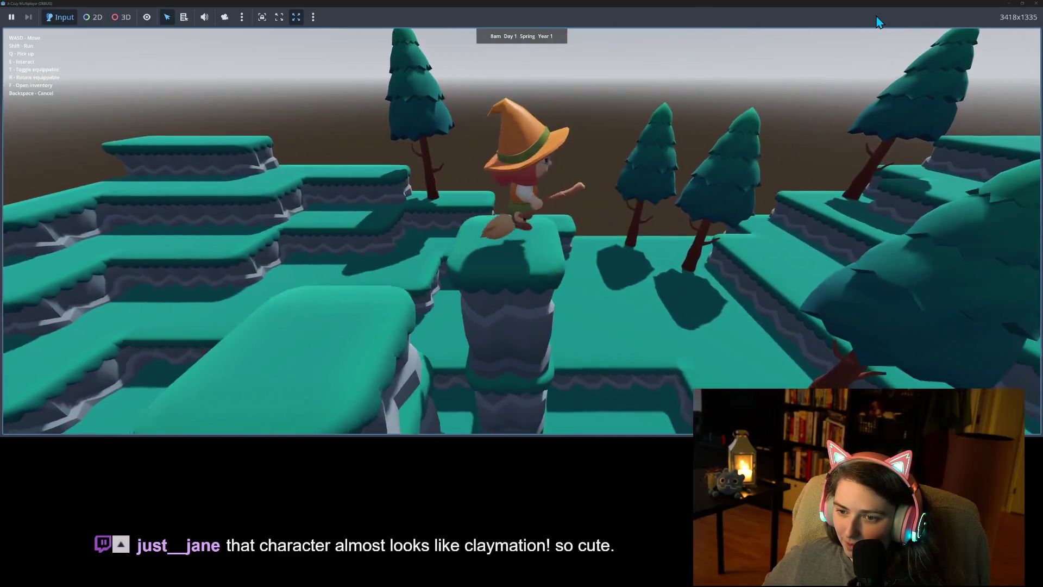
key("a")
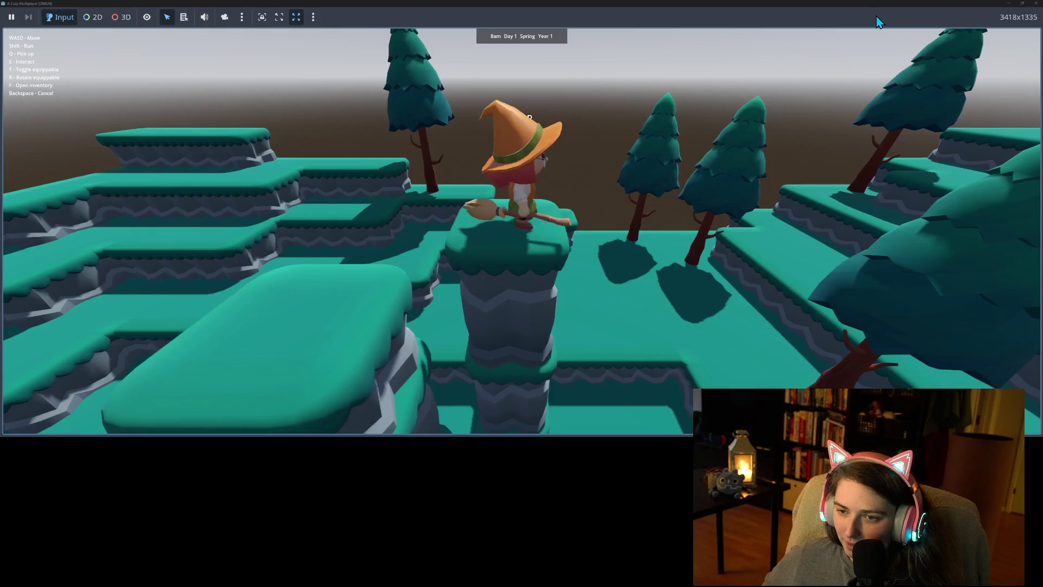
key("s")
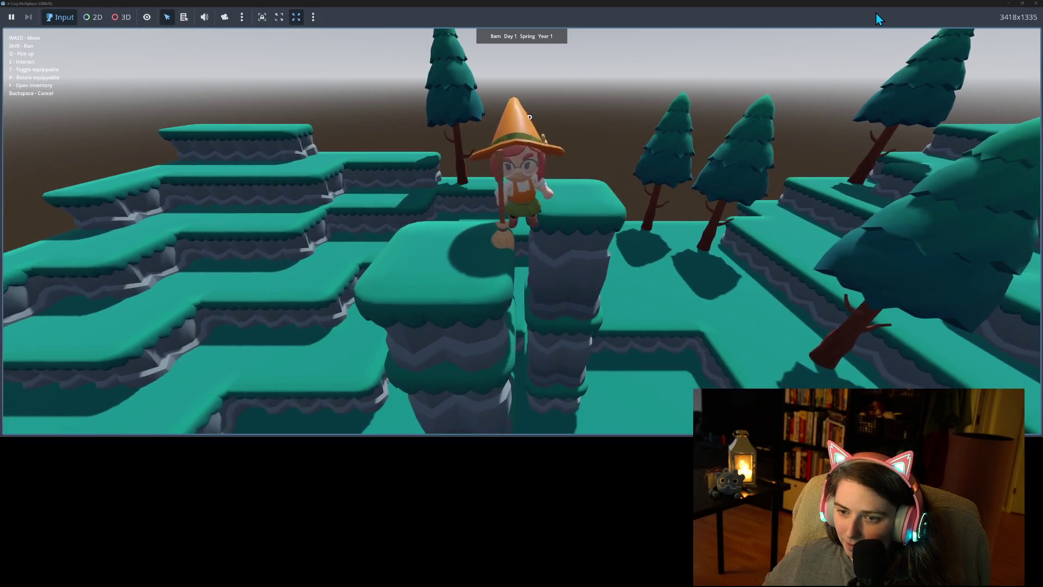
key("w")
key("s")
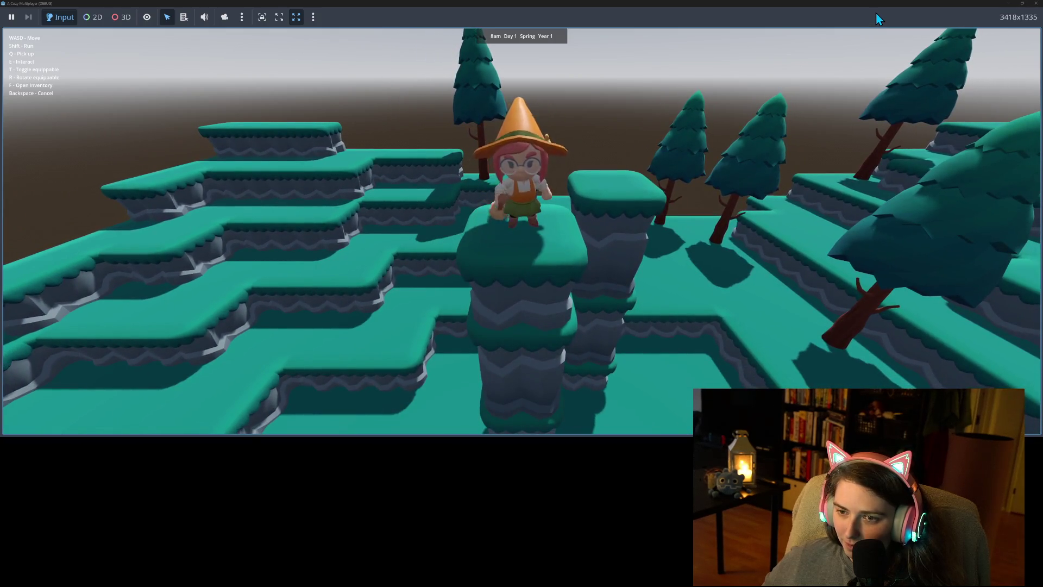
key("w")
key("s")
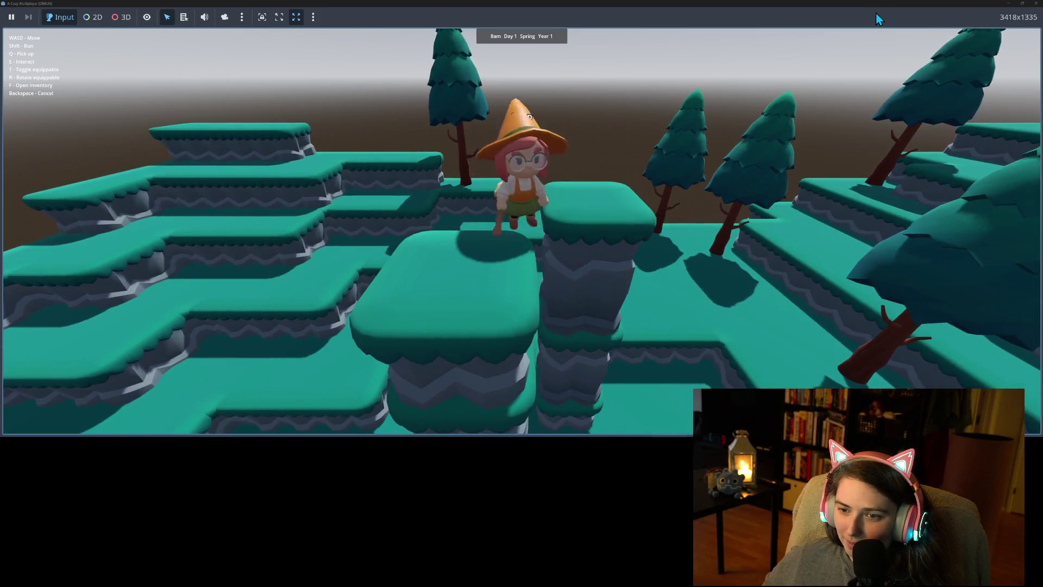
Walk the witch down the cliff path onto the lower teal ground and stop her idle
key("s")
key("w")
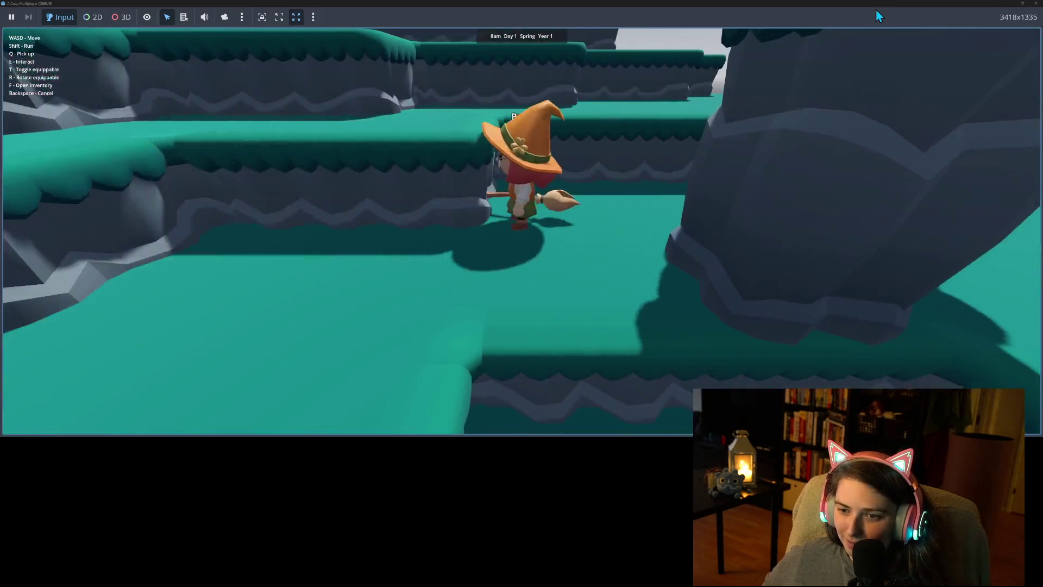
key("s")
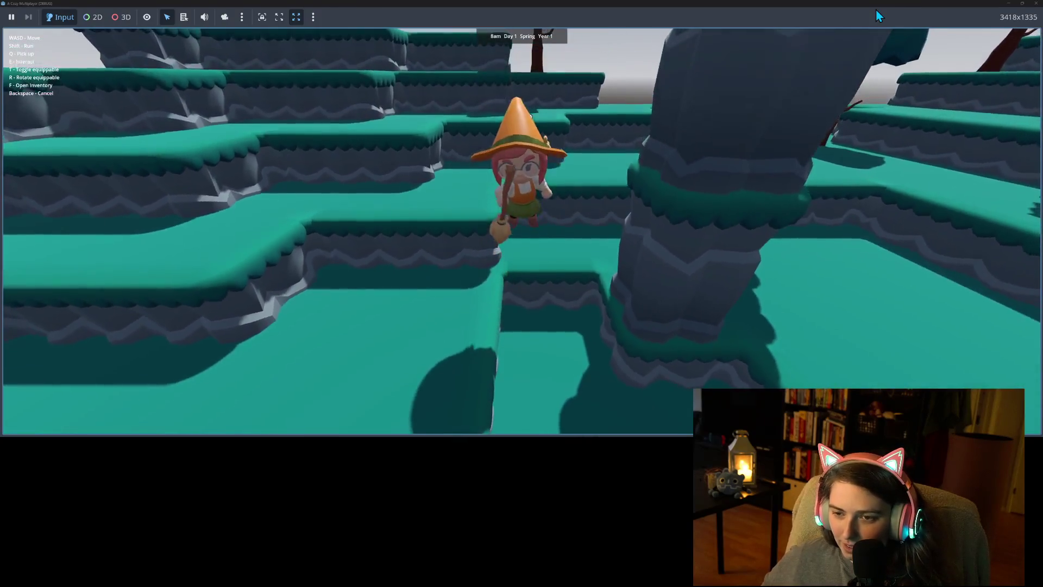
key("s")
key("w")
key("s")
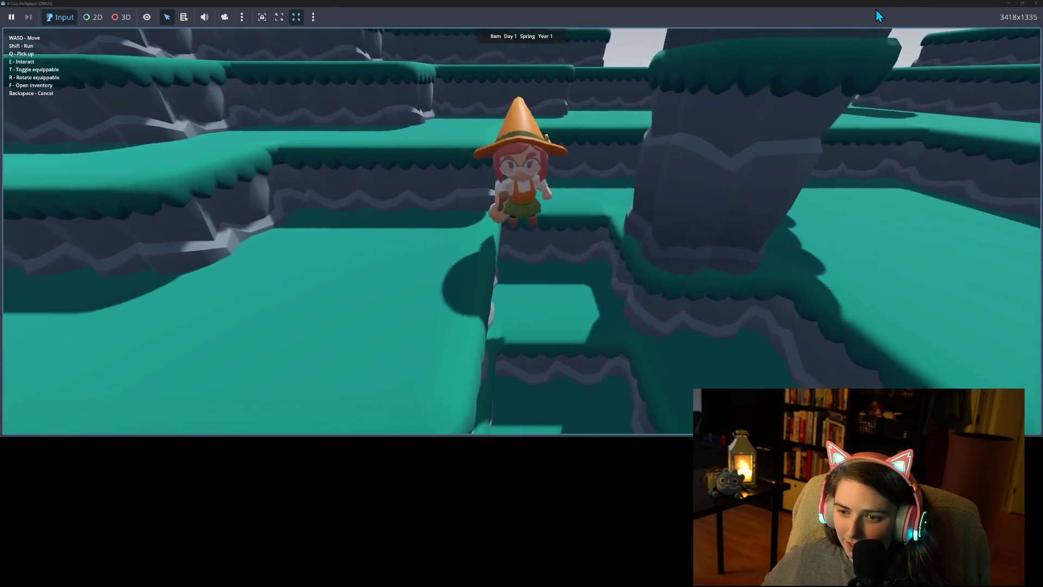
key("s")
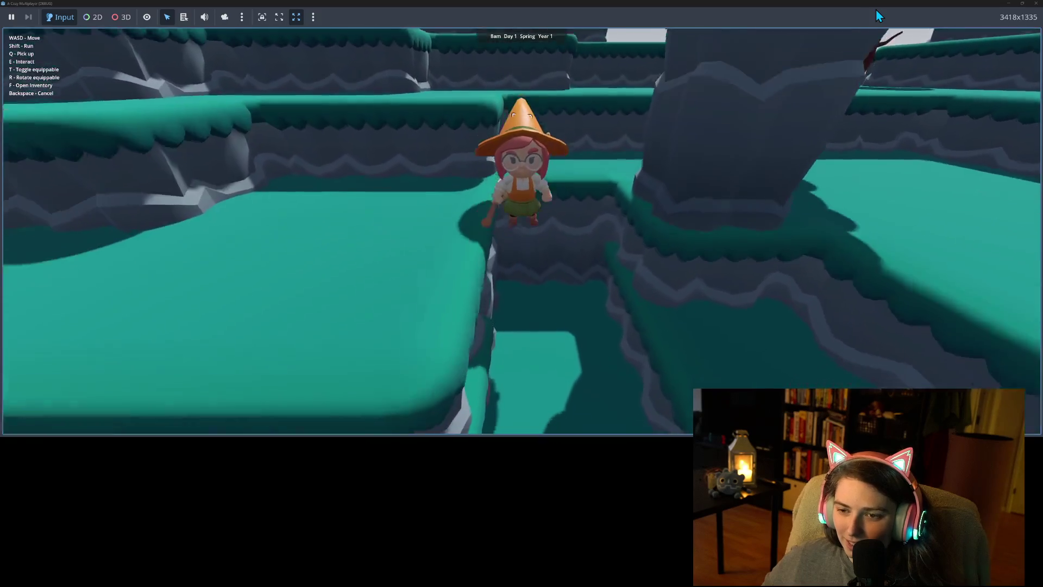
key("s")
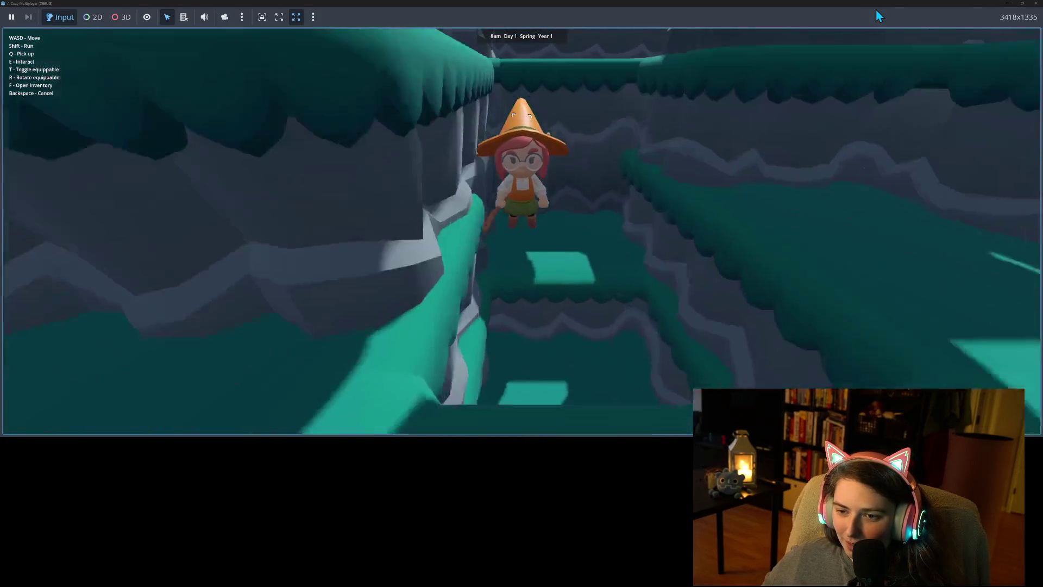
key("s")
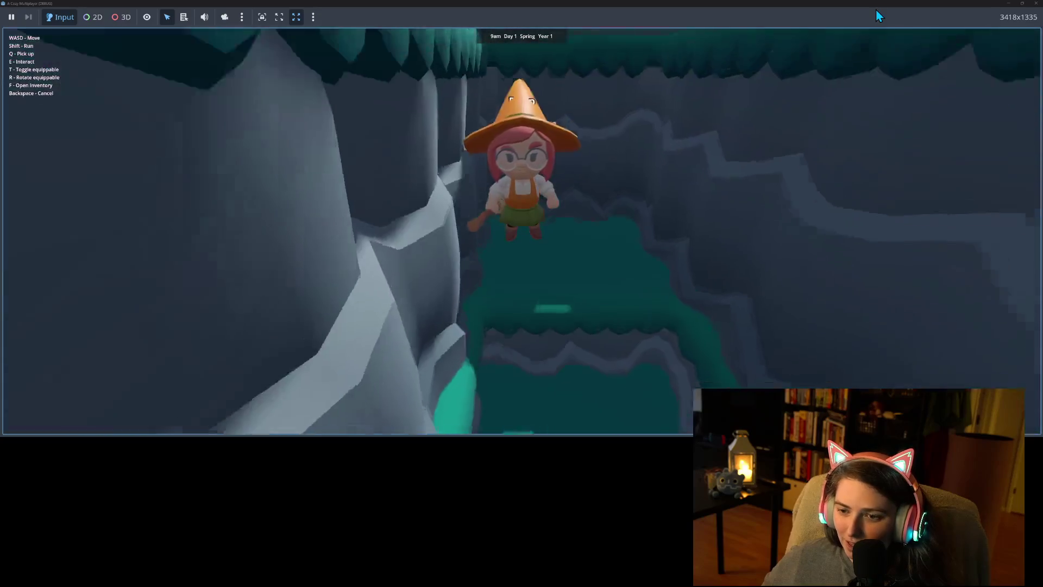
key("s")
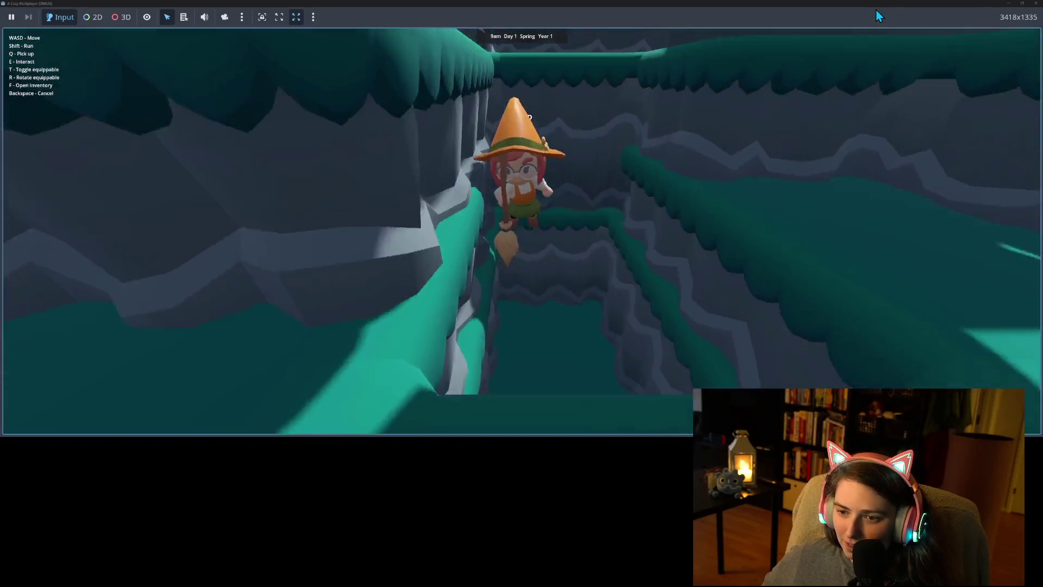
key("s")
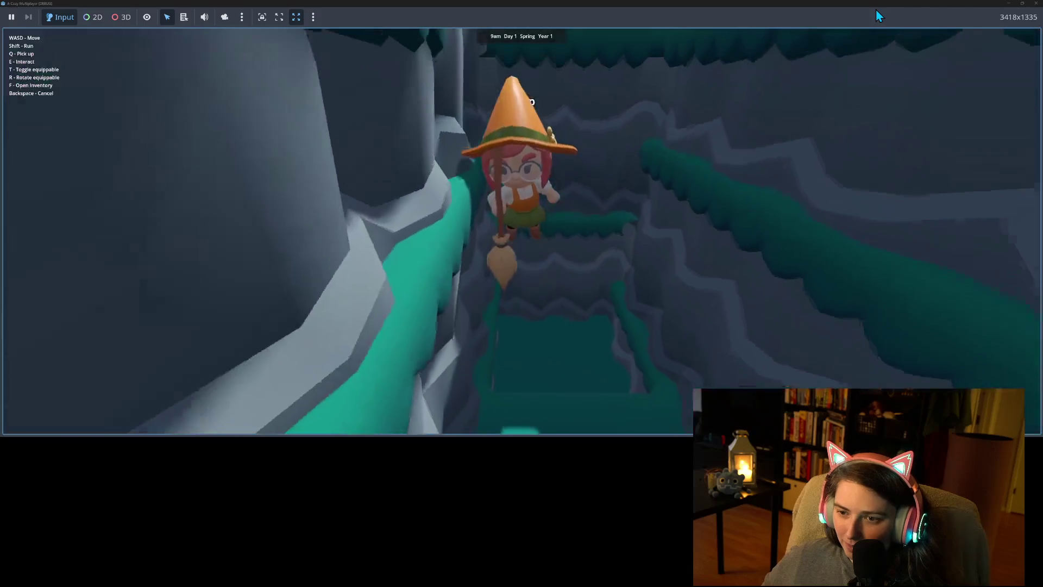
key("s")
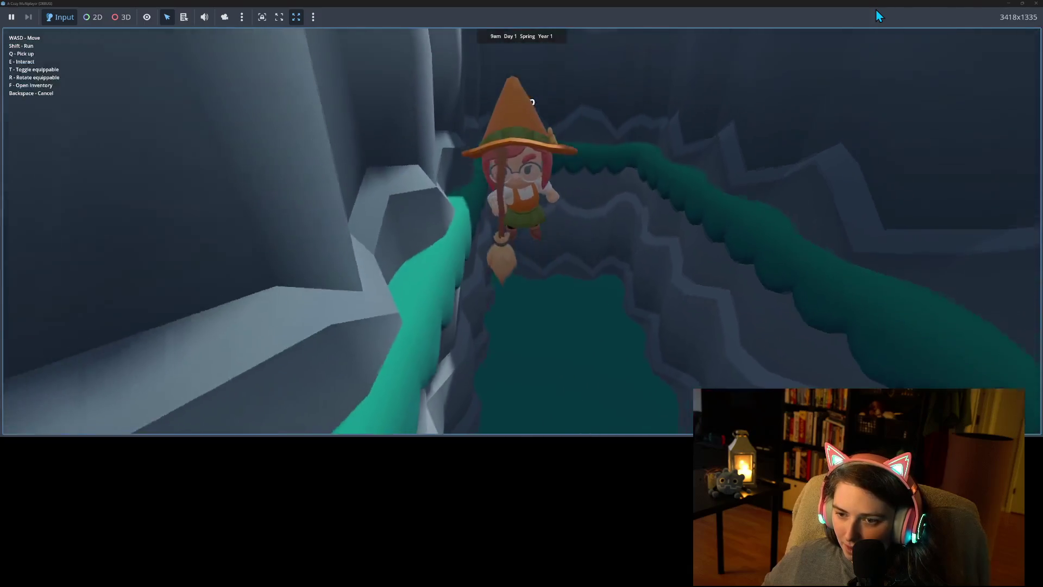
key("s")
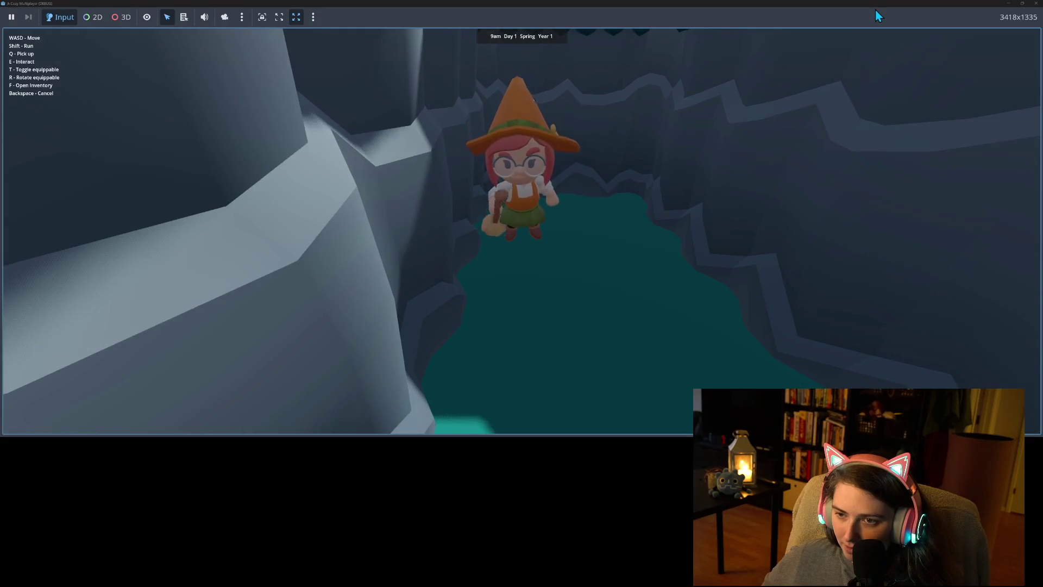
key("s")
key("w")
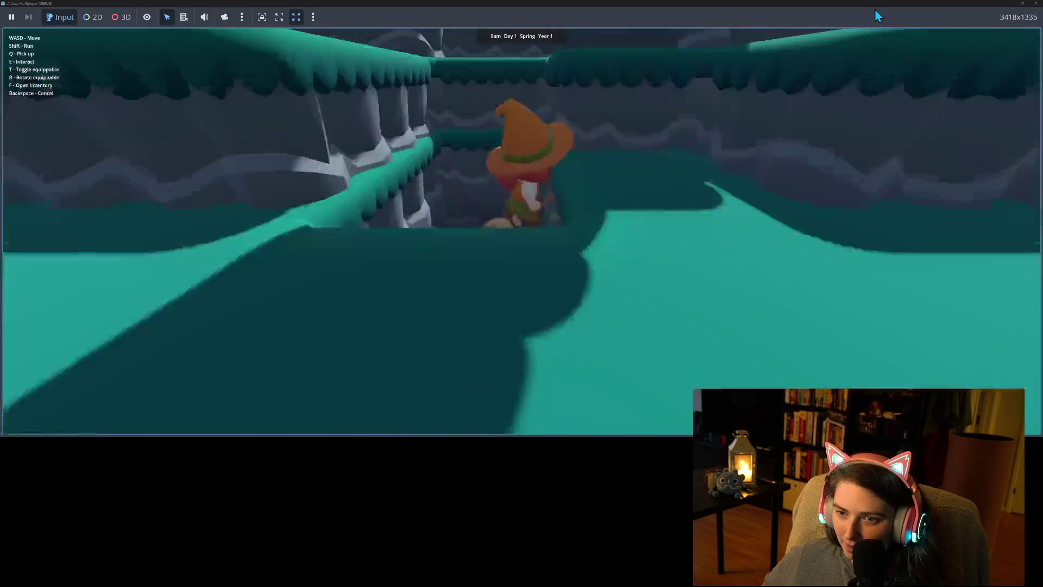
key("s")
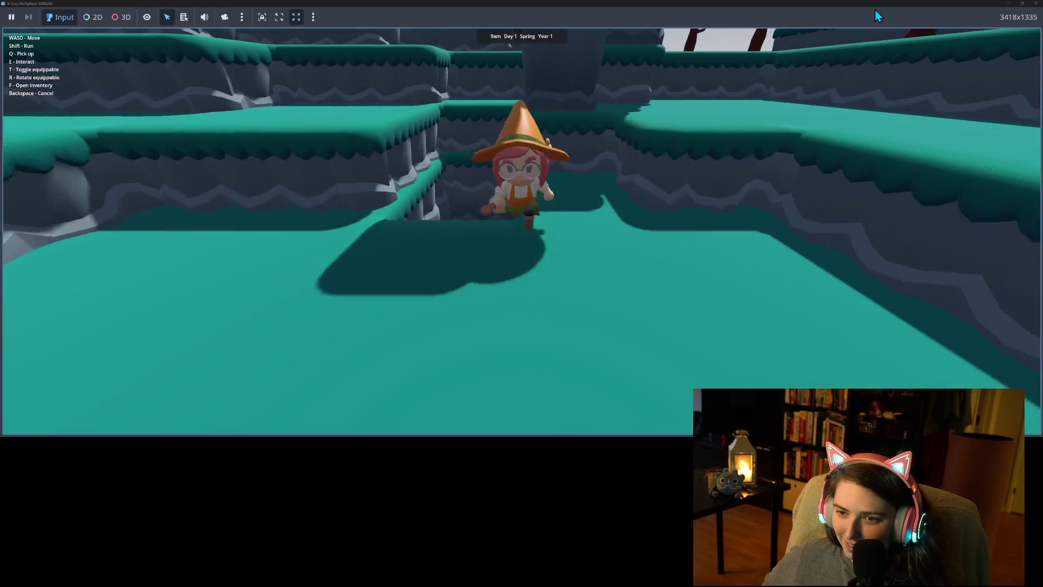
key("s")
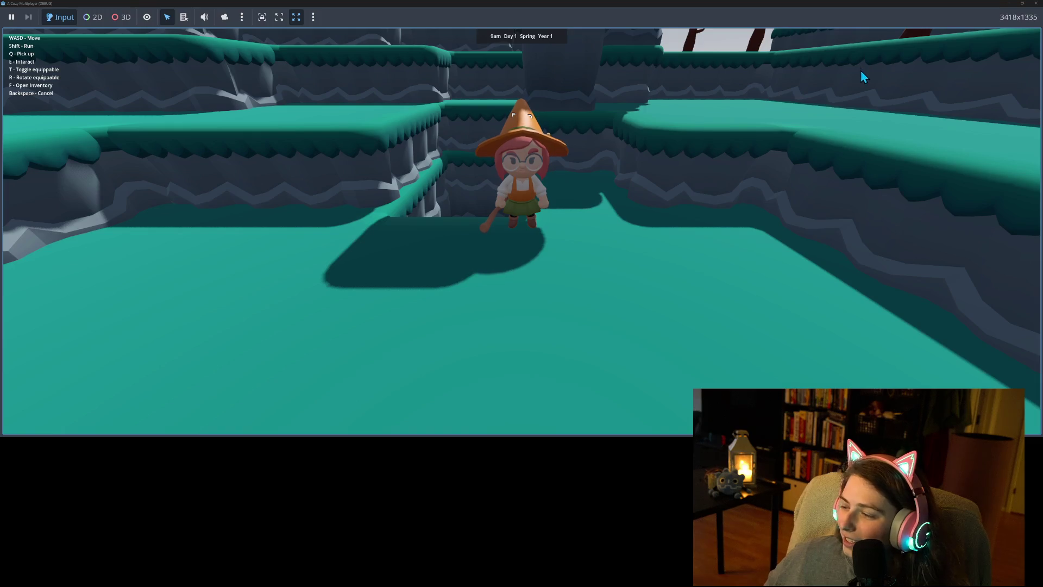
Move the witch up the terraces, between the stone pillars, and across the ledges into the canyon
key("w")
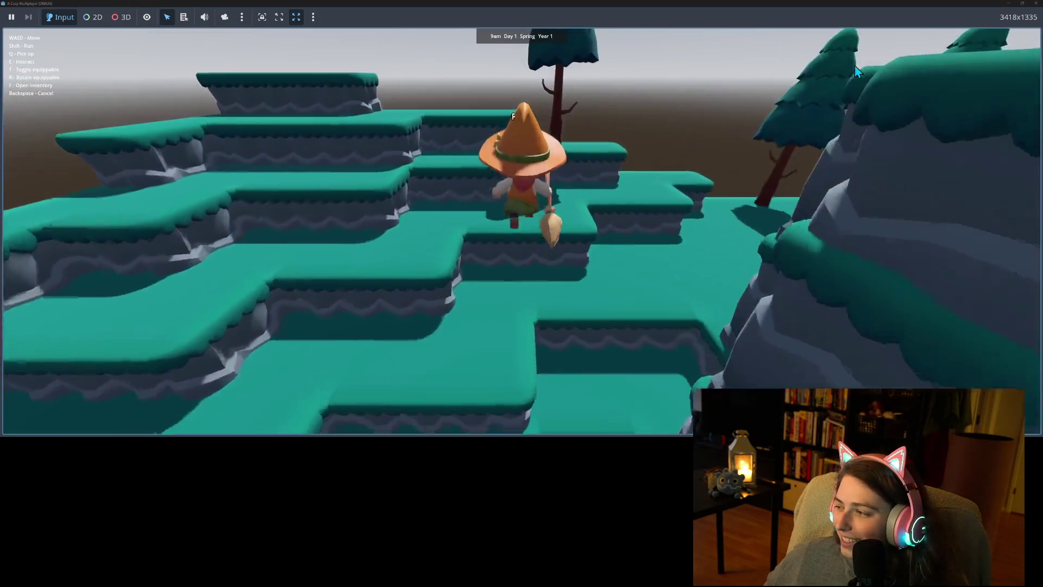
key("s")
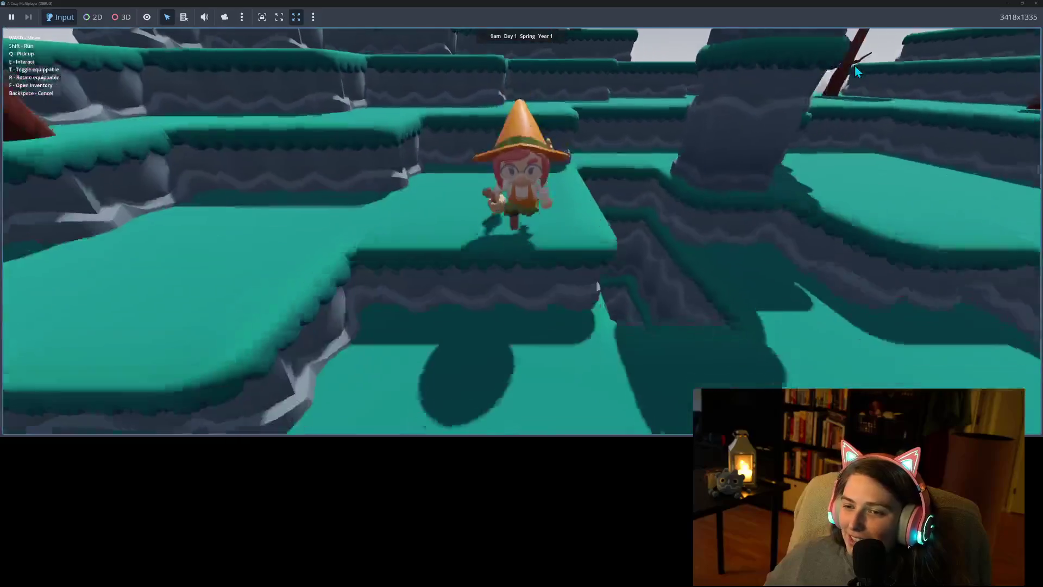
key("a")
key("w")
key("w")
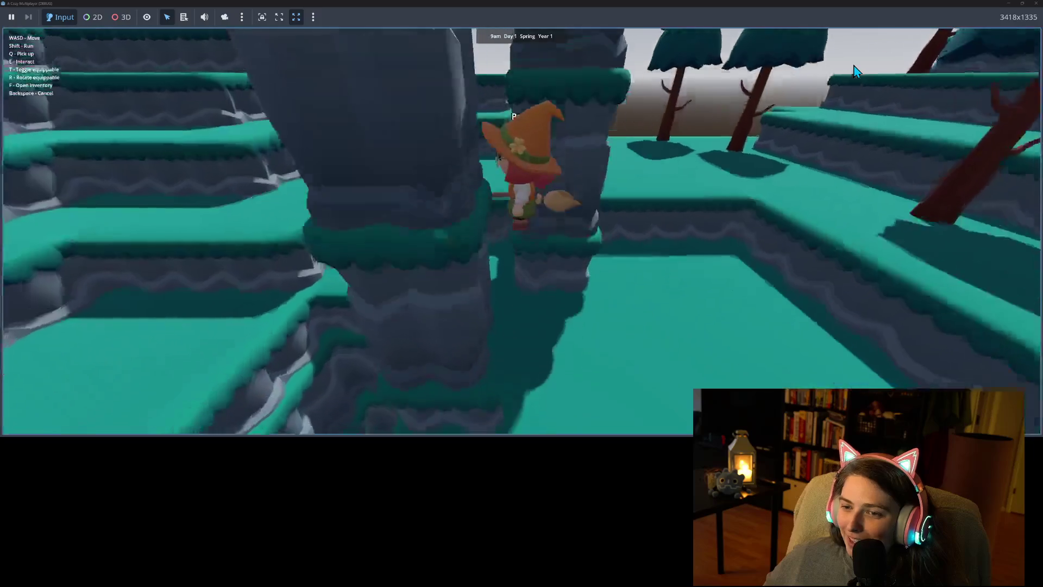
key("a")
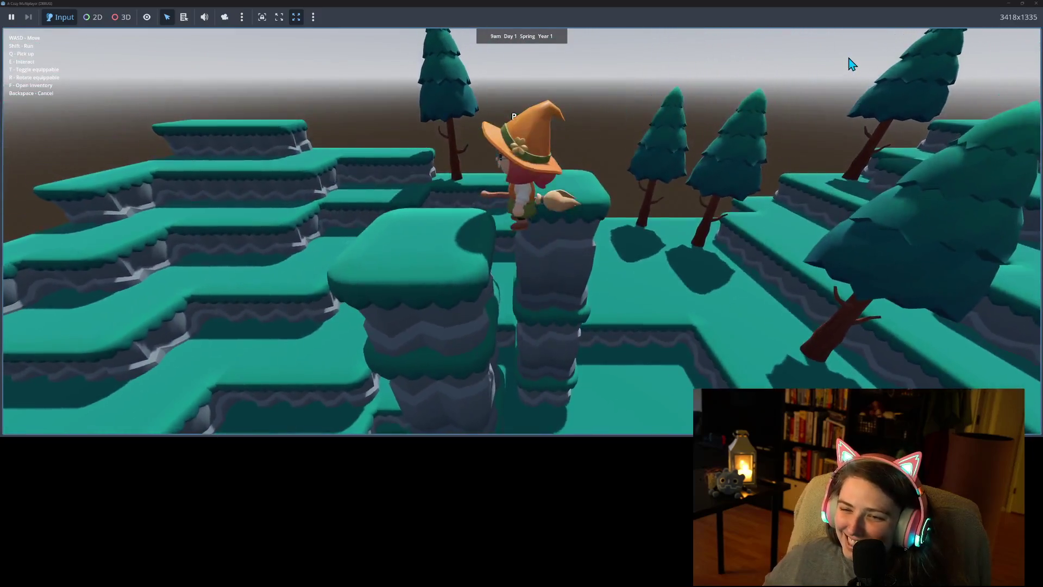
key("s")
key("w")
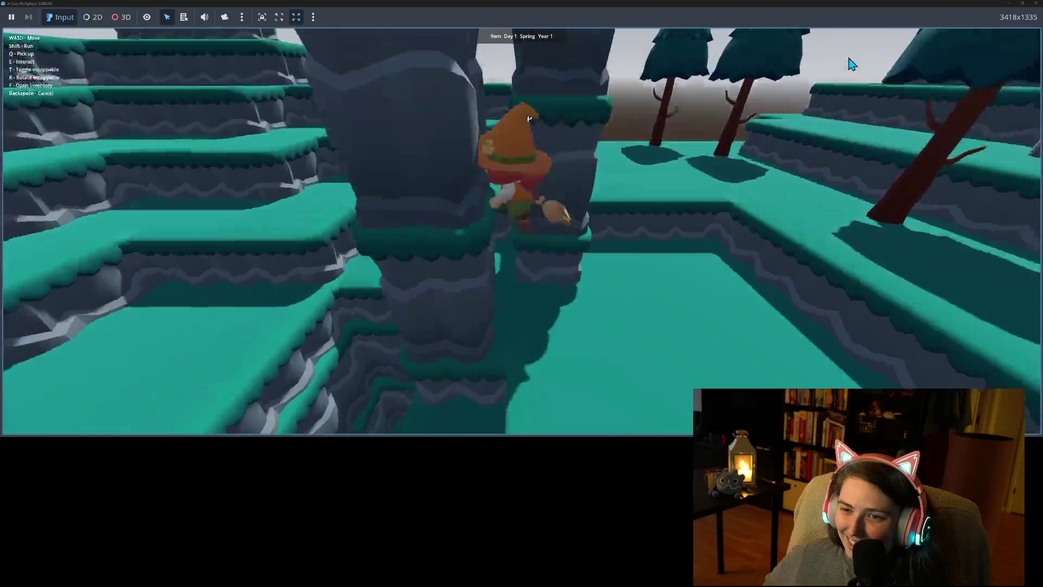
key("s")
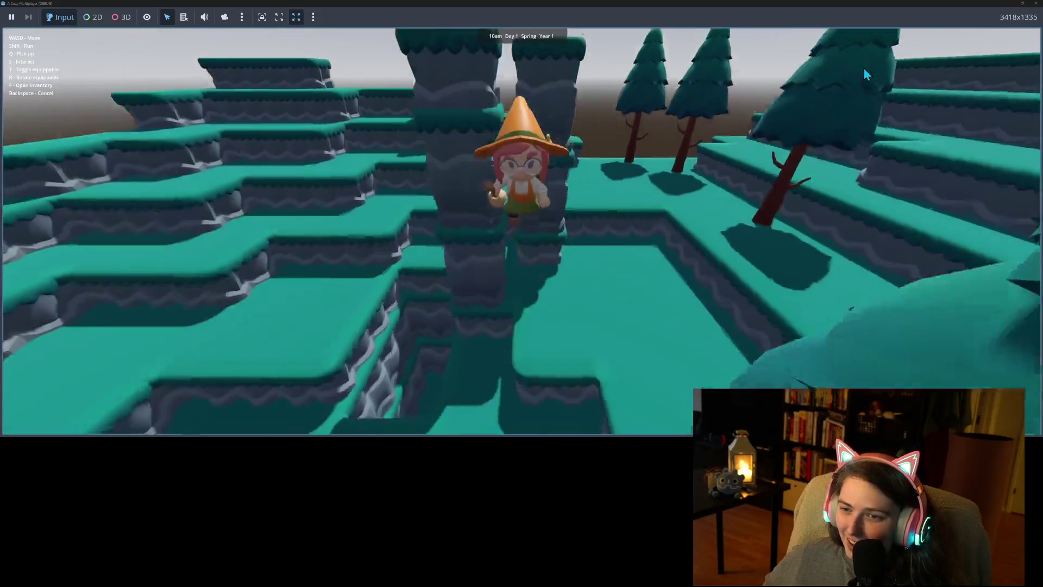
key("w")
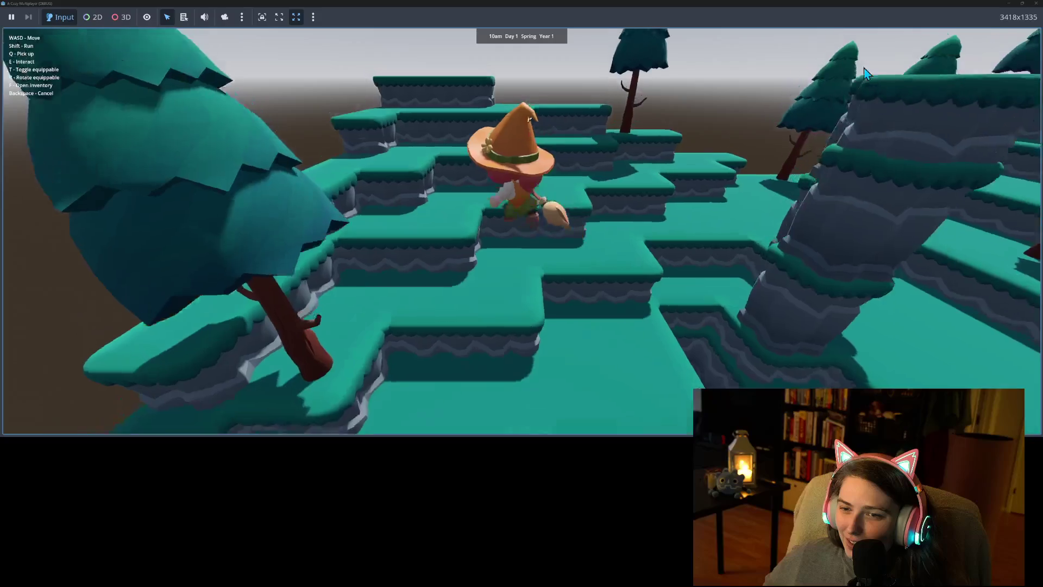
key("w")
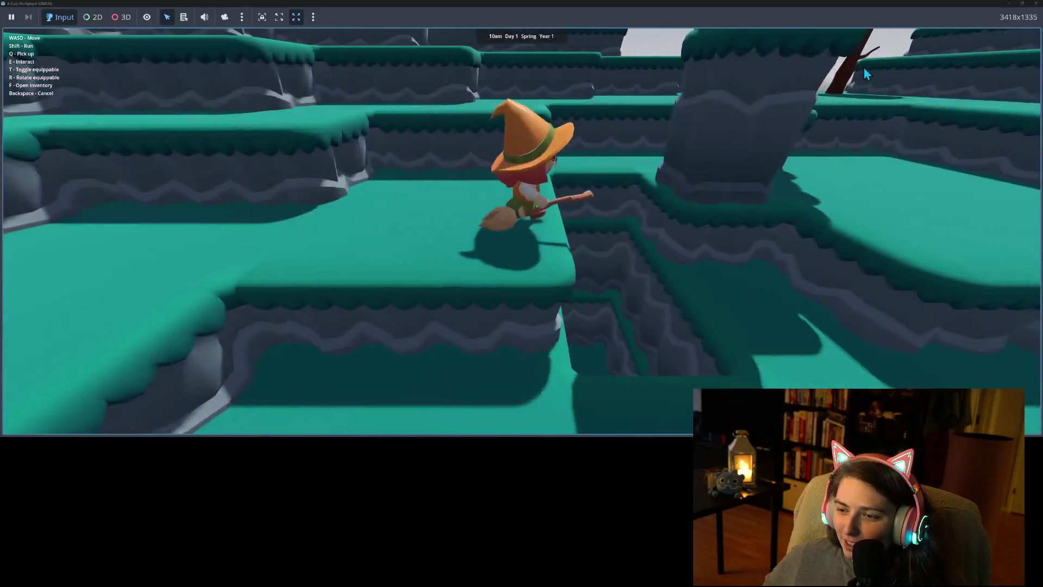
Fly the witch along the ledges, down into the narrow canyon and around a rock pillar
key("w")
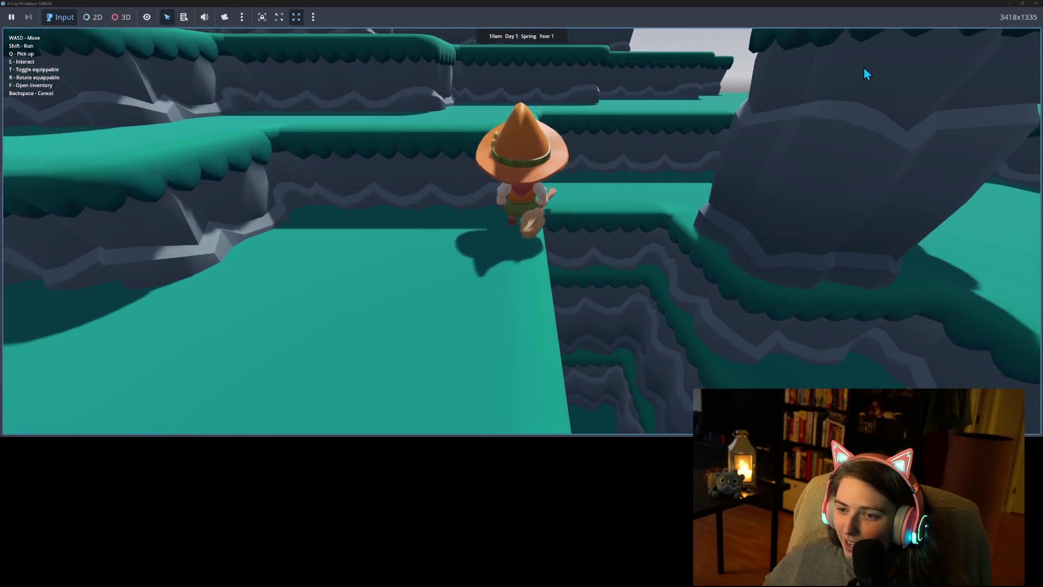
key("w")
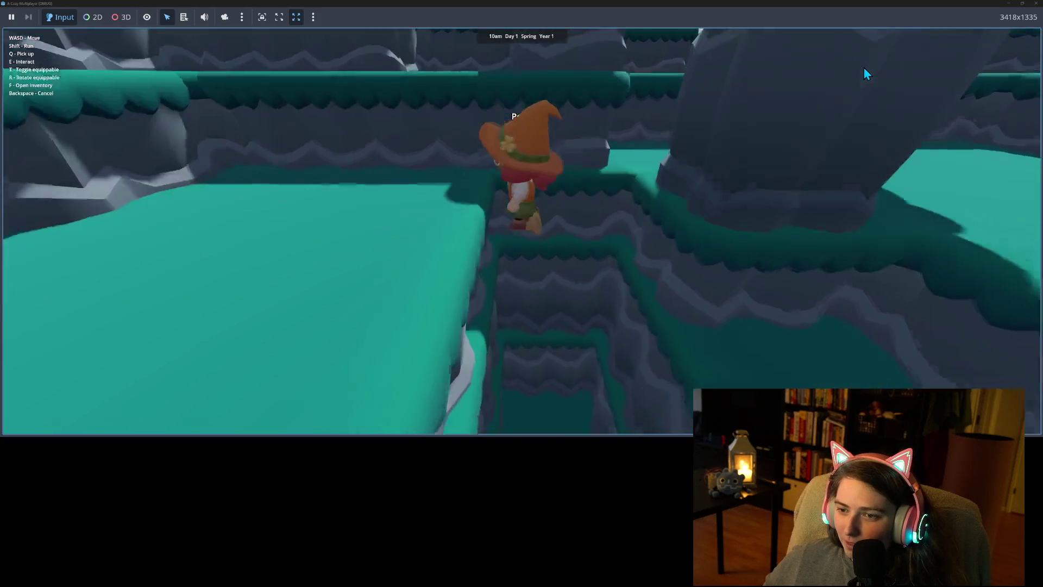
key("w")
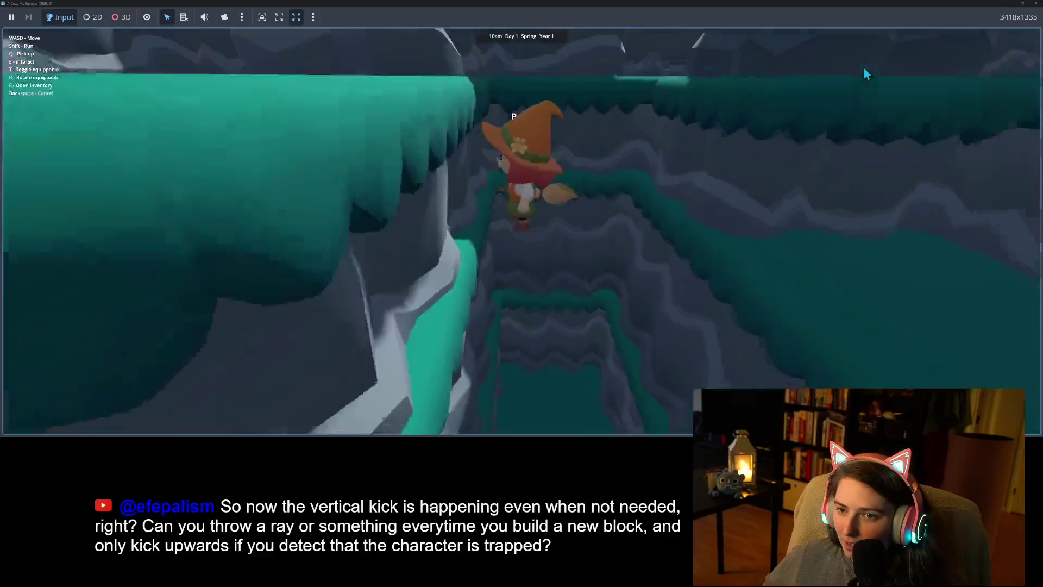
key("w")
key("s")
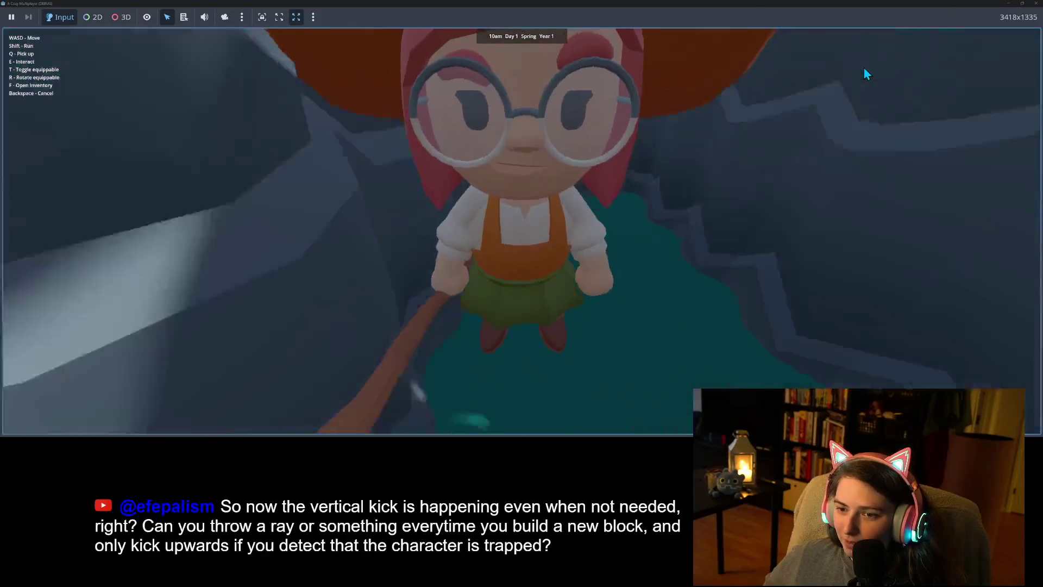
key("s")
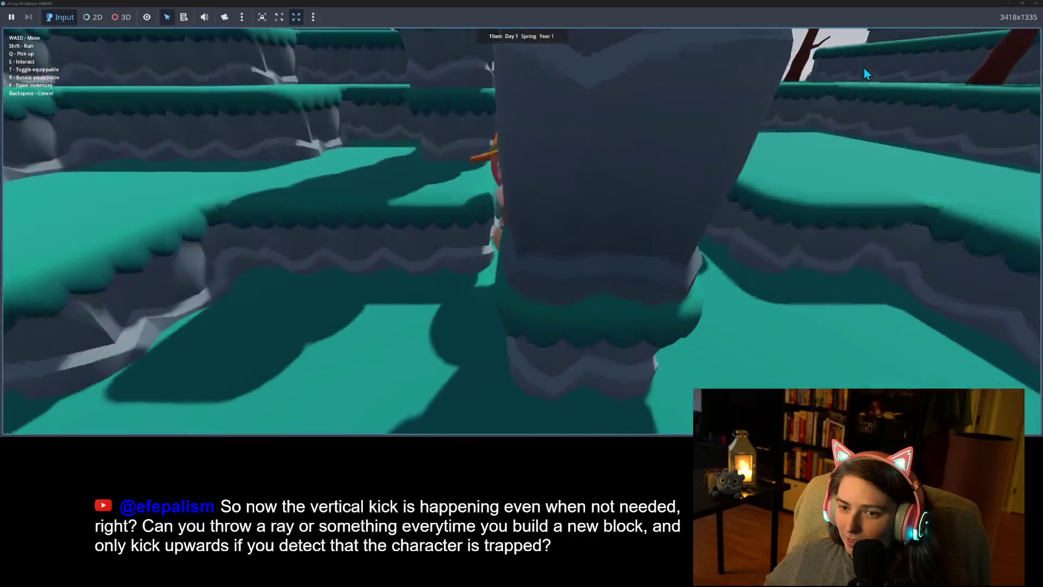
Fly the witch between the rock pillars and down the teal canyon onto open ground
key("w")
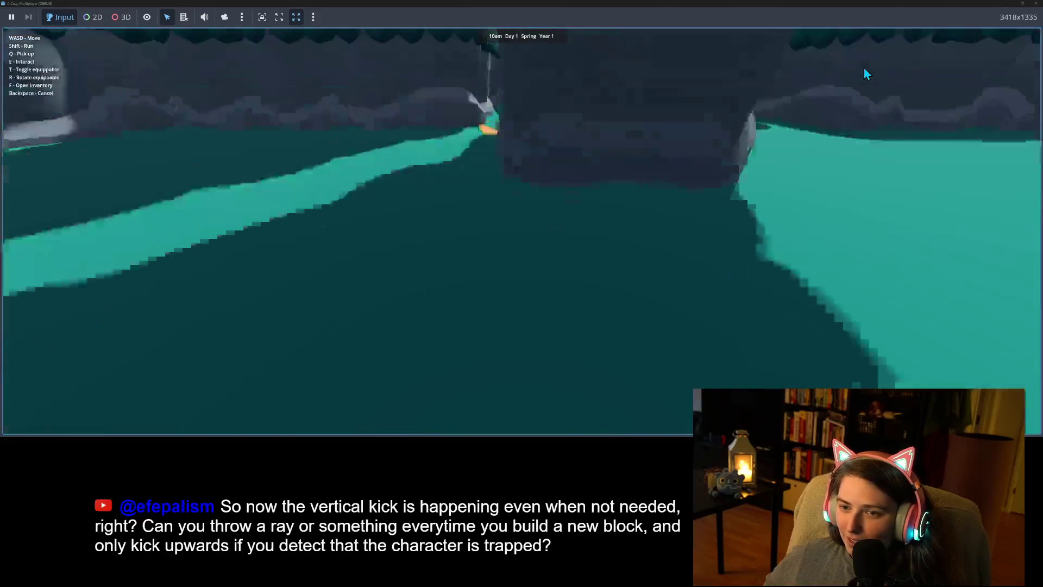
key("w")
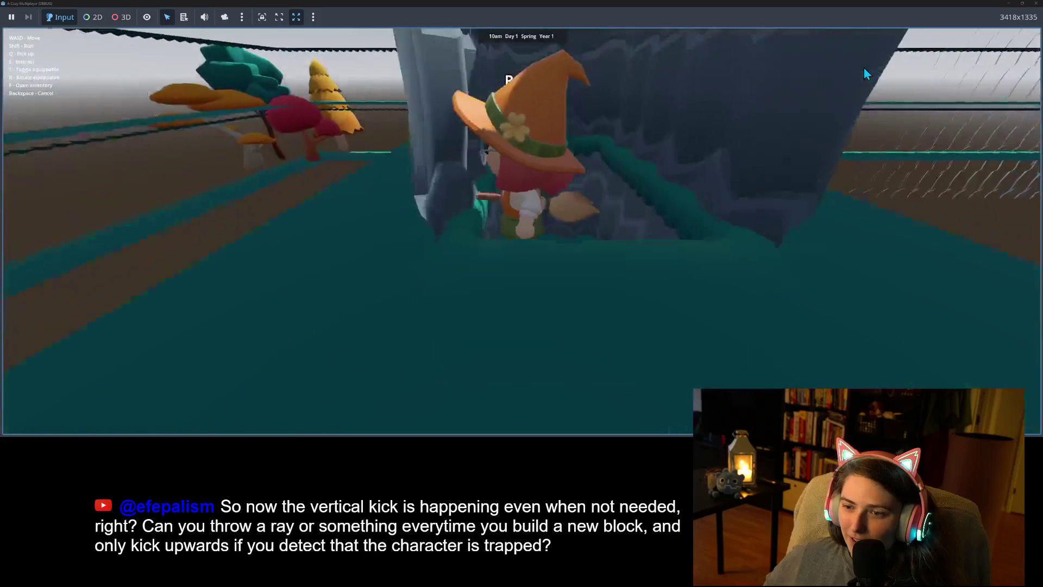
key("w")
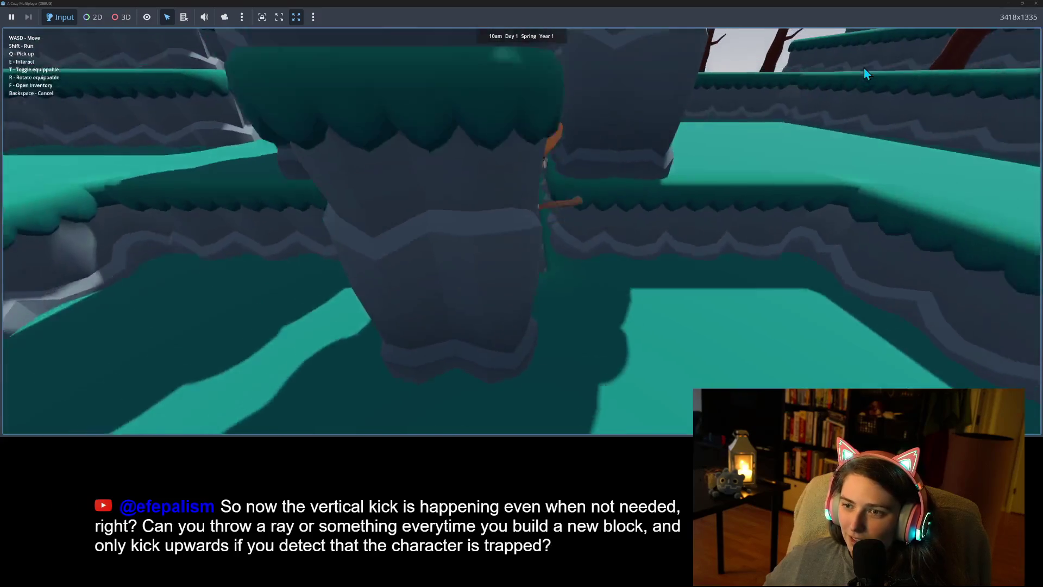
key("w")
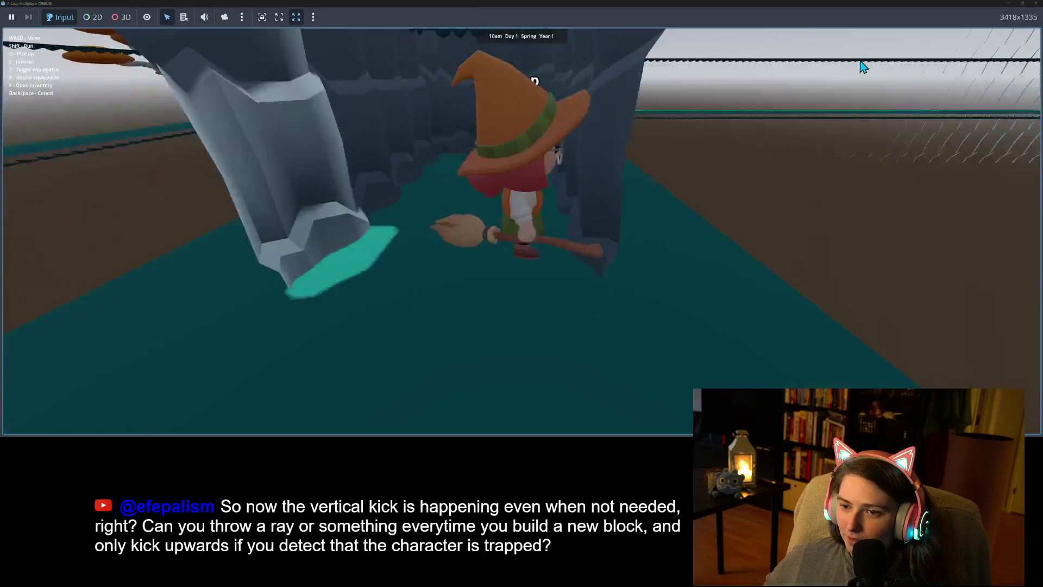
key("w")
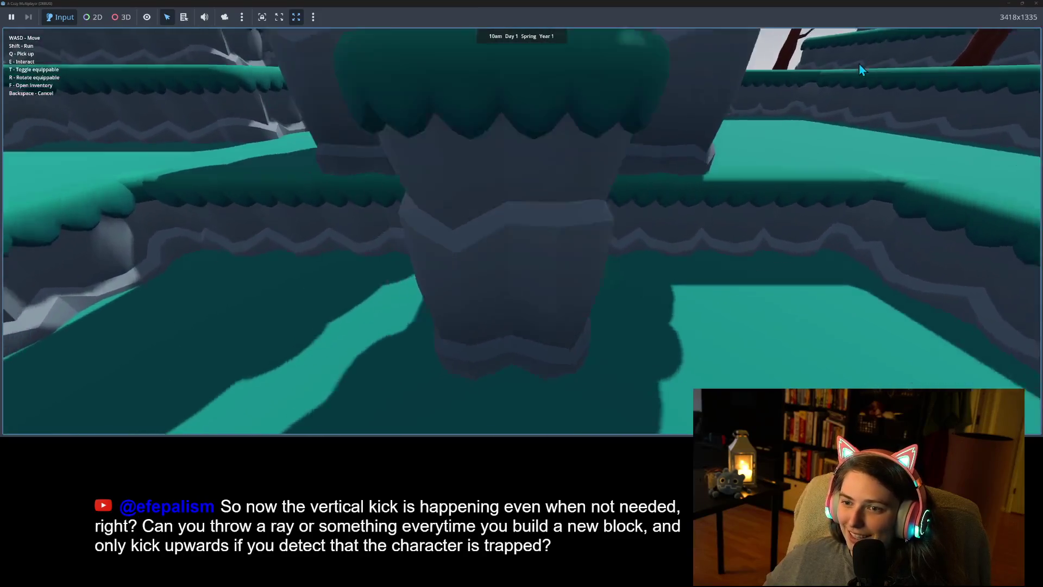
key("w")
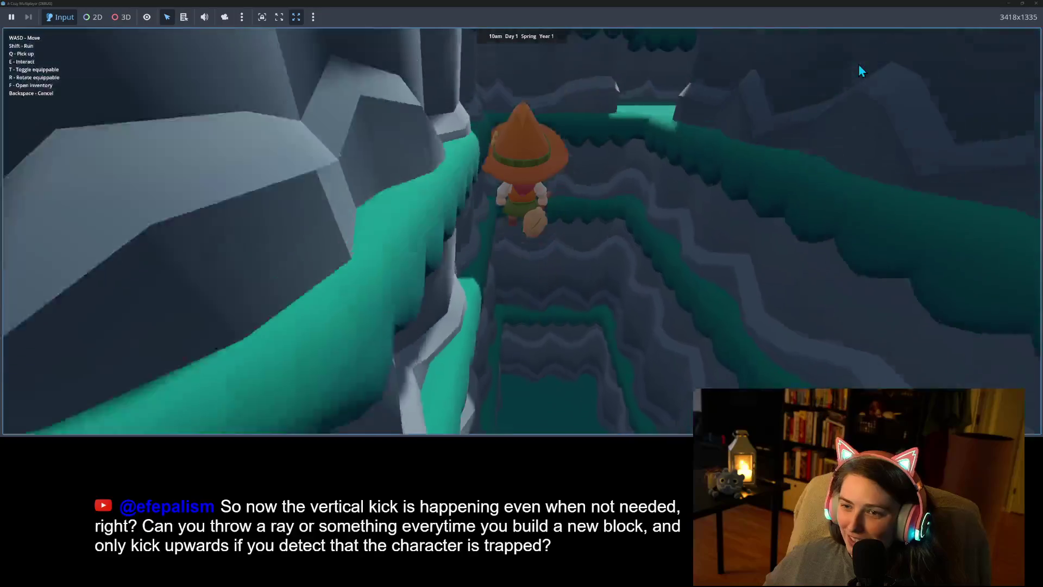
key("w")
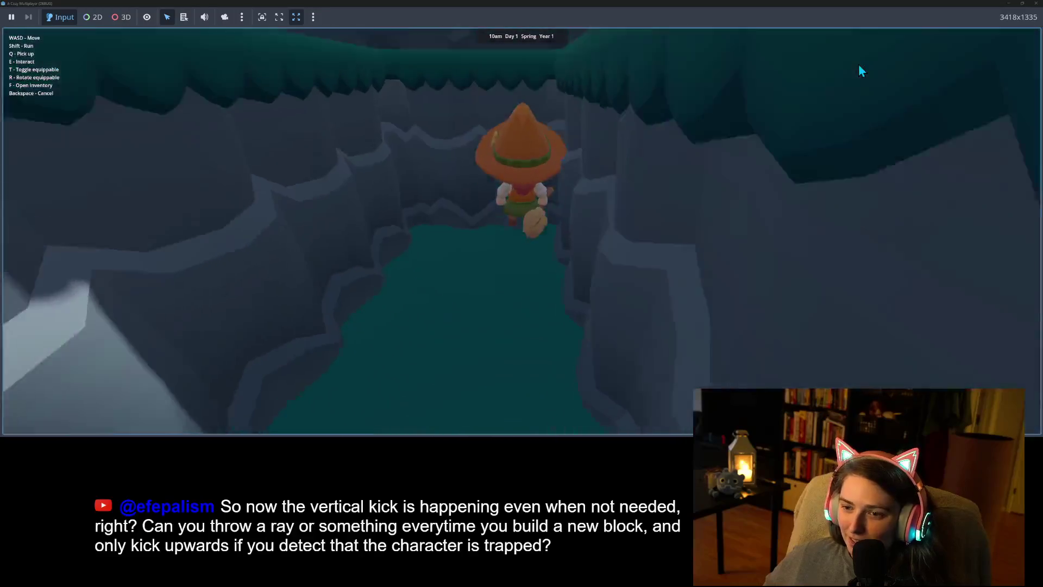
key("w")
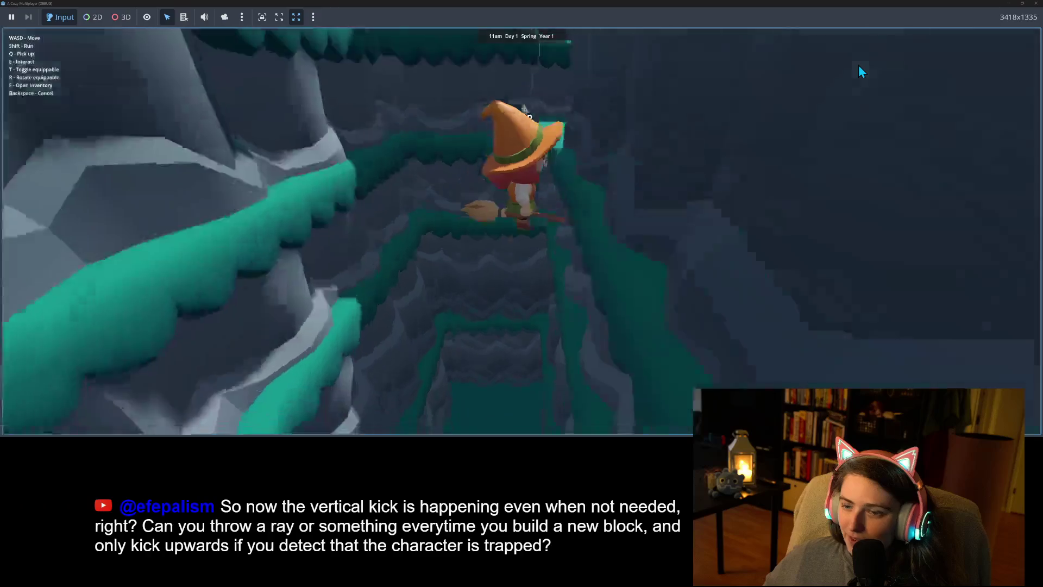
key("s")
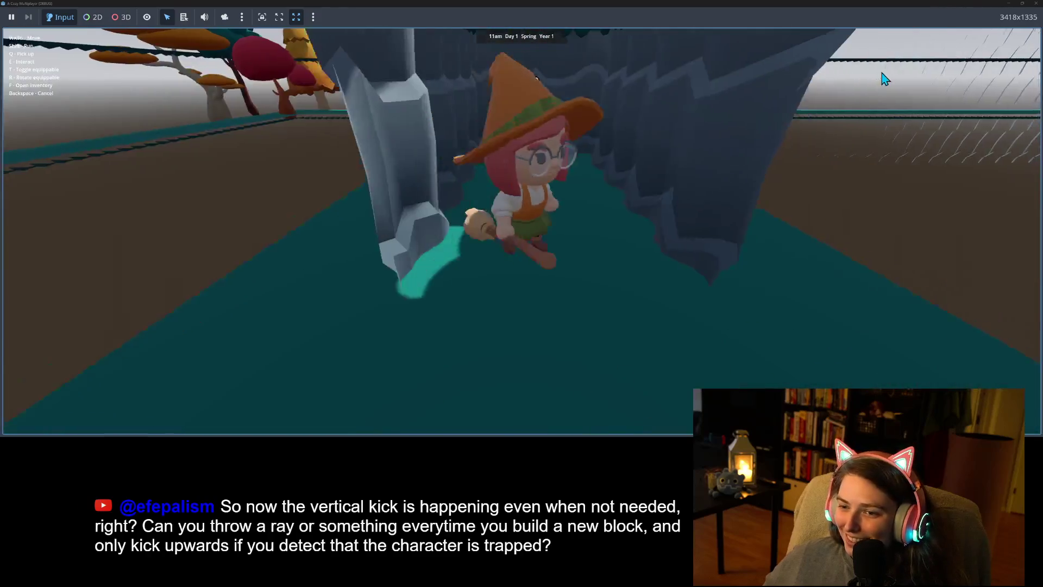
Steer the witch through the narrow canyon, up the tiered platforms, then back onto teal ground
key("w")
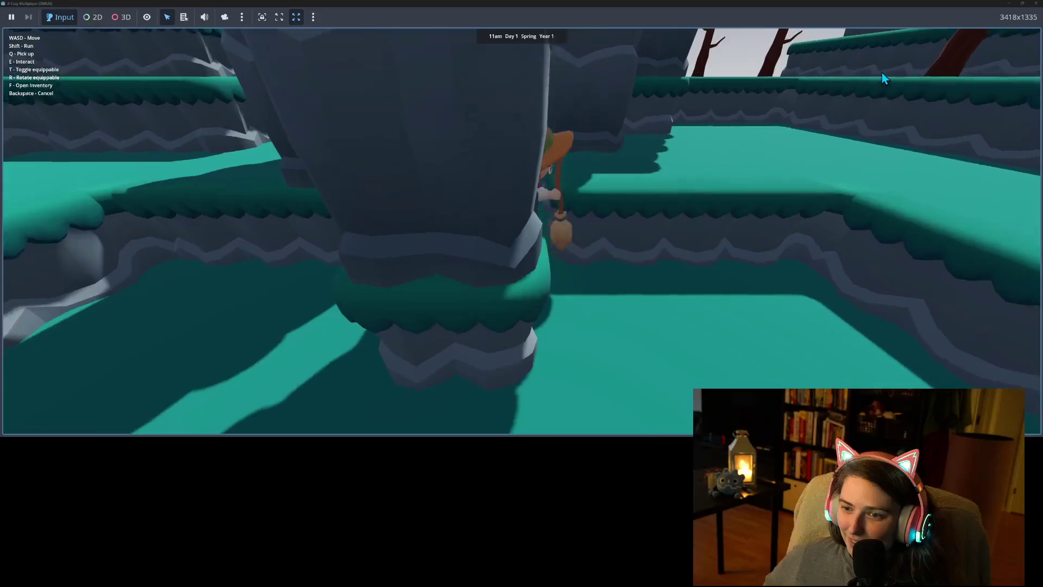
key("w")
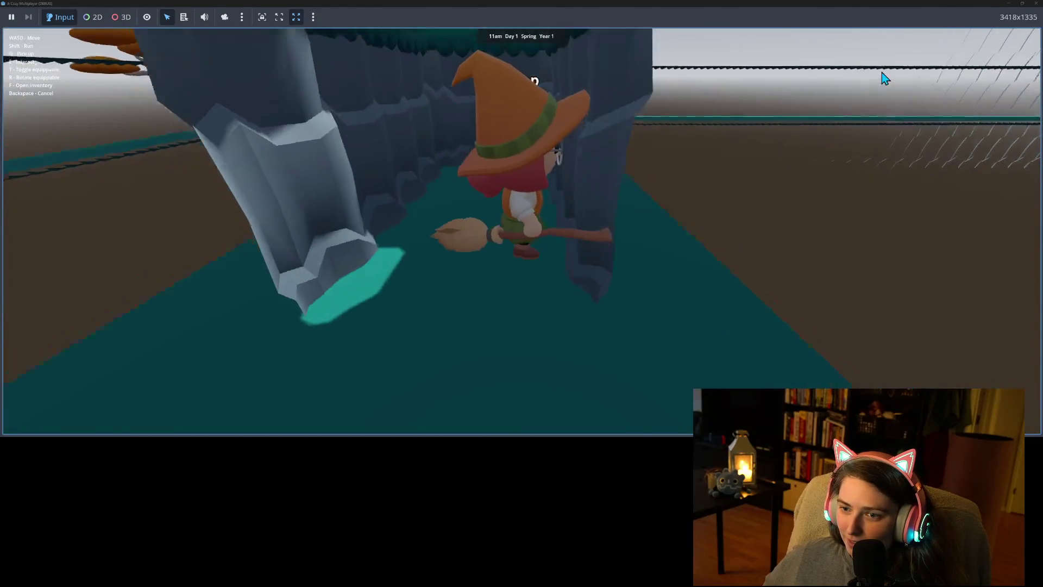
key("s")
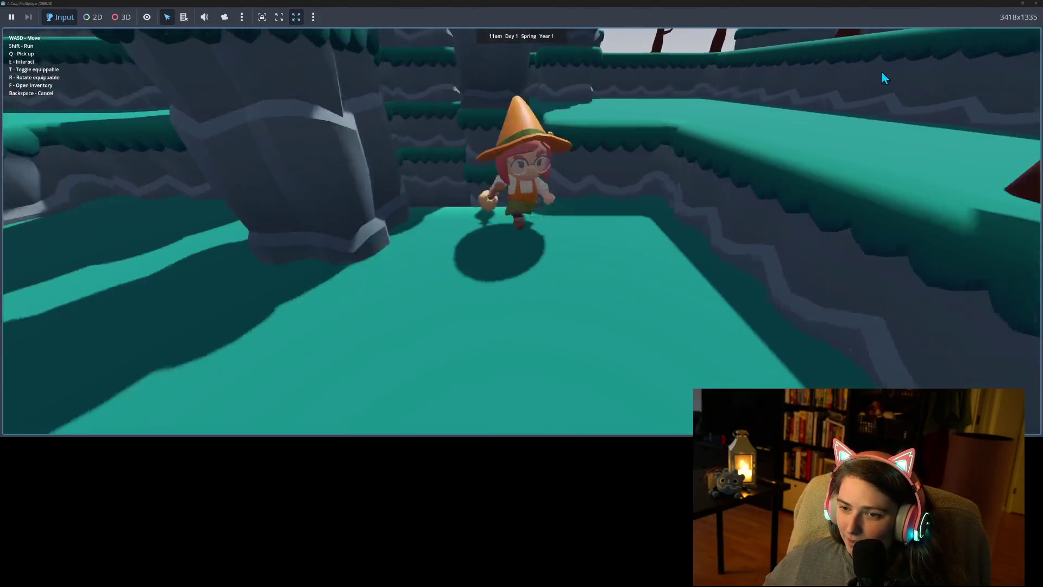
key("a")
key("s")
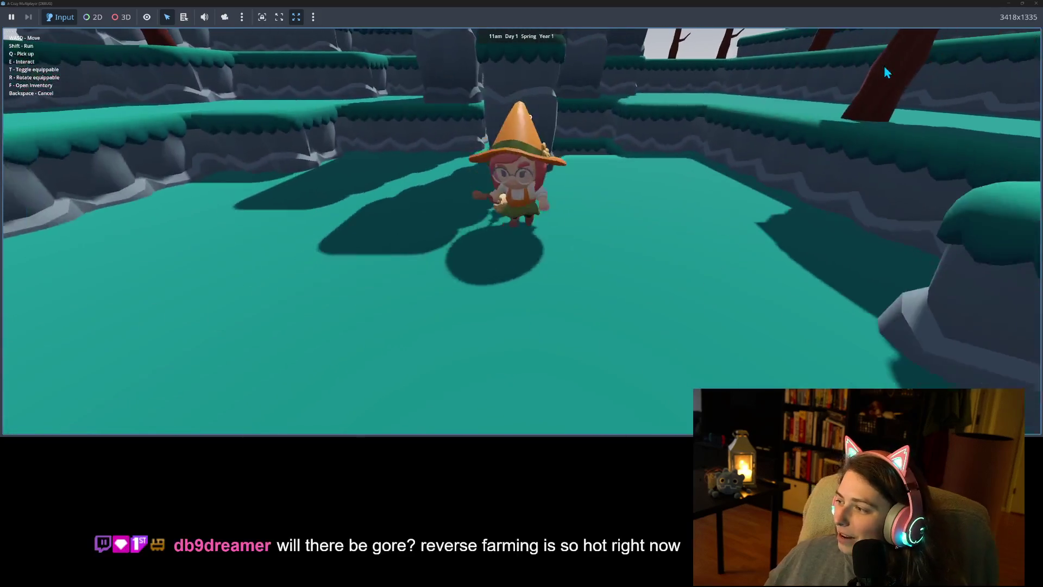
key("w")
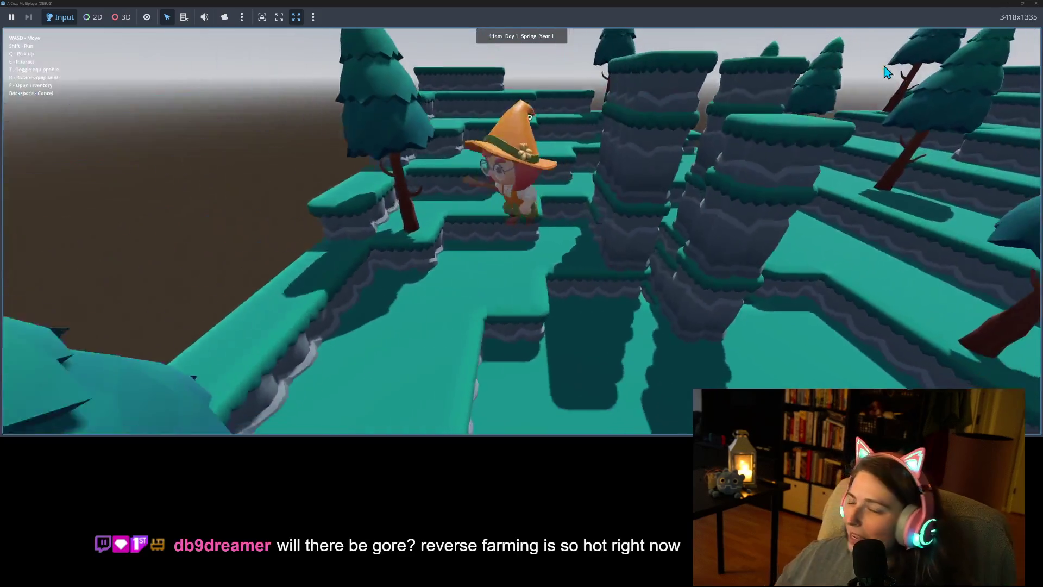
key("s")
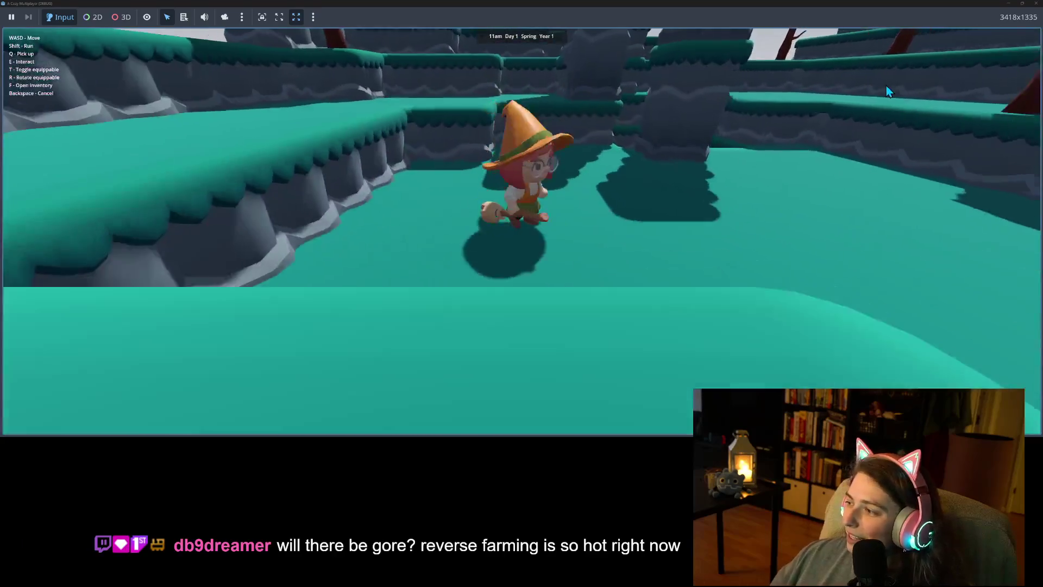
key("w")
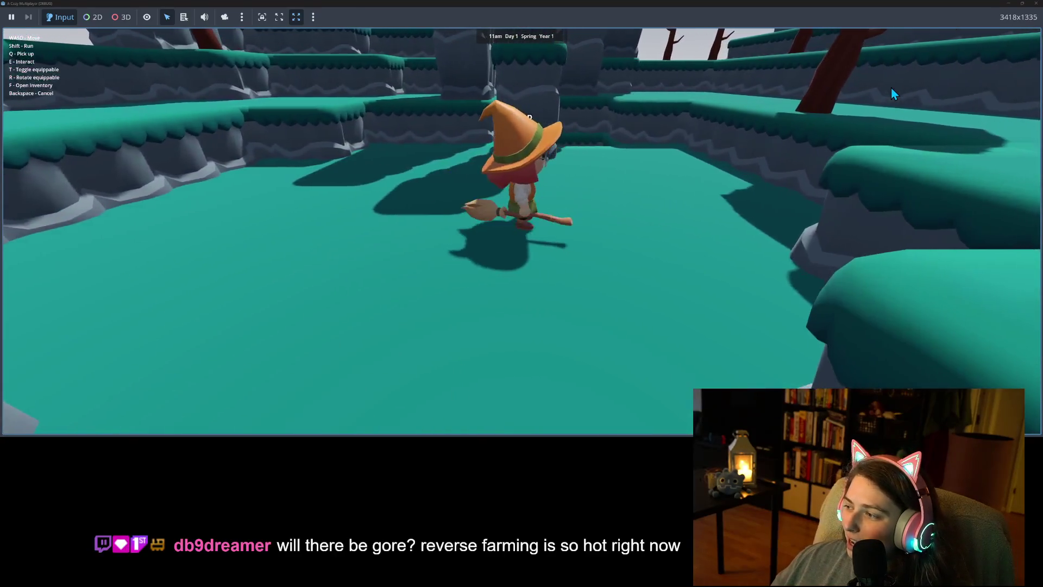
key("s")
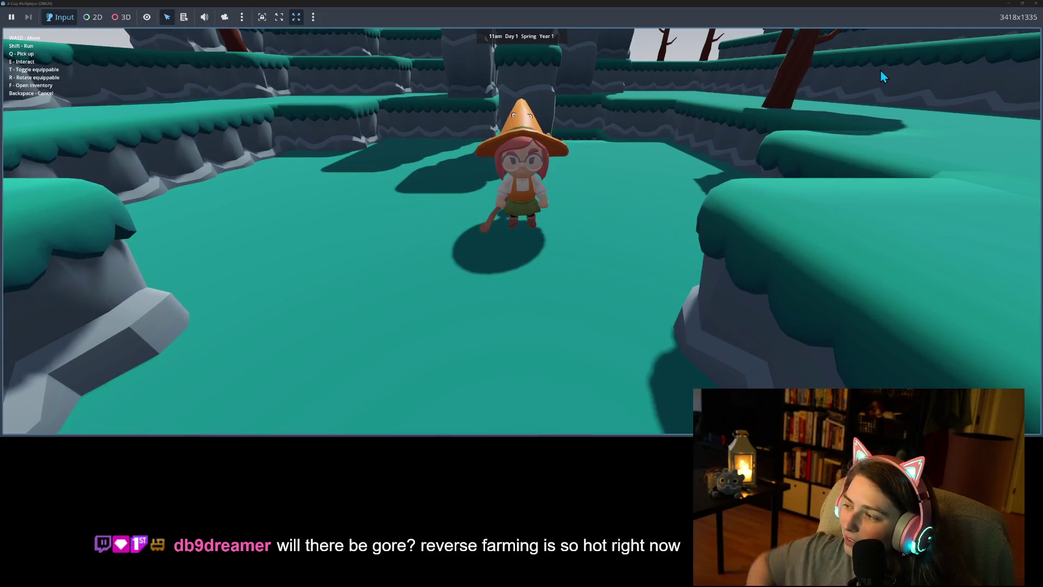
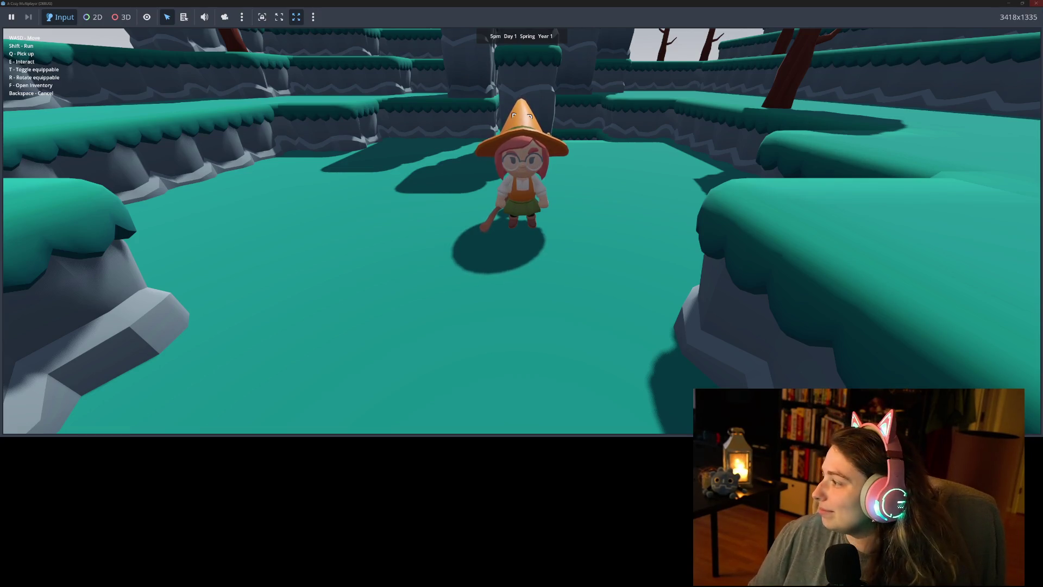
Stop the test run, review player_movement.gd's jump checks, and open ground_piece.gd
key("F8")
left_click(750, 195)
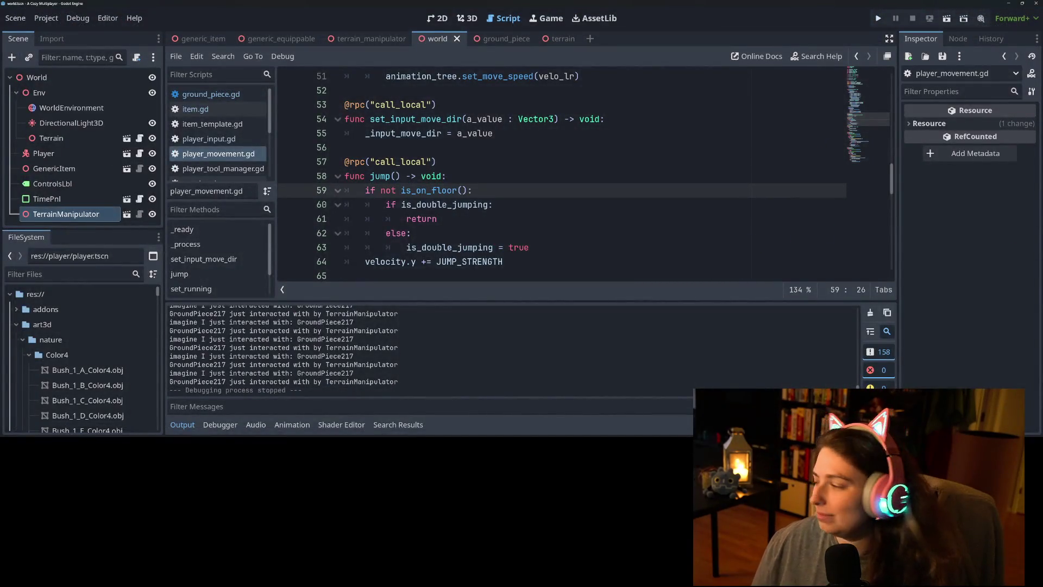
left_click(436, 204)
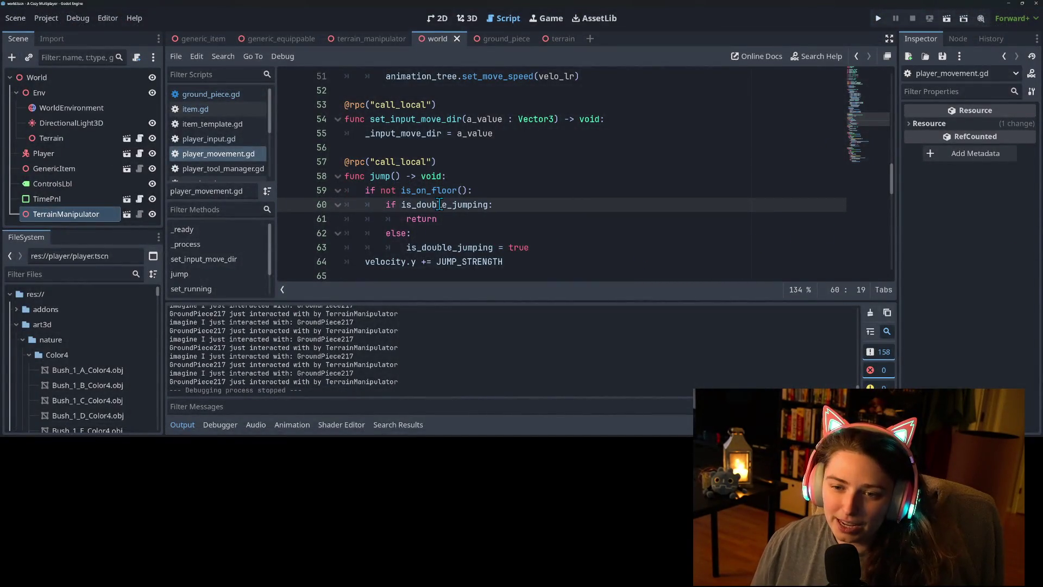
left_click(229, 96)
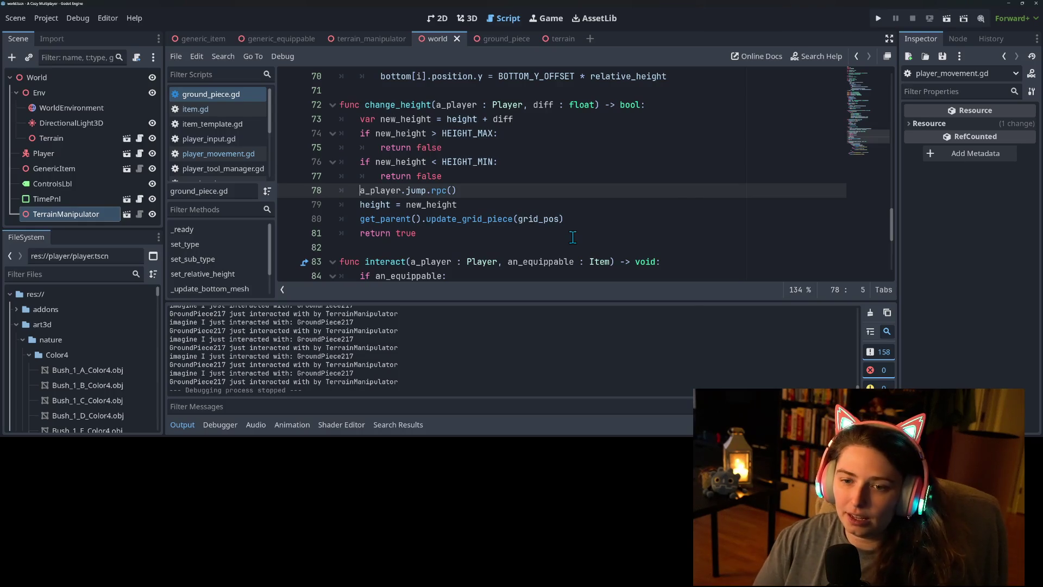
Wrap the a_player.jump.rpc() call in an 'if diff > 0:' condition
key("Return")
key("Up")
type("i")
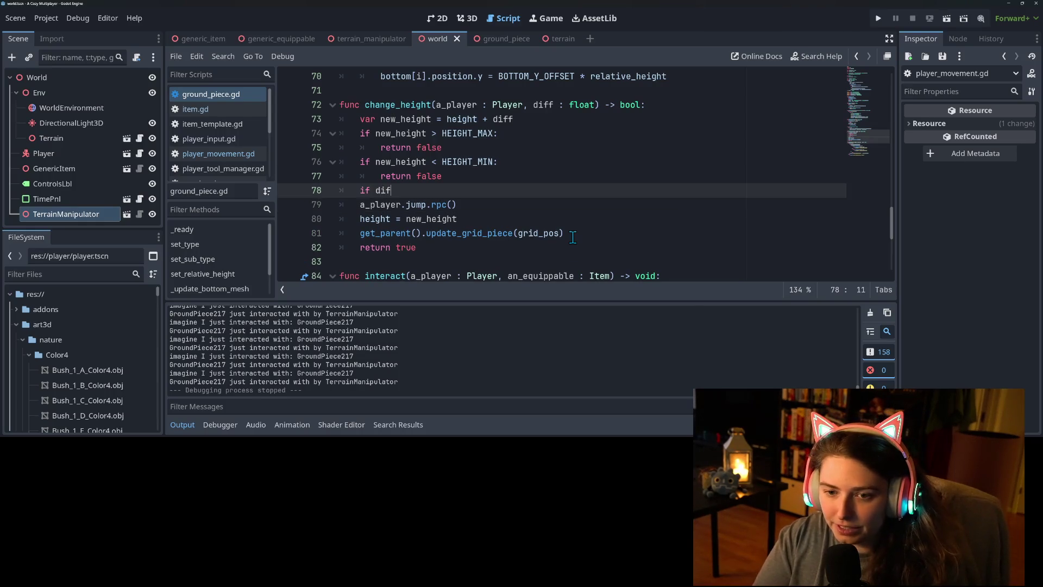
type("ff > 0")
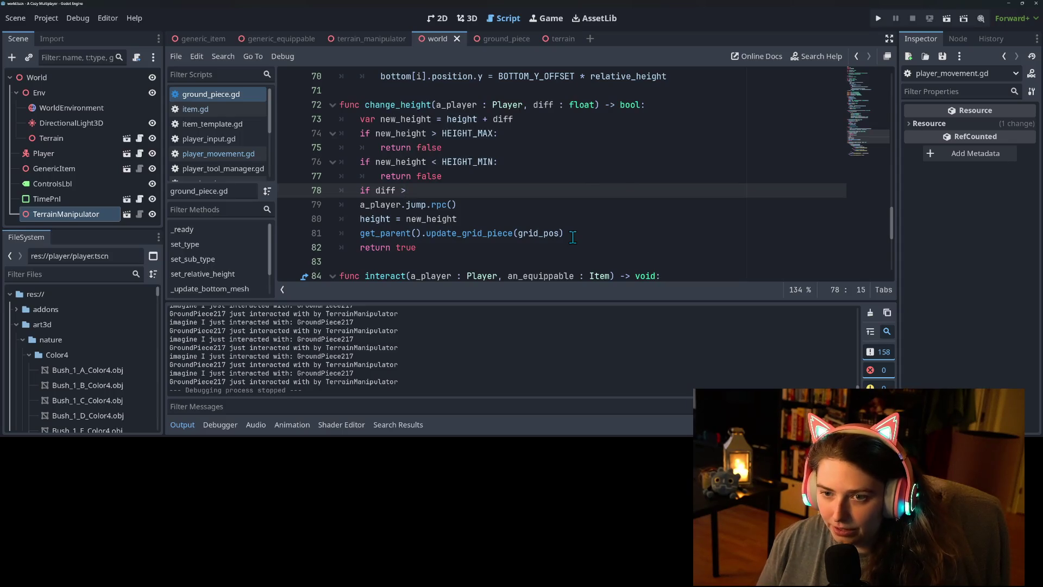
type(":")
key("Down")
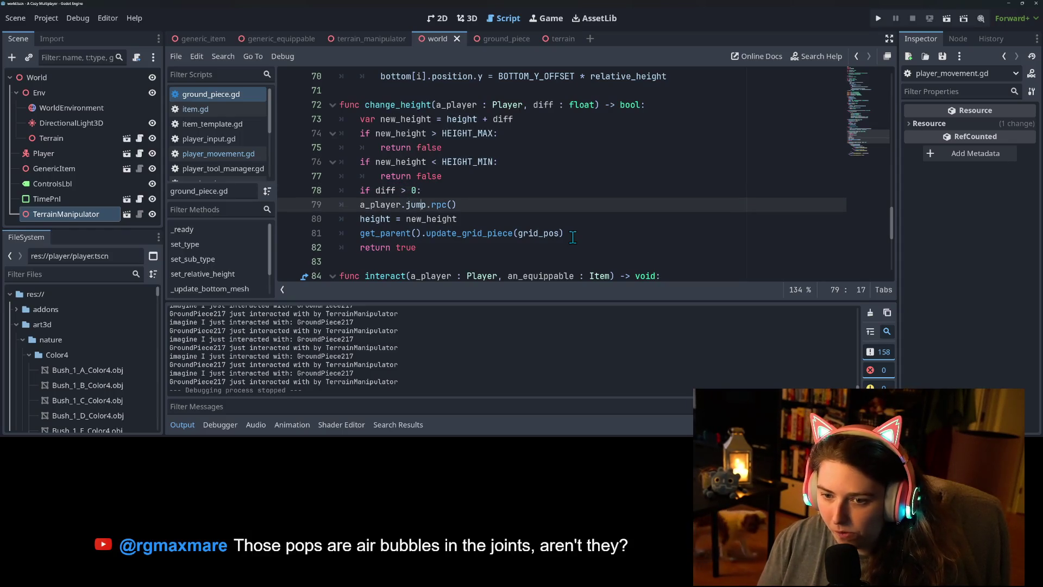
key("Home")
key("Tab")
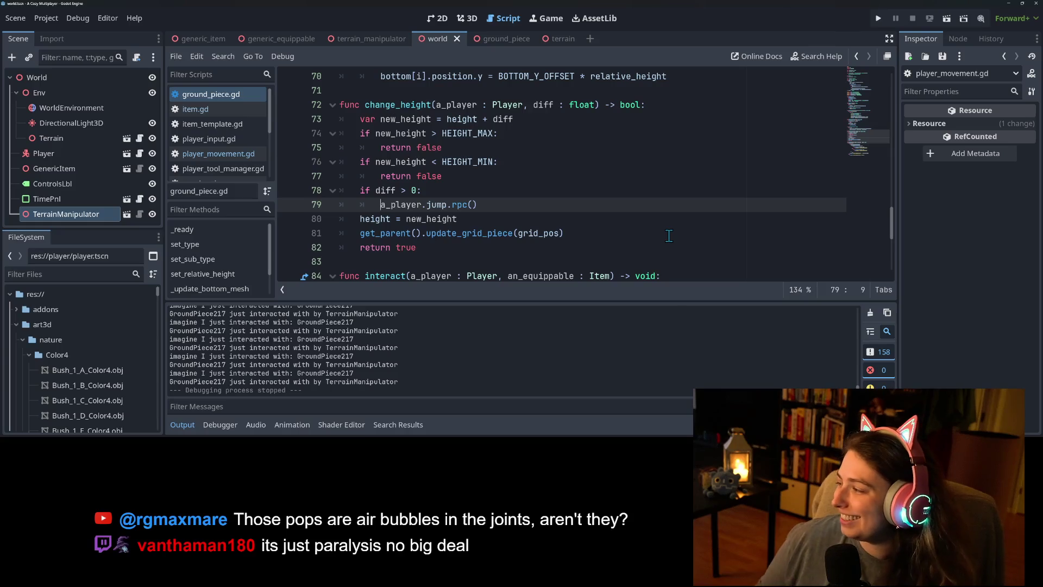
Collapse the Output panel and add a new line inside the diff > 0 check
left_click(181, 423)
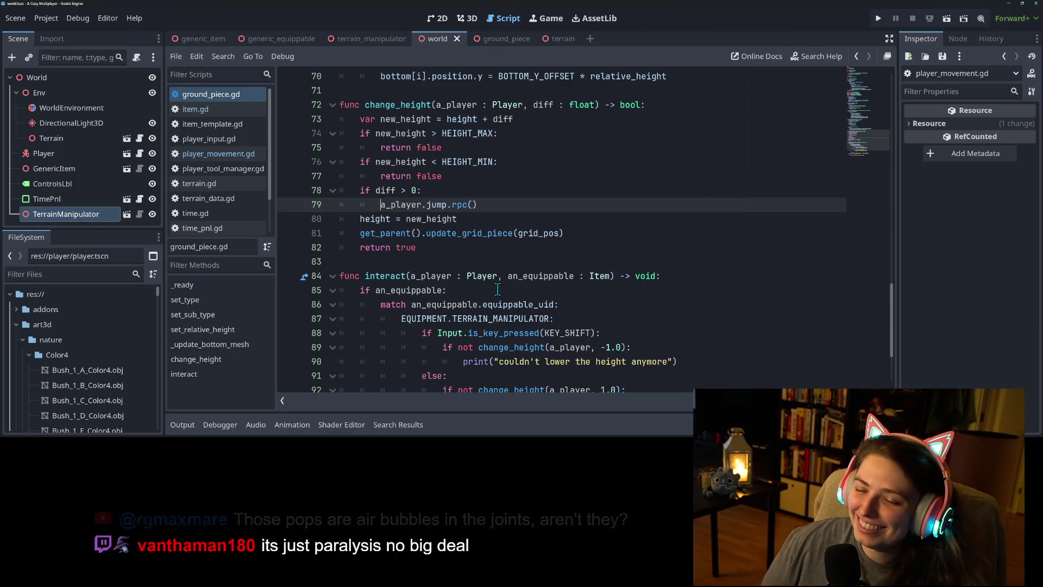
double_click(419, 207)
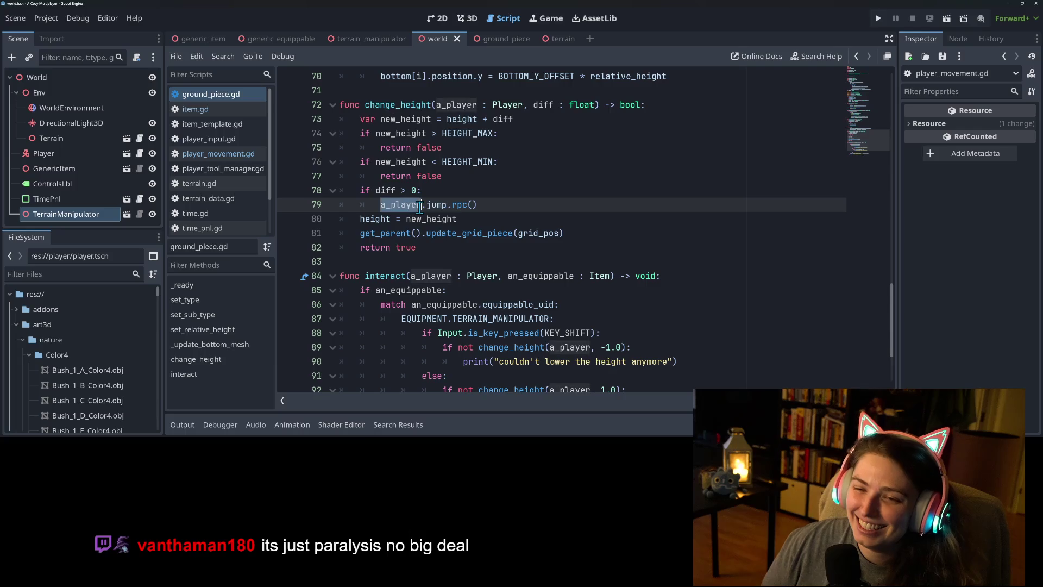
left_click(535, 103)
double_click(536, 104)
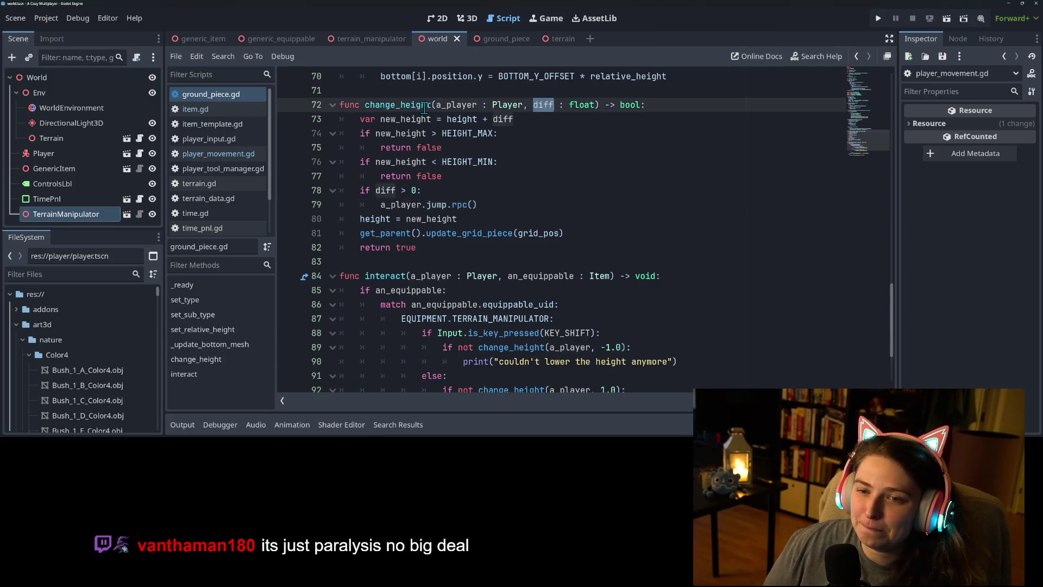
double_click(389, 105)
left_click(450, 191)
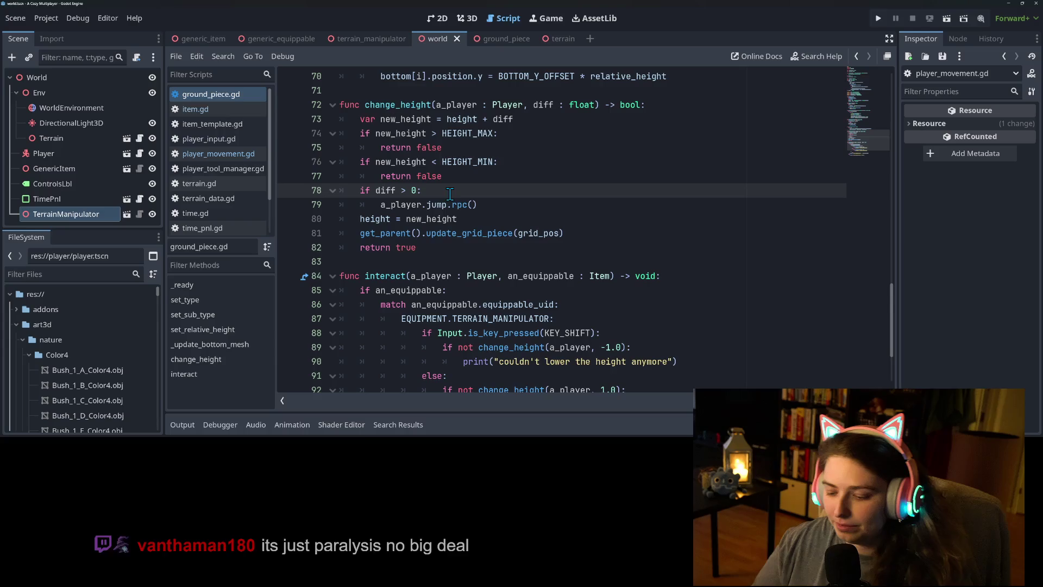
key("Return")
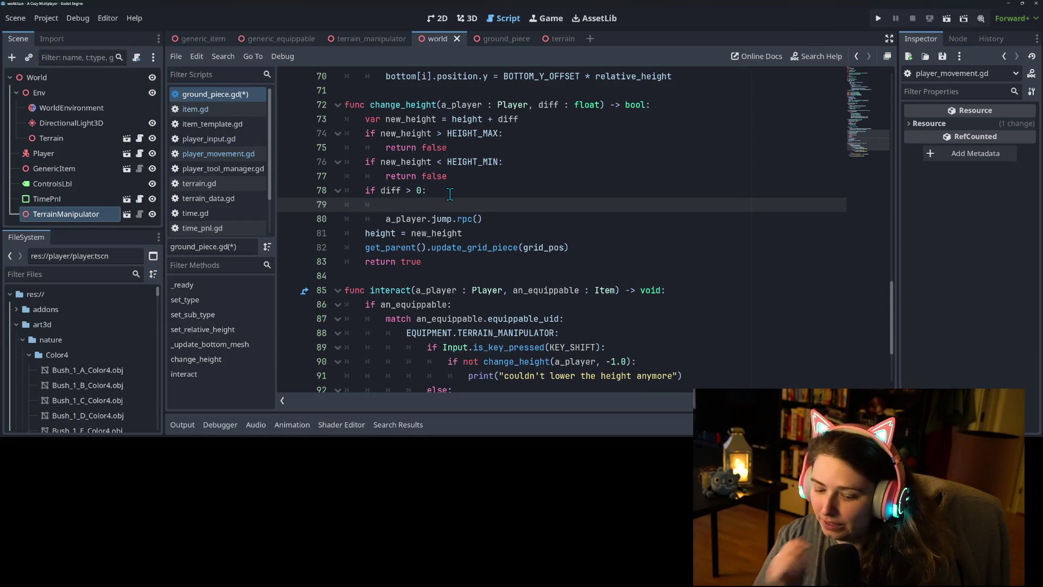
Begin an if check on the player's position.x inside the diff condition
type("ifPlayer.")
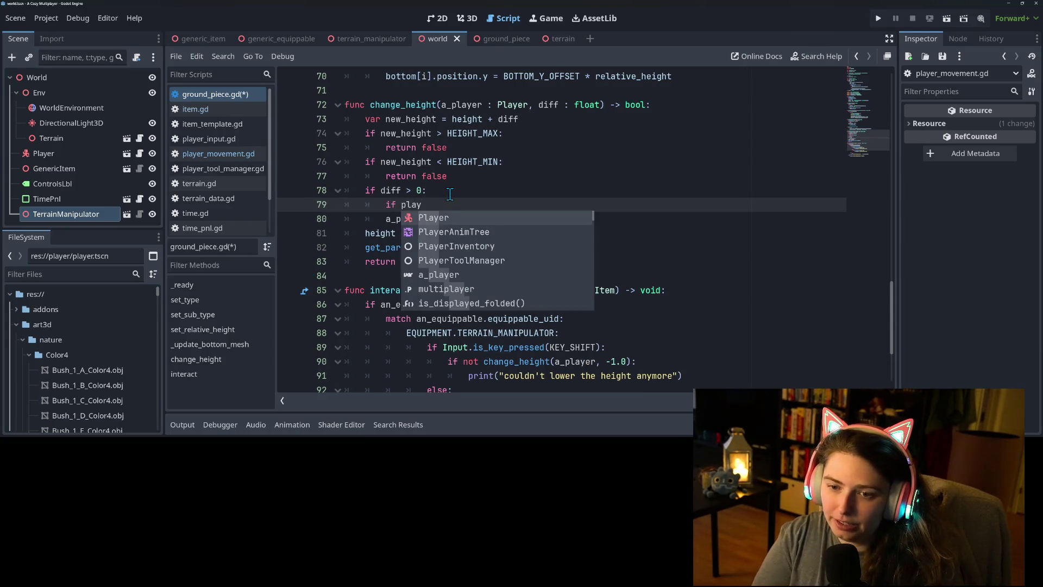
key("BackSpace")
key("BackSpace")
key("BackSpace")
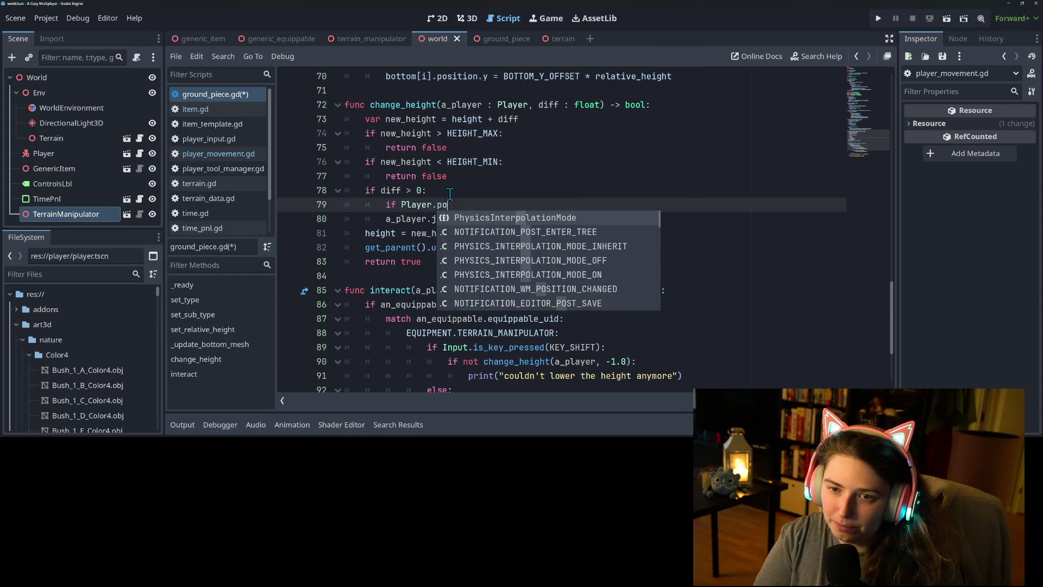
key("Escape")
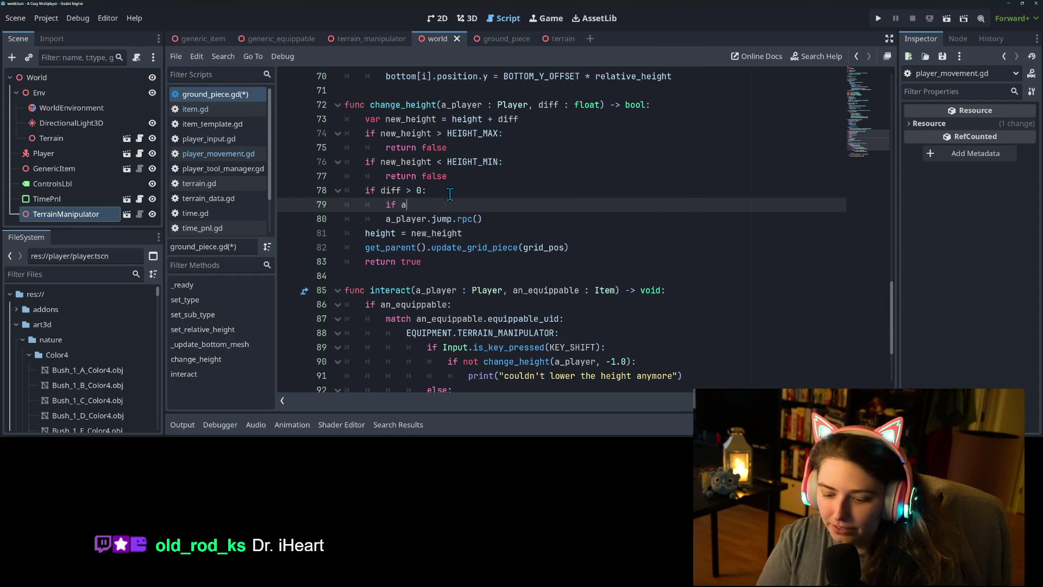
type(")player.pos")
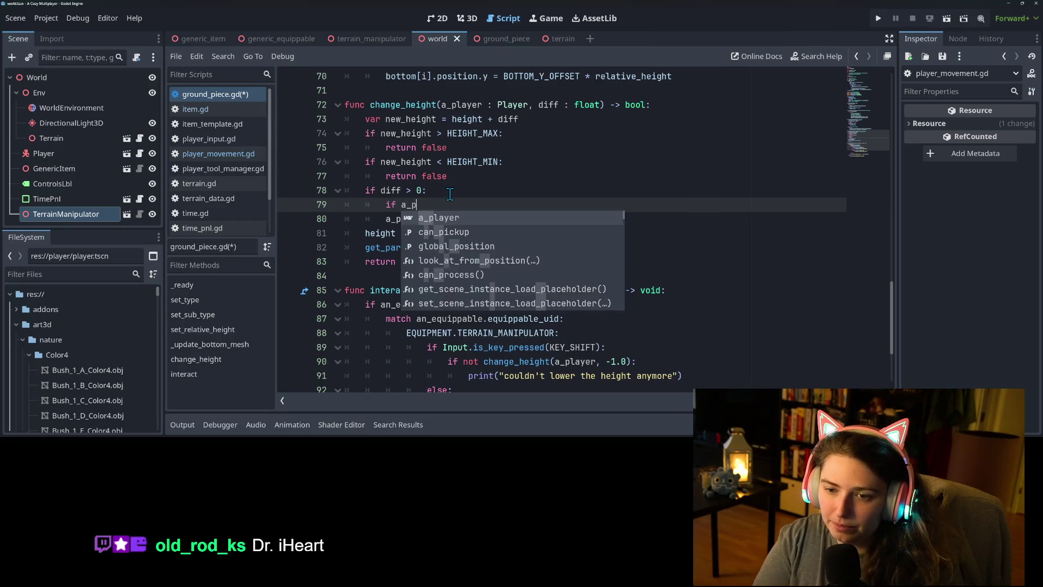
key("Return")
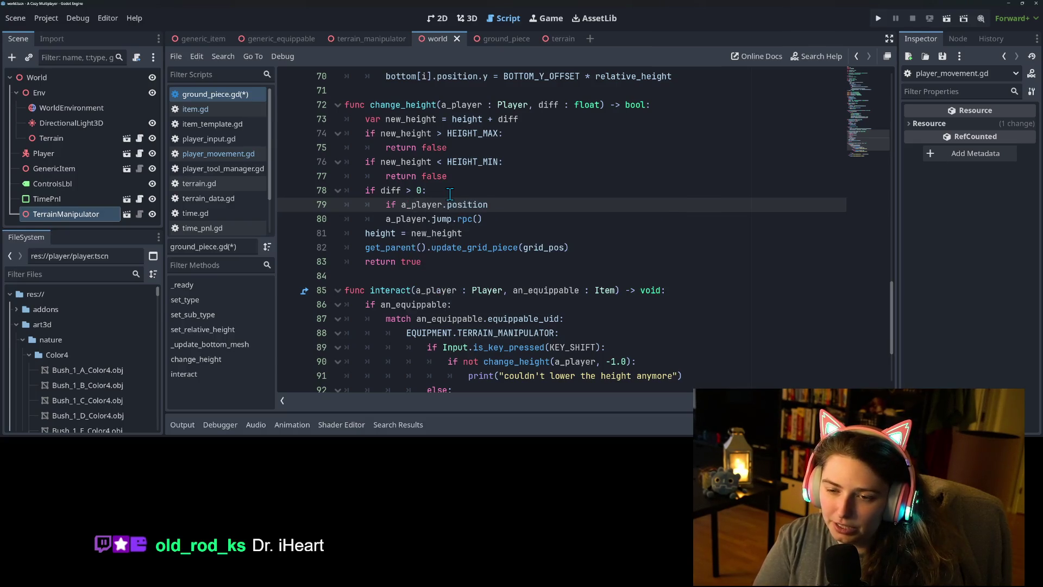
type(".x")
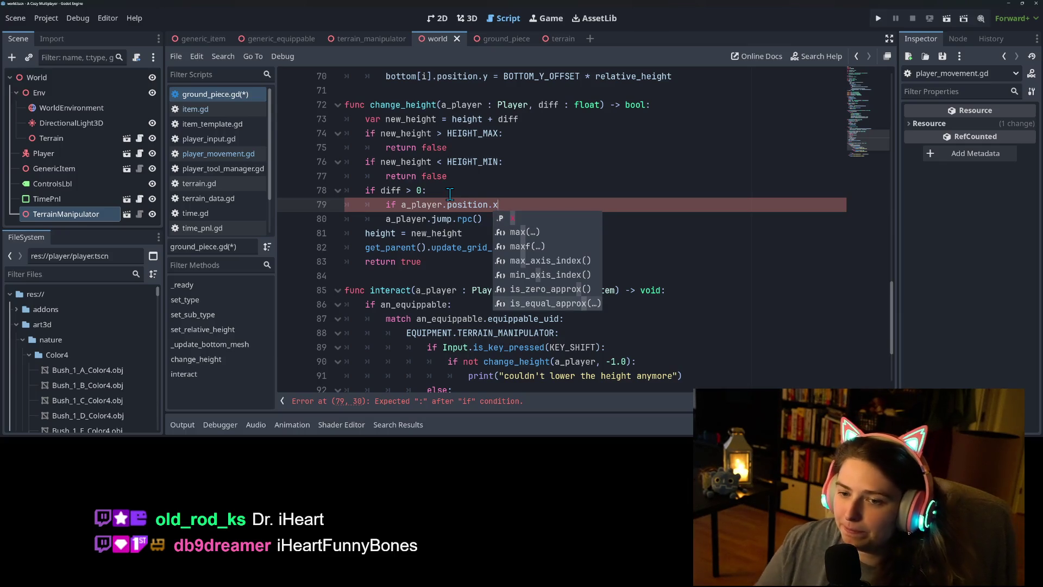
key("Escape")
Add 'var player_pos = a_player.position' above and rewrite the check as 'if player_pos.x > position'
key("Up")
key("Return")
type("ar player_pos")
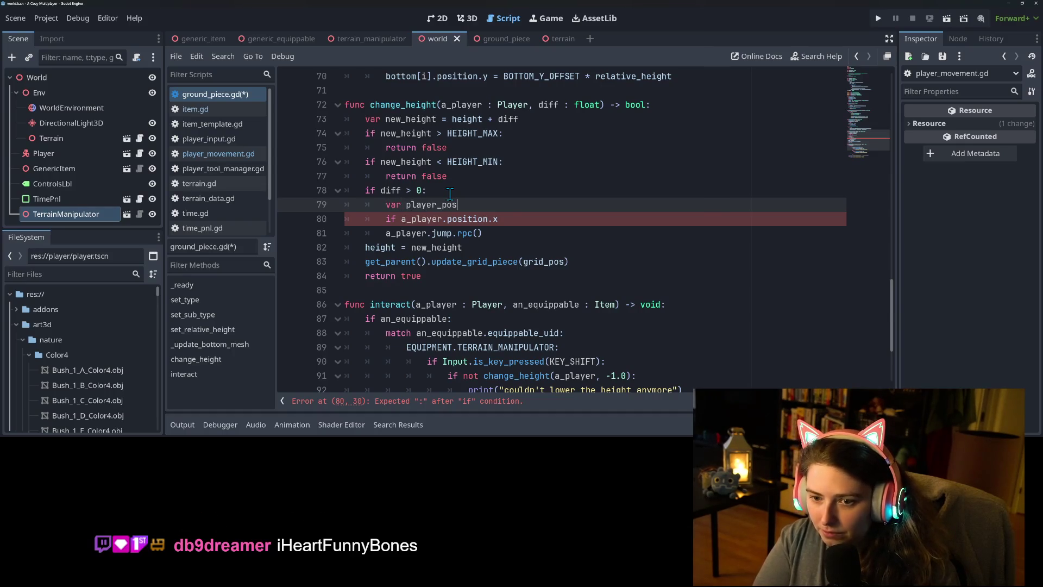
type(" = a_player")
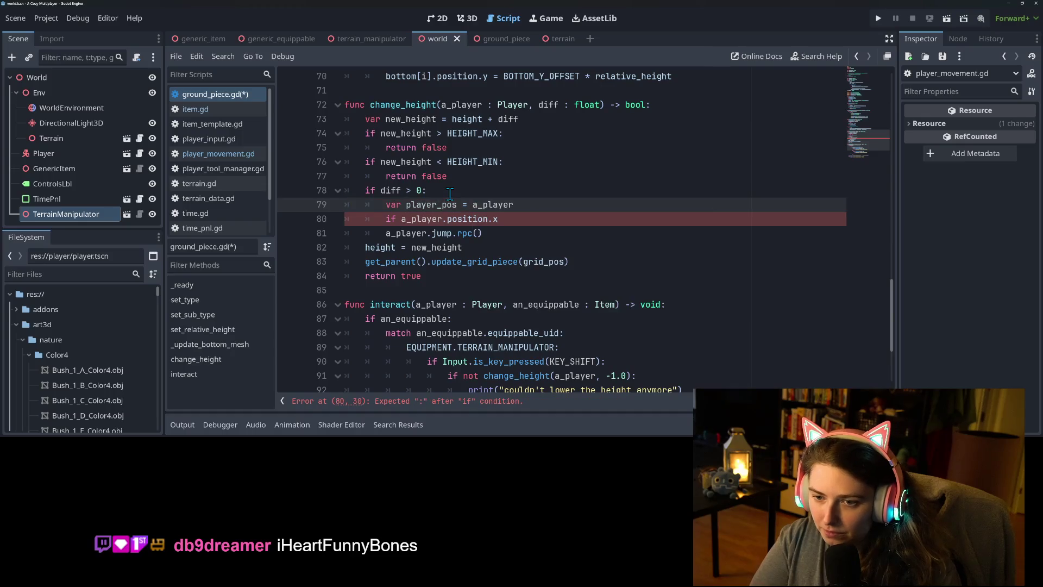
type(".posi")
key("Return")
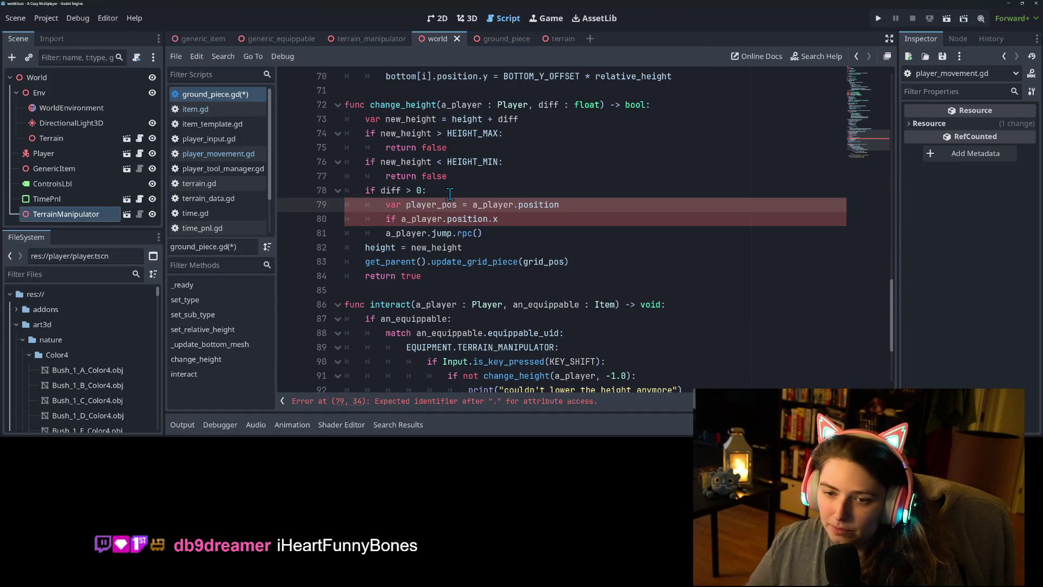
double_click(426, 204)
key("ctrl+c")
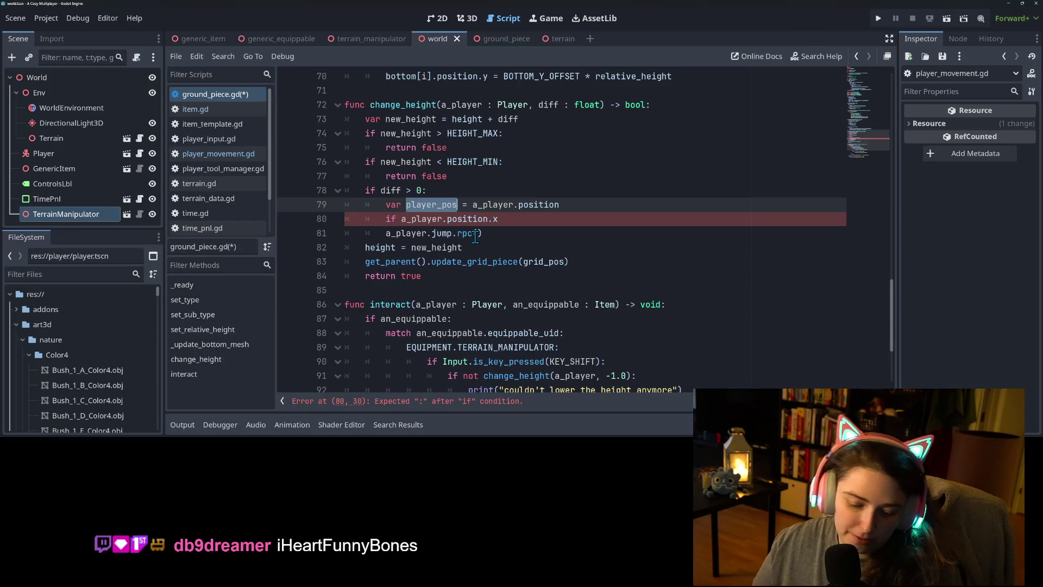
left_click_drag(401, 220, 487, 218)
key("ctrl+v")
left_click(492, 219)
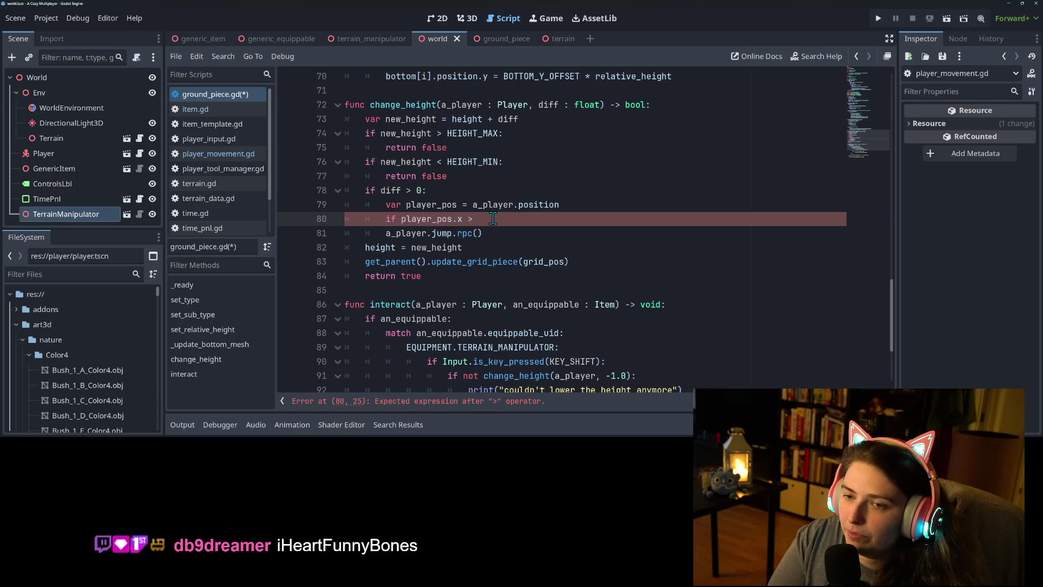
type("position")
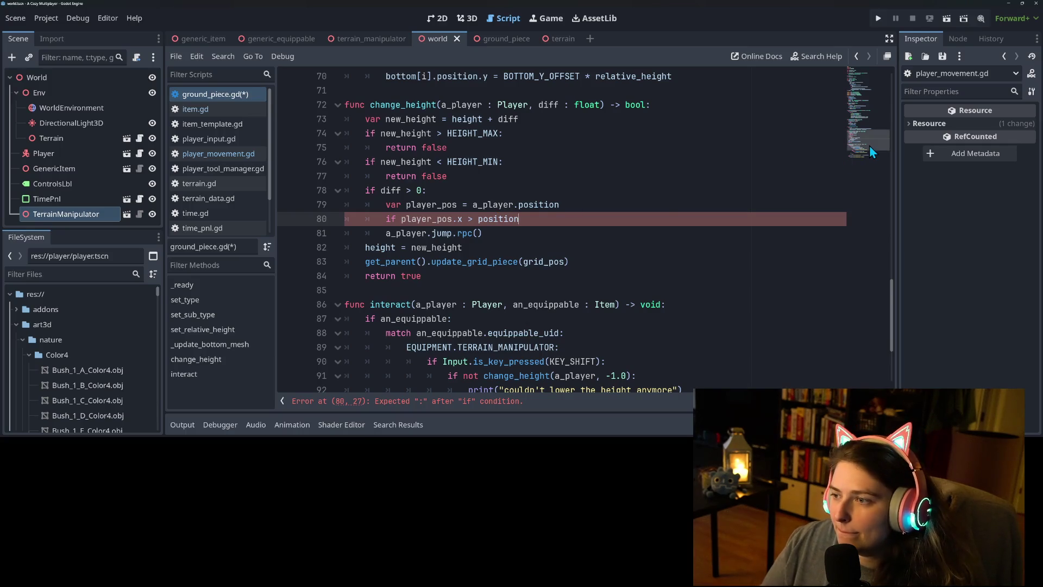
left_click_drag(869, 142, 887, 59)
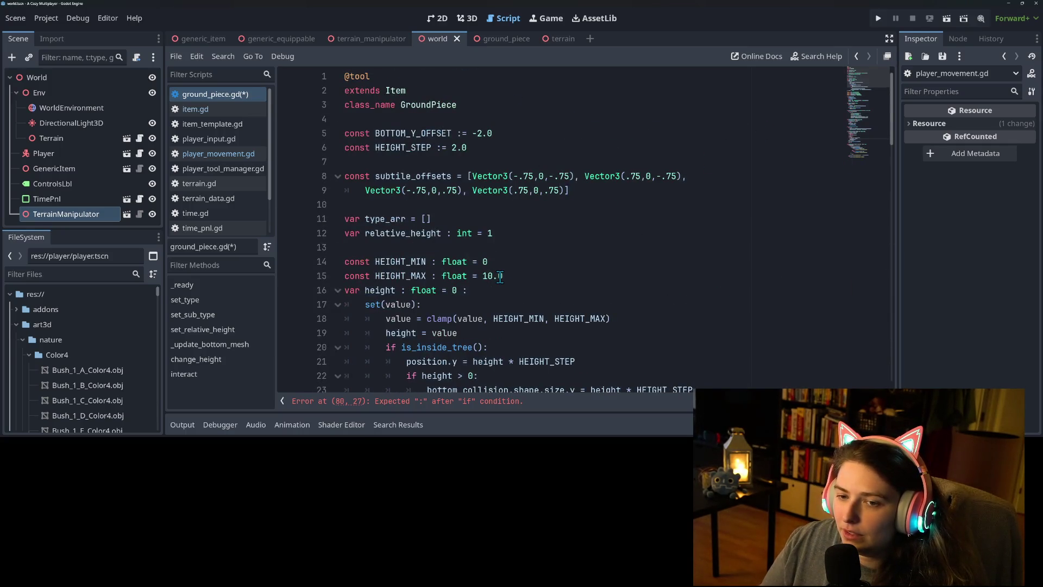
Edit the hard-coded 2.99 spacing factor in _ready, typing 2.75
scroll(499, 277, "down", 7)
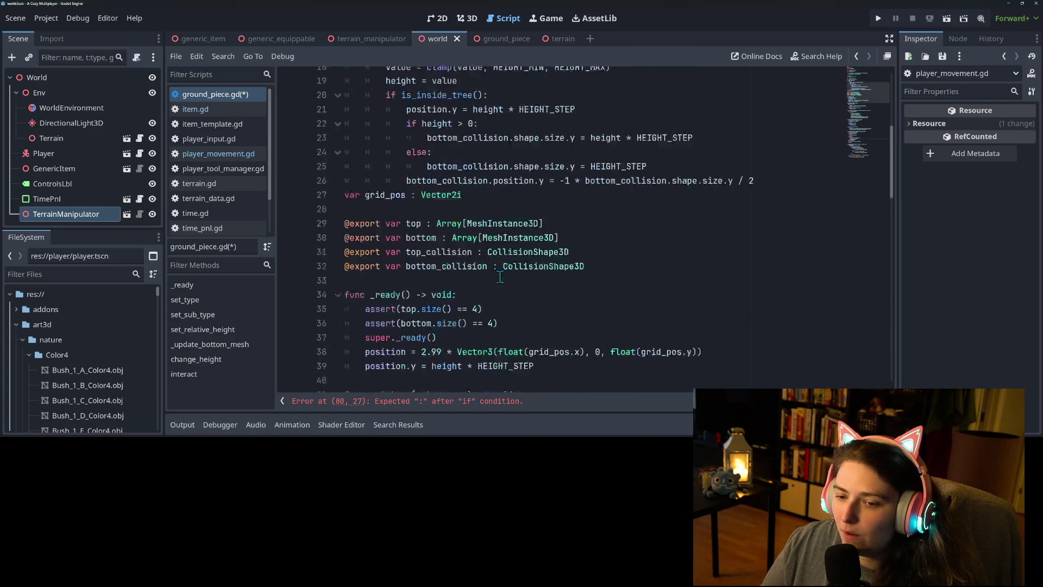
left_click(432, 318)
left_click_drag(433, 304, 446, 306)
left_click(425, 304)
type("2.75")
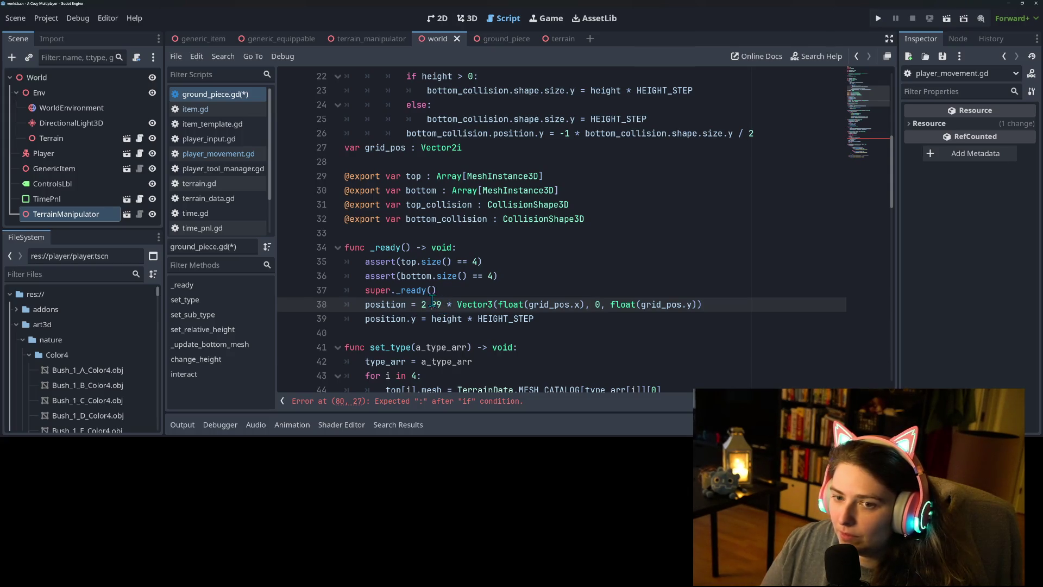
scroll(432, 218, "up", 7)
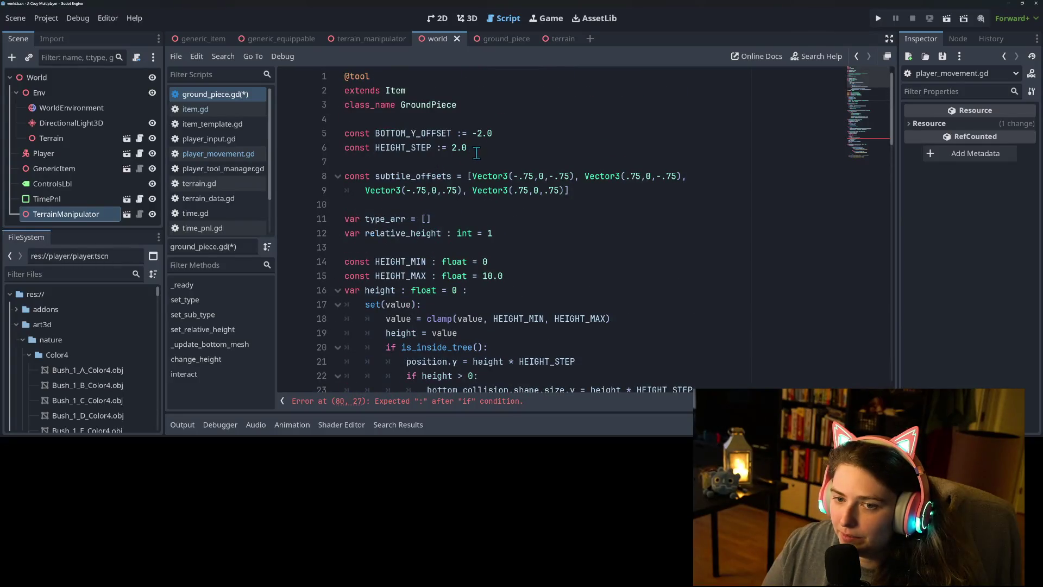
Add a constant 'const SIDE_LENGTH := 2.99' below HEIGHT_STEP
left_click(491, 139)
left_click(499, 148)
key("Return")
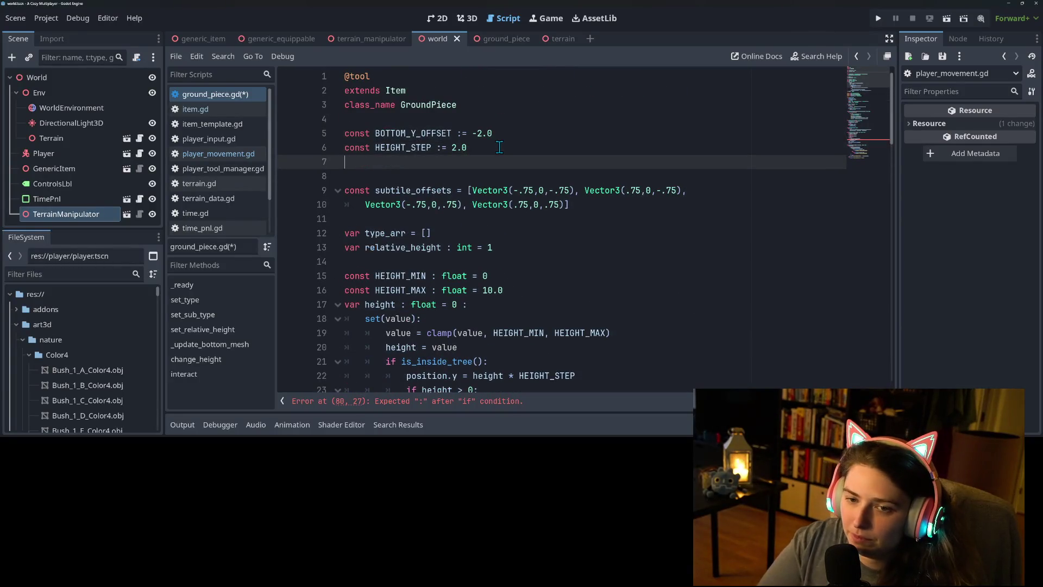
type("cons")
key("BackSpace")
key("BackSpace")
key("BackSpace")
type("t")
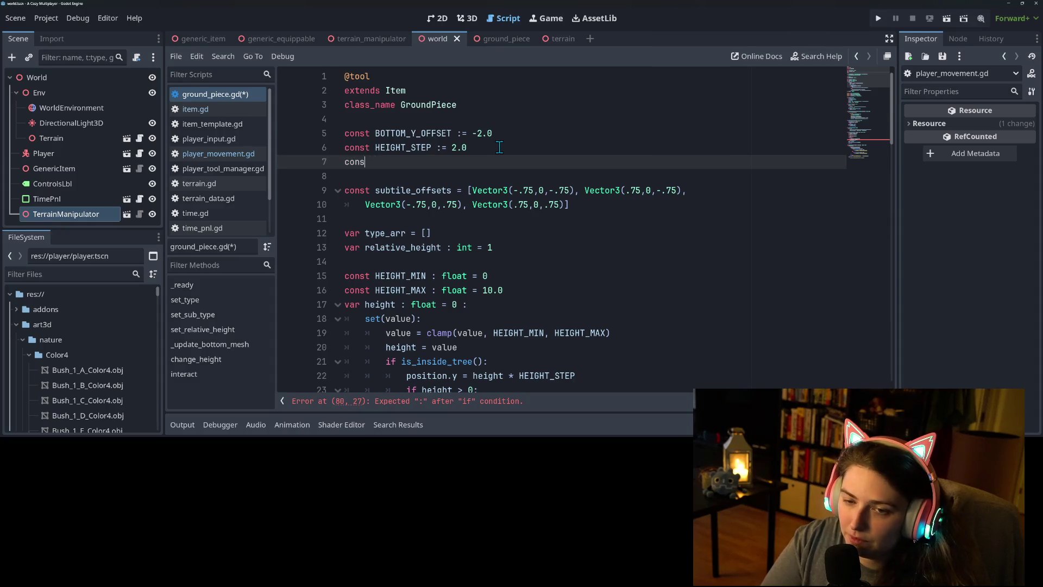
type("_length :=")
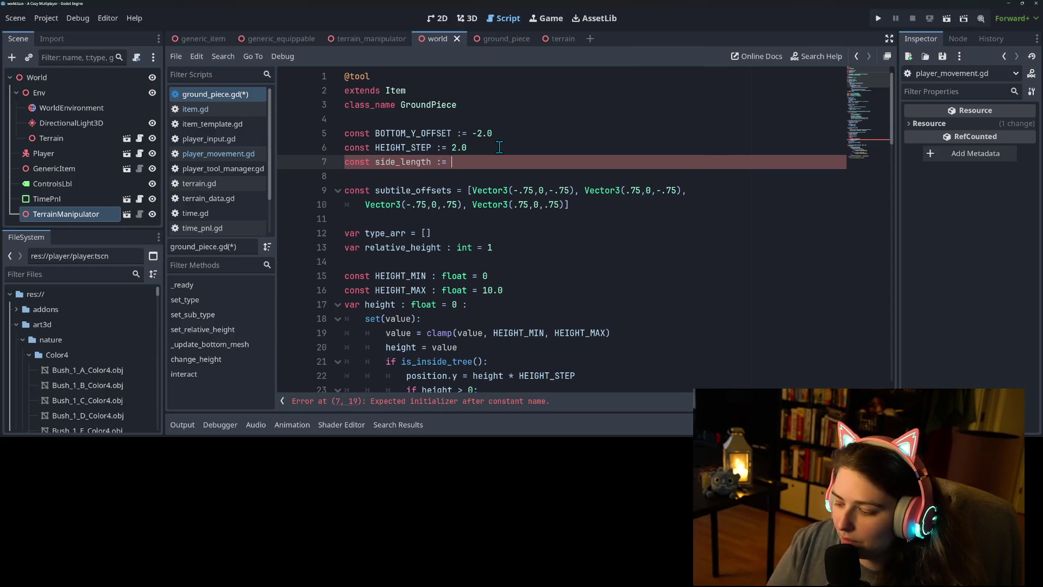
type("2.99")
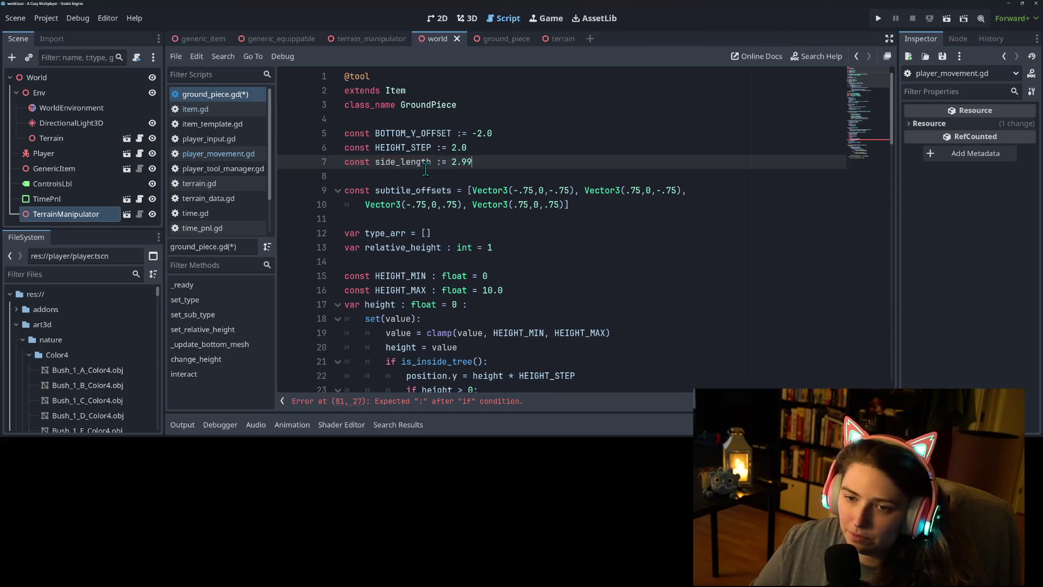
double_click(424, 163)
type("SIDE_LENGTH")
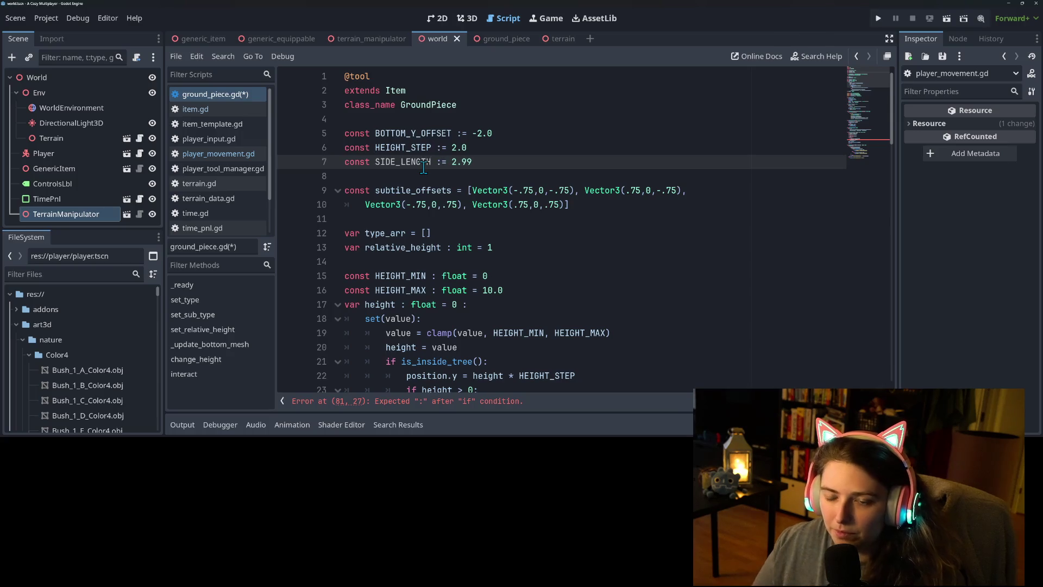
Replace the literal 2.99 on line 39 with SIDE_LENGTH and save the script
scroll(459, 261, "down", 5)
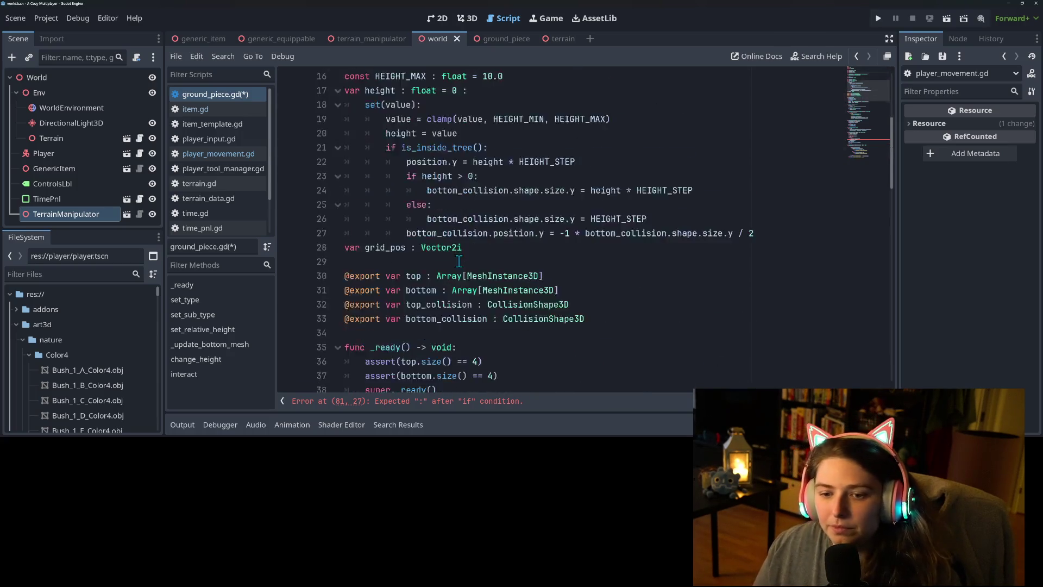
scroll(459, 261, "down", 4)
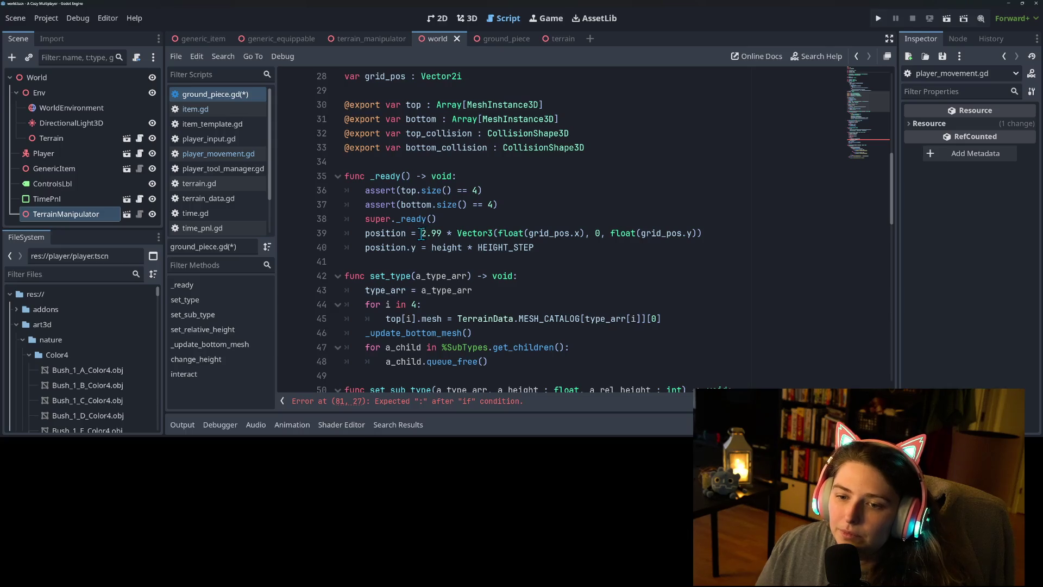
left_click_drag(422, 233, 440, 236)
type("SIDE_LENGTH")
key("ctrl+s")
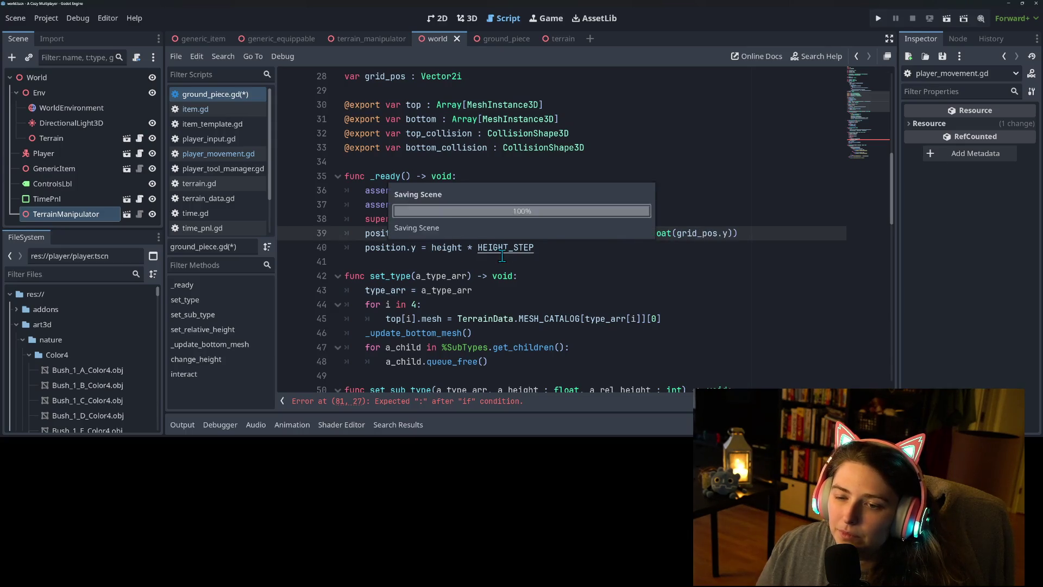
double_click(458, 233)
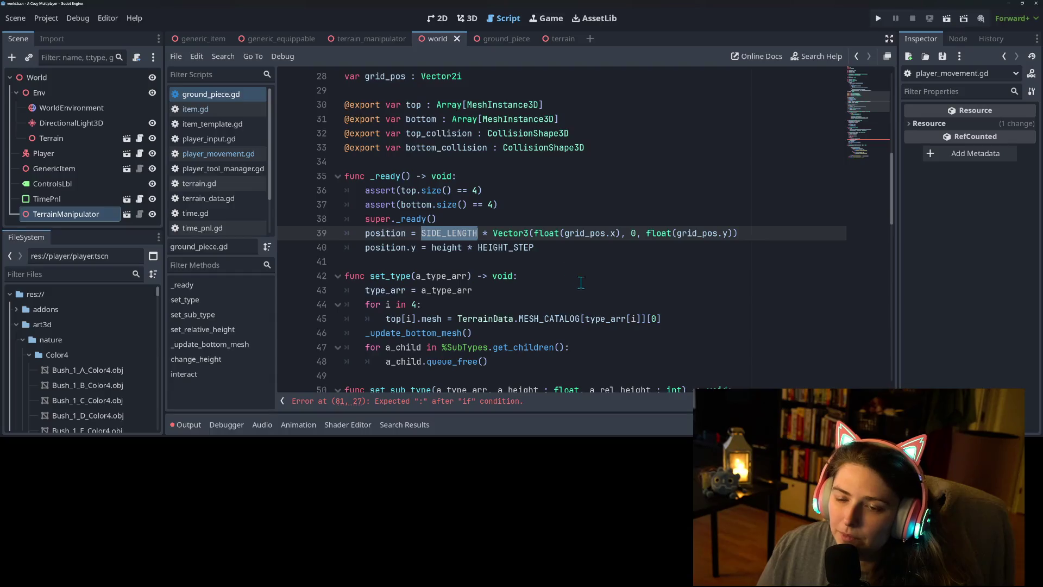
scroll(581, 282, "down", 4)
scroll(583, 304, "up", 2)
Complete the lower bound on line 81 as position with SIDE_LENGTH/2
scroll(585, 315, "down", 2)
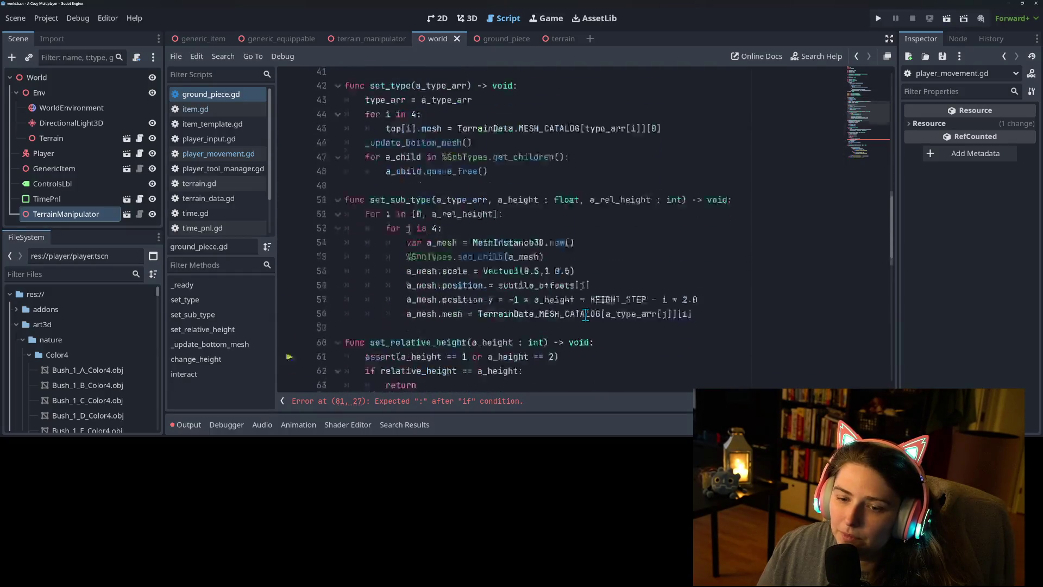
scroll(585, 314, "down", 10)
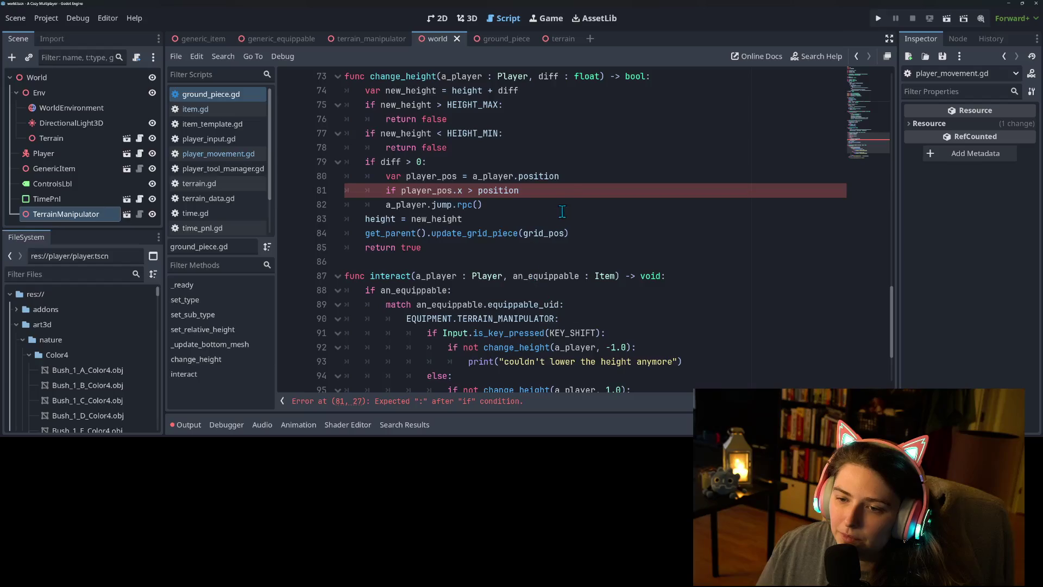
left_click(571, 194)
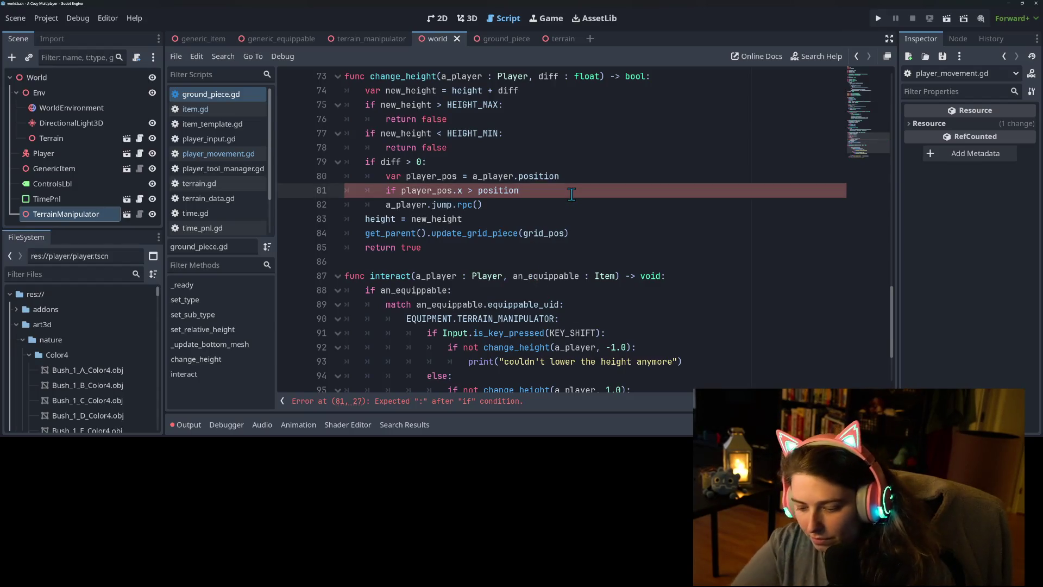
key("BackSpace")
key("BackSpace")
key("BackSpace")
key("BackSpace")
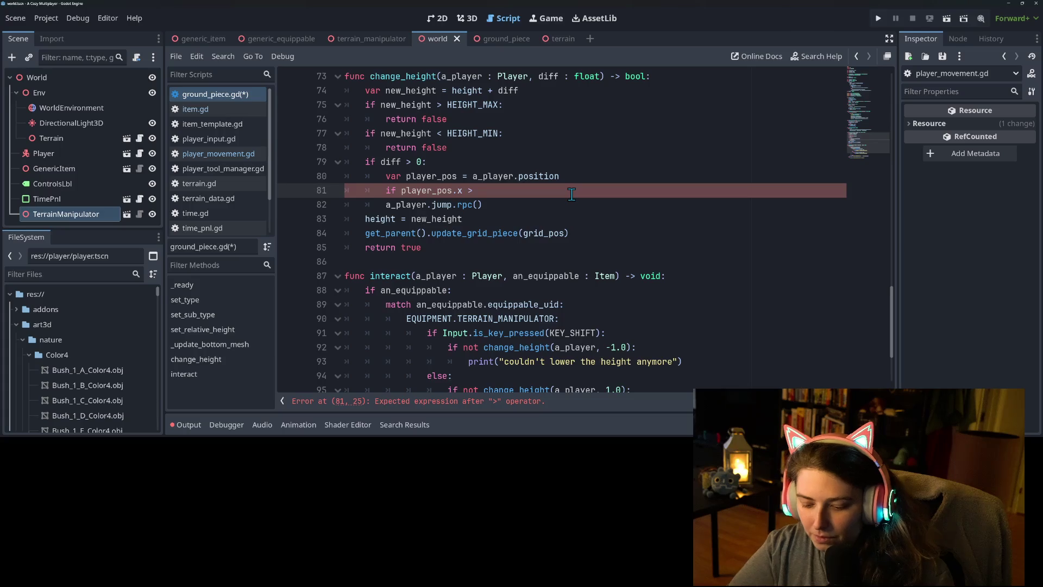
type("pos")
key("Return")
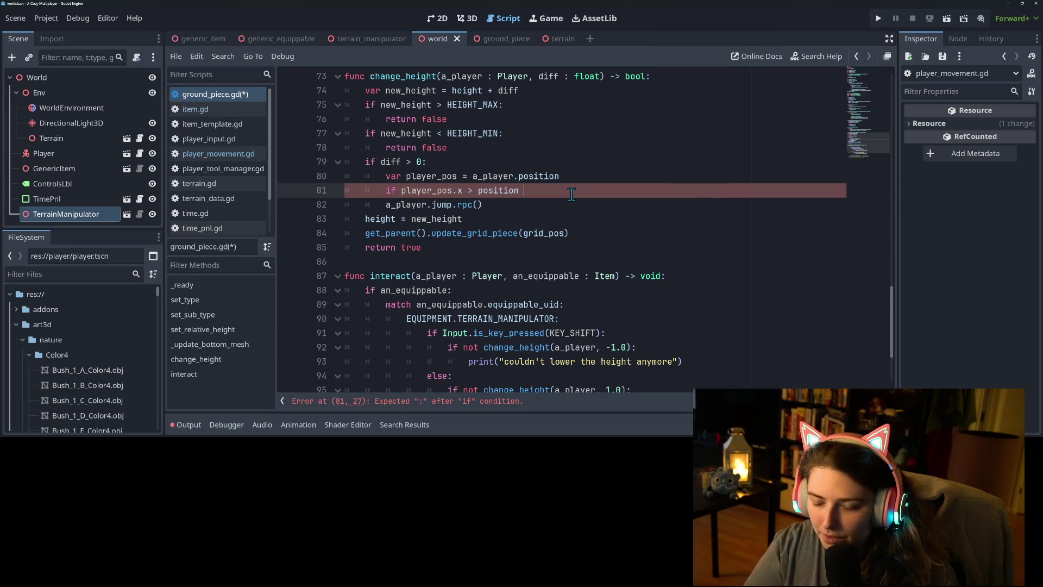
type("+ SIDE_LENGTH")
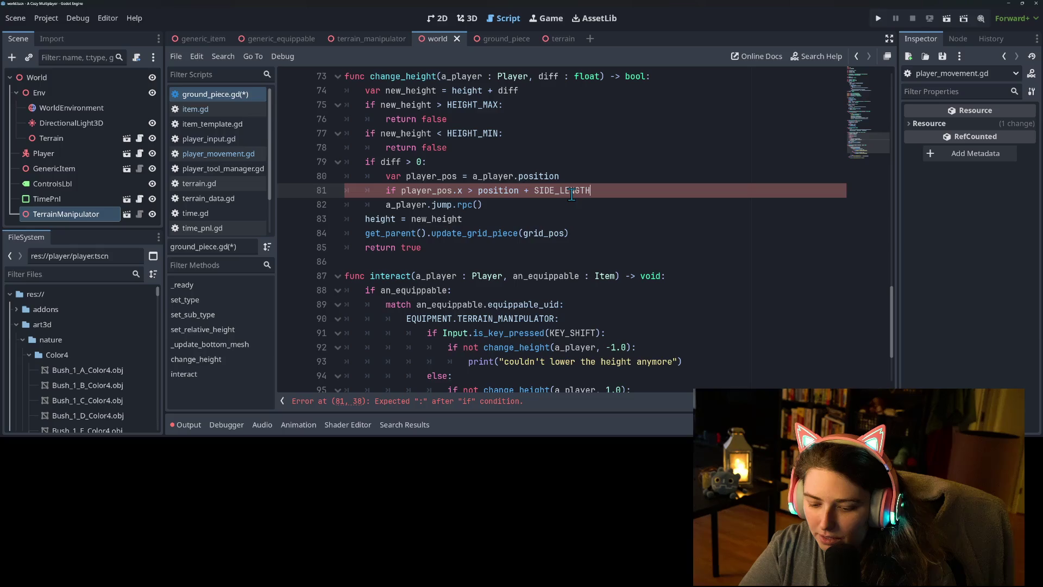
type("/2")
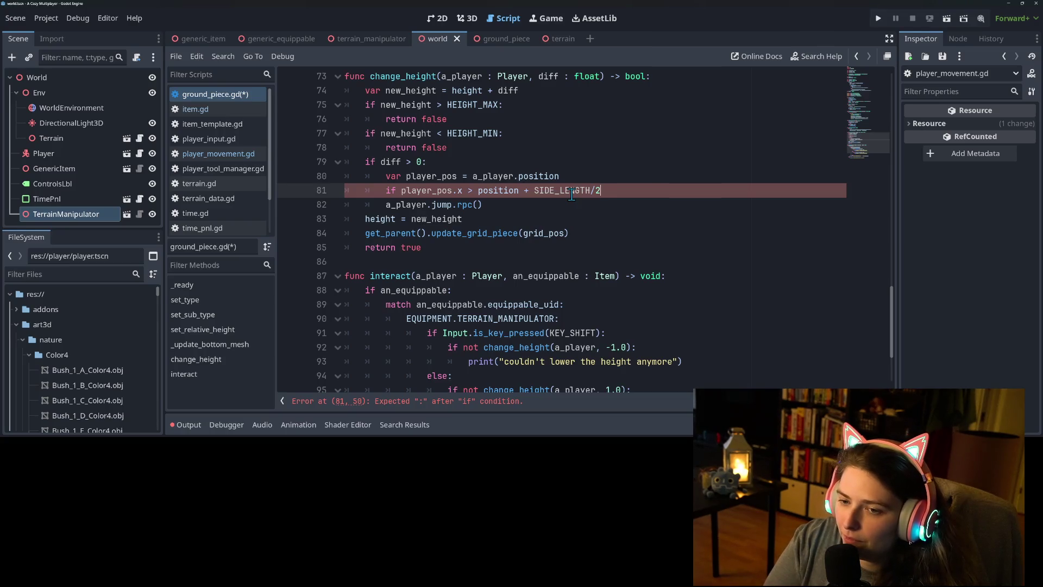
Add 'and player_pos.x < position + SIDE_LENGTH/2' and make the lower bound 'position - SIDE_LENGTH/2'
type(" and ")
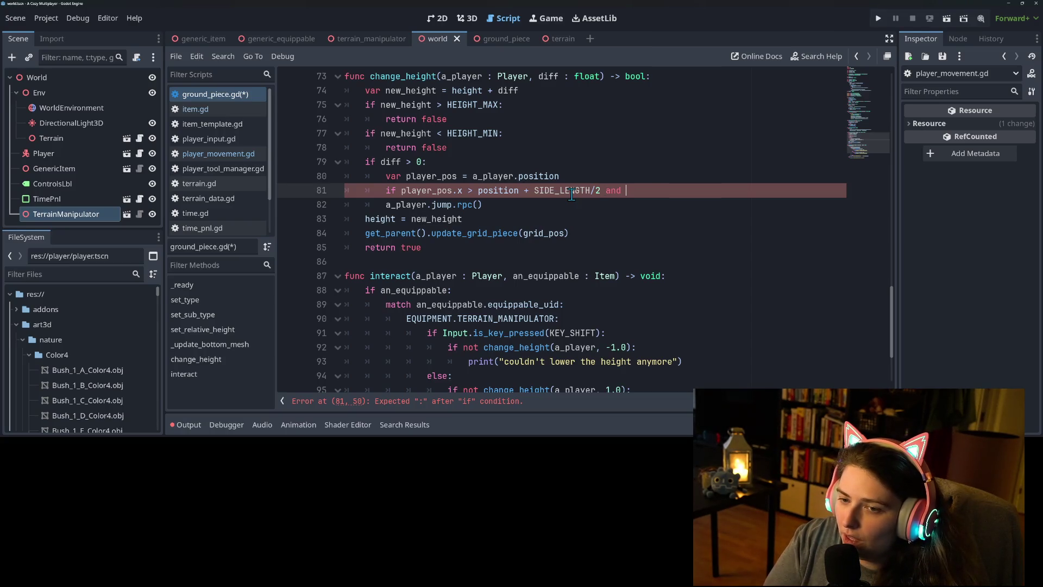
type("player_pos.pos")
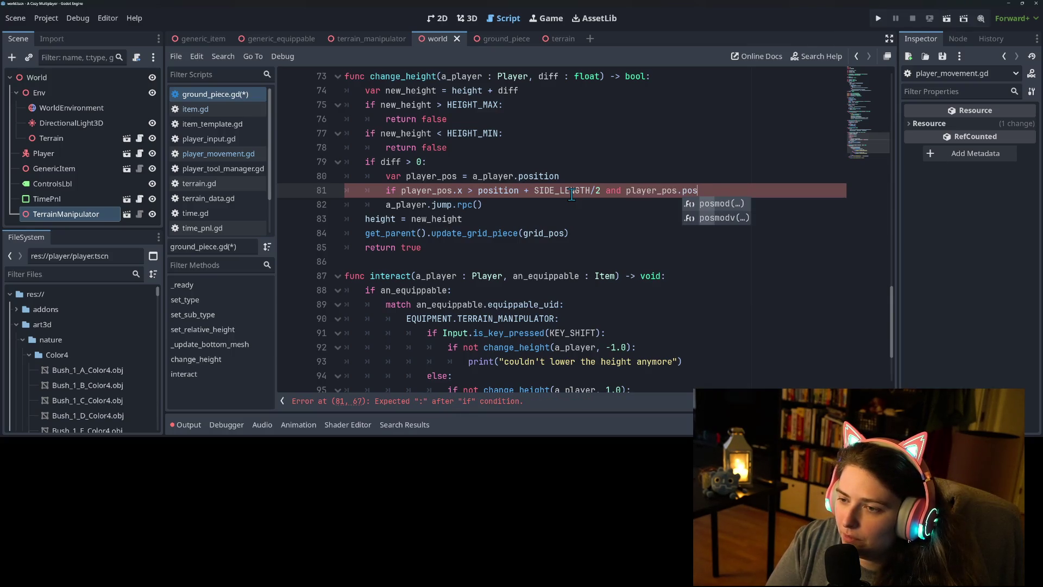
key("BackSpace")
key("BackSpace")
key("BackSpace")
type("x")
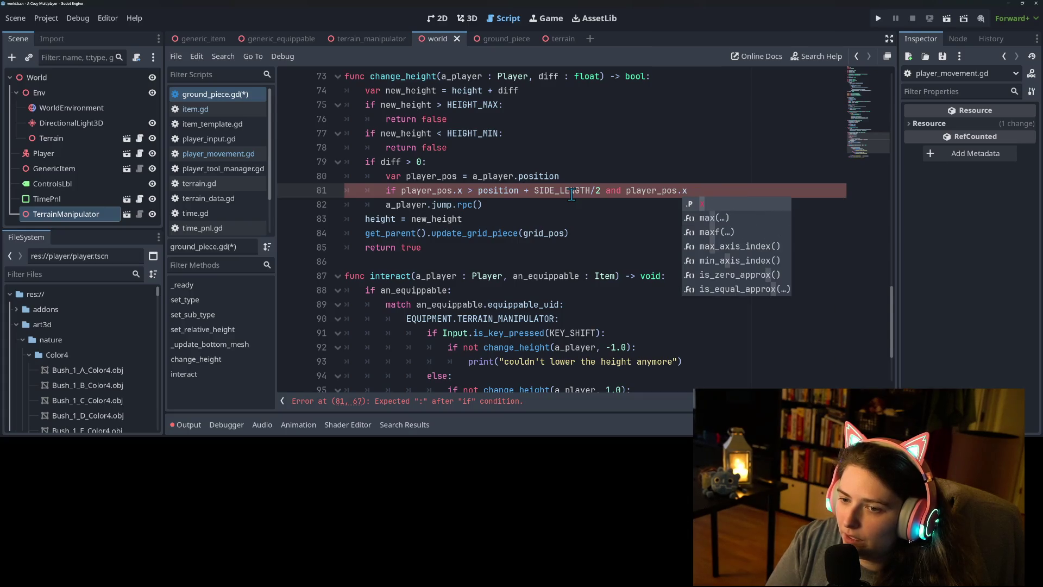
type(" < ")
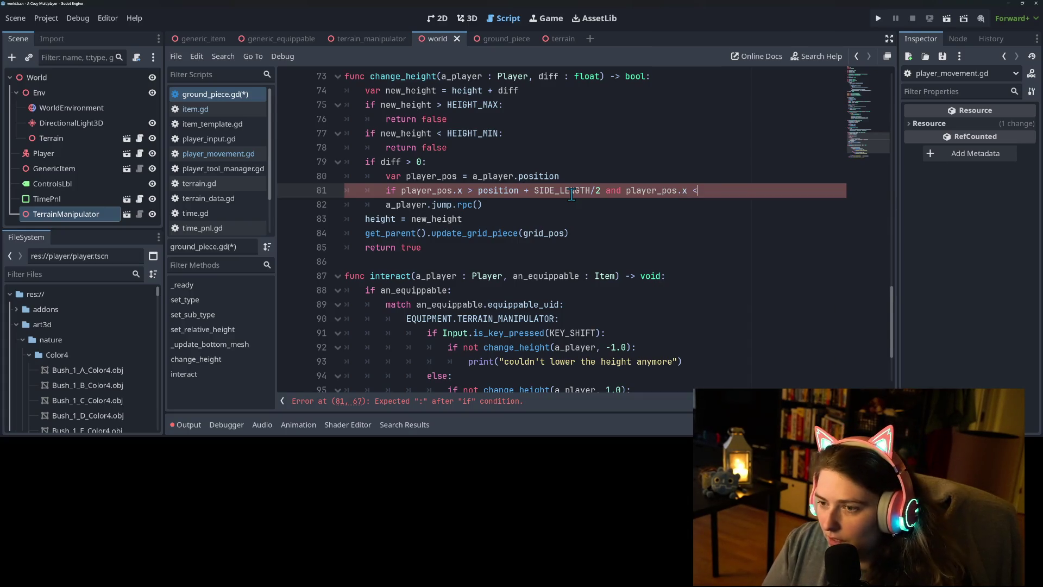
type("po")
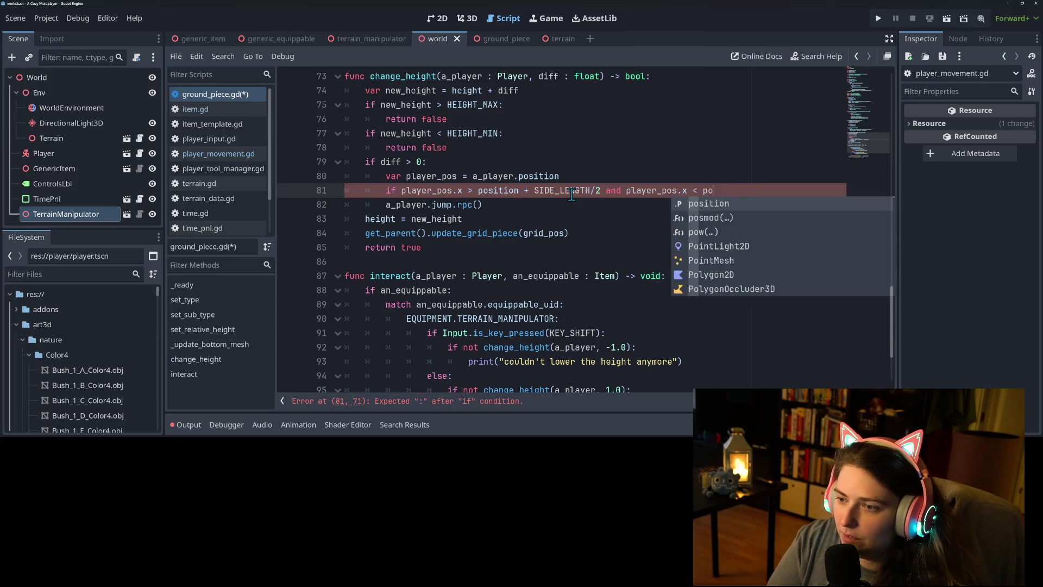
key("Return")
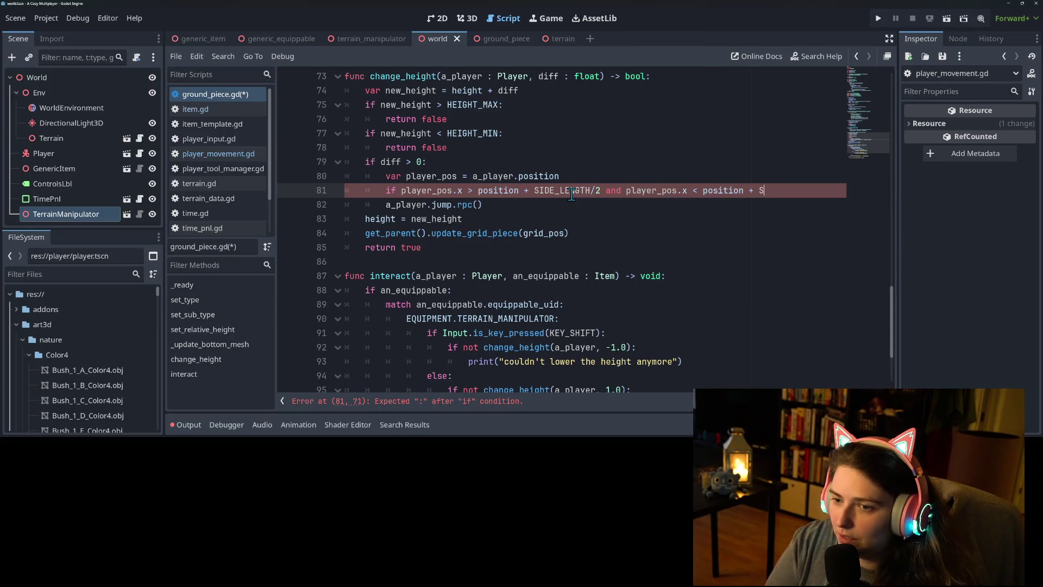
key("Return")
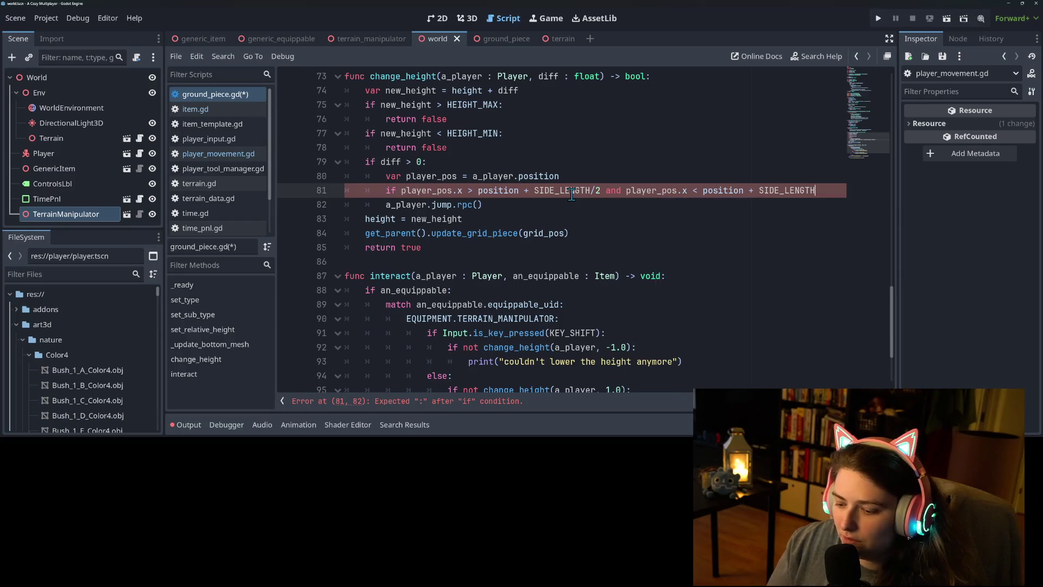
left_click(529, 191)
key("BackSpace")
type("-")
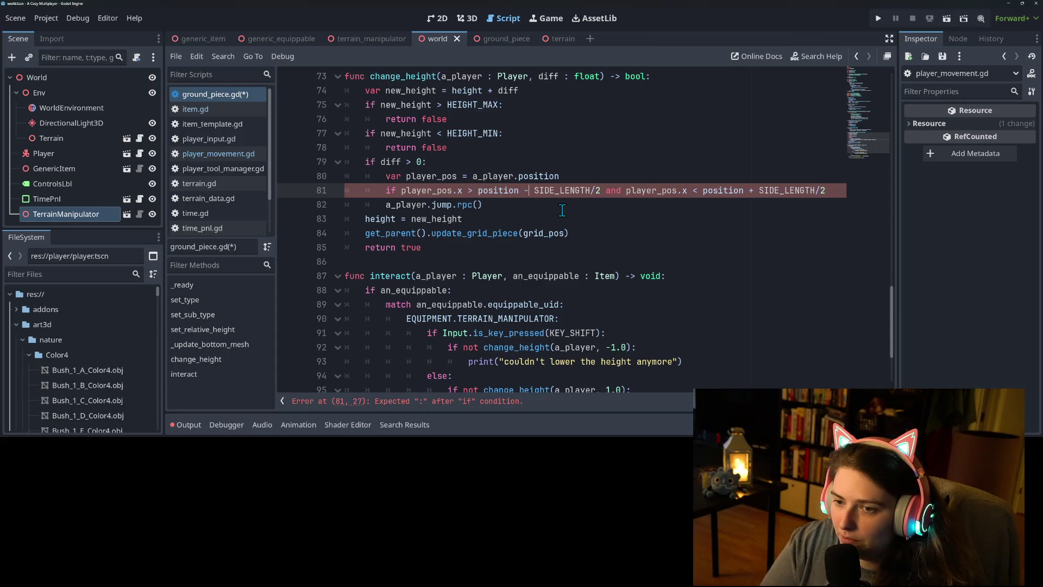
left_click(834, 195)
type(":")
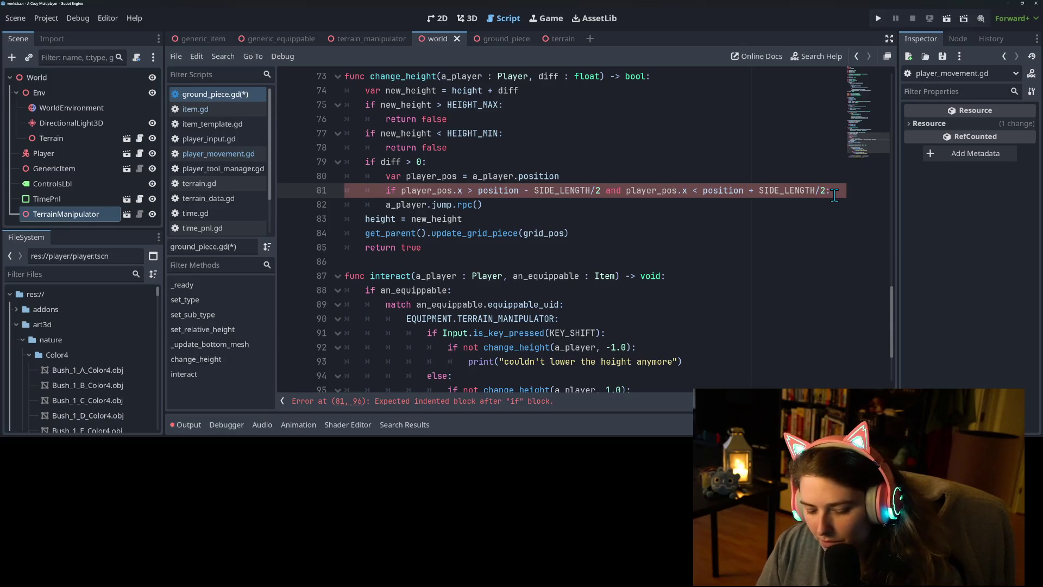
Paste a copy of the x-range check below it, nested inside the first
key("Return")
type("if player_pos.x > position - SIDE_LENGTH/2 and player_pos.x < position + SIDE_LENGTH/2:")
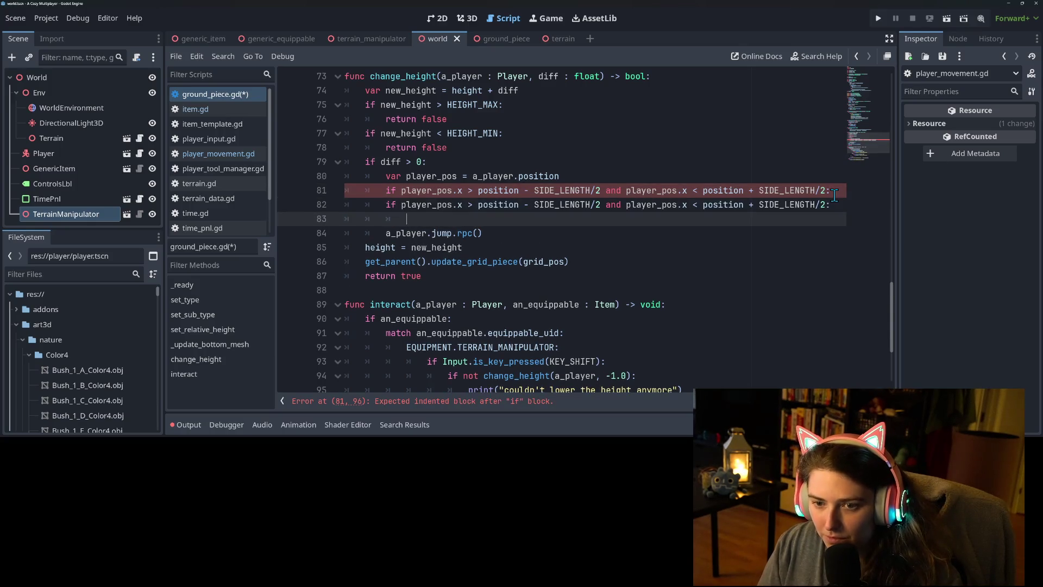
key("Up")
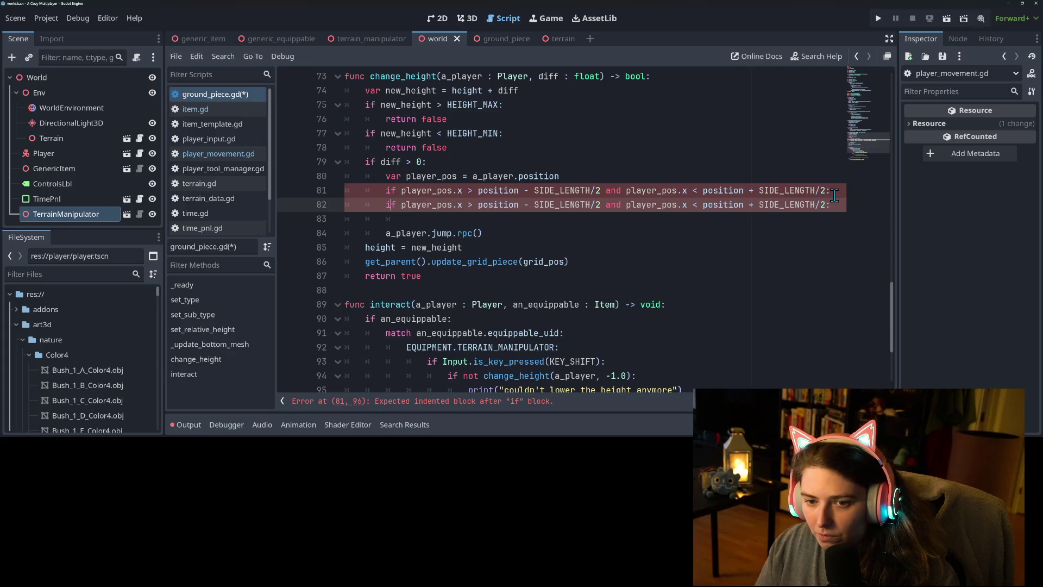
key("Tab")
key("Down")
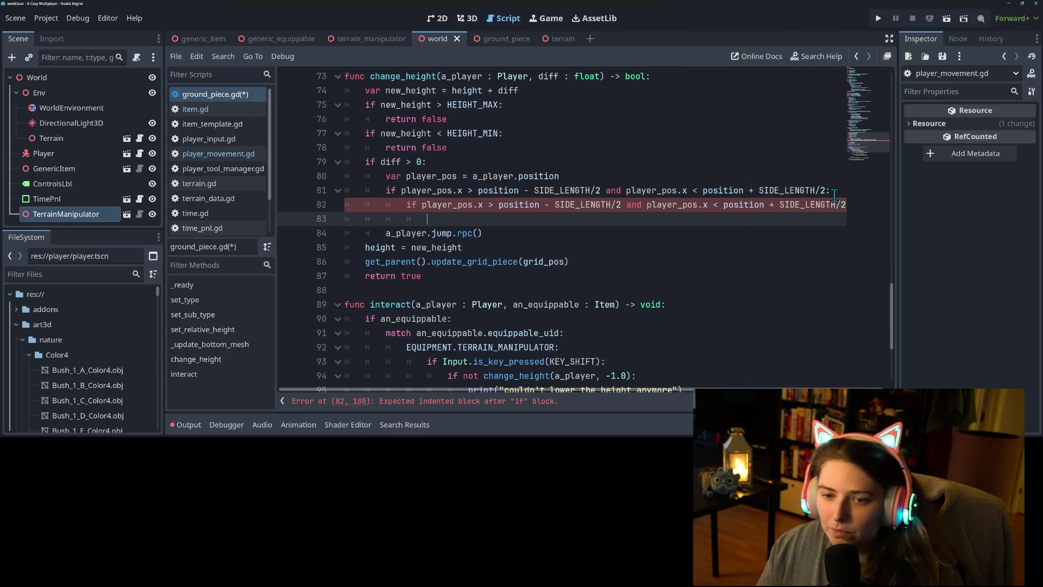
key("Delete")
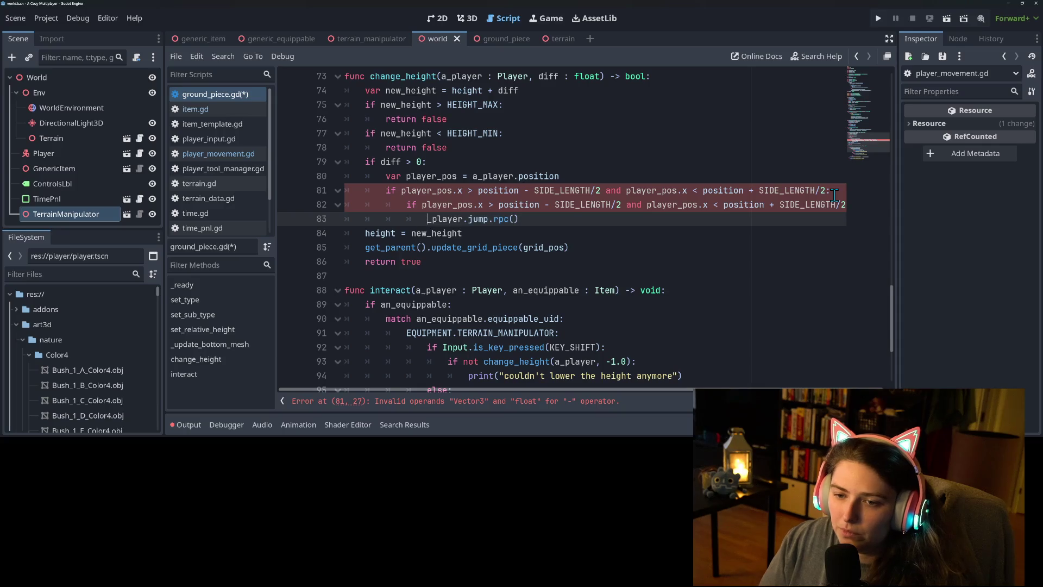
Change both x's in the copied check to z and save ground_piece.gd
left_click(481, 206)
key("Delete")
type("z")
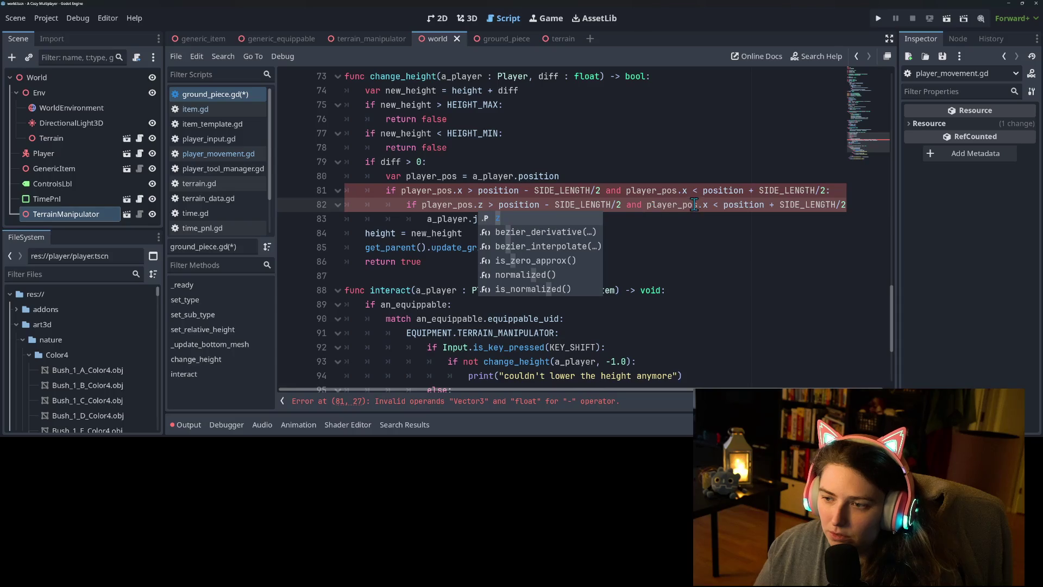
left_click(706, 205)
key("Delete")
type("z")
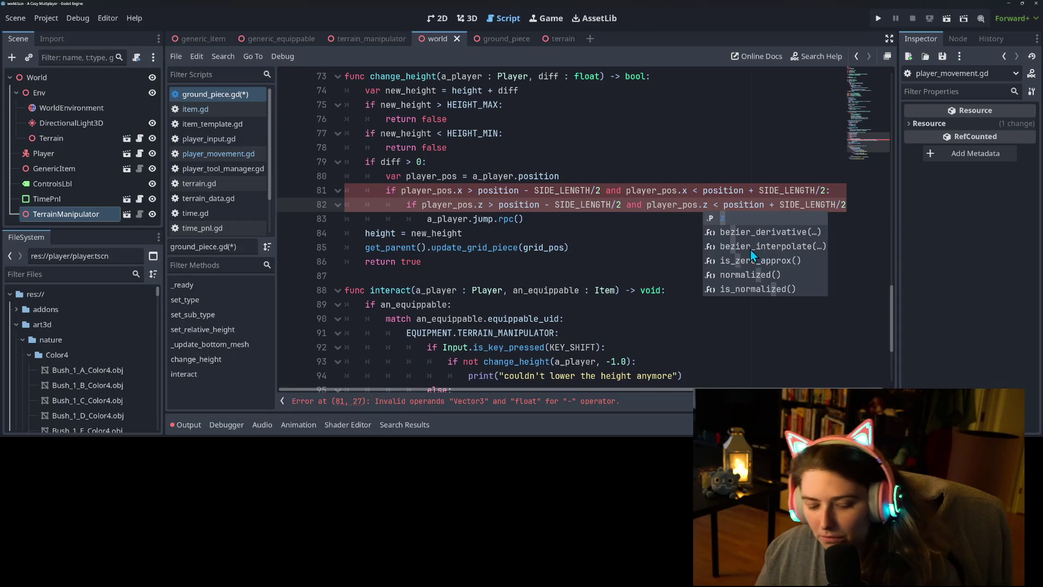
left_click(625, 237)
key("ctrl+s")
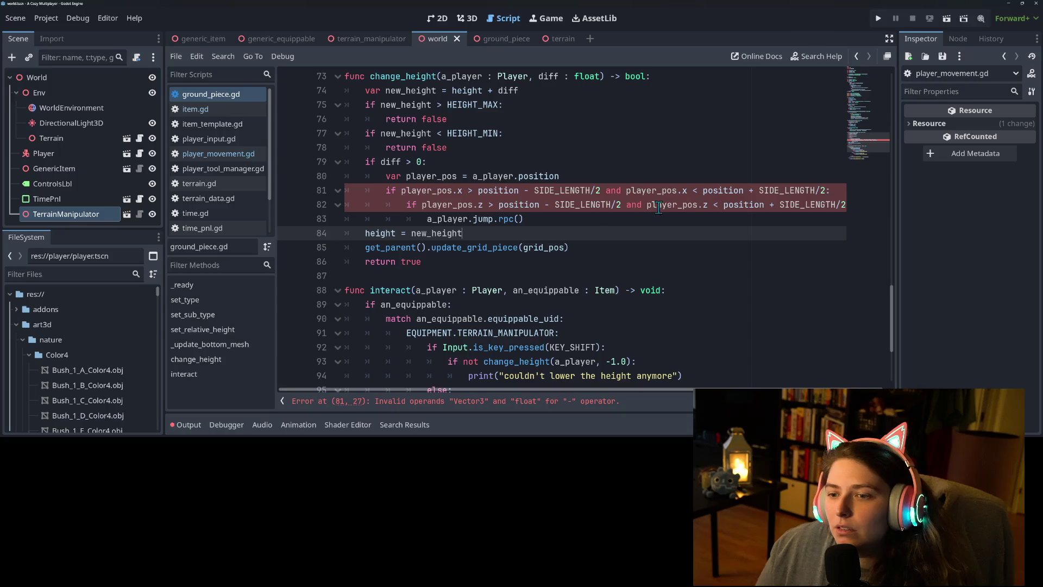
left_click(491, 203)
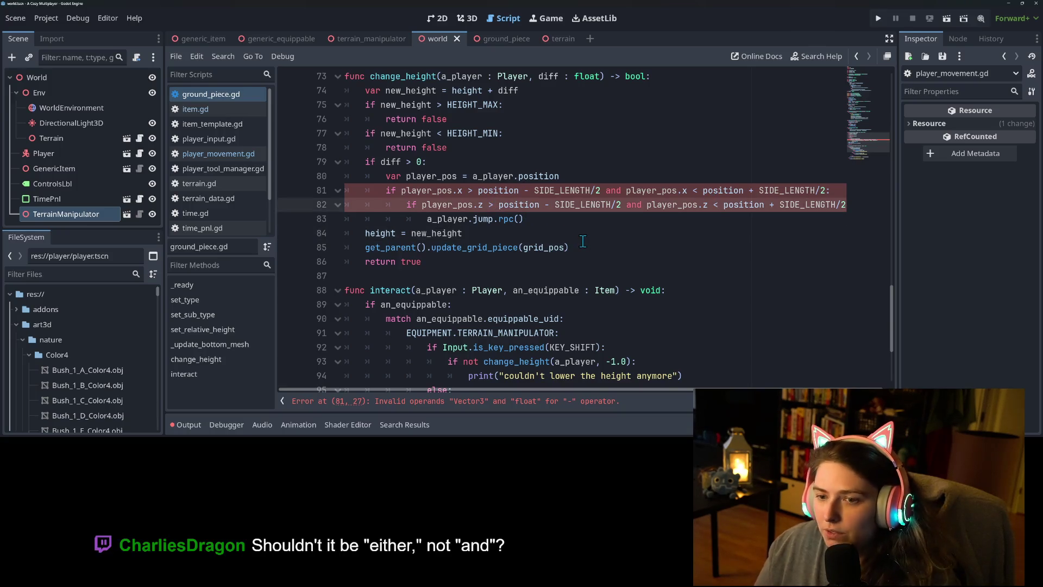
Make the x and z range checks inclusive with >= and <=, then save
type("=")
key("Up")
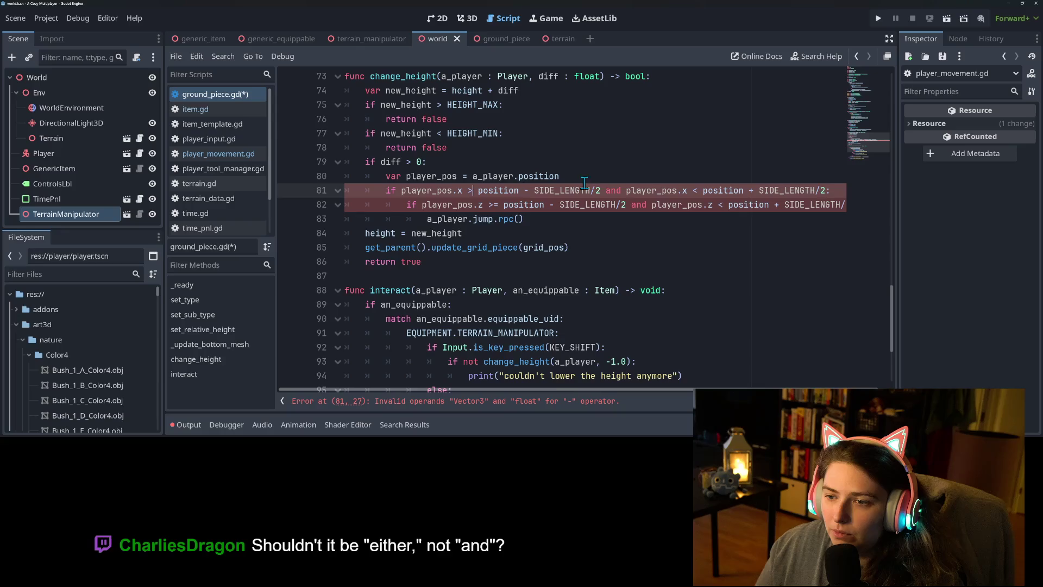
type("=")
left_click(701, 190)
type("=")
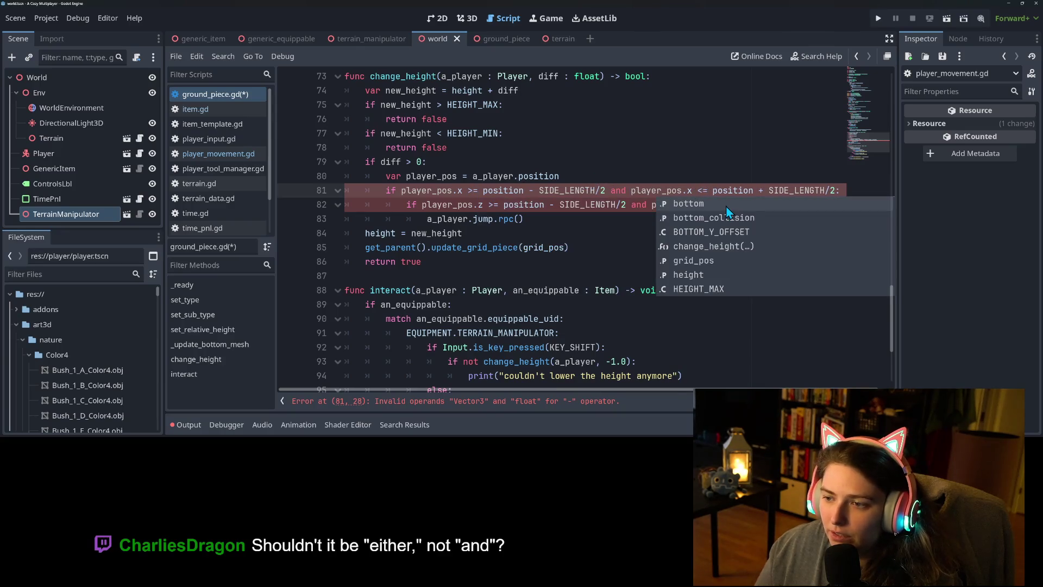
left_click(723, 204)
type("= position + SIDE_LENGTH")
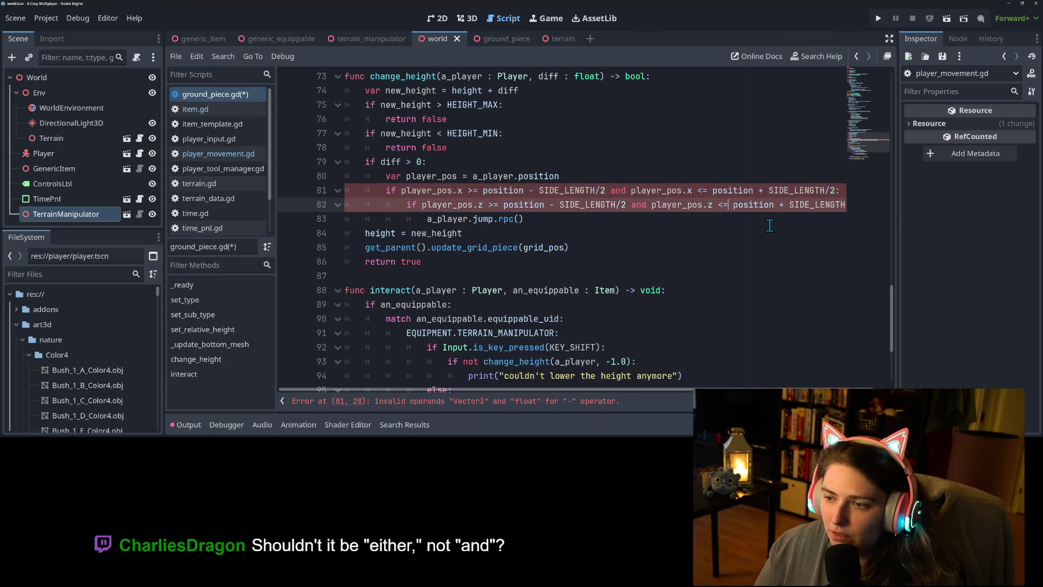
key("ctrl+s")
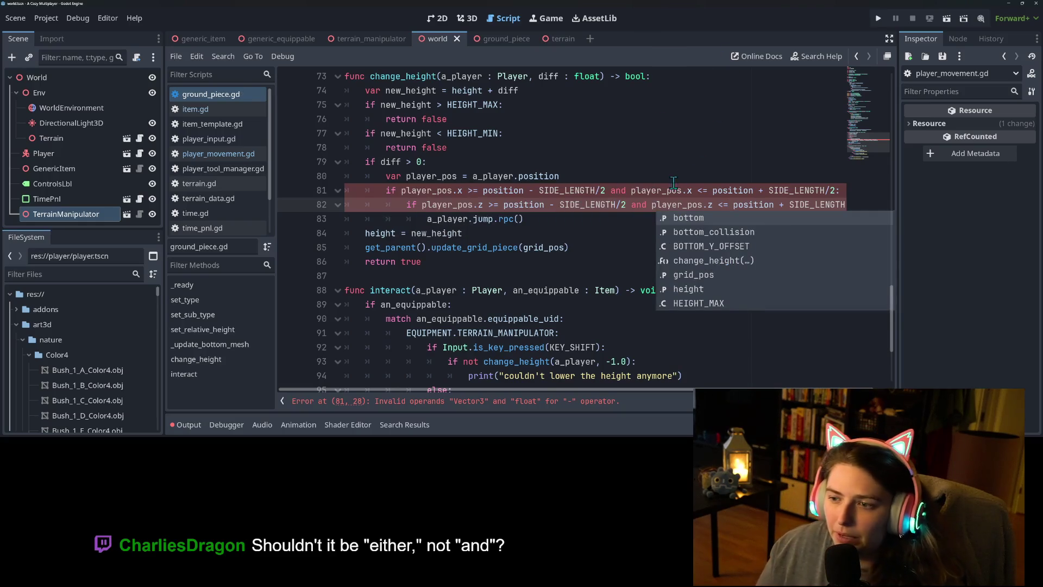
Use position.x in the line 81 bounds and position.z in the line 82 bounds
left_click(656, 191)
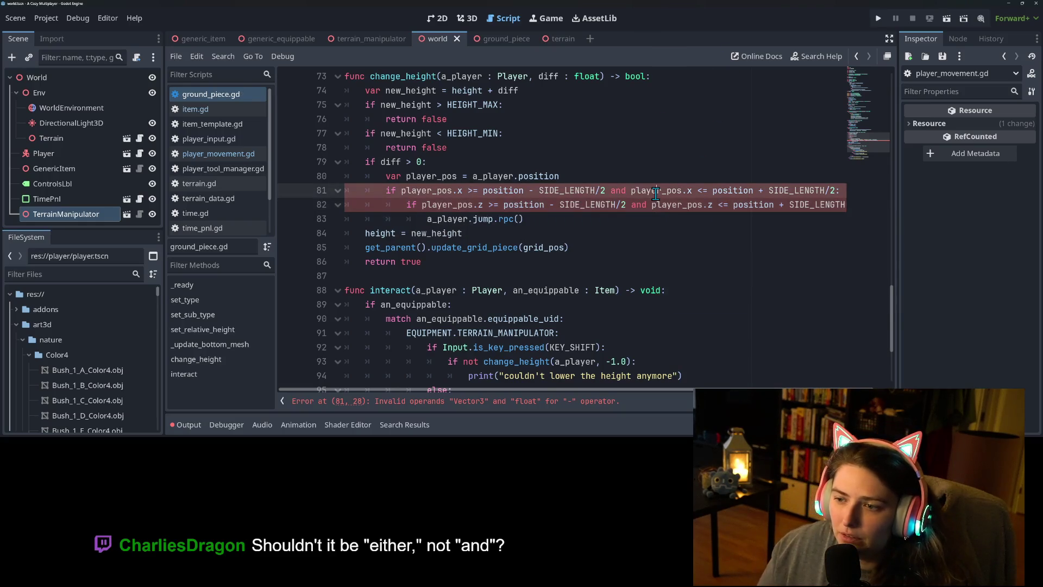
left_click(736, 204)
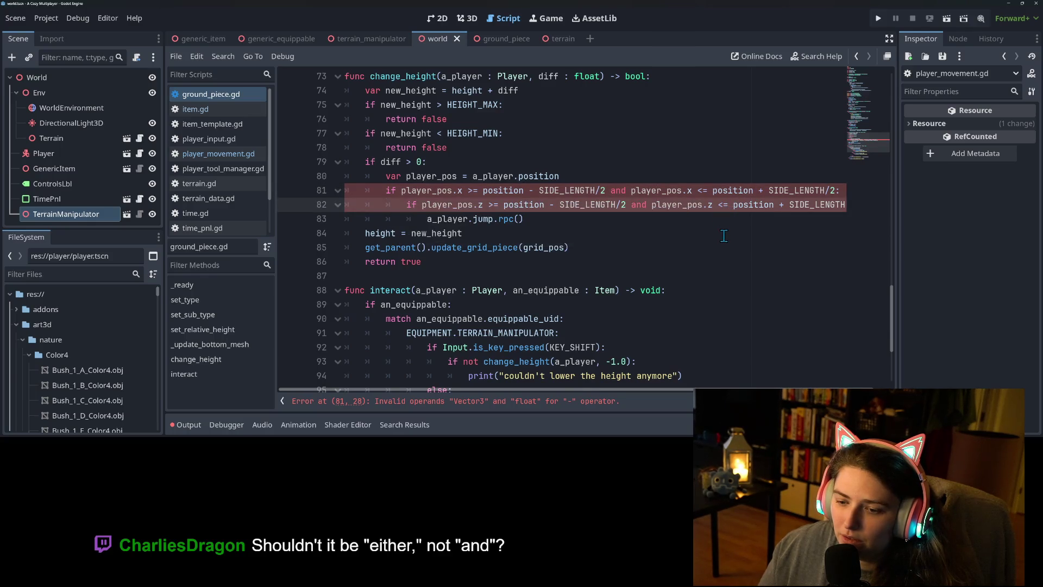
double_click(744, 204)
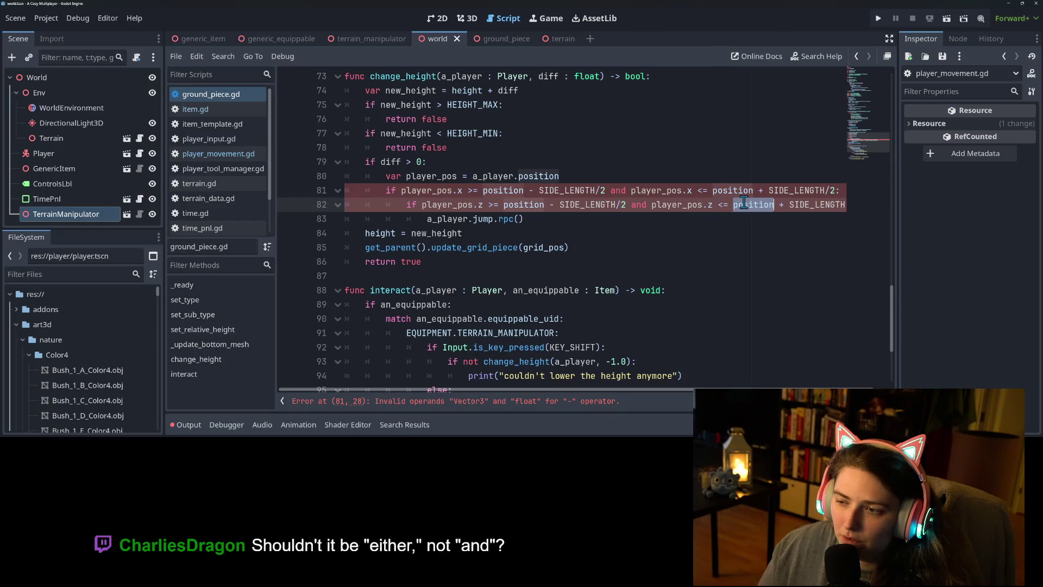
left_click(749, 191)
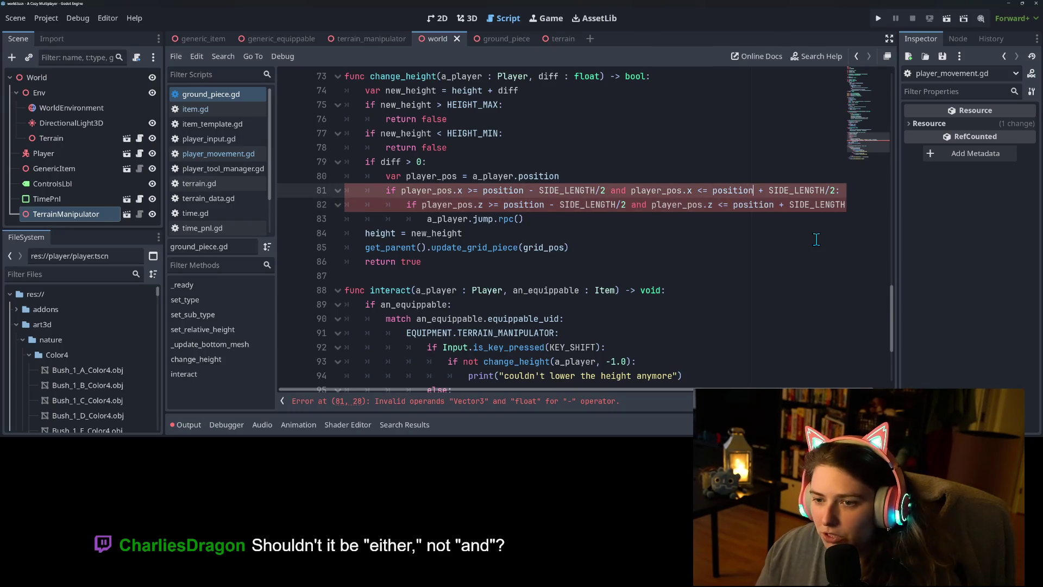
type(".x")
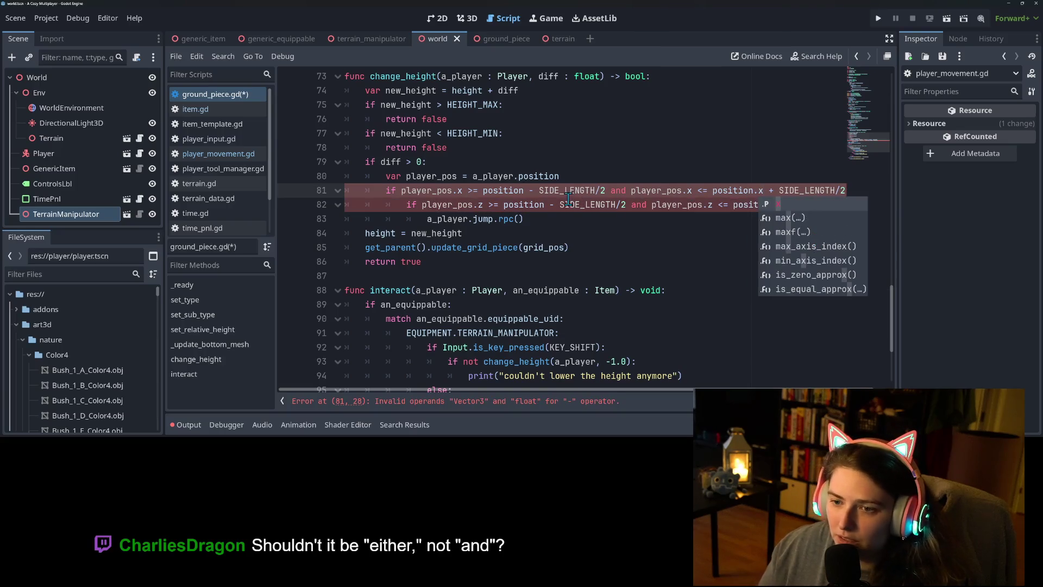
left_click(522, 190)
type(".x")
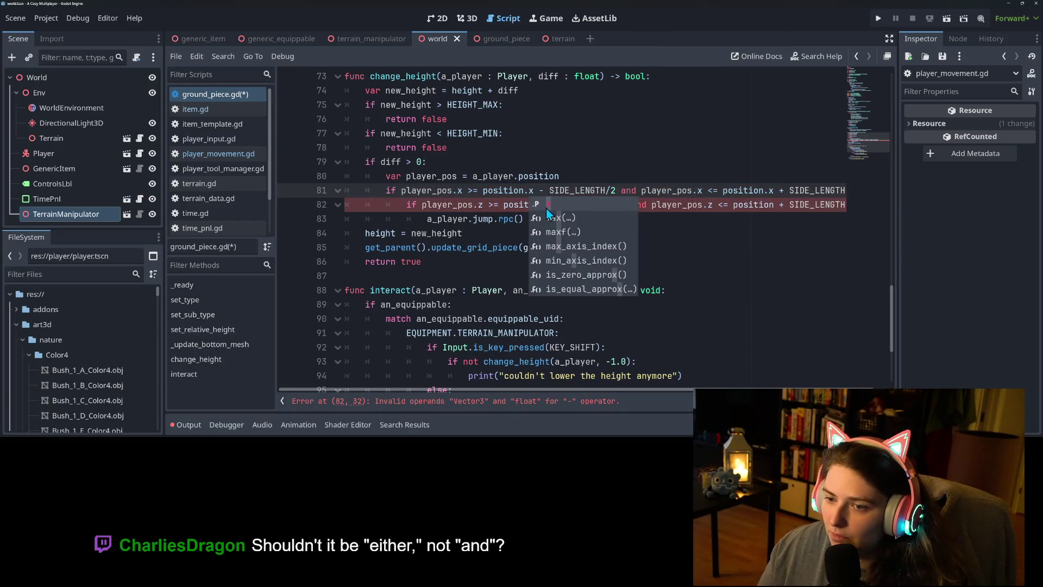
left_click(545, 205)
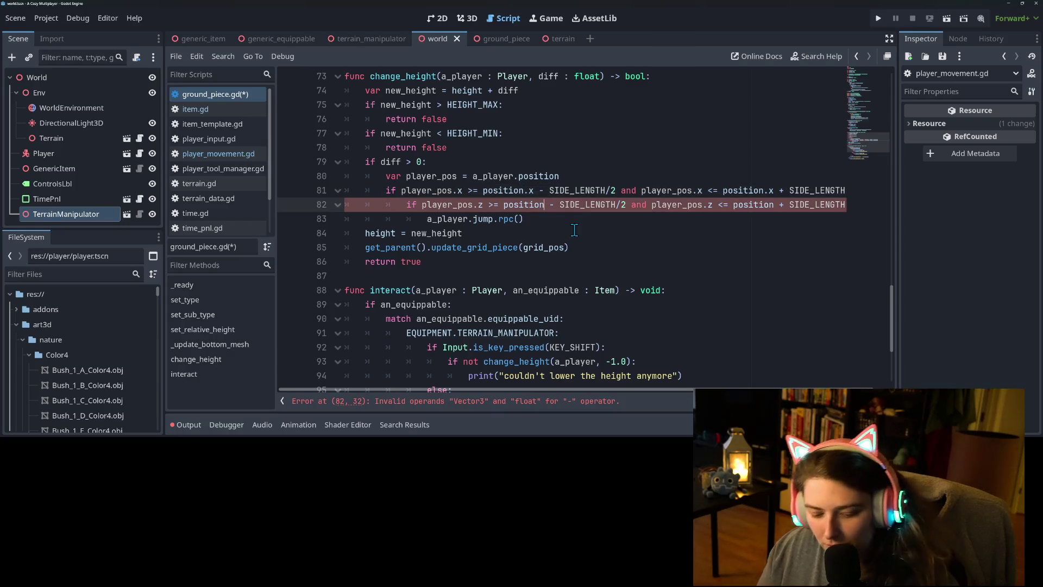
type(".z")
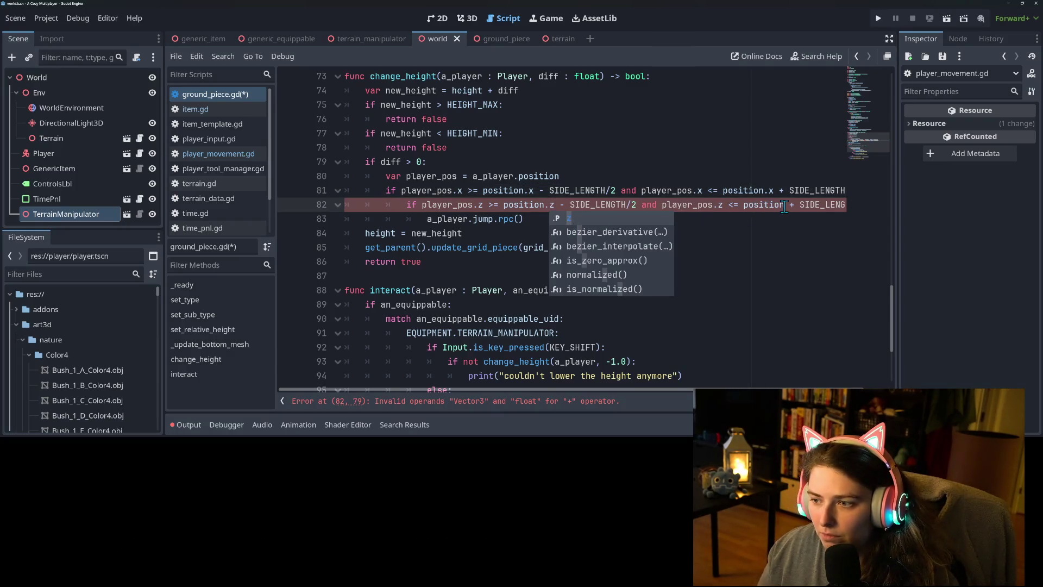
left_click(784, 205)
type(".z")
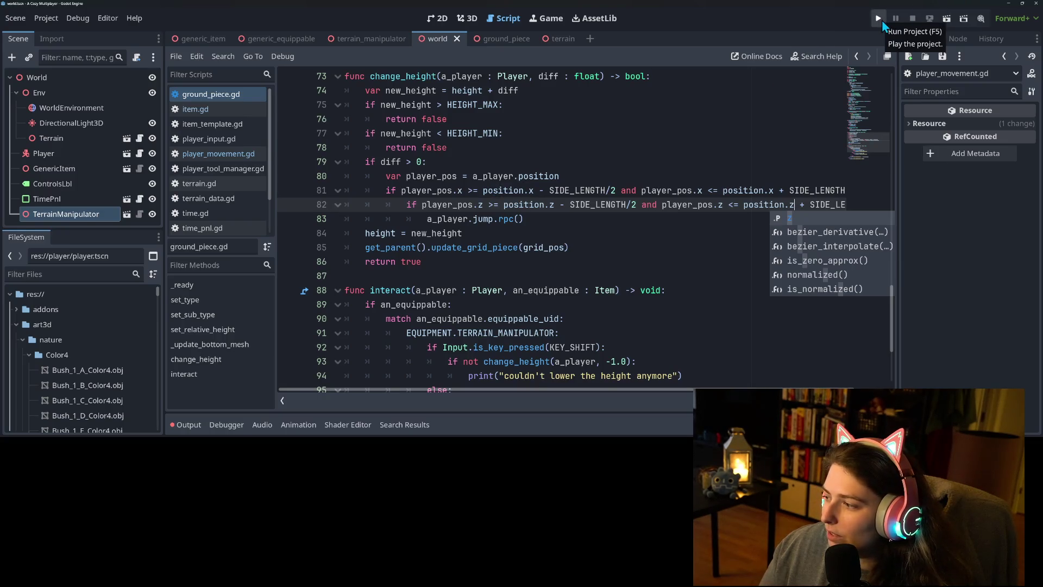
left_click(603, 192)
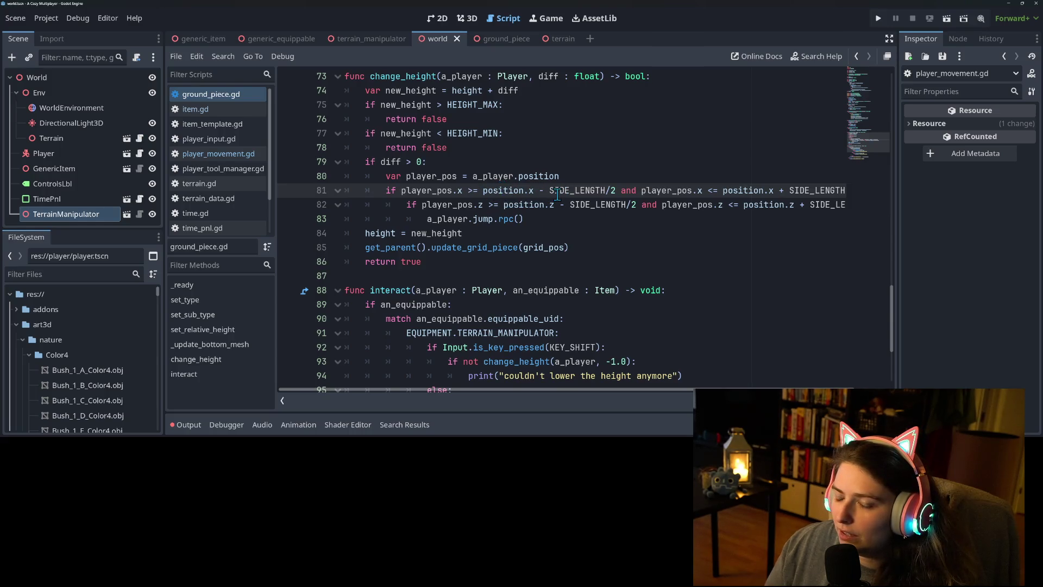
mouse_move(511, 188)
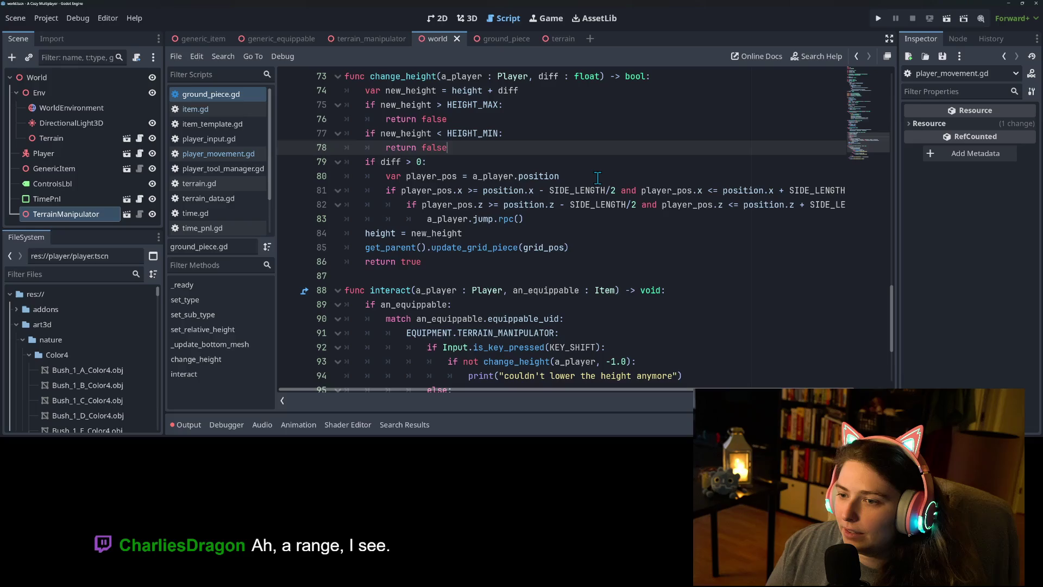
mouse_move(602, 187)
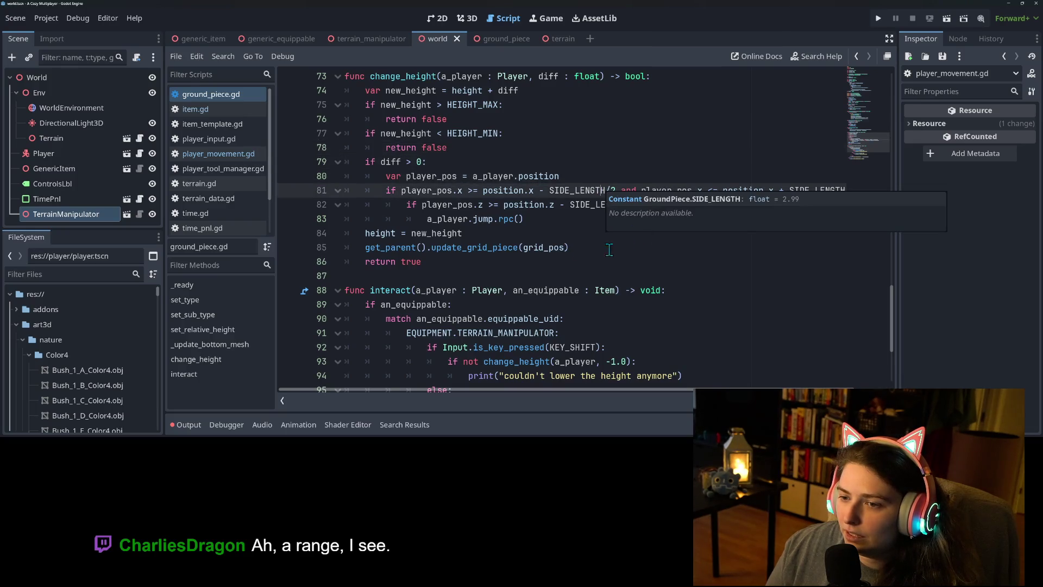
left_click(520, 209)
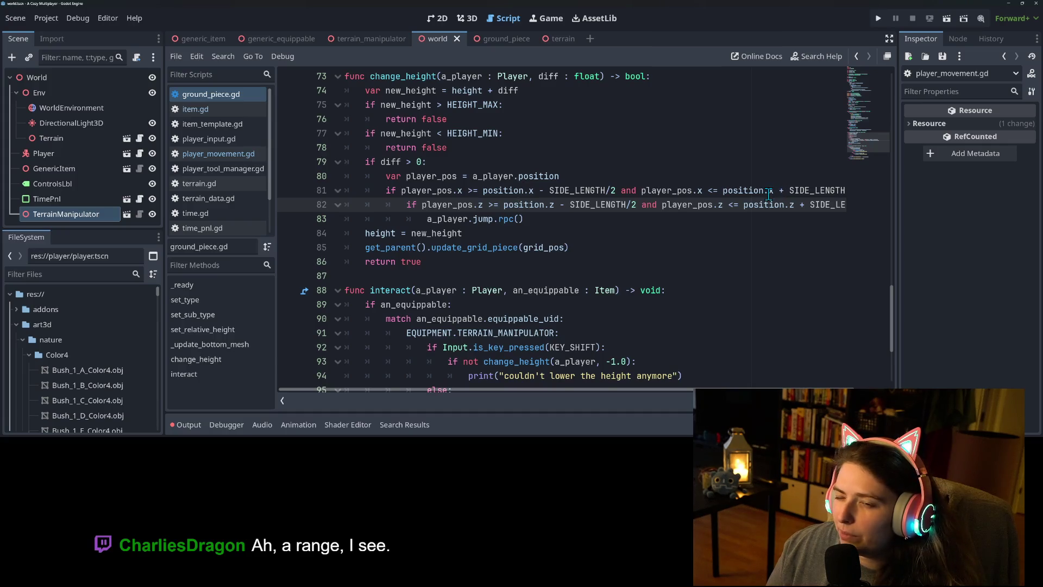
mouse_move(769, 193)
left_click(643, 182)
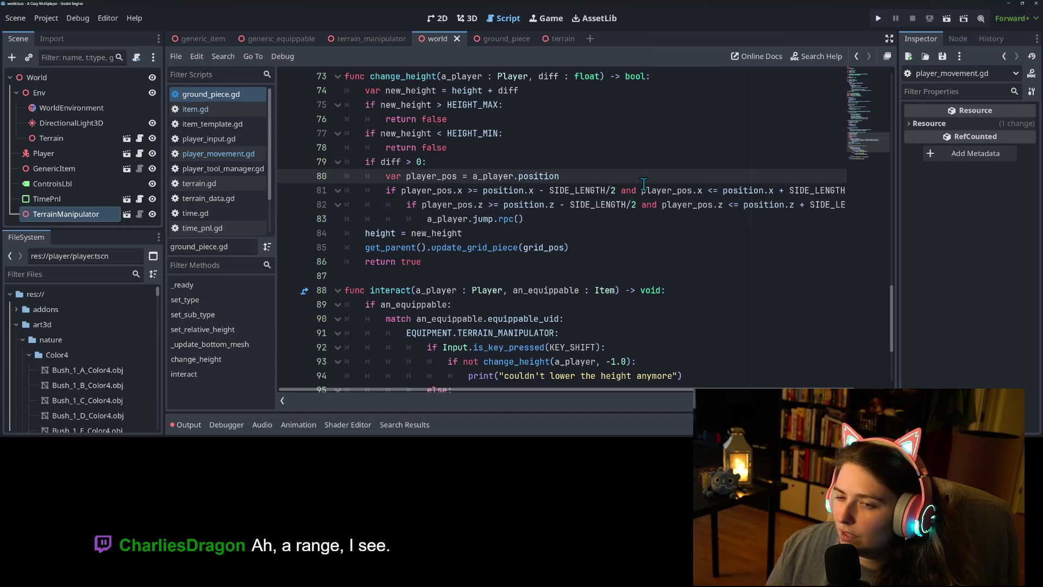
Search the web for 'gdscript range' in a new browser tab and open the Godot Range class docs
key("alt+Tab")
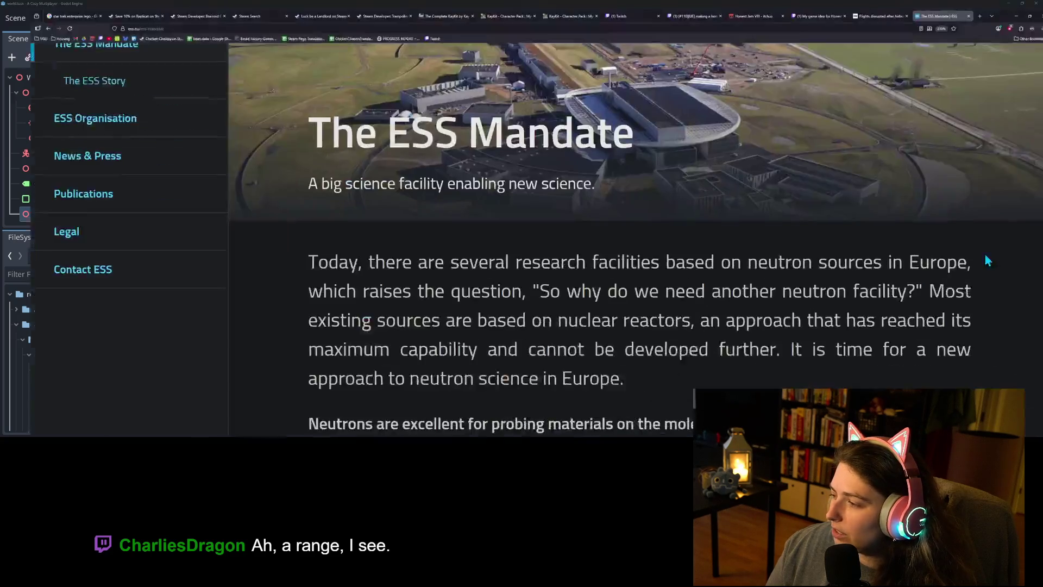
left_click(971, 7)
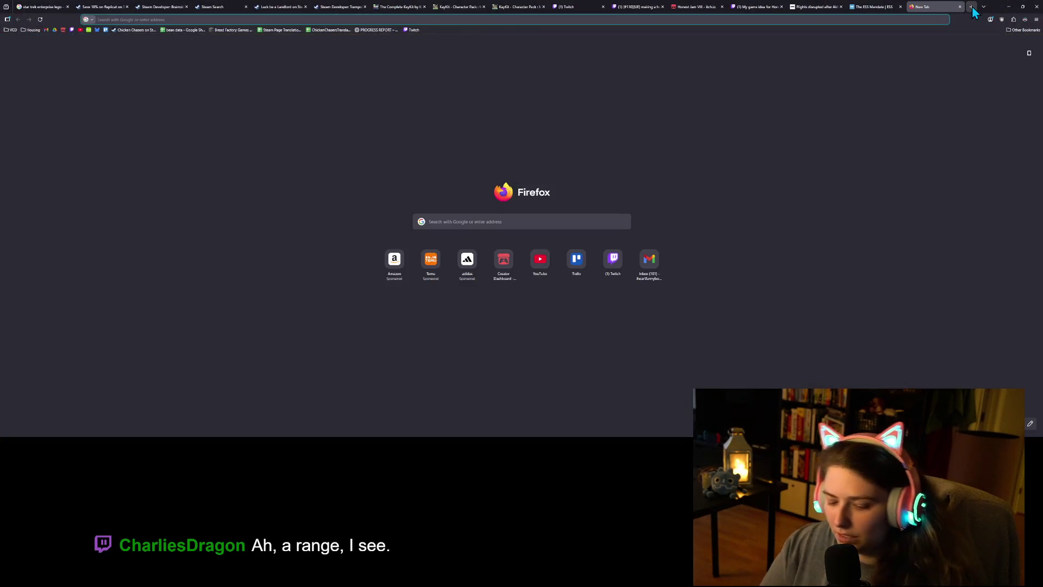
type("gd")
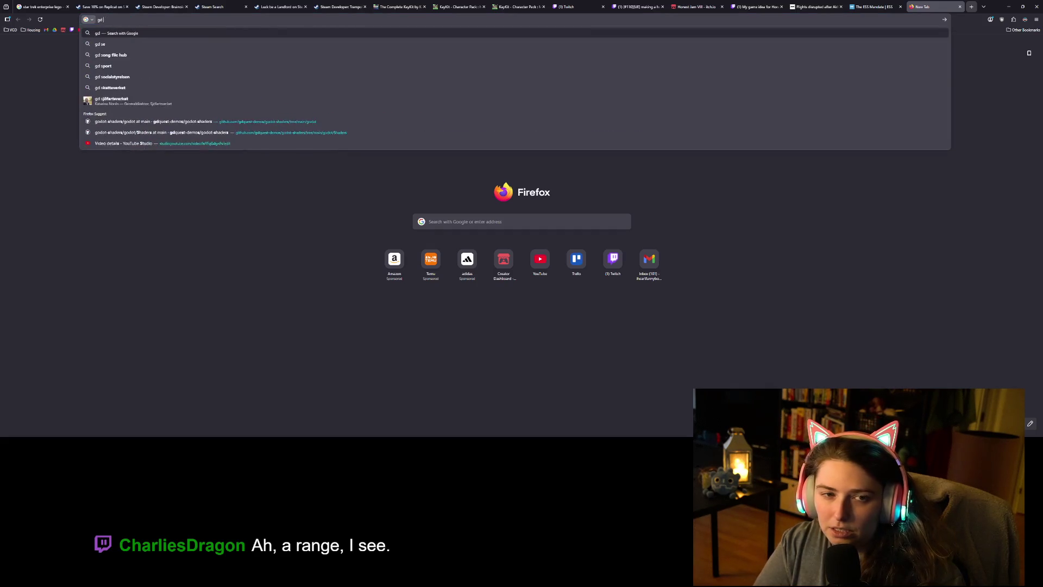
type("script range")
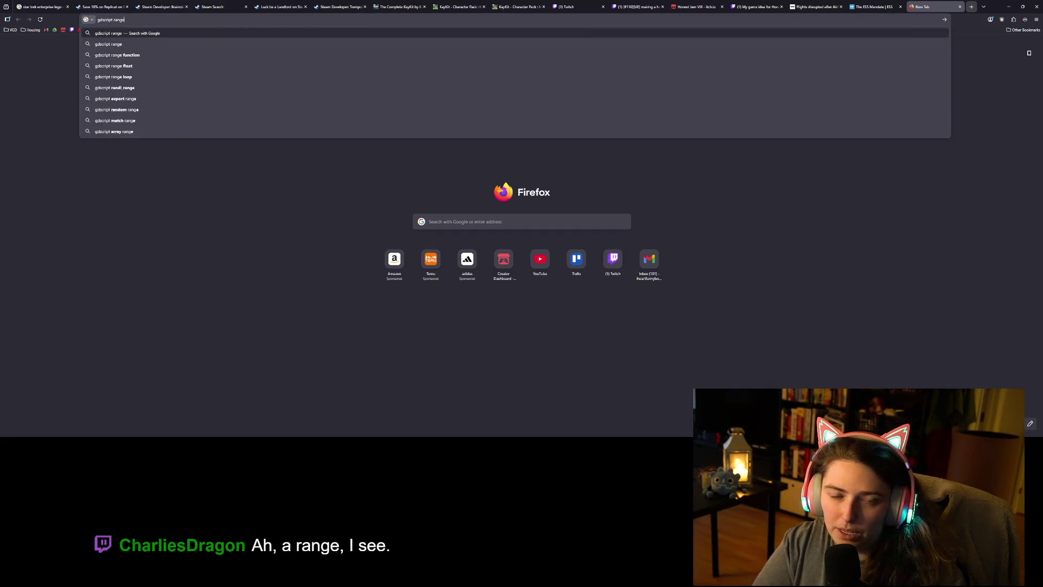
key("Return")
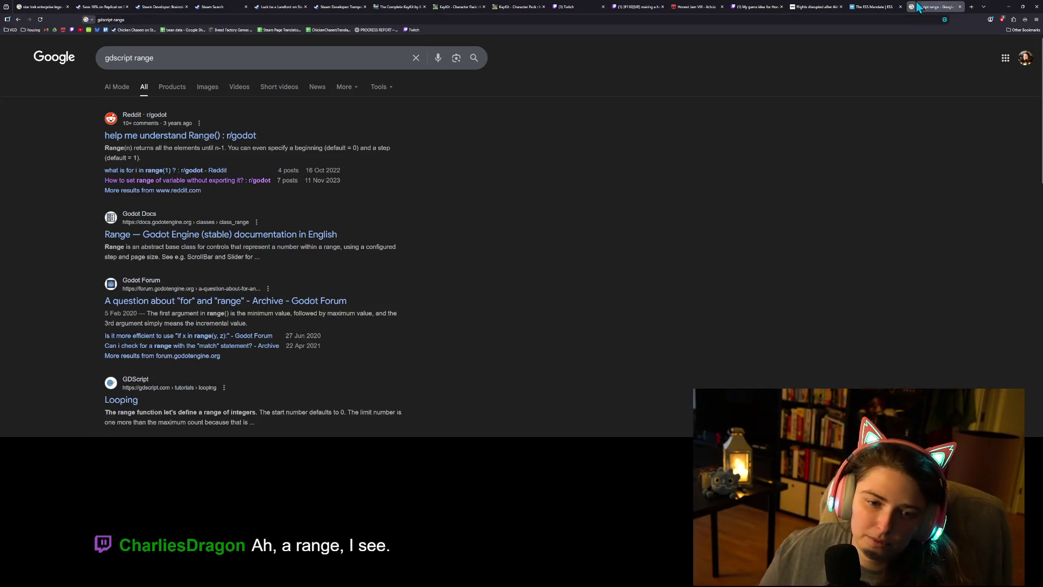
left_click(321, 235)
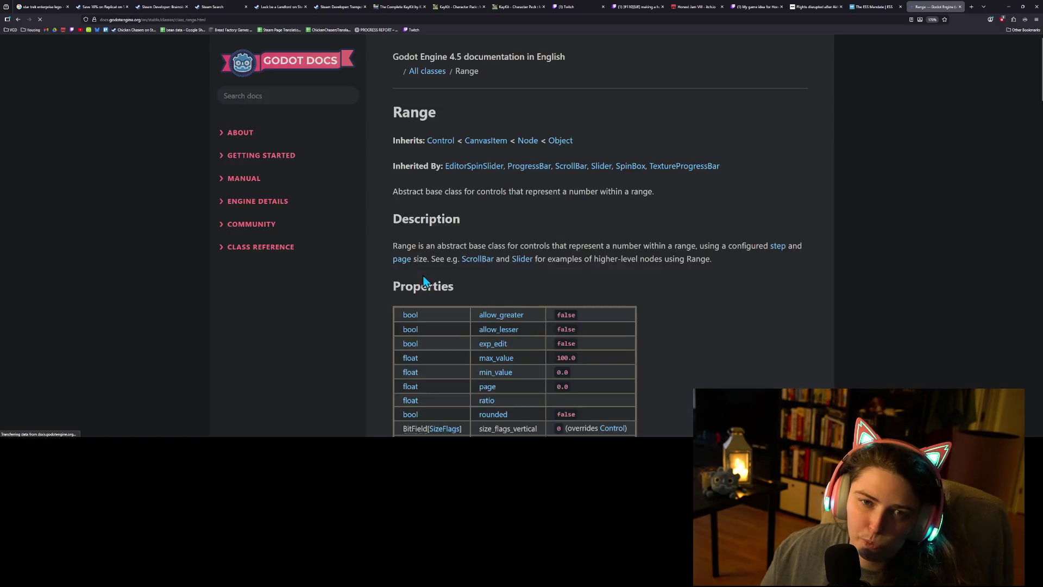
Scroll the Range class page down to property descriptions like allow_greater and max_value
scroll(744, 286, "down", 2)
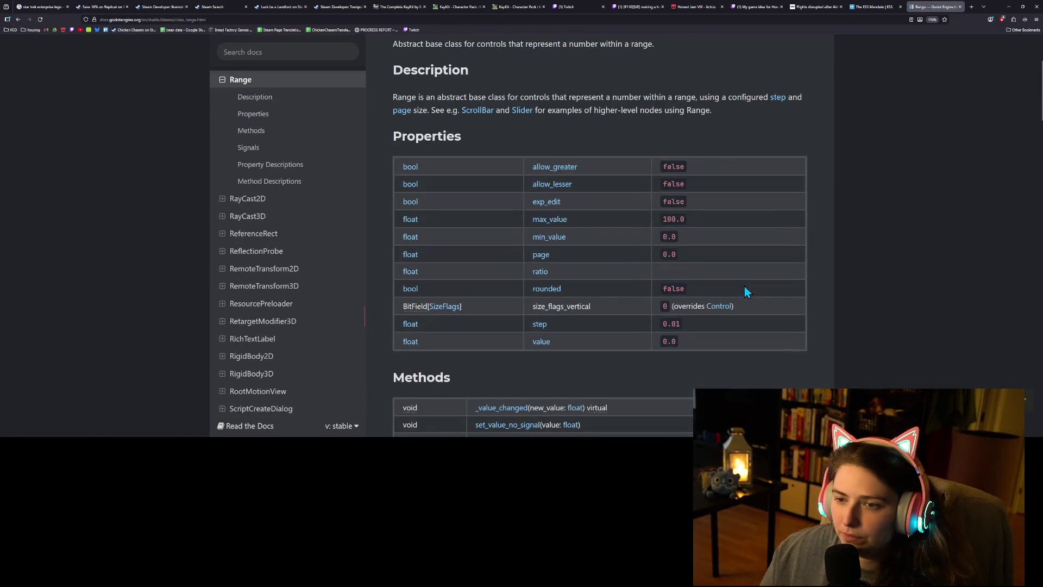
scroll(744, 286, "up", 1)
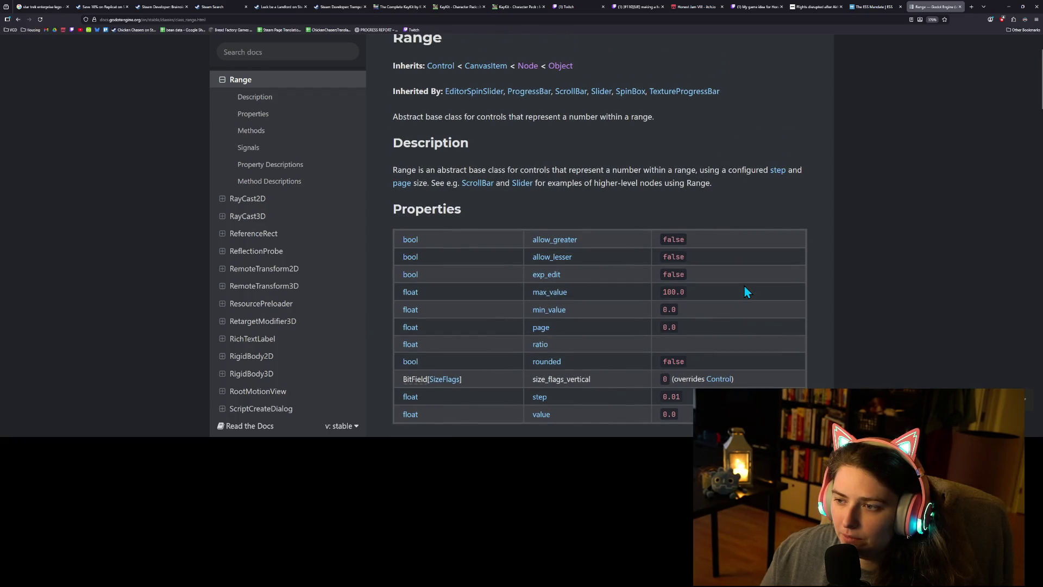
scroll(744, 286, "down", 2)
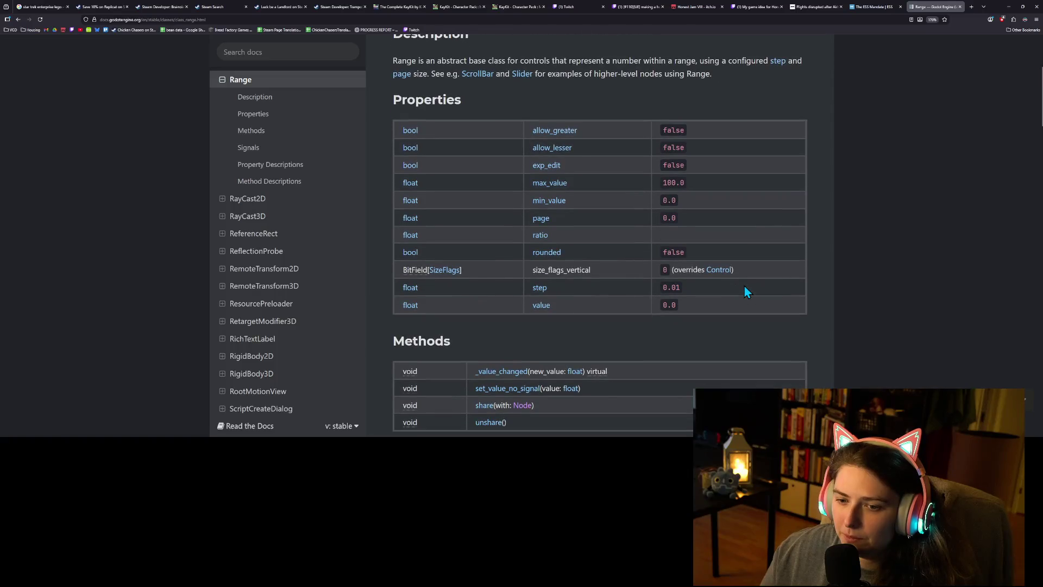
scroll(744, 286, "up", 2)
scroll(744, 286, "down", 2)
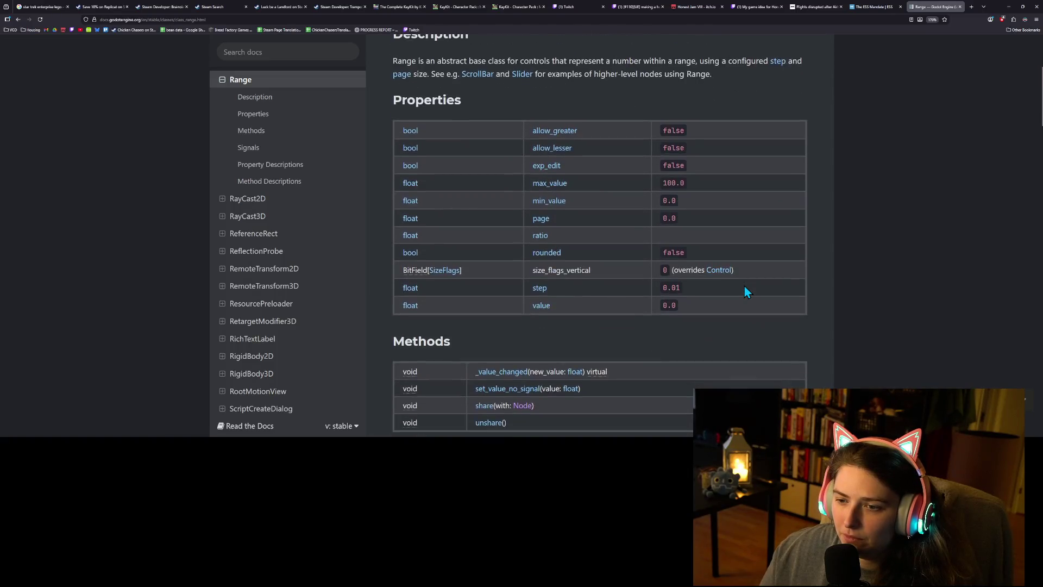
scroll(744, 286, "down", 4)
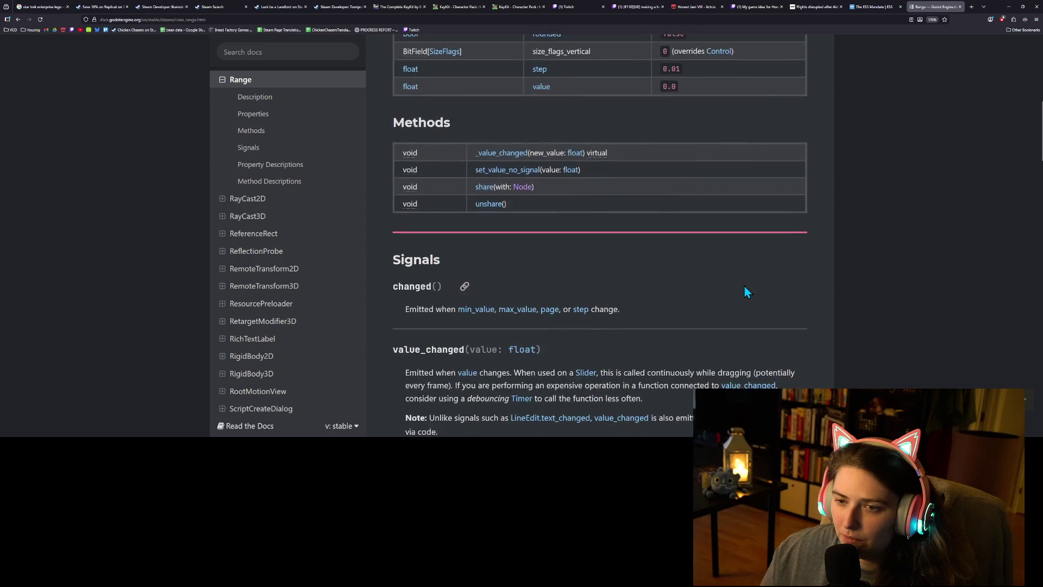
scroll(744, 292, "down", 5)
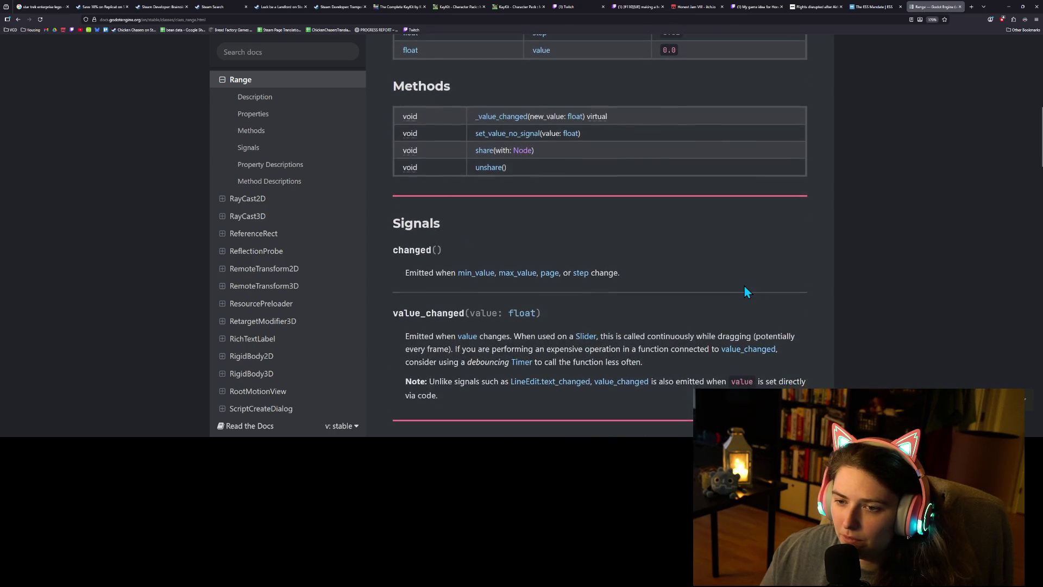
scroll(540, 327, "down", 3)
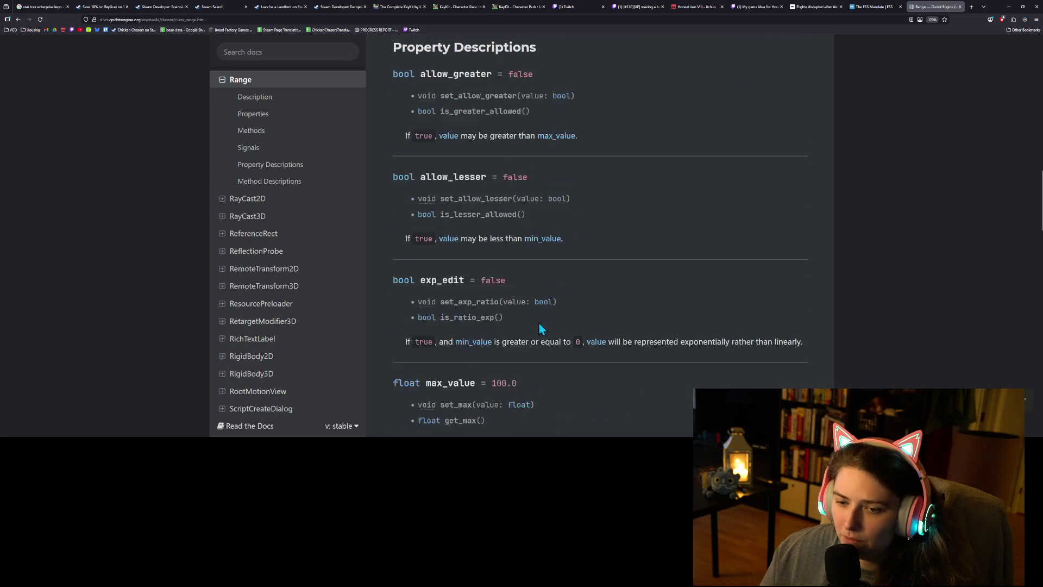
scroll(314, 242, "up", 5)
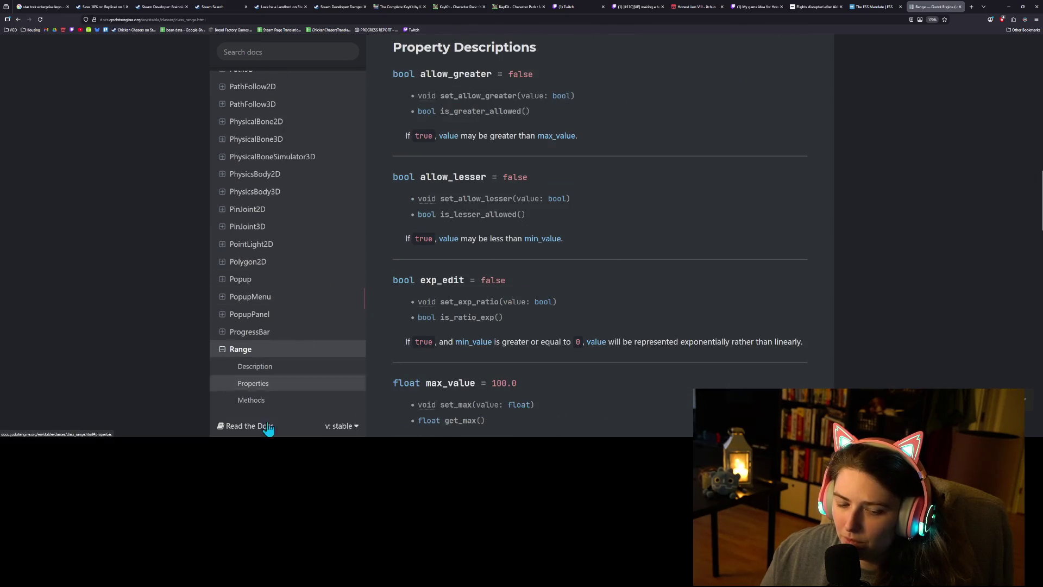
left_click(288, 52)
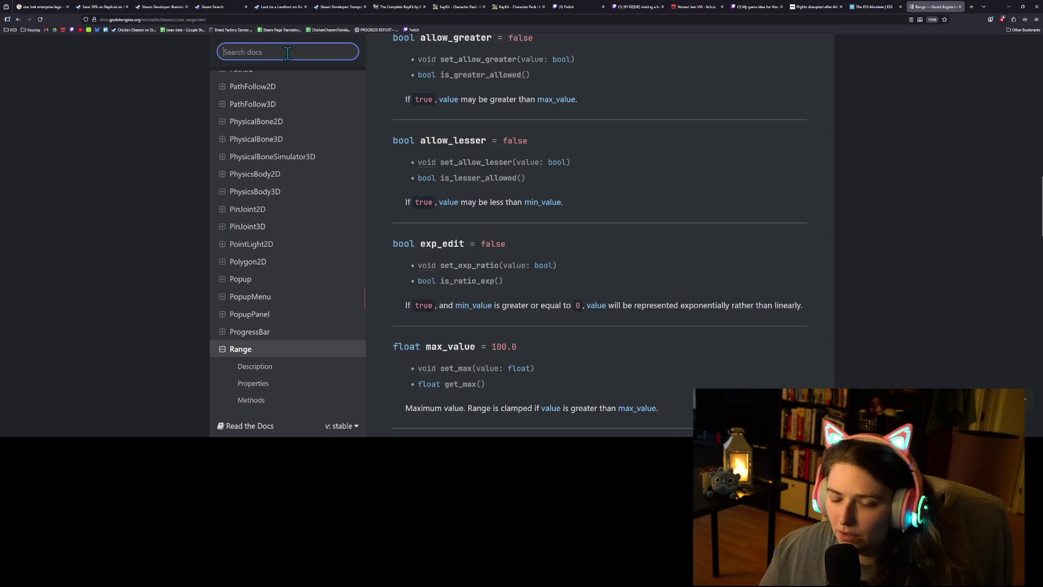
type("is in range")
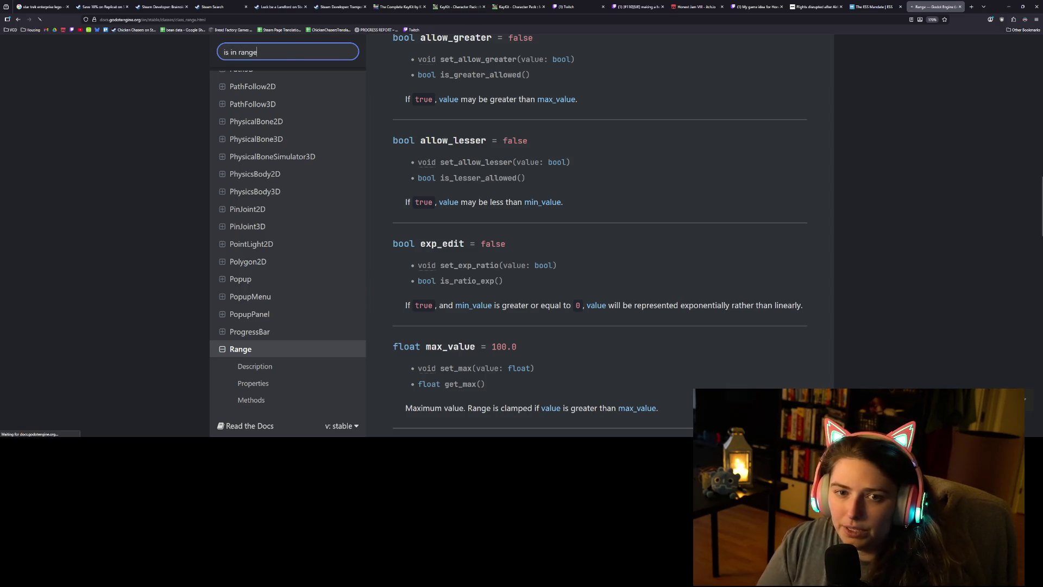
key("Return")
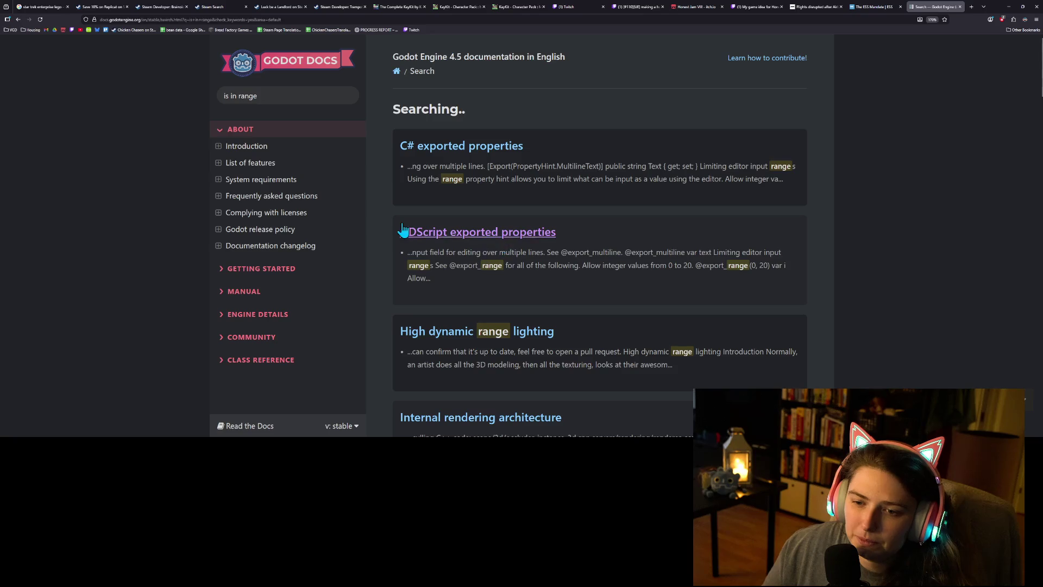
triple_click(287, 97)
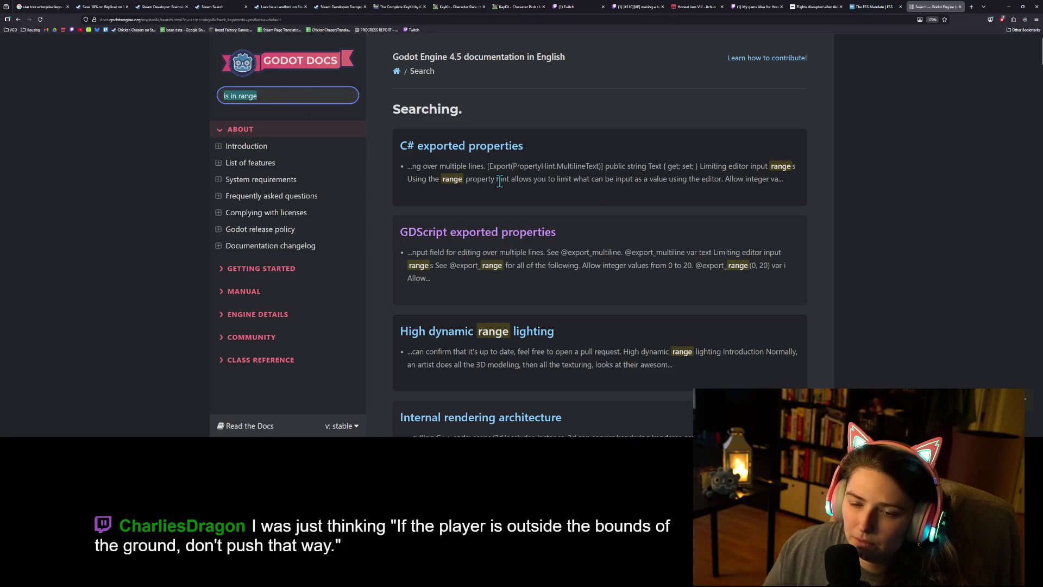
left_click(863, 300)
scroll(725, 267, "down", 5)
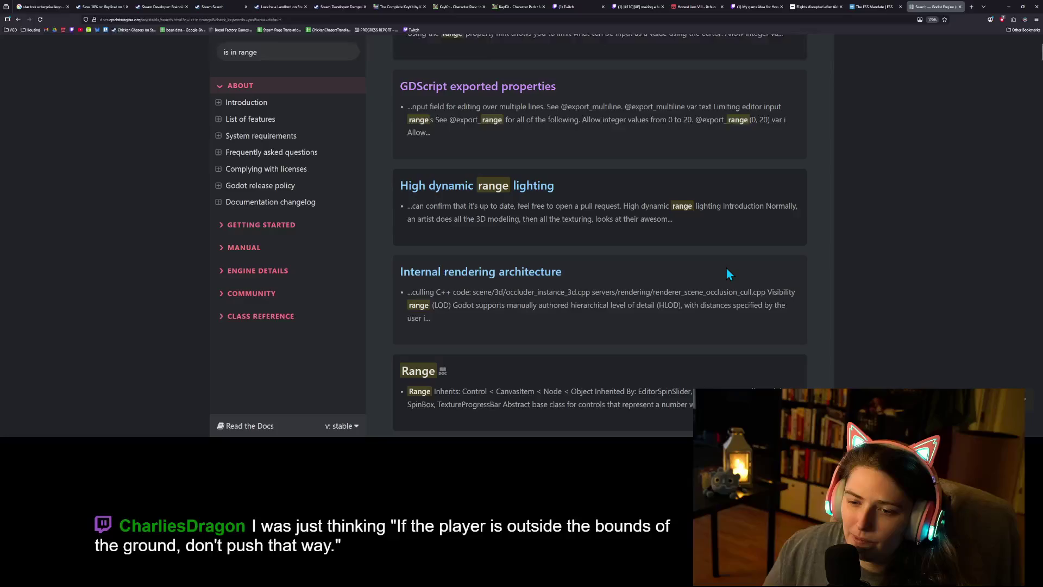
scroll(728, 272, "down", 3)
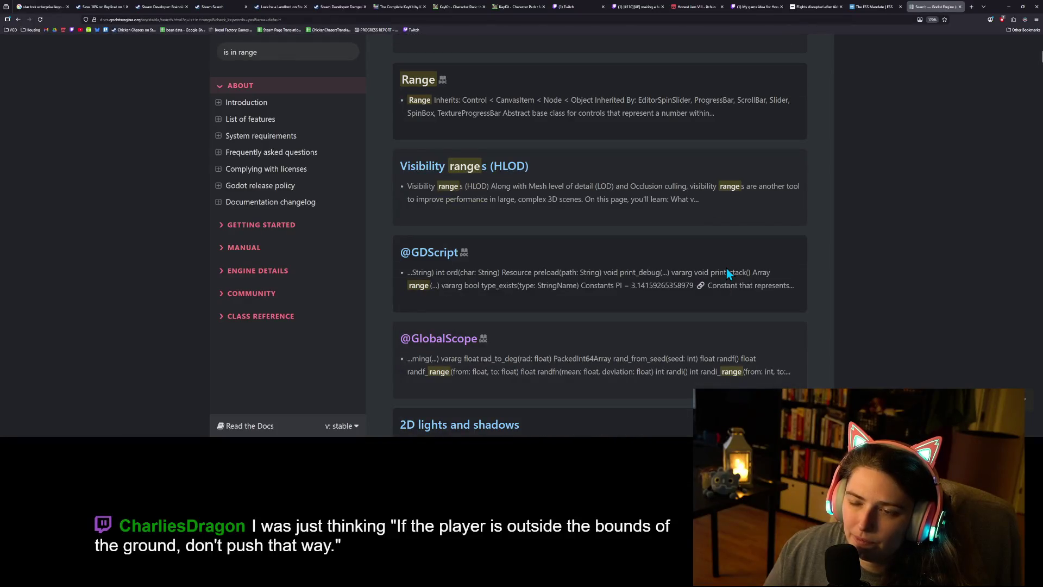
scroll(730, 271, "down", 5)
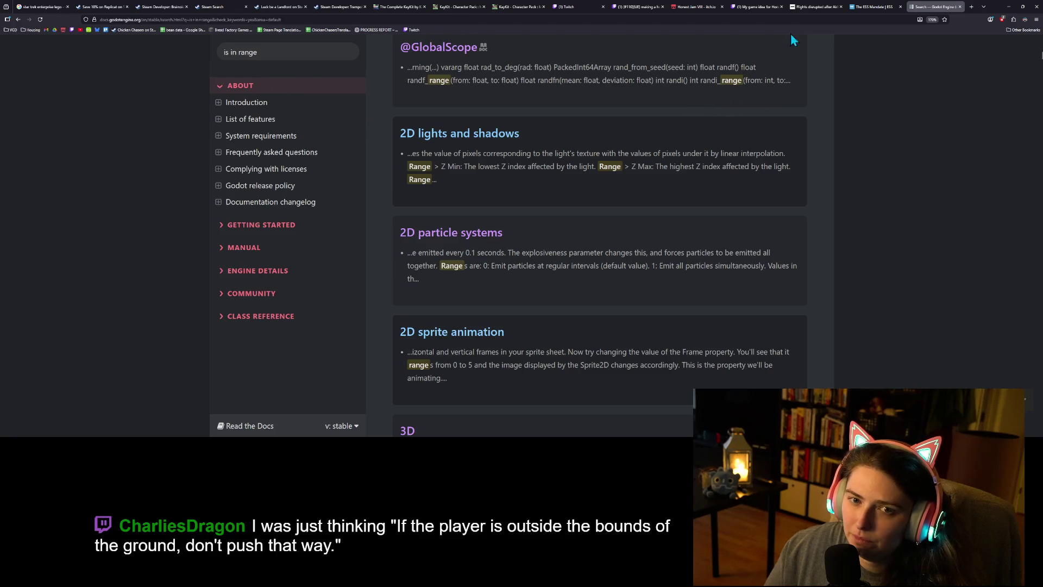
Return to the Godot editor and run the project to test the raised-piece lift
left_click(1008, 6)
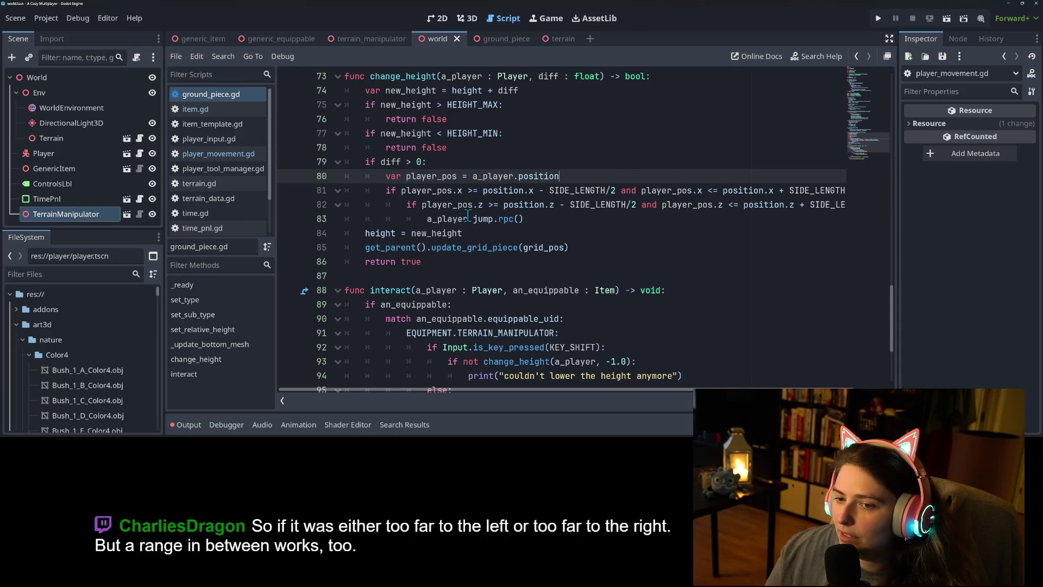
left_click(876, 16)
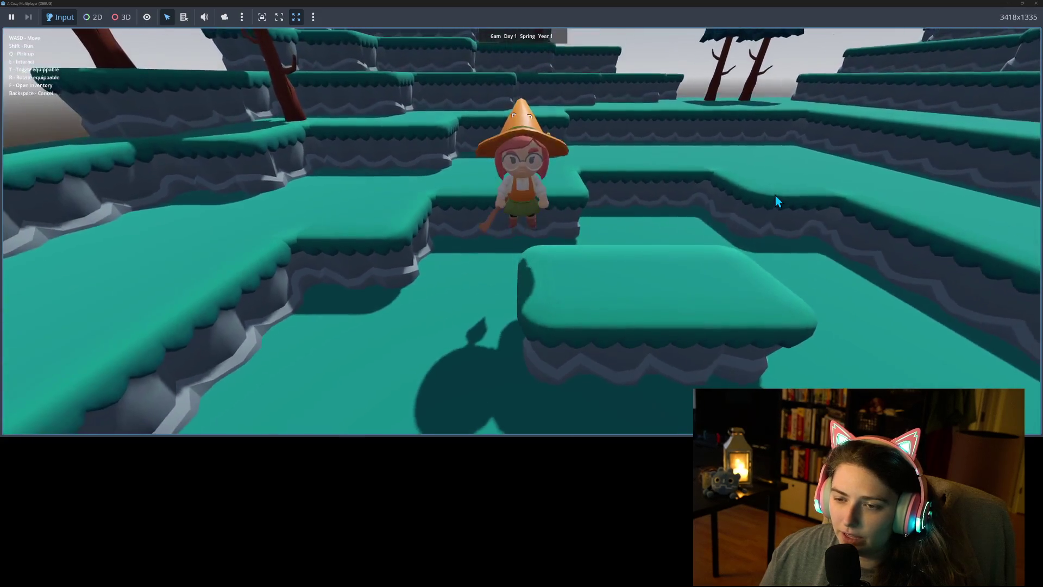
Walk the witch onto and off the raised platforms, then raise a ground piece beside her with T
key("a")
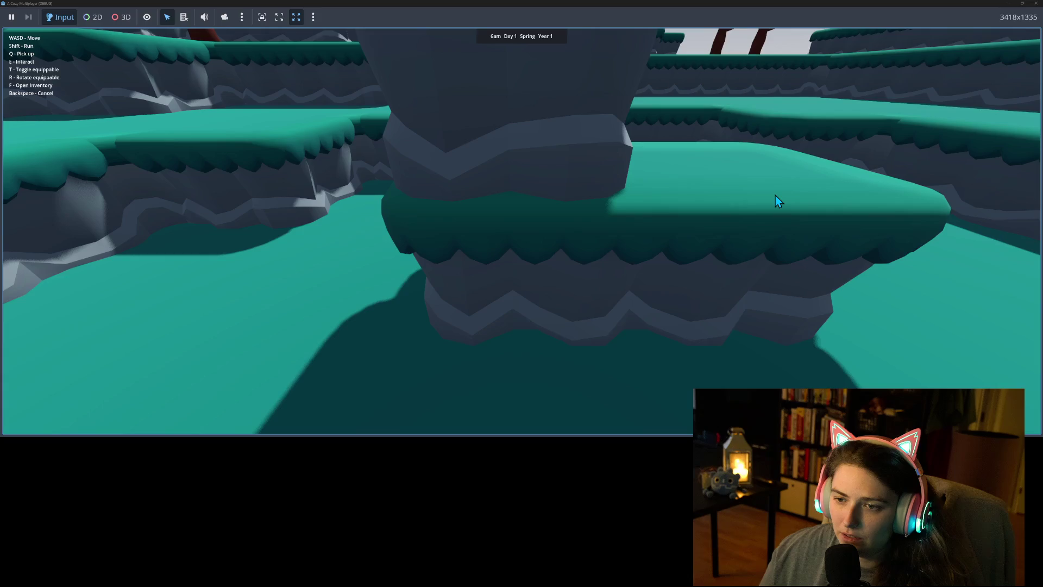
key("d")
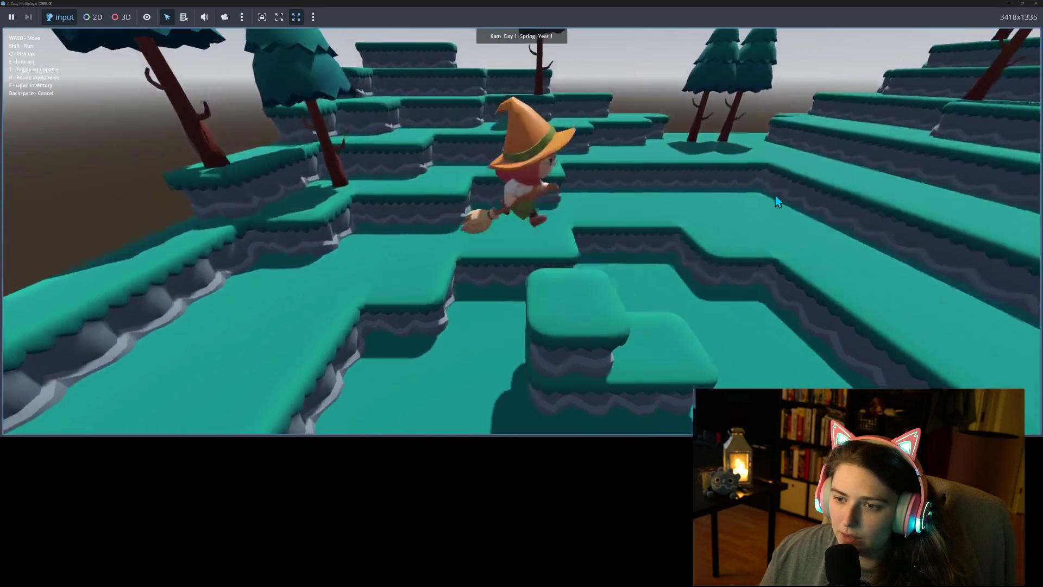
key("w")
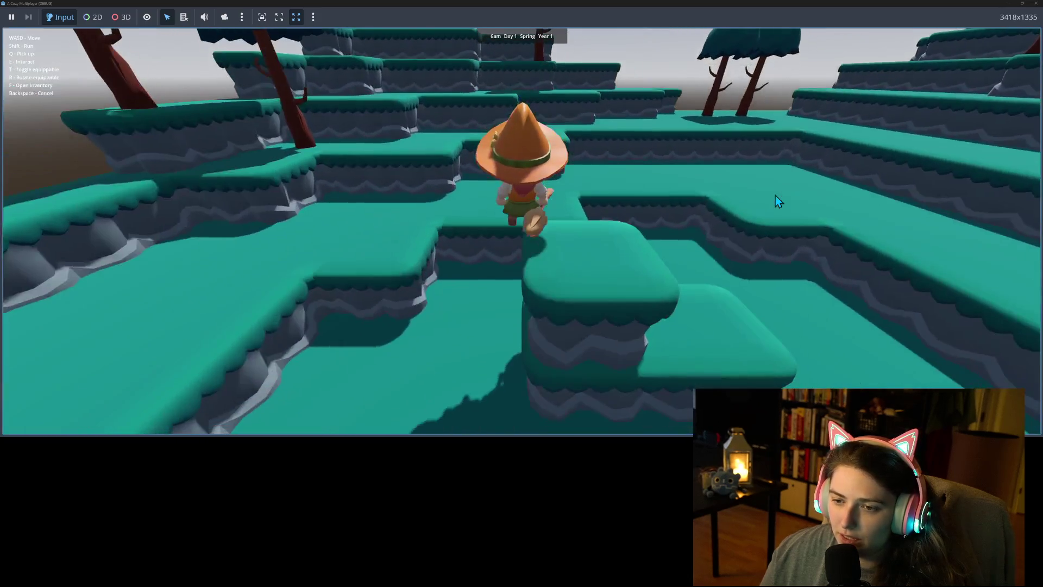
key("w")
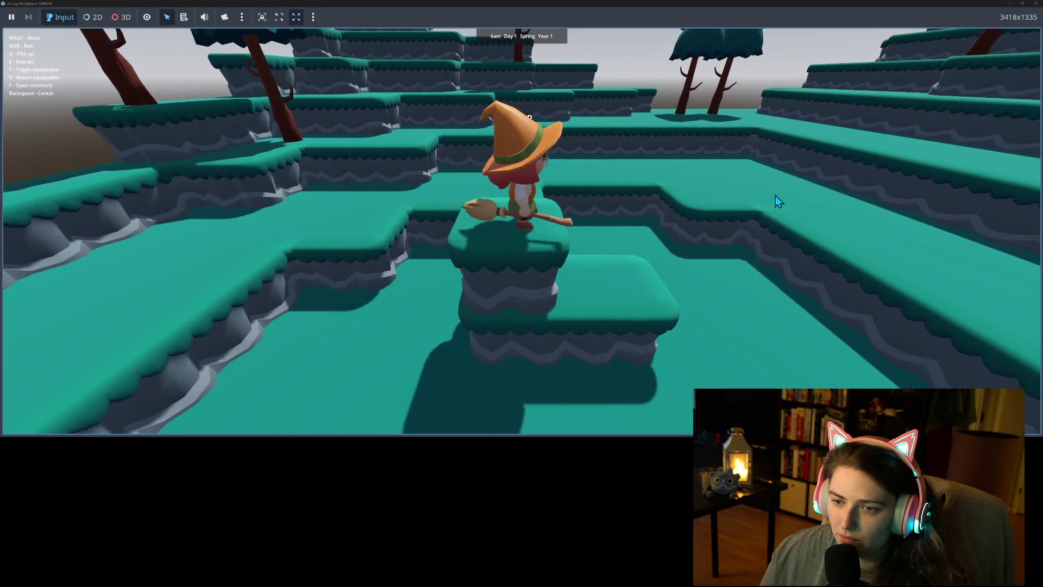
key("w")
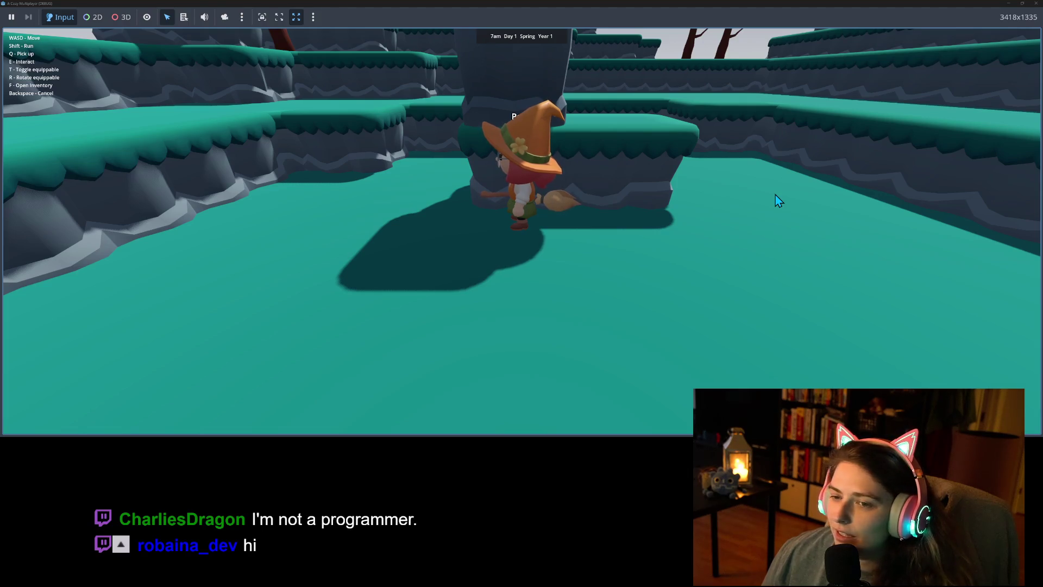
key("t")
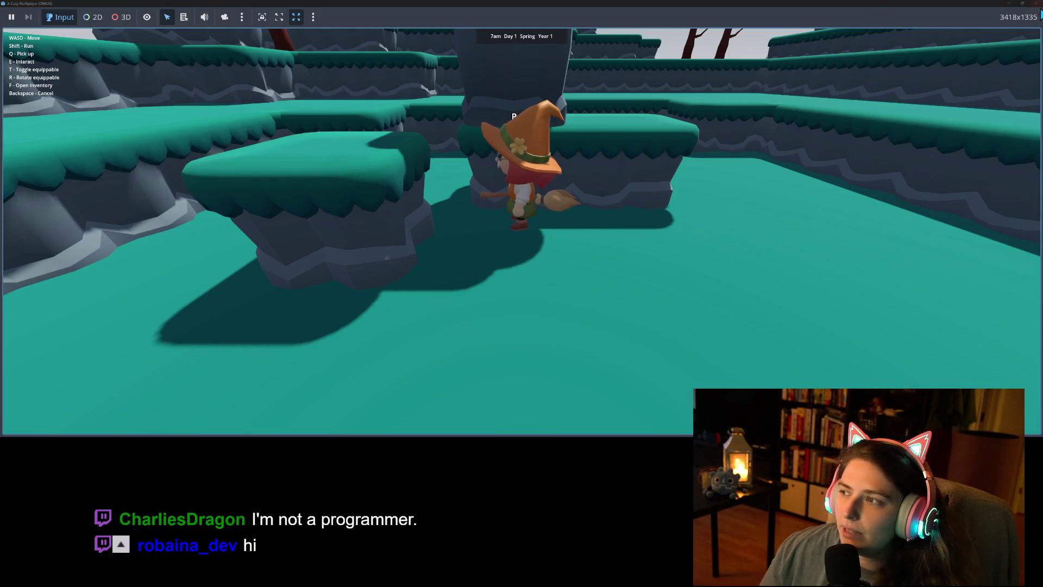
Stop the game, enable Debug > Visible Collision Shapes, and relaunch the project
left_click(1035, 4)
left_click(78, 18)
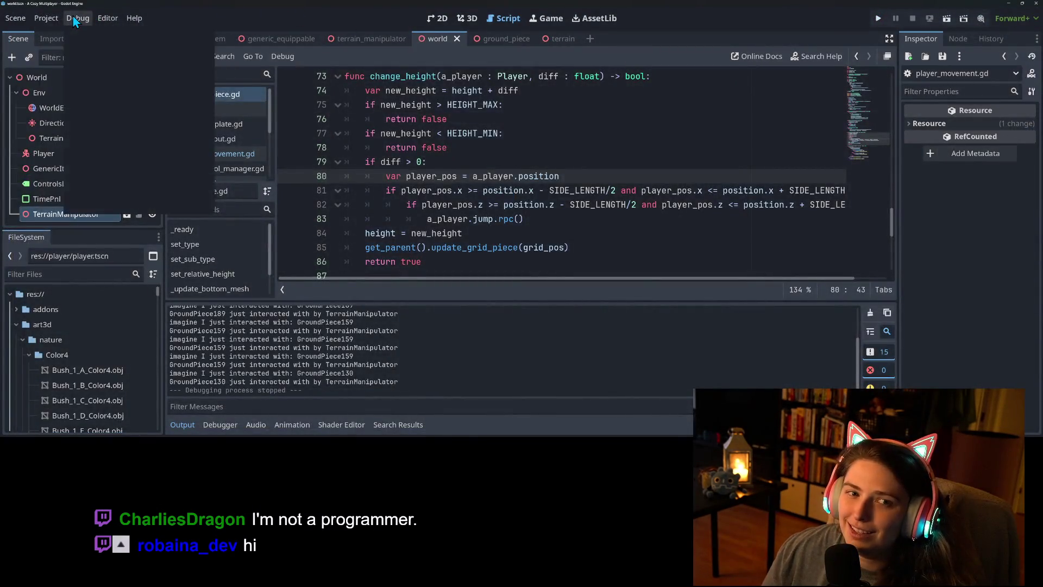
left_click(90, 64)
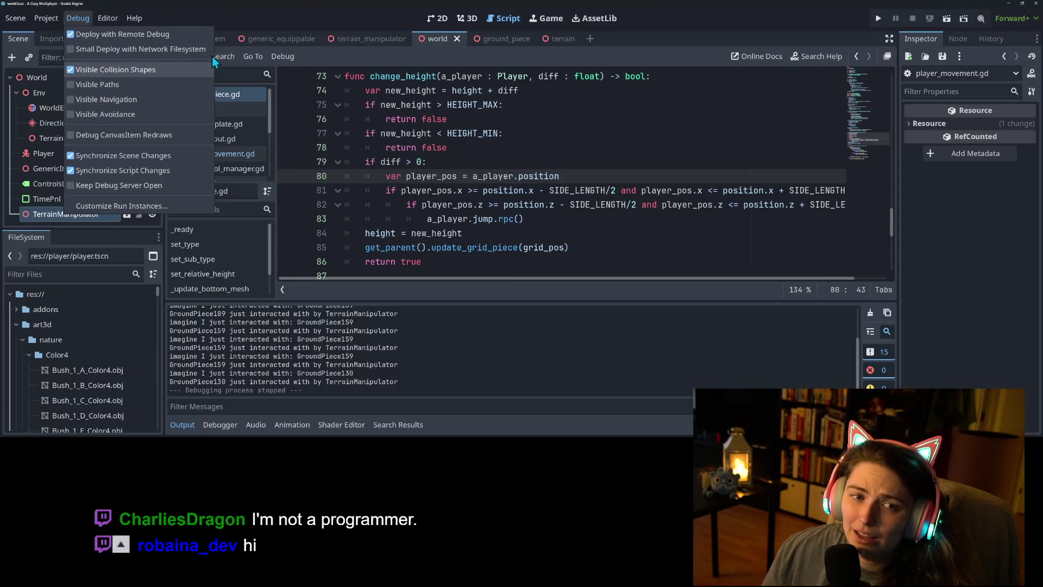
left_click(877, 18)
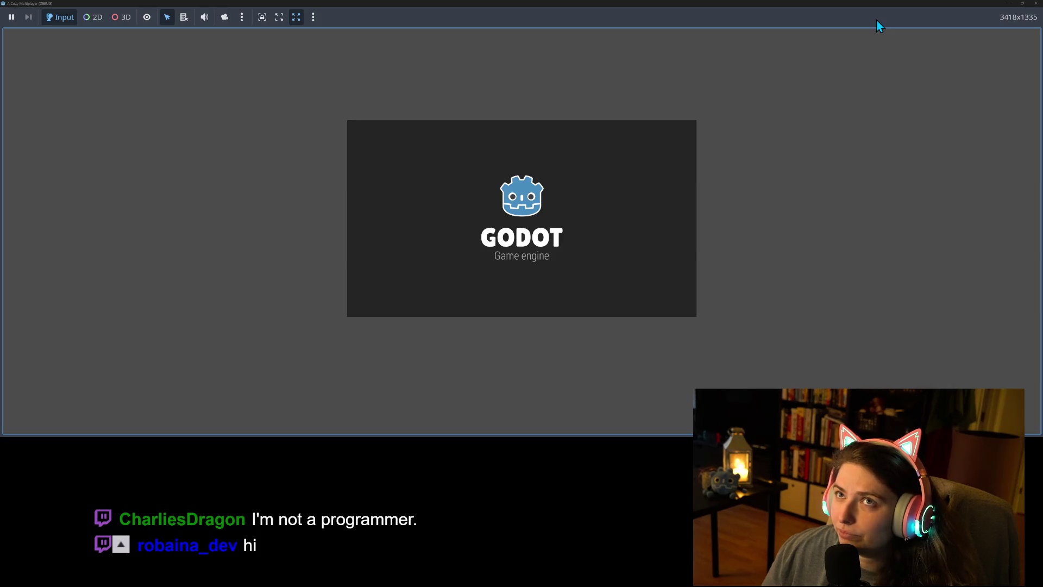
Walk around raising two ground pieces beside the character, moving between them, then return to the editor
key("w")
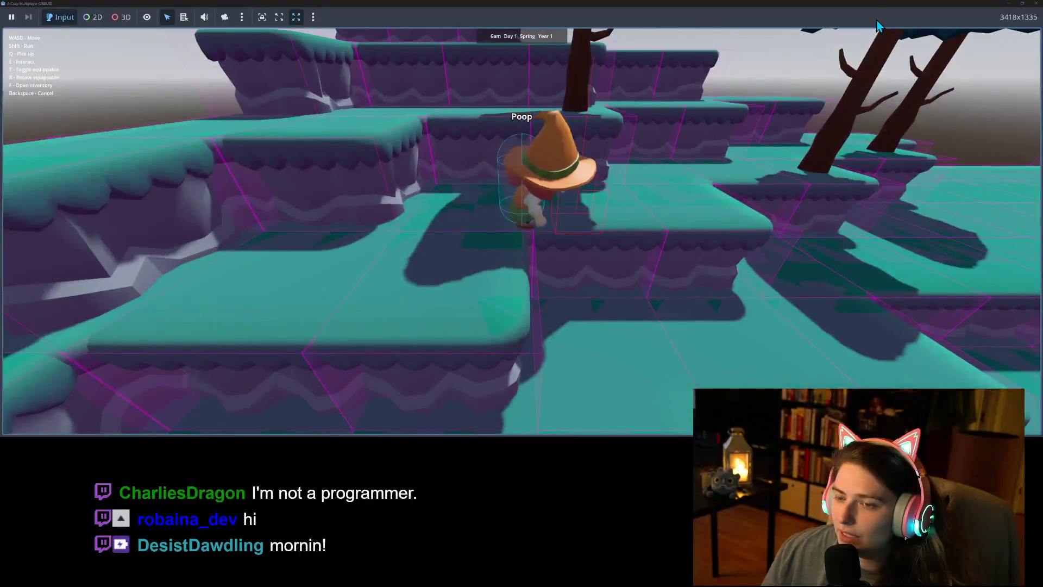
key("s")
key("a")
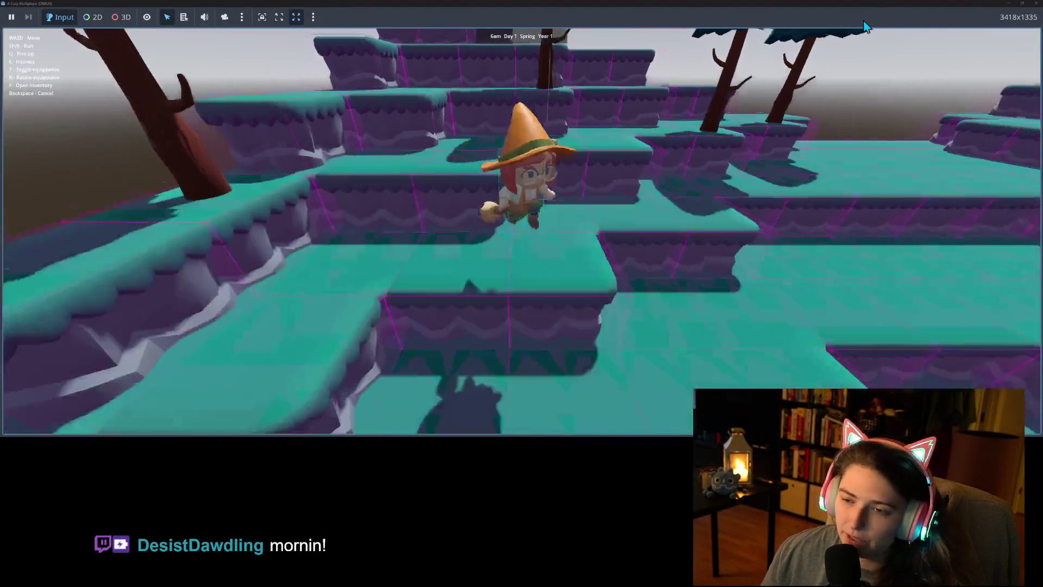
key("w")
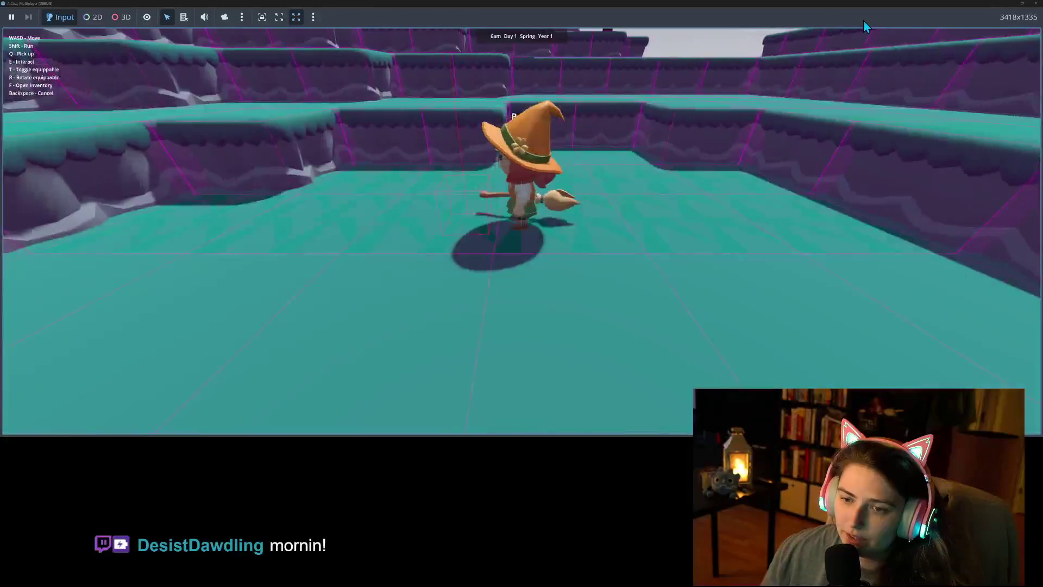
key("w")
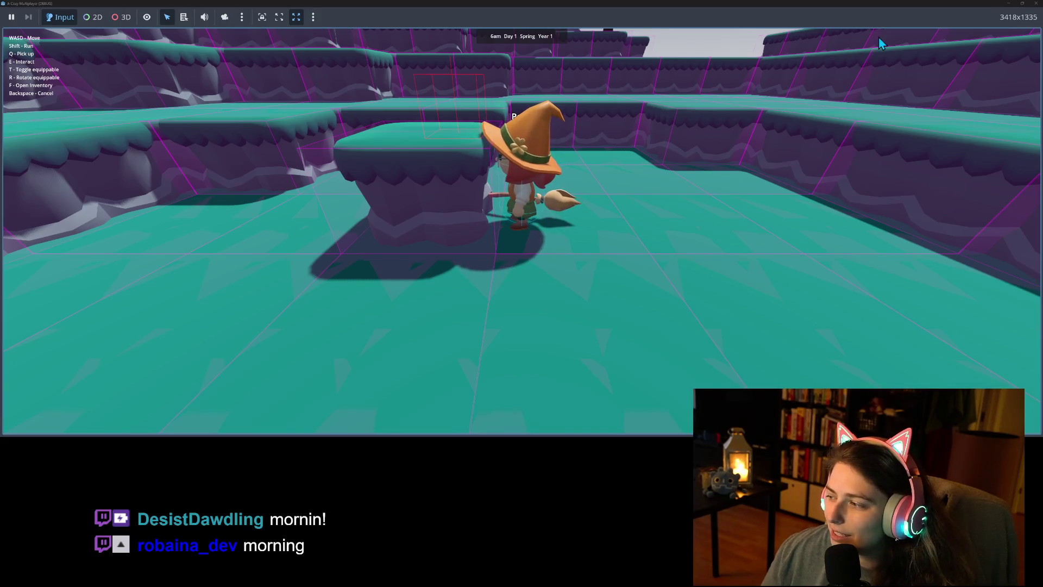
key("d")
key("w")
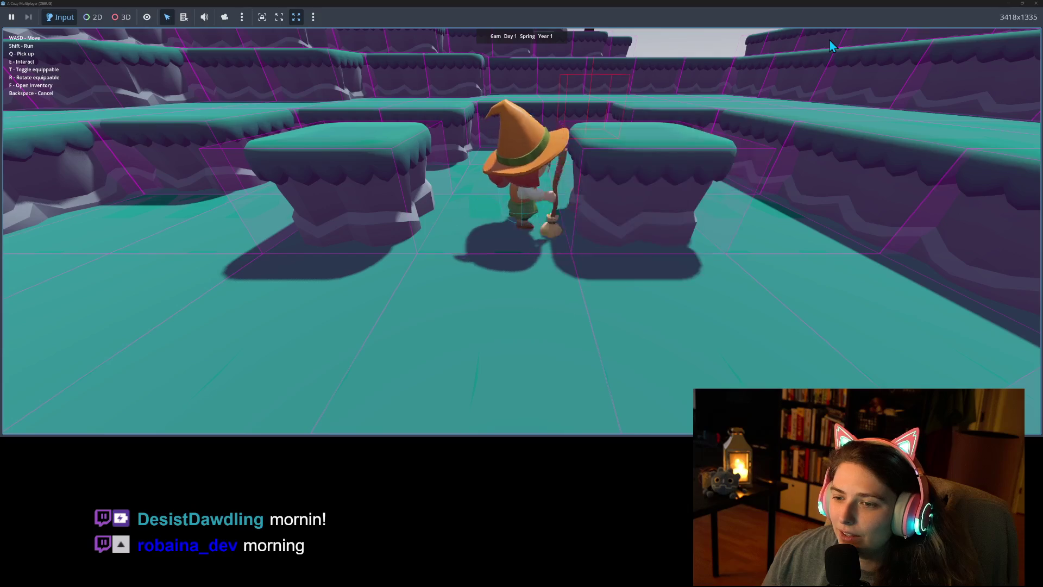
key("s")
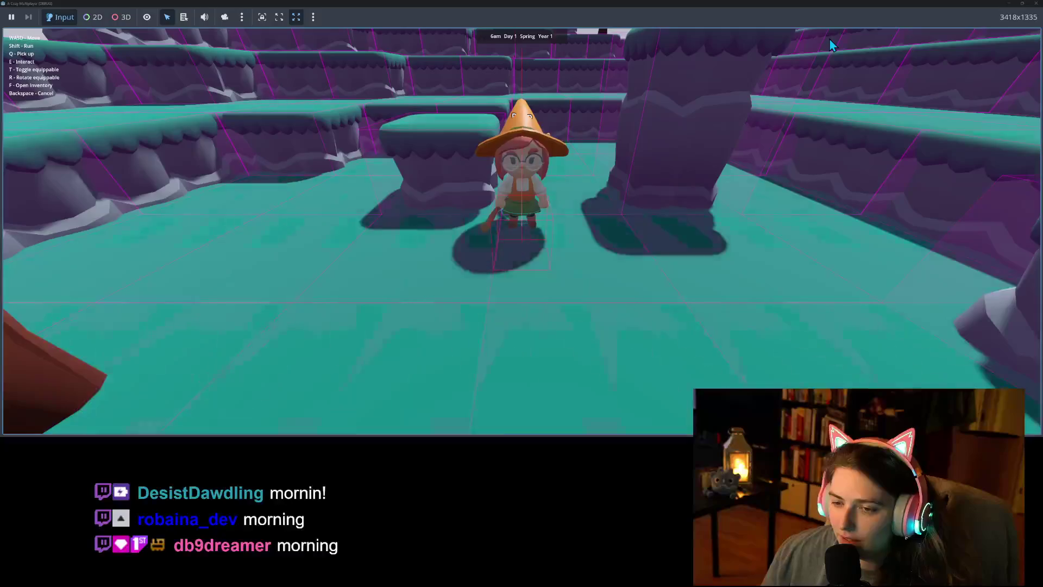
key("w")
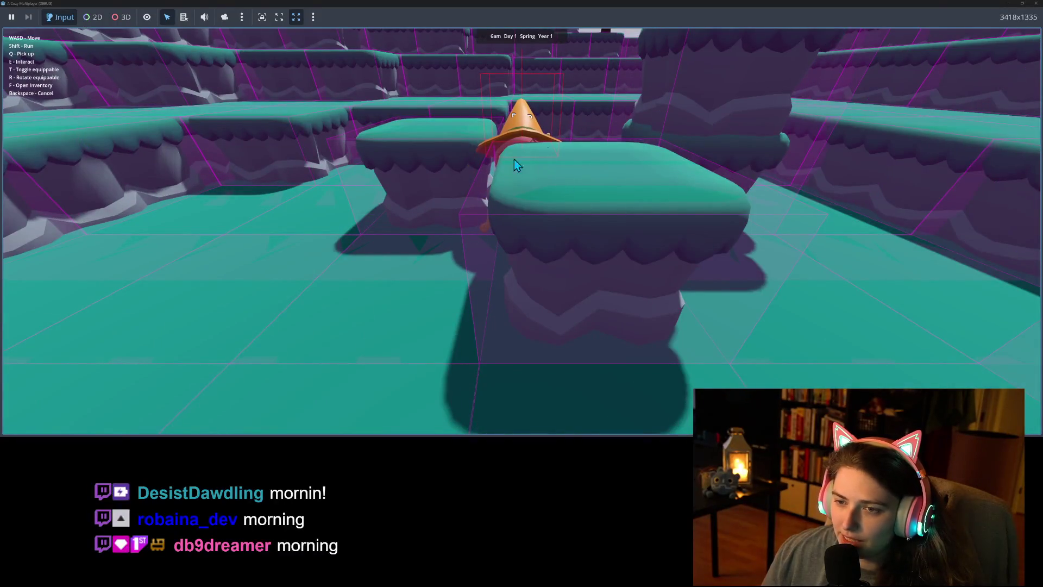
key("alt+Tab")
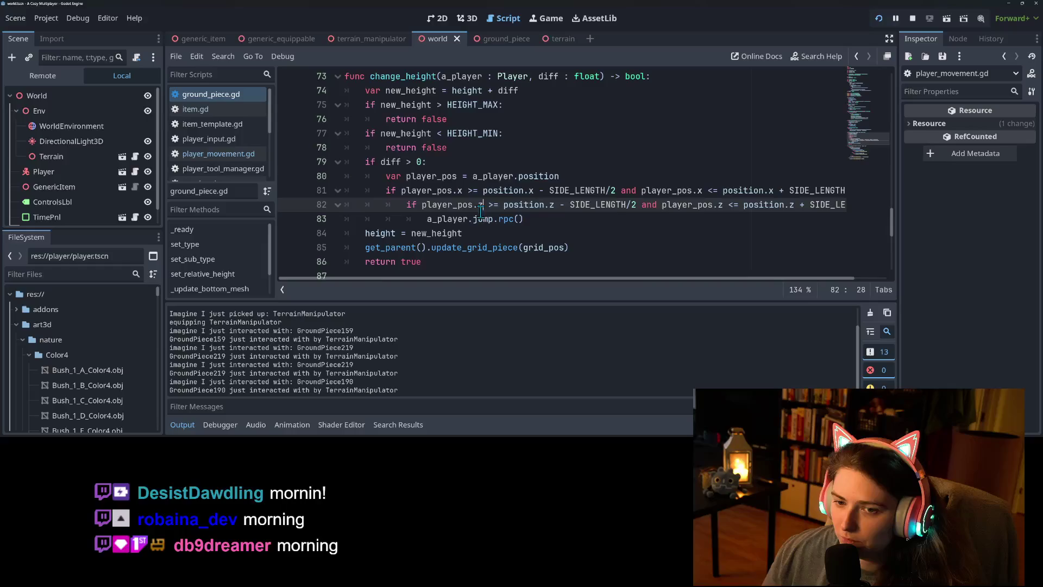
Add an else branch with print("hi") below the a_player.jump.rpc() call
left_click(409, 205)
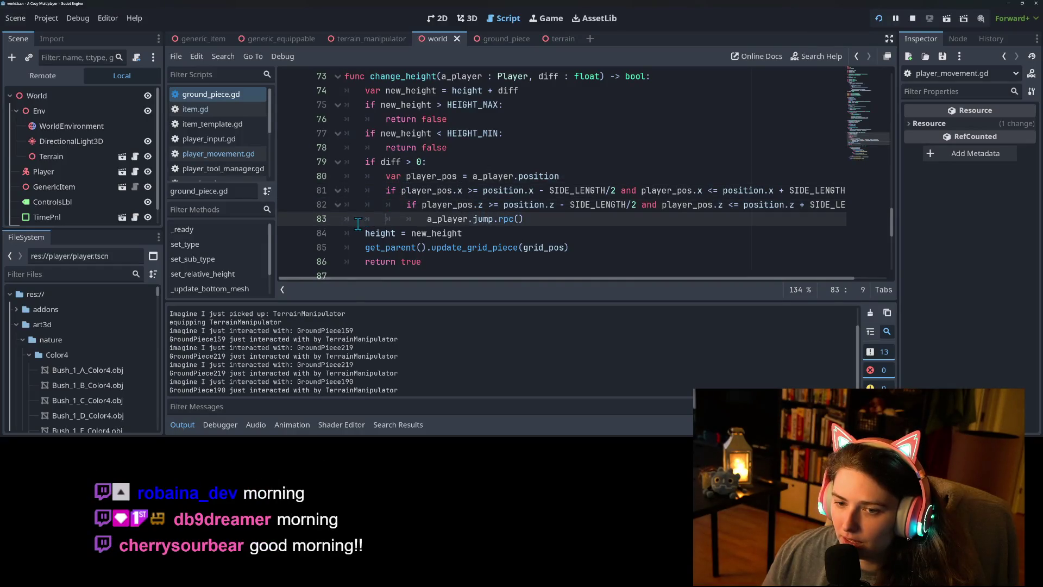
left_click(361, 232)
key("Return")
key("Up")
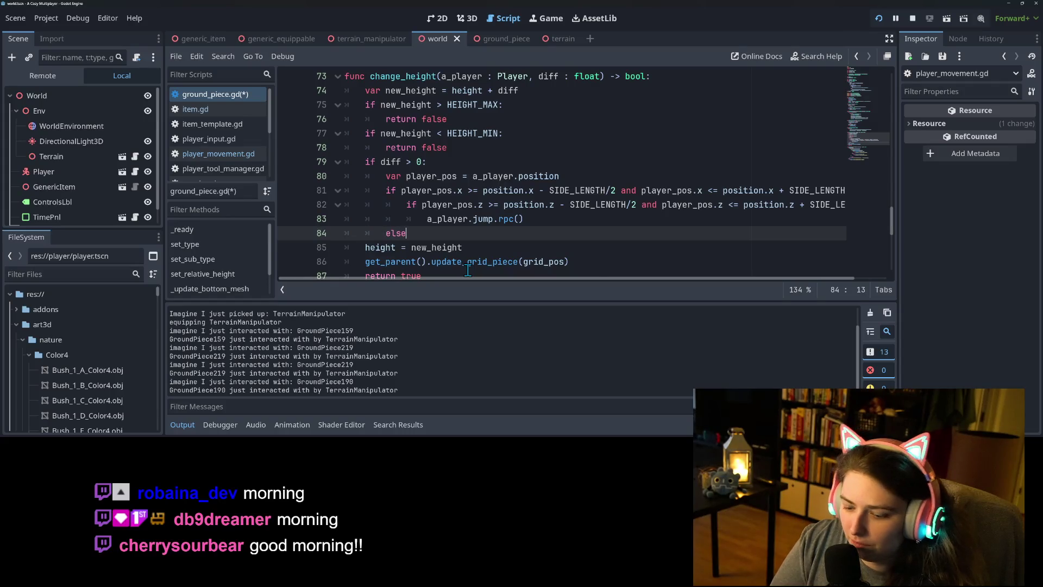
type(":")
key("Return")
type("print")
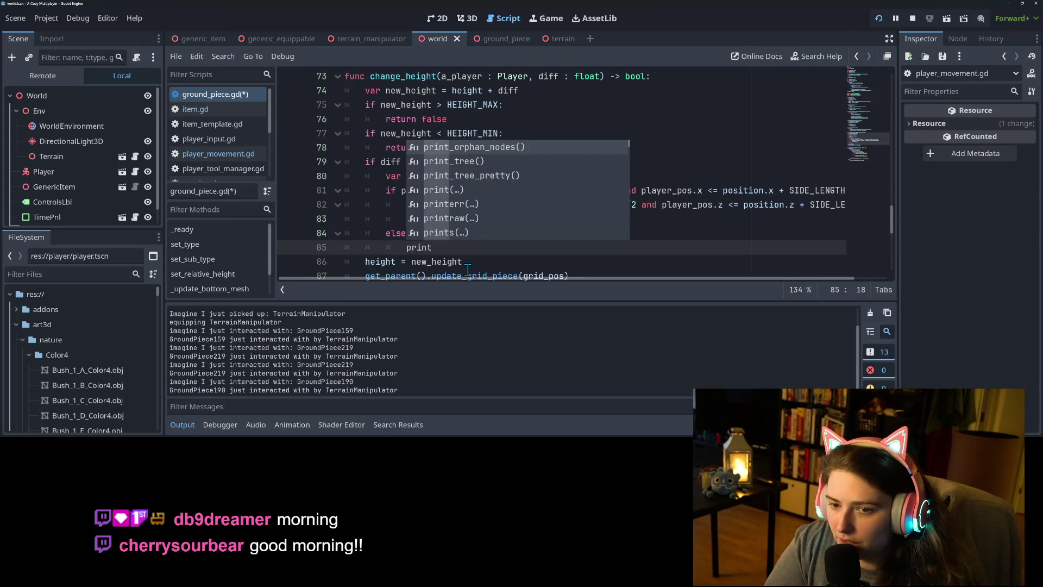
type("(")
key("BackSpace")
key("BackSpace")
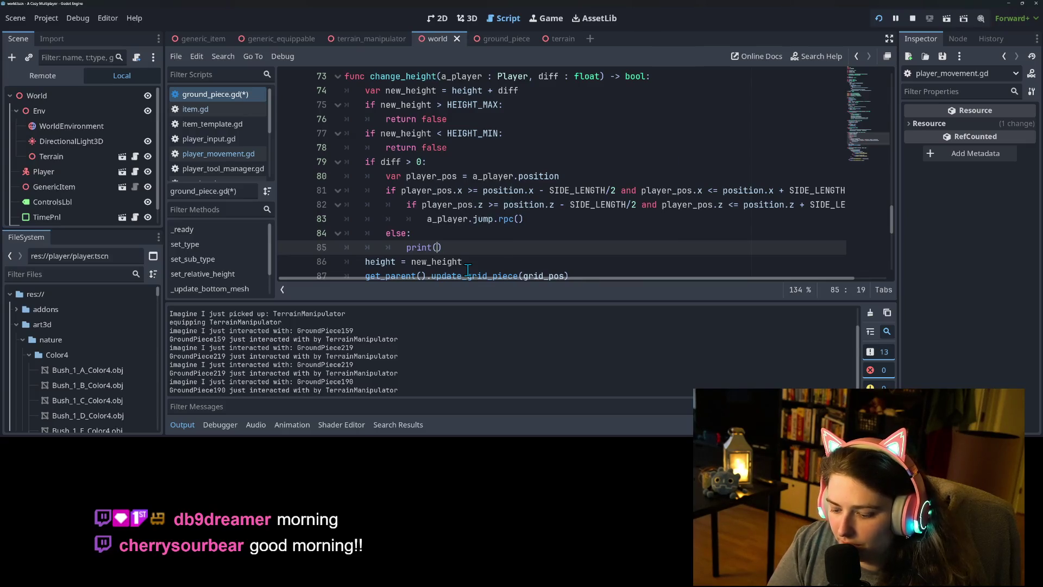
type("hi")
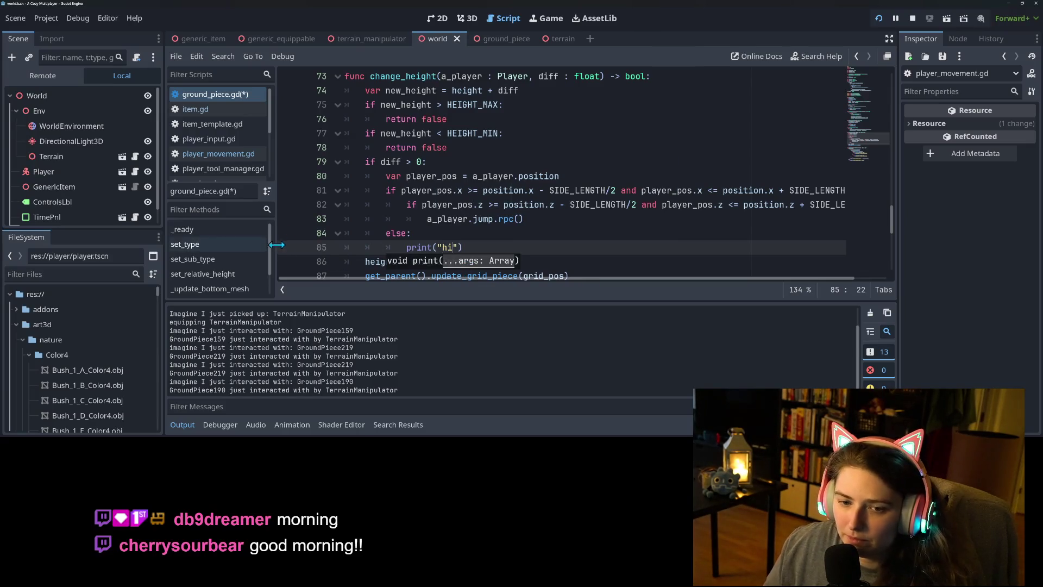
Set a breakpoint on the print line 85, save, run the game, and trigger a height change
left_click(290, 247)
left_click(508, 237)
key("ctrl+s")
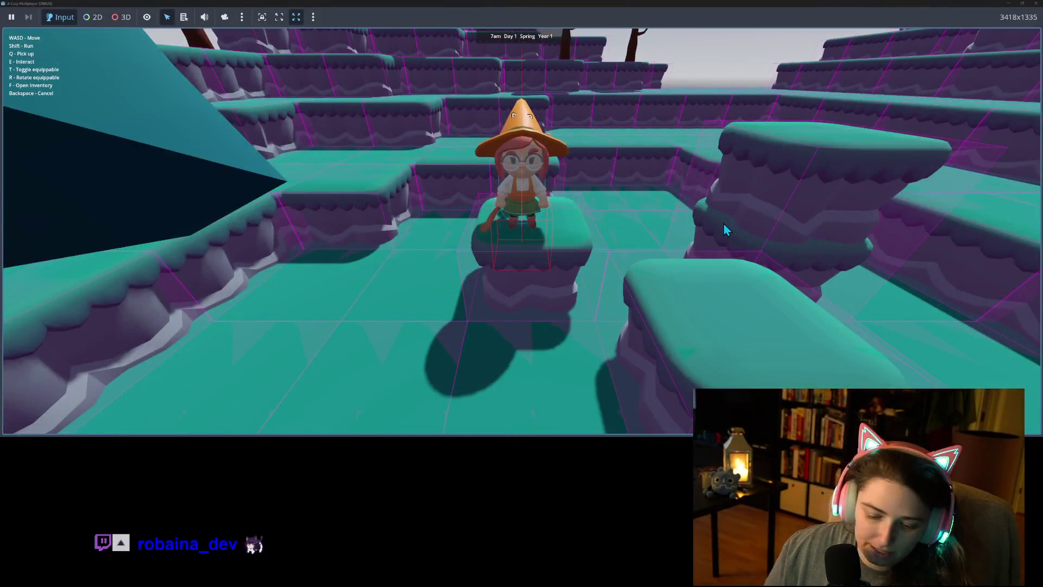
key("e")
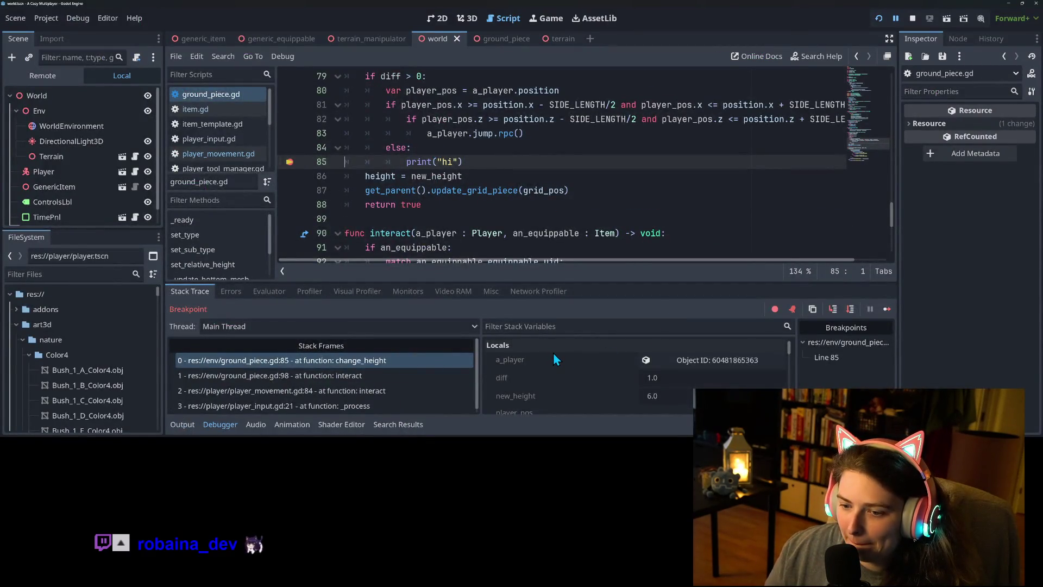
scroll(553, 366, "down", 2)
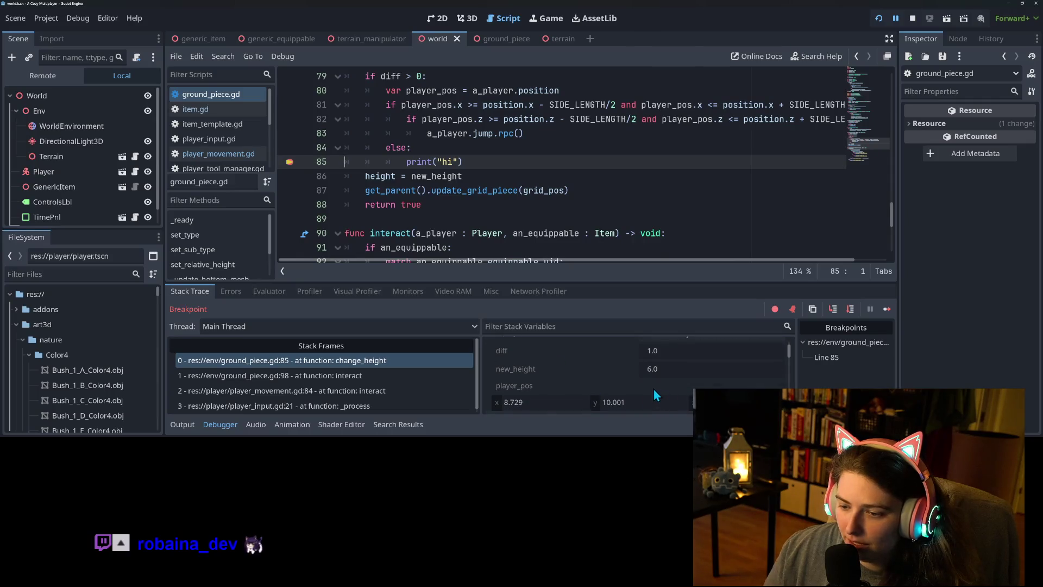
scroll(653, 389, "down", 2)
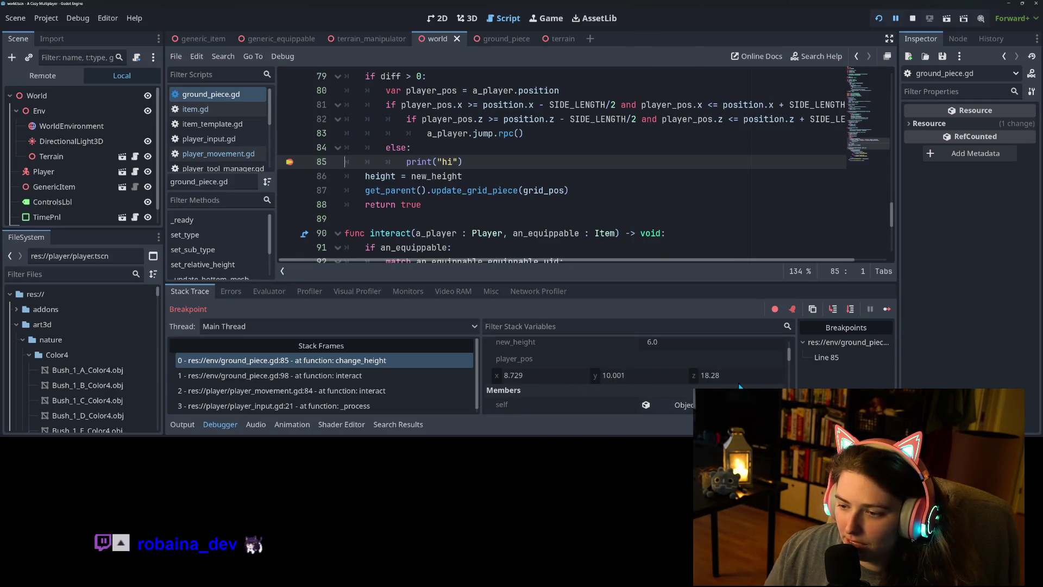
scroll(596, 403, "down", 2)
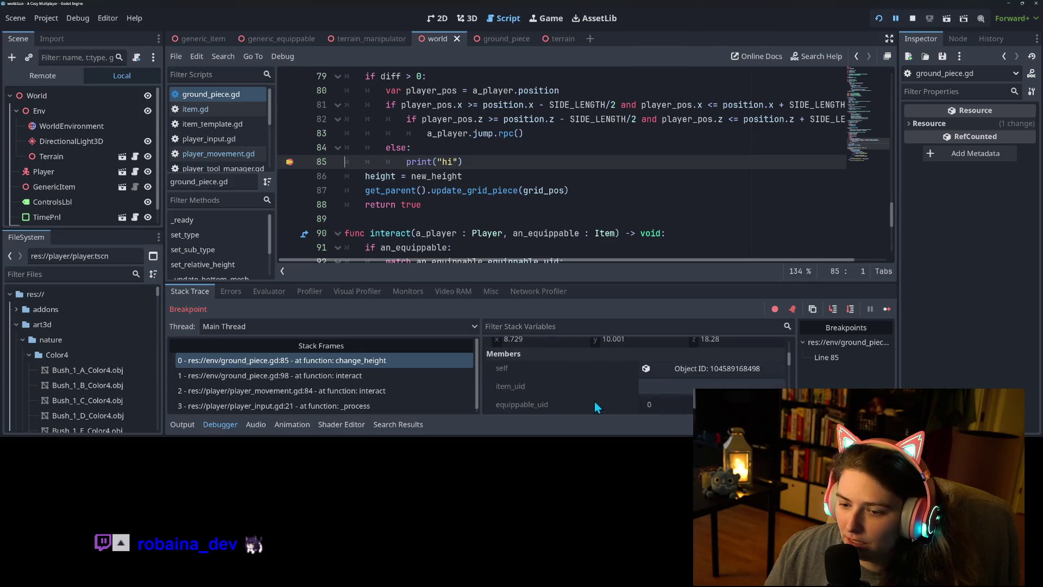
scroll(702, 371, "down", 2)
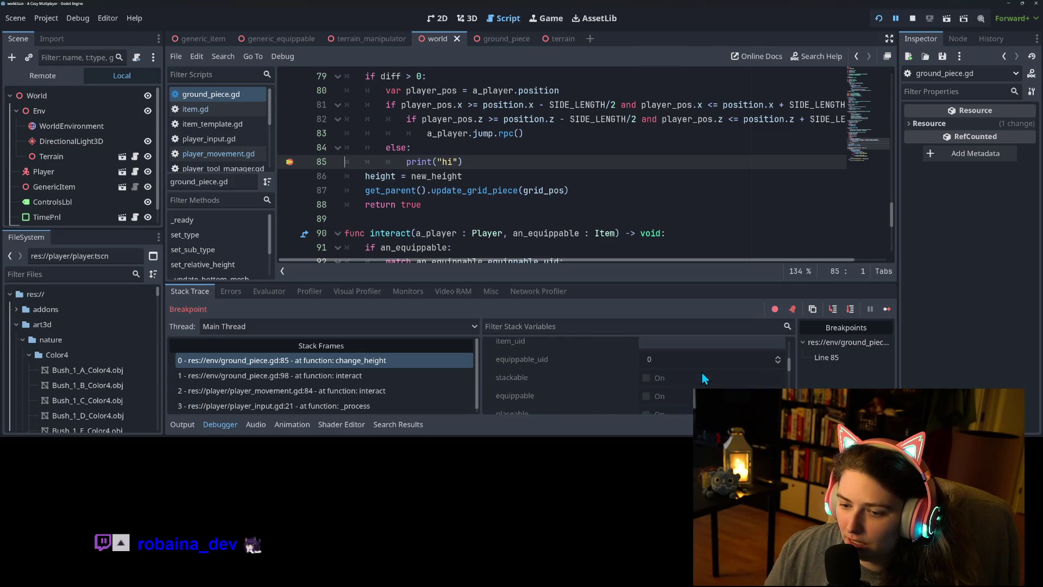
scroll(701, 374, "down", 5)
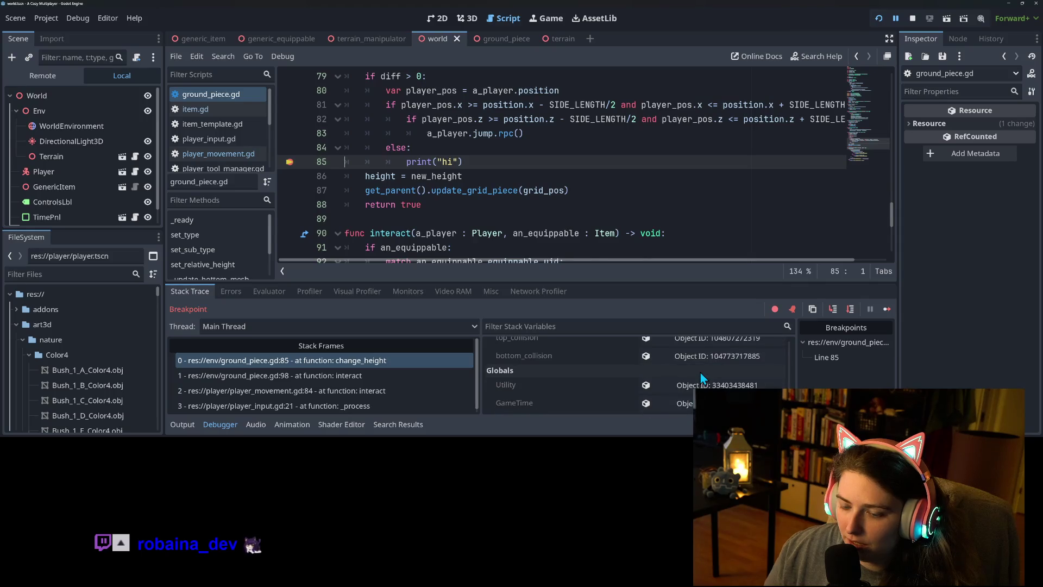
scroll(699, 372, "up", 5)
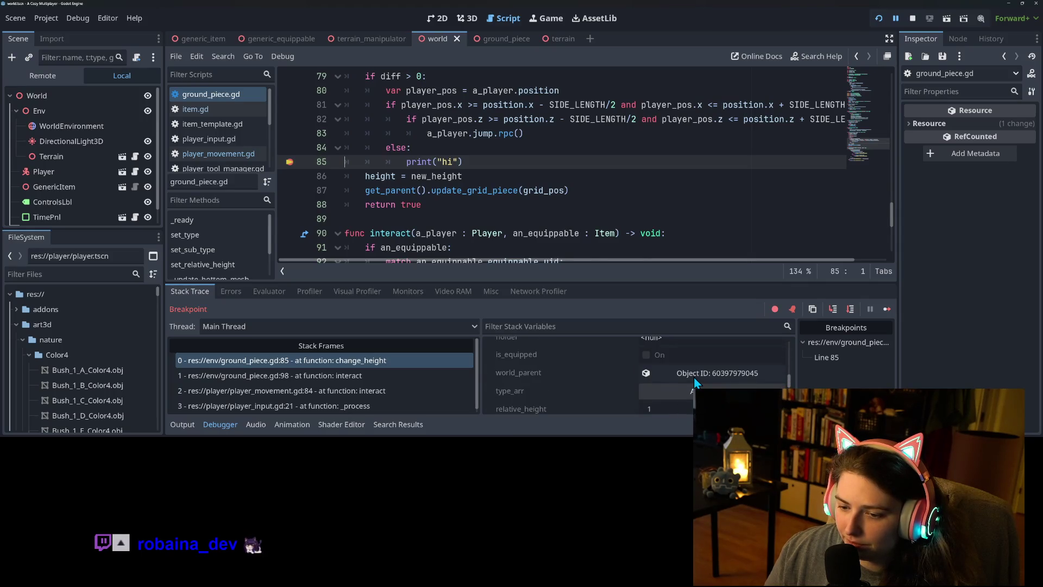
scroll(695, 382, "up", 3)
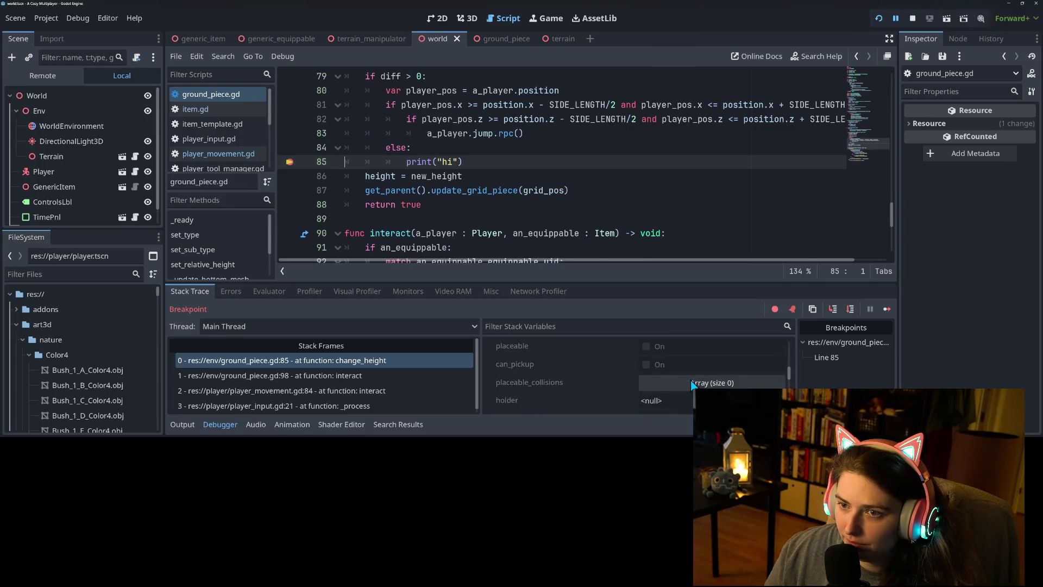
scroll(690, 381, "up", 5)
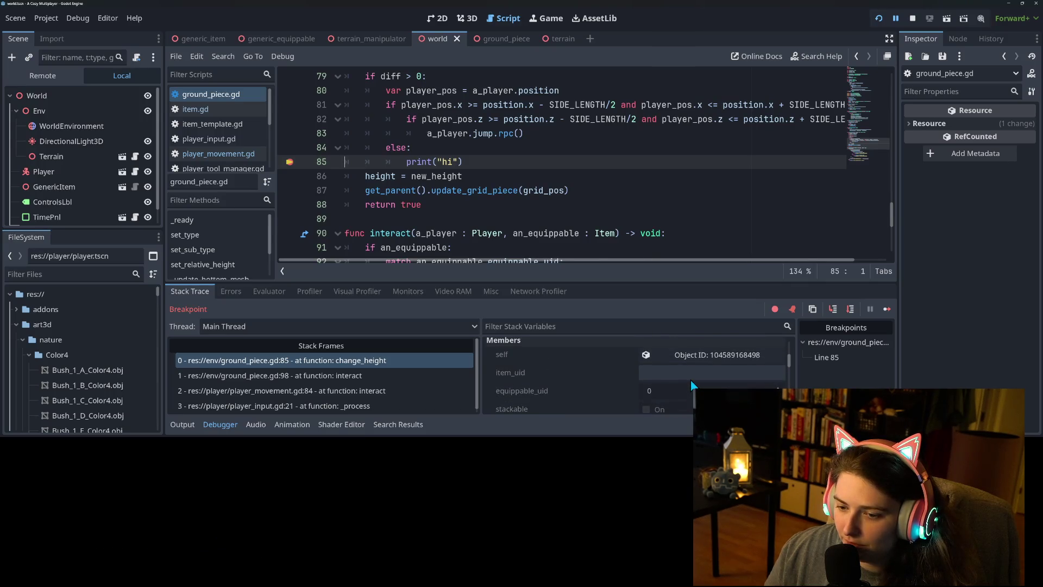
Open the self object's remote properties and scroll to its Position 14.95, 10.0, 23.92
left_click(690, 378)
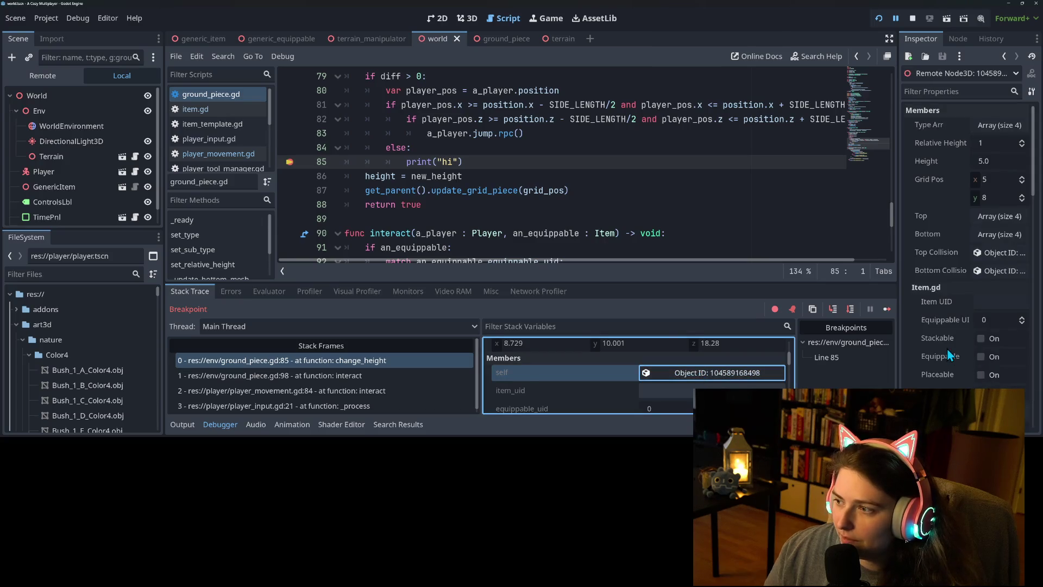
scroll(946, 348, "down", 2)
scroll(946, 347, "down", 5)
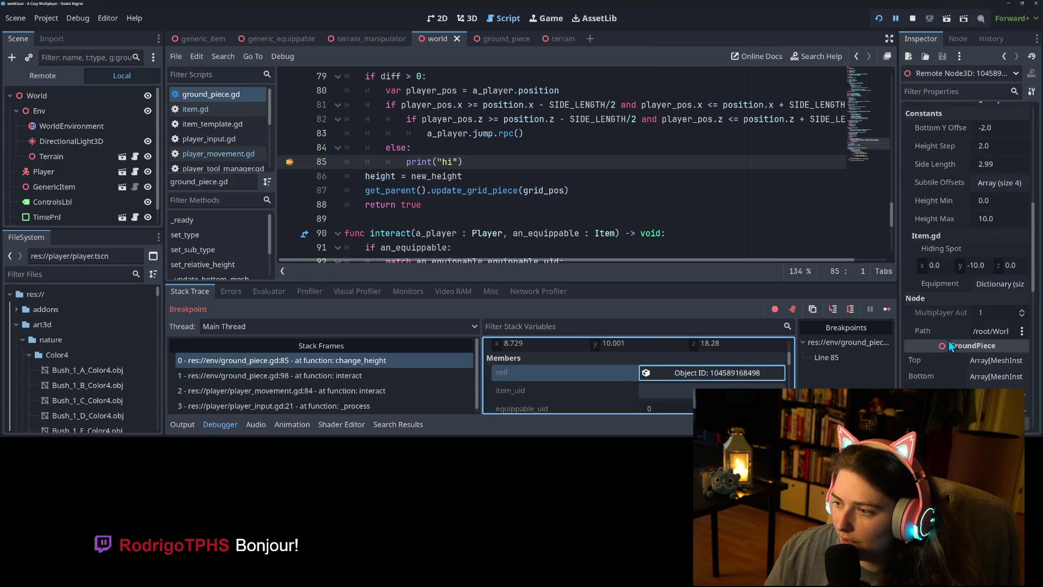
scroll(946, 275, "down", 5)
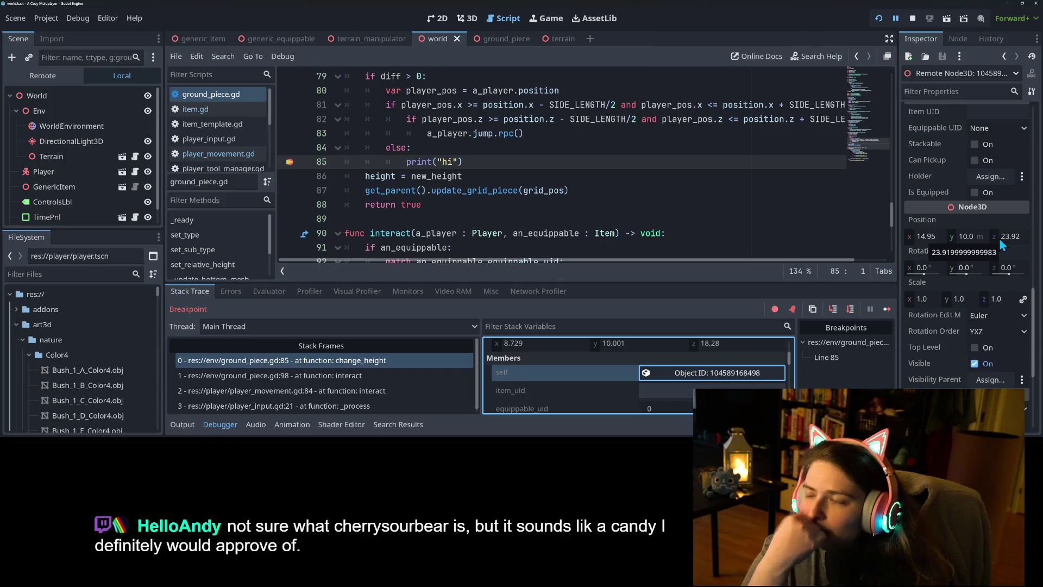
Change the player position on line 80 and the piece's lower-bound positions to global_position
left_click(519, 91)
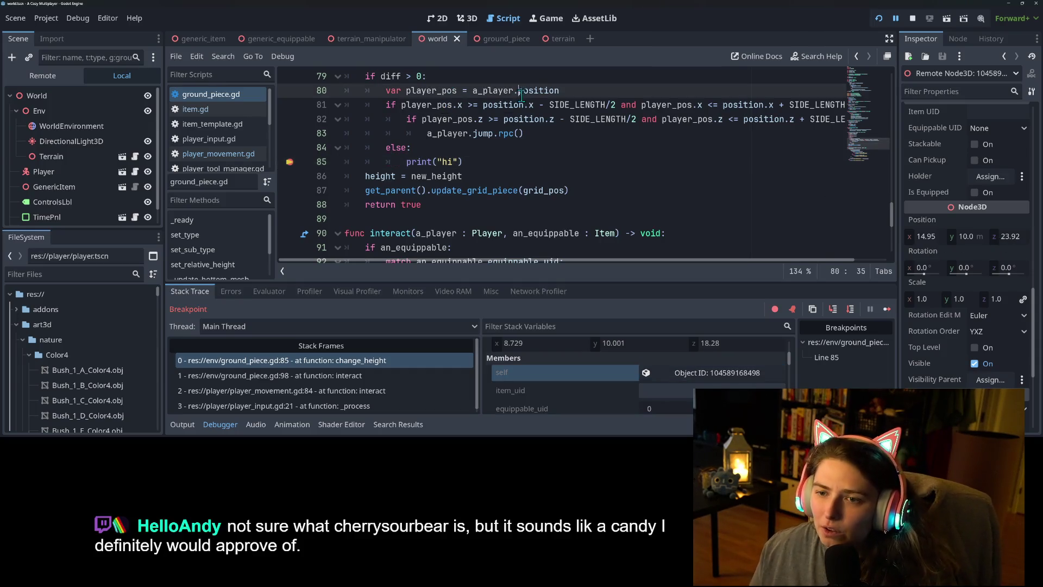
type("global")
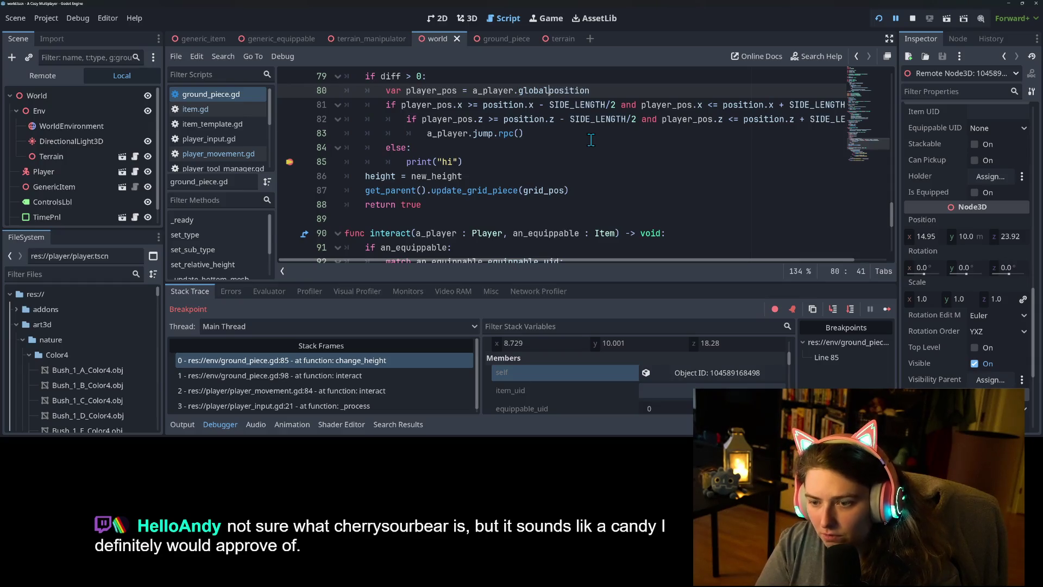
type("_")
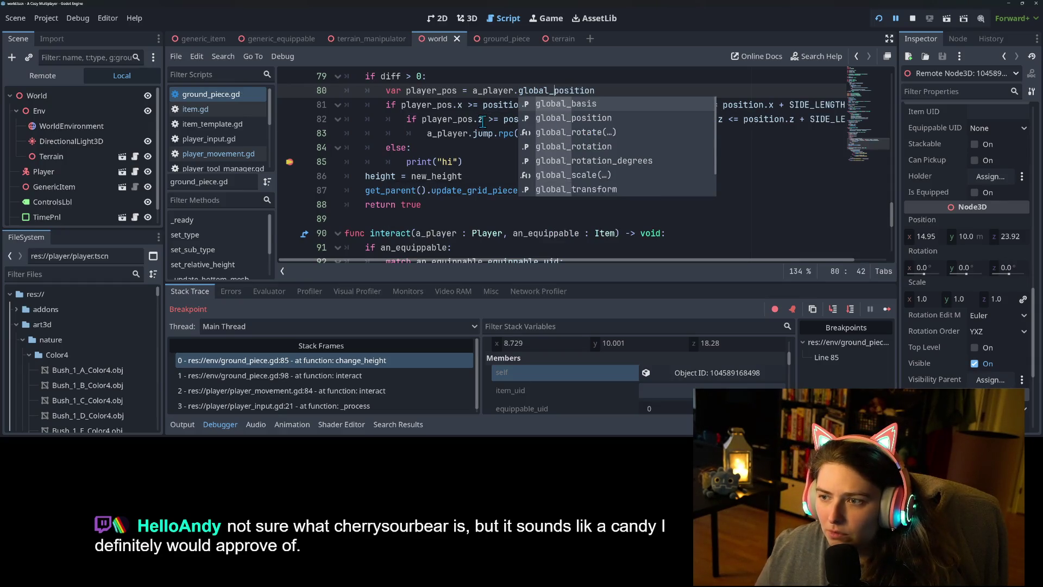
key("Escape")
double_click(536, 90)
key("ctrl+c")
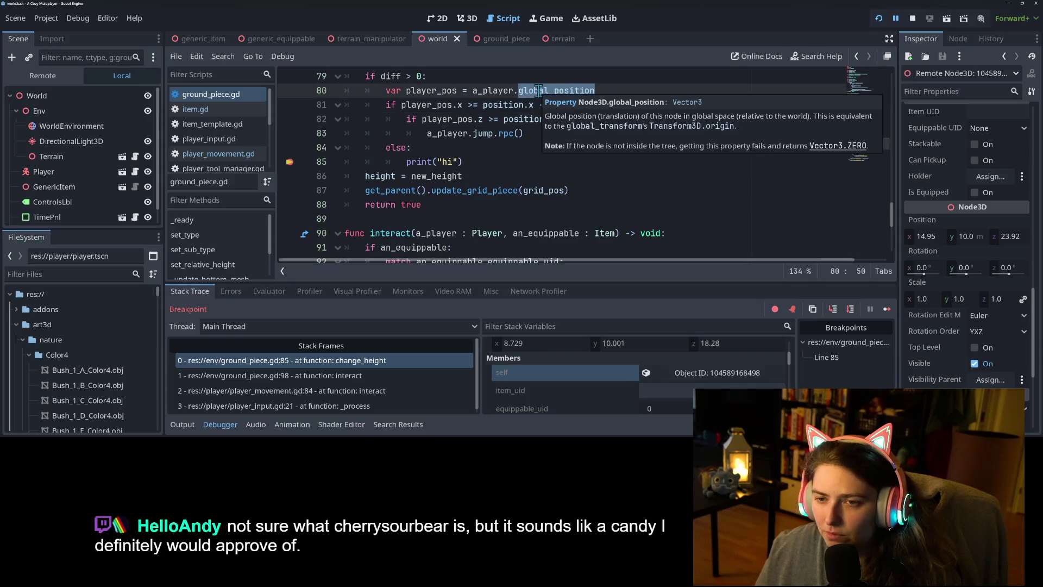
double_click(507, 105)
key("ctrl+v")
double_click(521, 121)
key("ctrl+v")
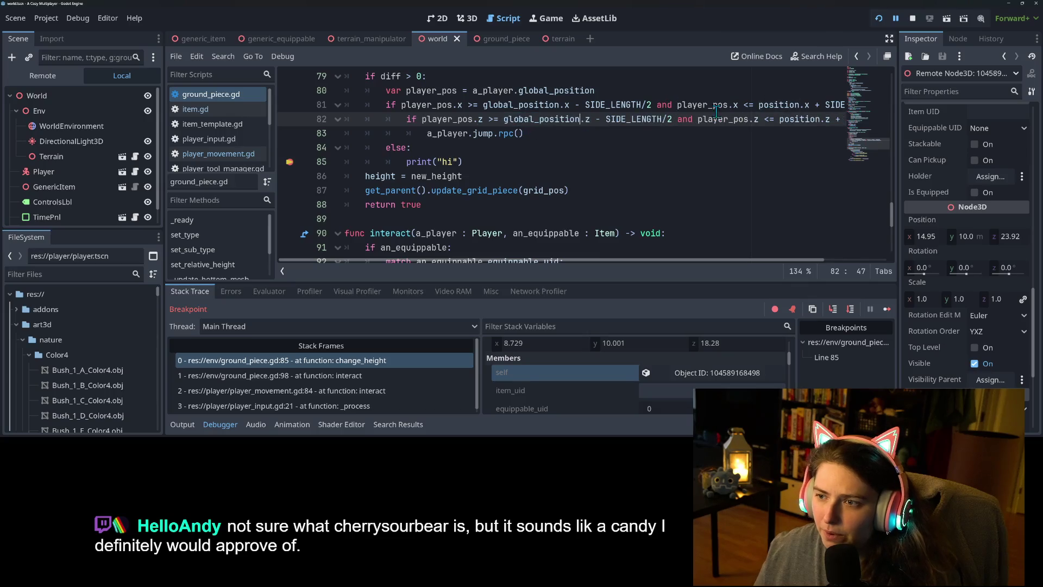
Change the upper-bound positions on lines 81–82 to global_position, save, and resume the game
double_click(781, 104)
key("ctrl+v")
double_click(798, 119)
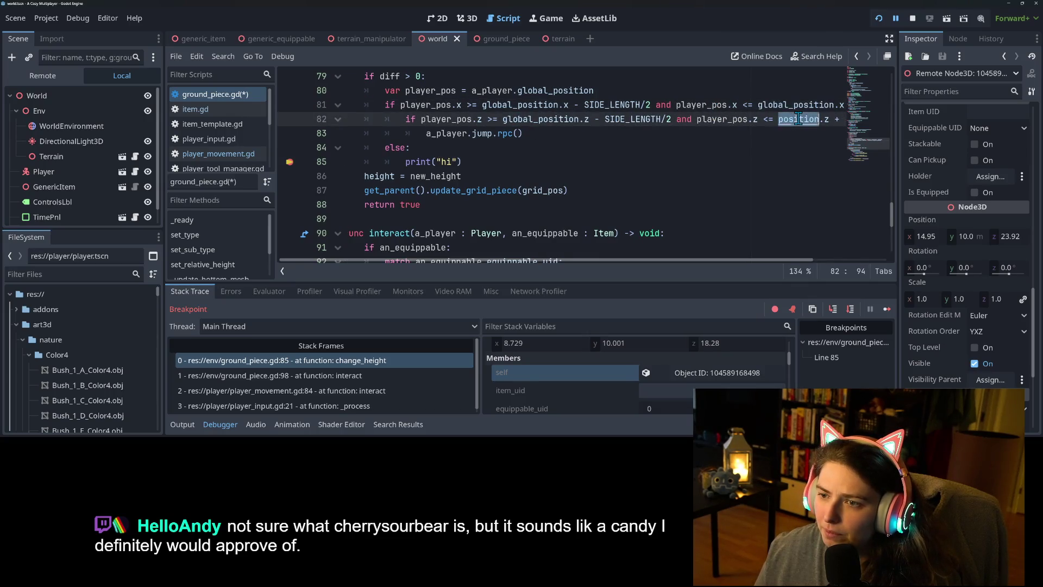
key("ctrl+v")
key("ctrl+s")
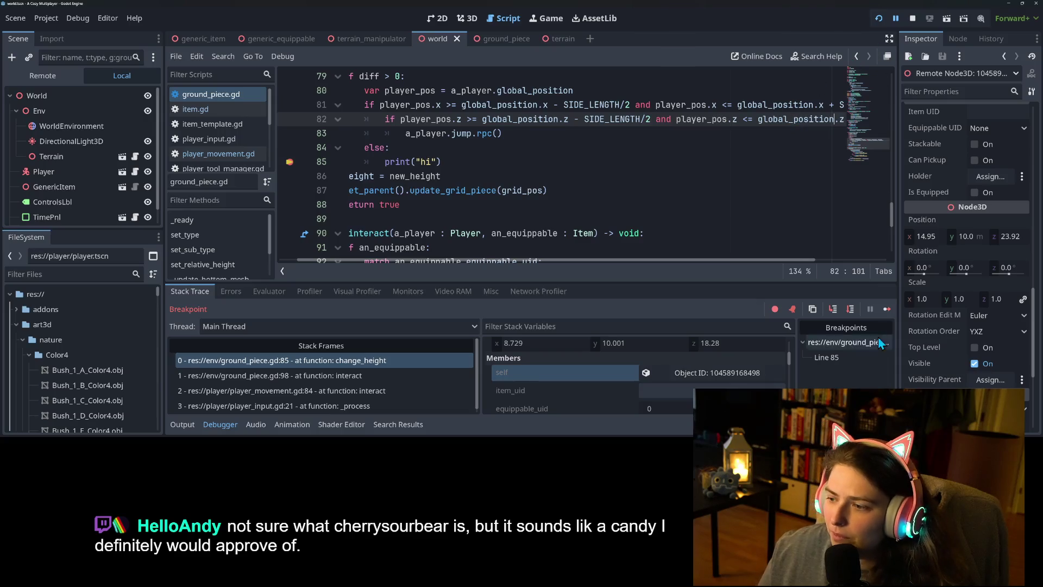
left_click(885, 308)
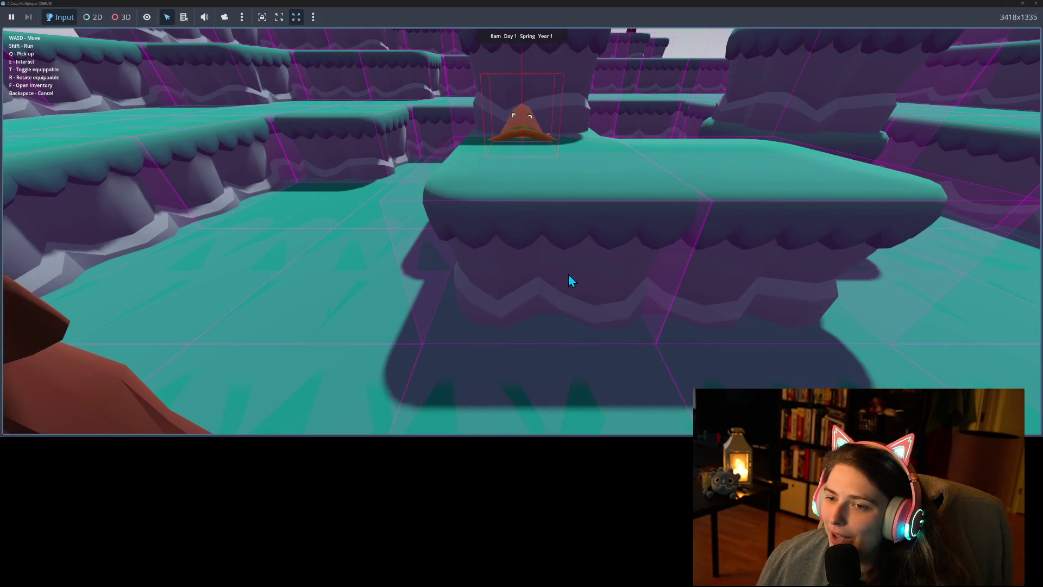
Test the lift near a raised ground piece, leaving the character hemmed in beside it
key("f")
key("f")
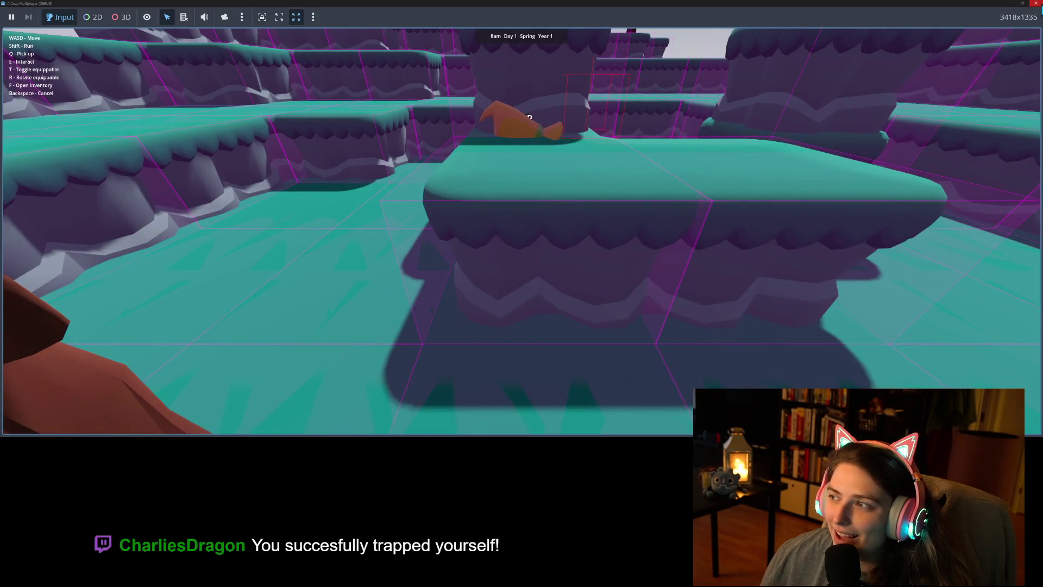
Stop the game and review the print line and position checks in change_height
left_click(1035, 3)
left_click(573, 181)
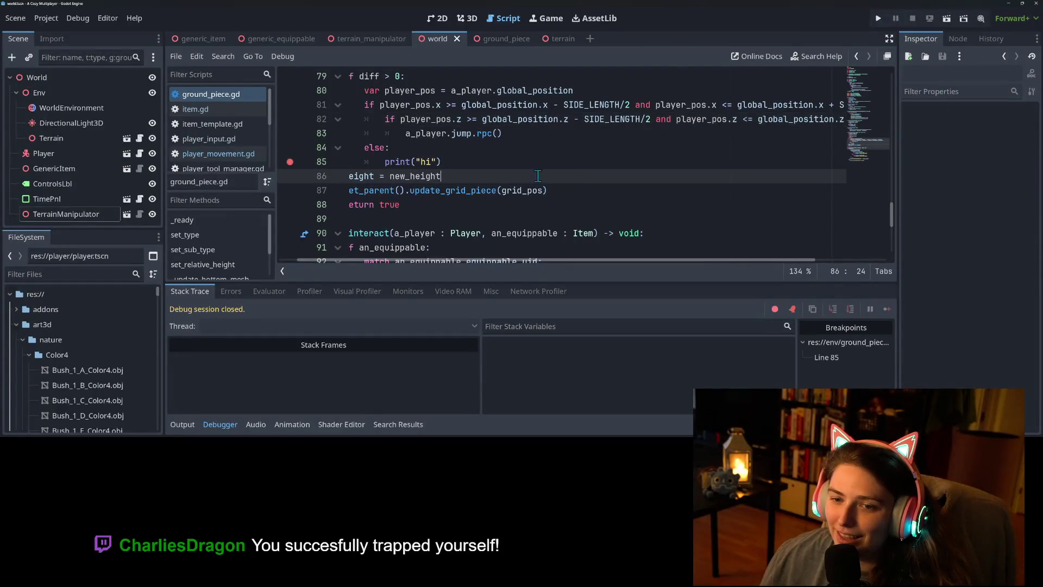
left_click(504, 161)
scroll(506, 203, "up", 1)
scroll(507, 202, "up", 1)
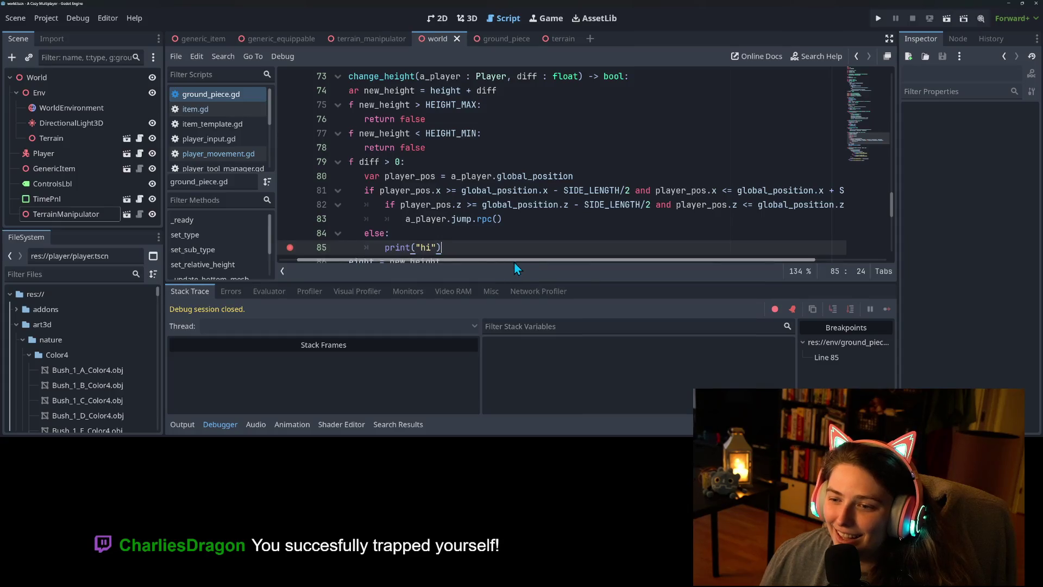
left_click_drag(514, 262, 623, 272)
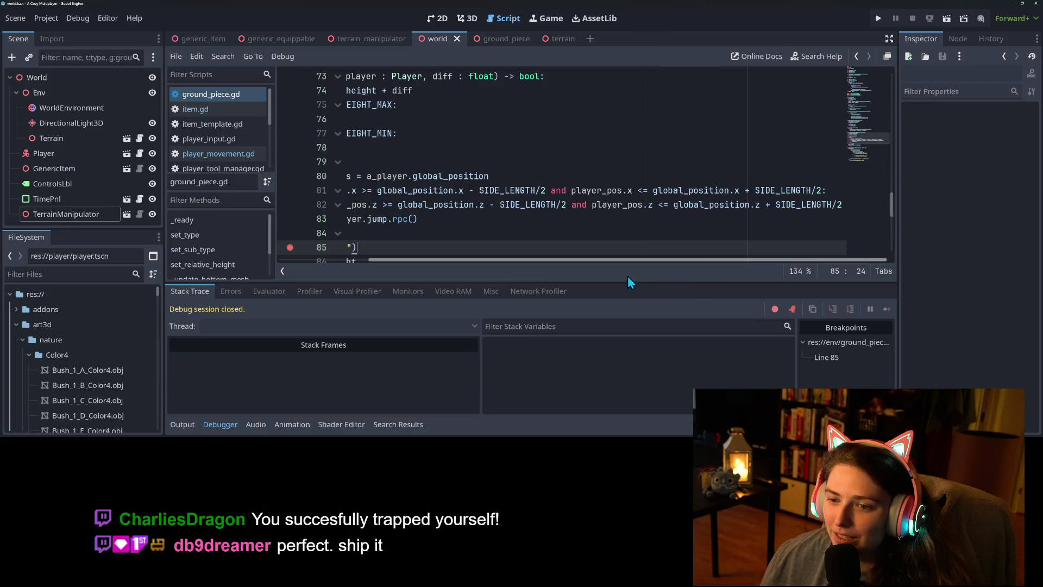
mouse_move(579, 273)
left_mouse_down()
mouse_move(476, 273)
mouse_move(576, 261)
mouse_move(492, 262)
left_mouse_up()
scroll(441, 227, "down", 1)
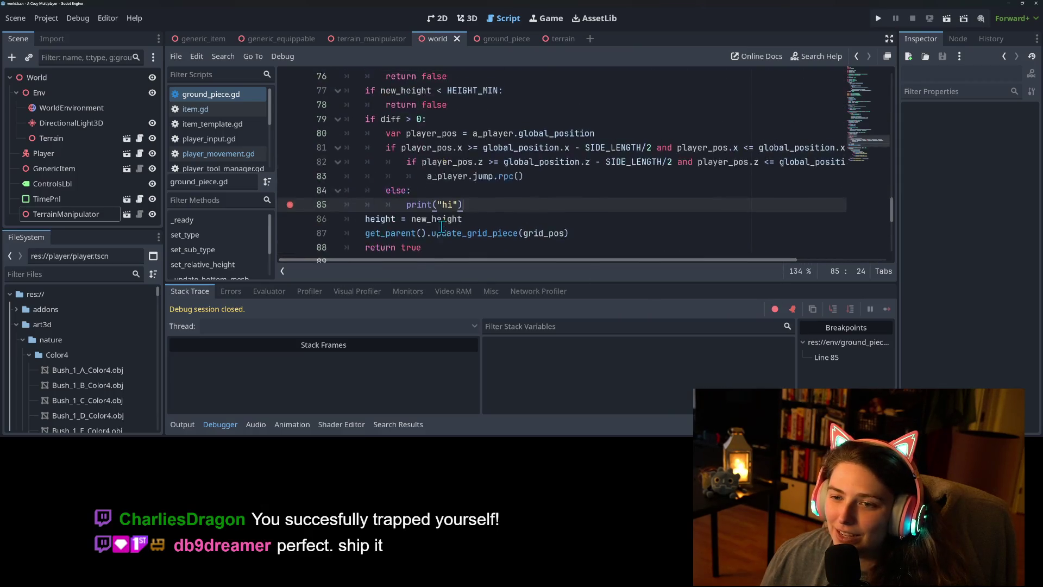
scroll(441, 227, "up", 1)
Set a breakpoint on line 83's a_player.jump.rpc() call
left_click(408, 205)
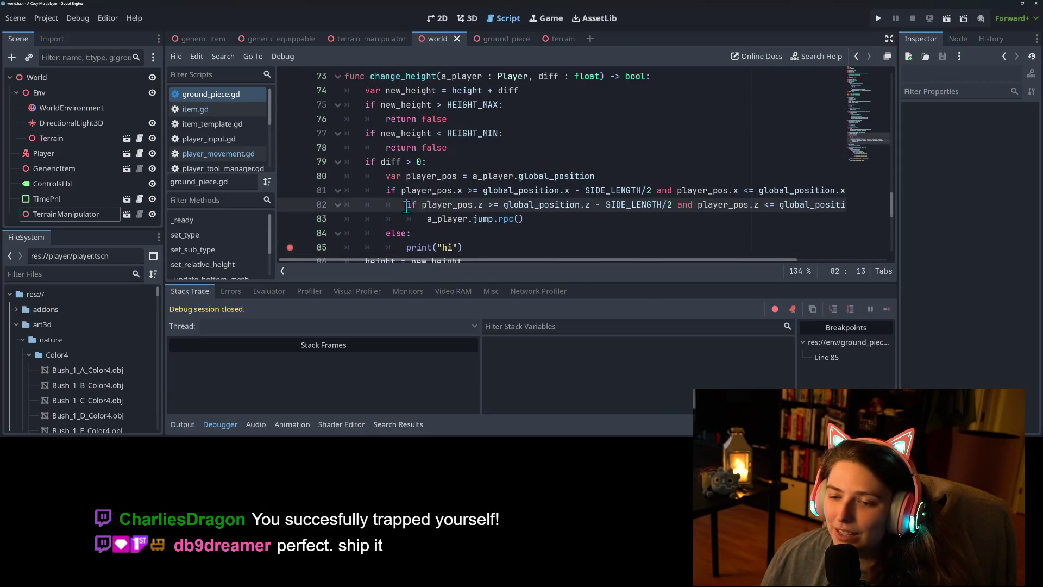
double_click(403, 247)
left_click(478, 246)
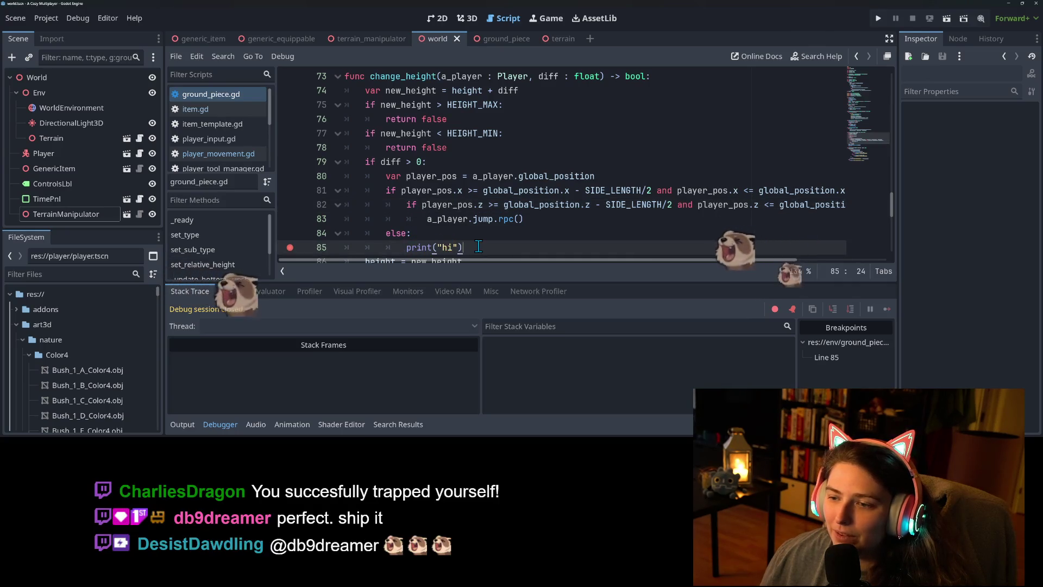
left_click(521, 218)
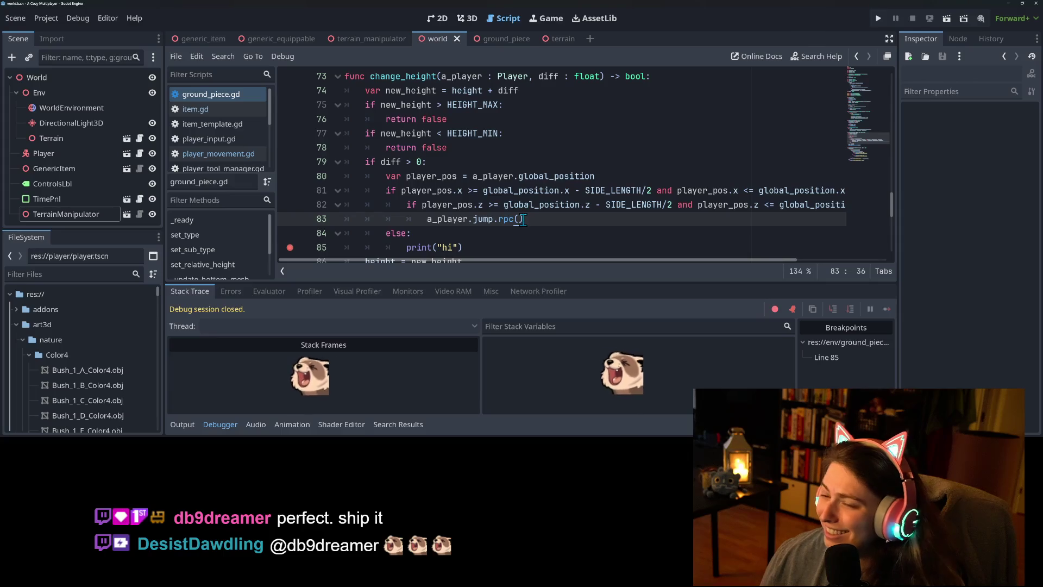
key("Left")
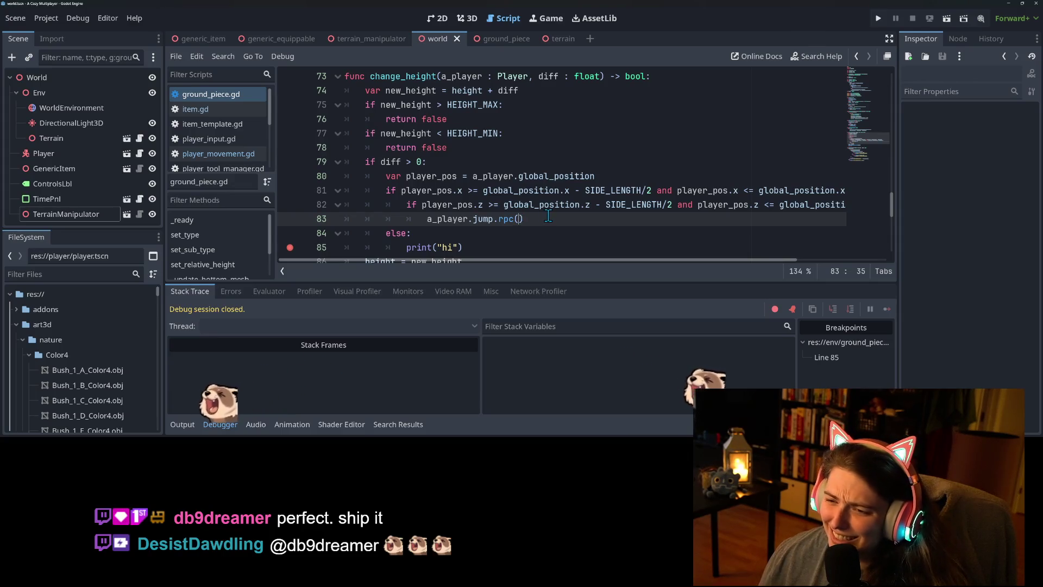
key("Right")
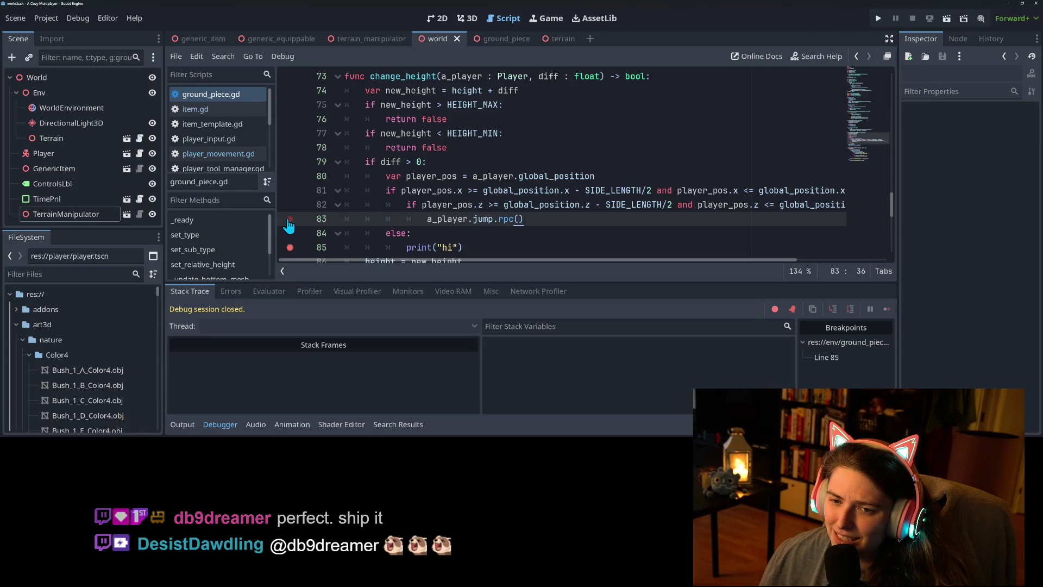
left_click(288, 219)
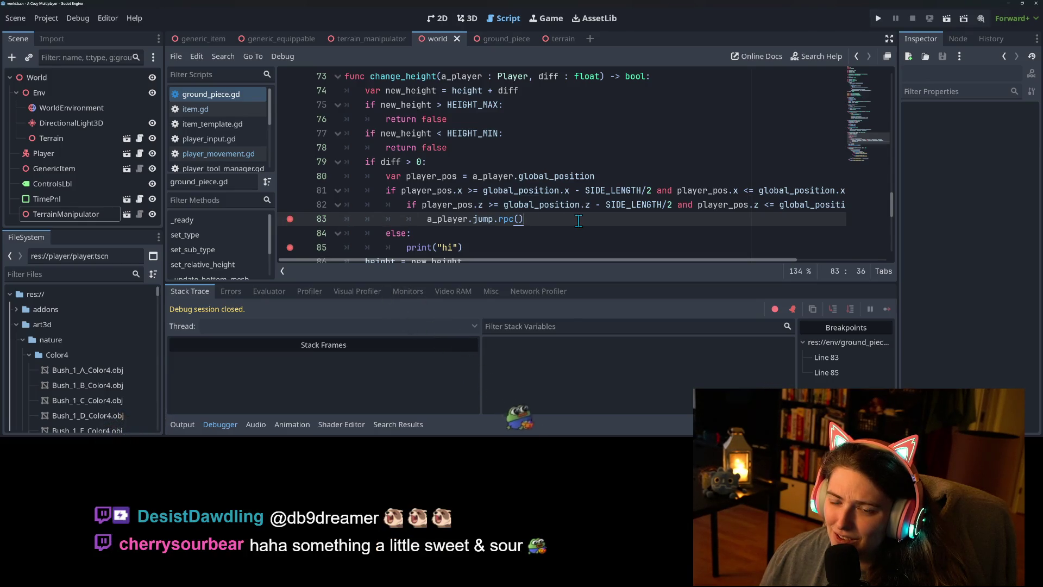
scroll(581, 181, "down", 2)
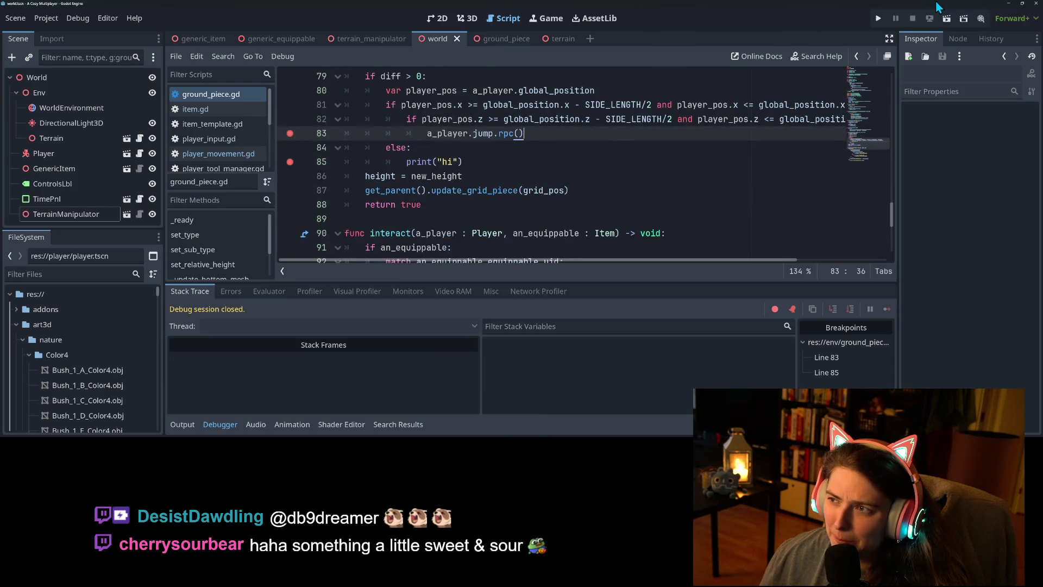
Run the game and raise ground pieces under the witch, confirming the line 83 breakpoint is hit
left_click(877, 19)
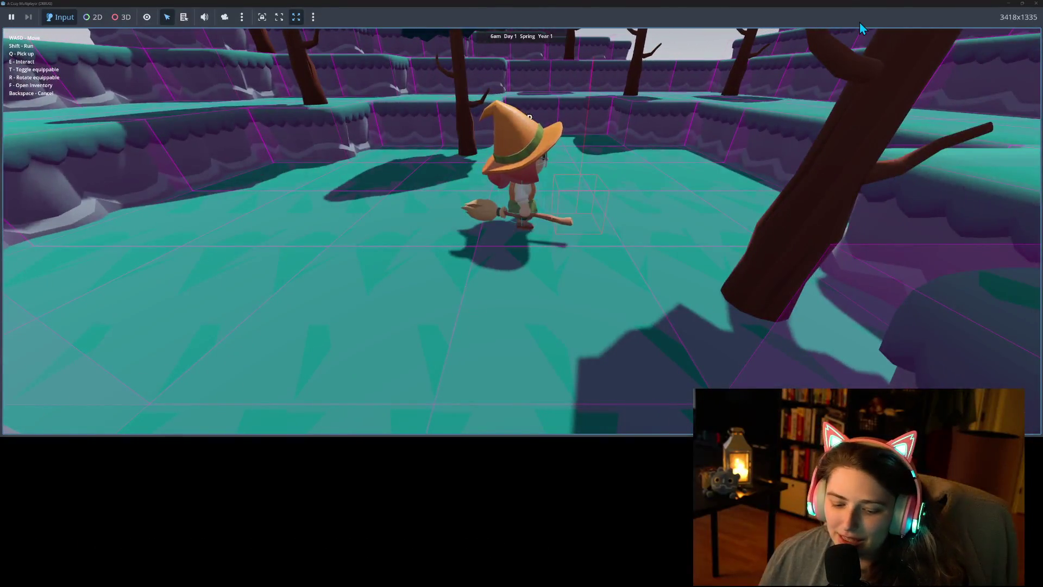
key("e")
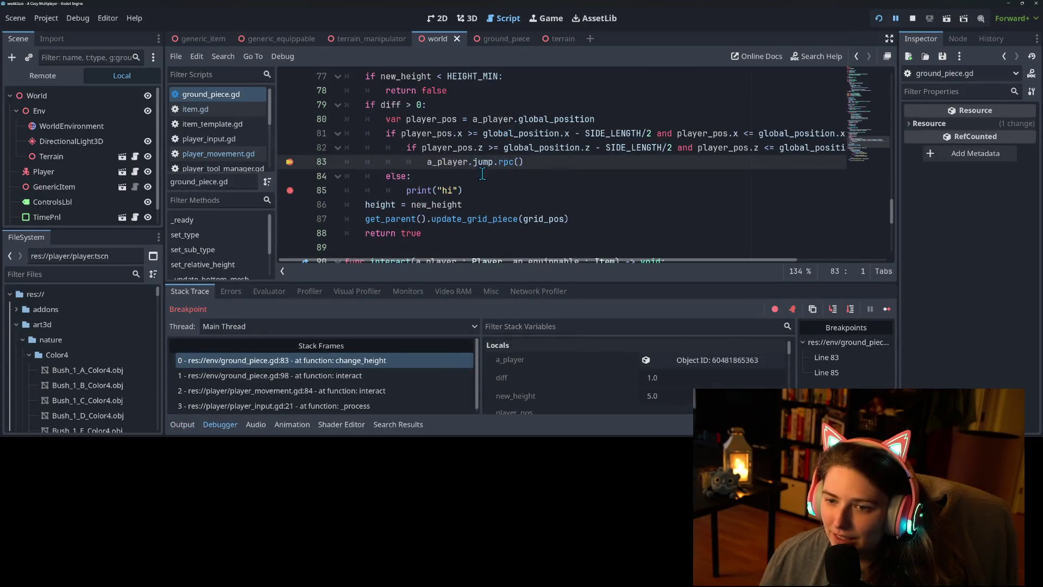
left_click(888, 308)
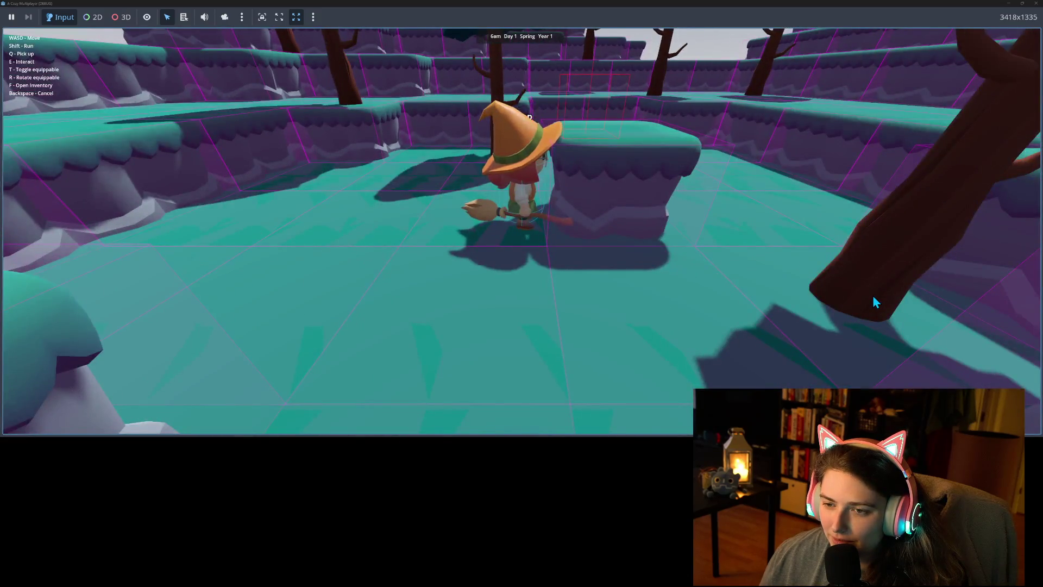
key("w")
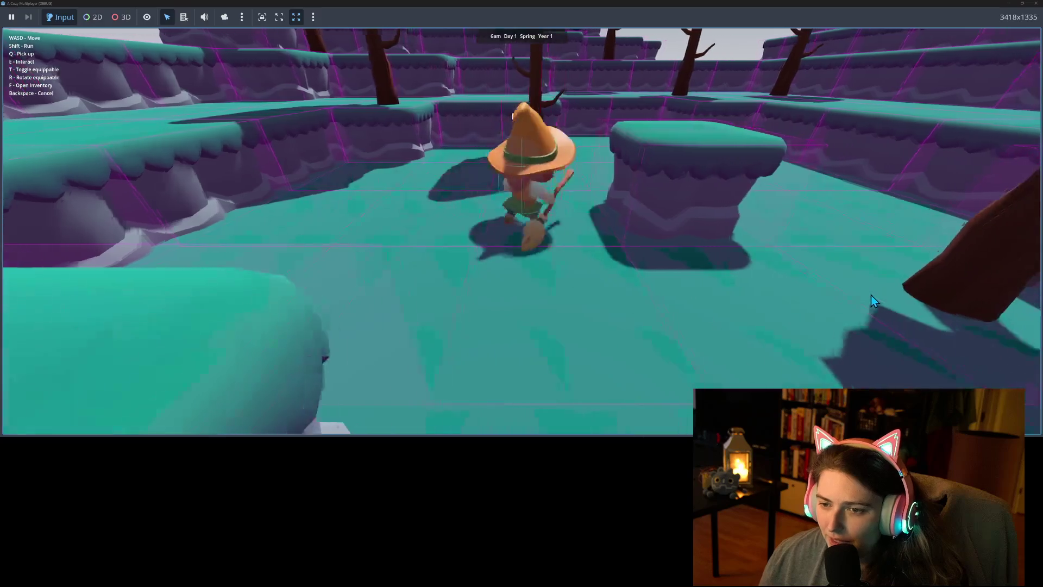
key("s")
key("s")
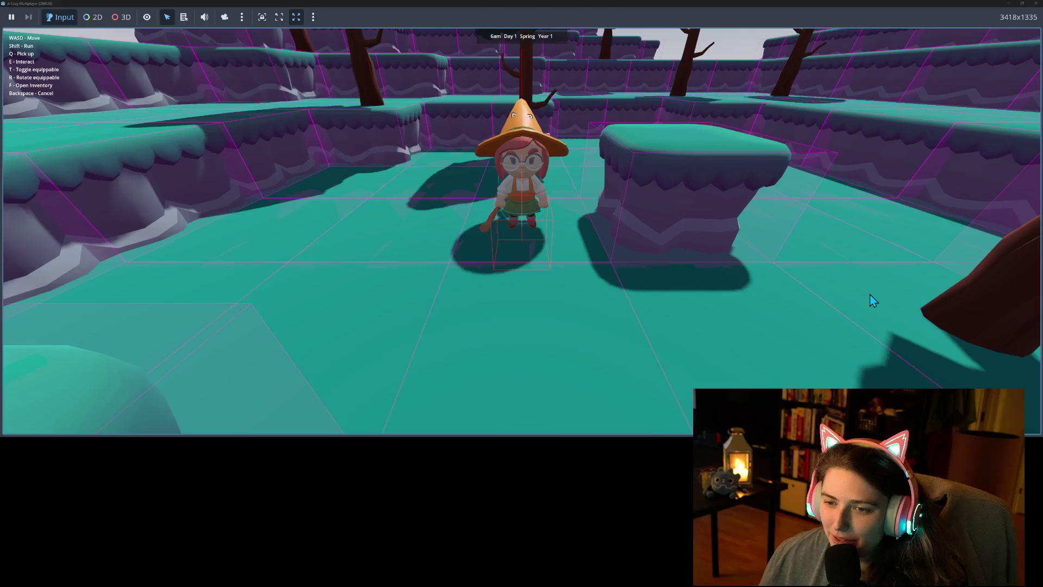
key("e")
Remove the line 83 breakpoint, resume, walk the witch briefly, and close the game
left_click(289, 161)
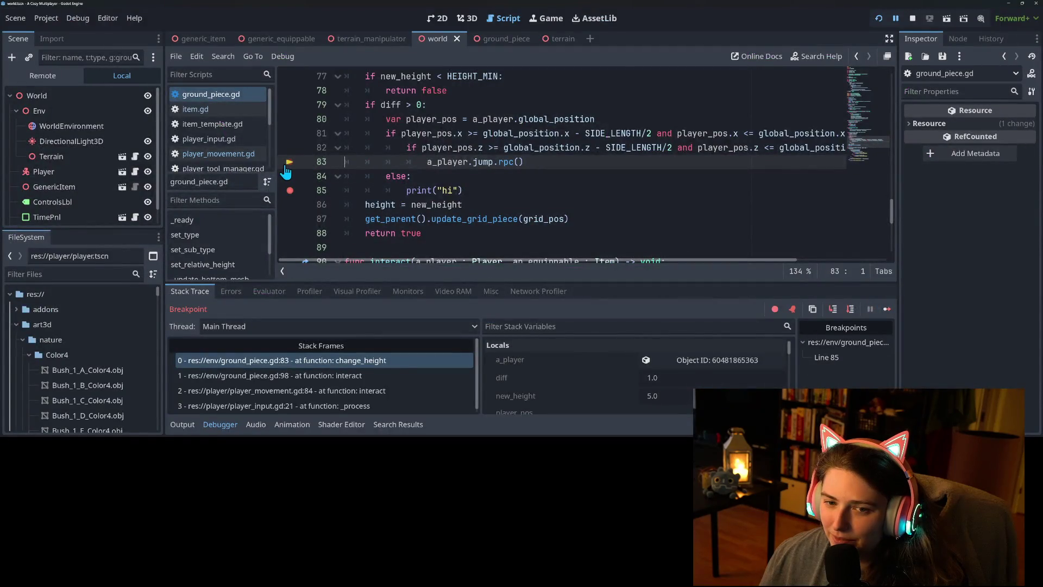
left_click(892, 311)
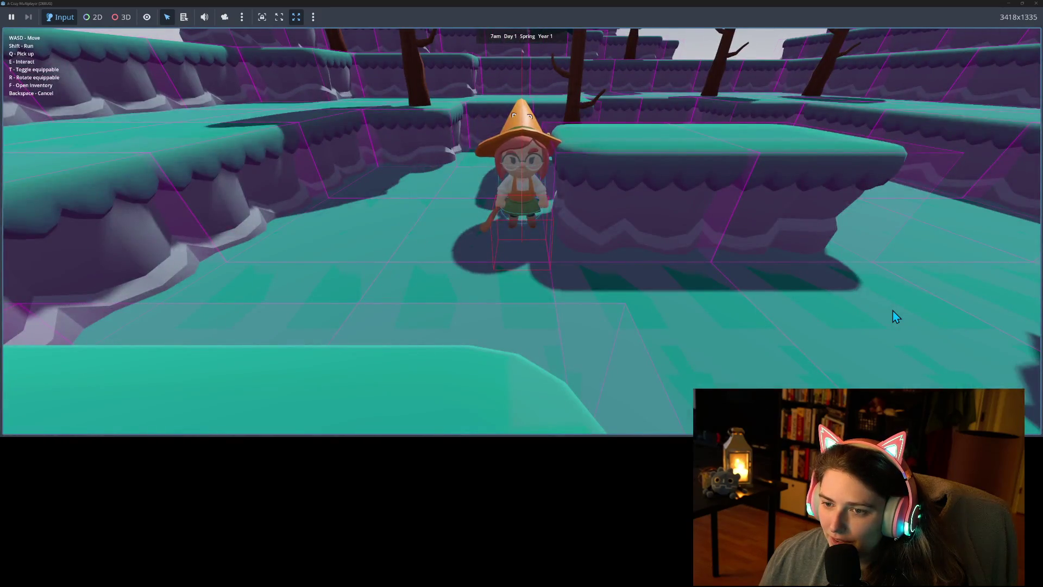
key("w")
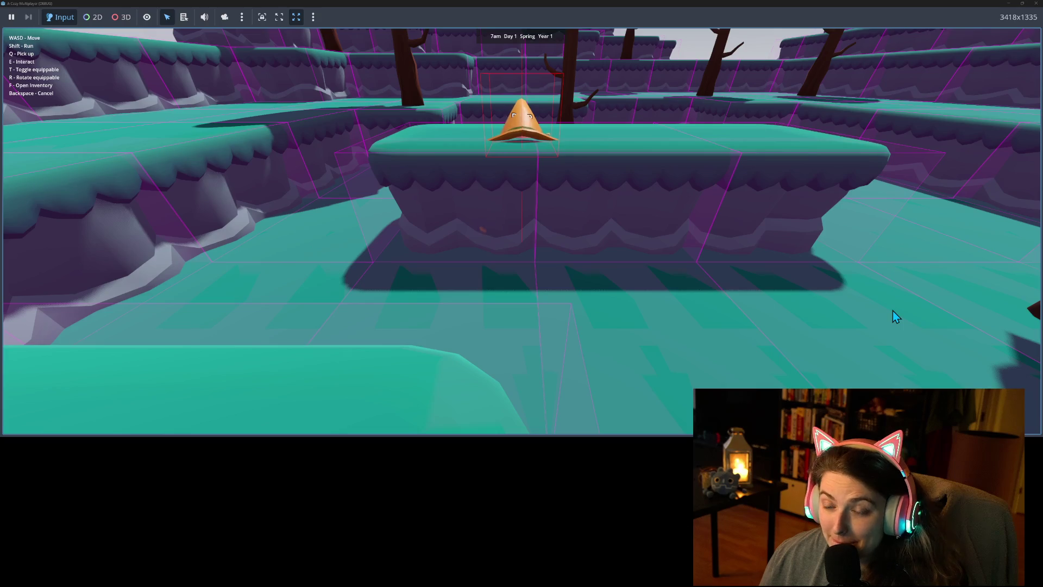
key("d")
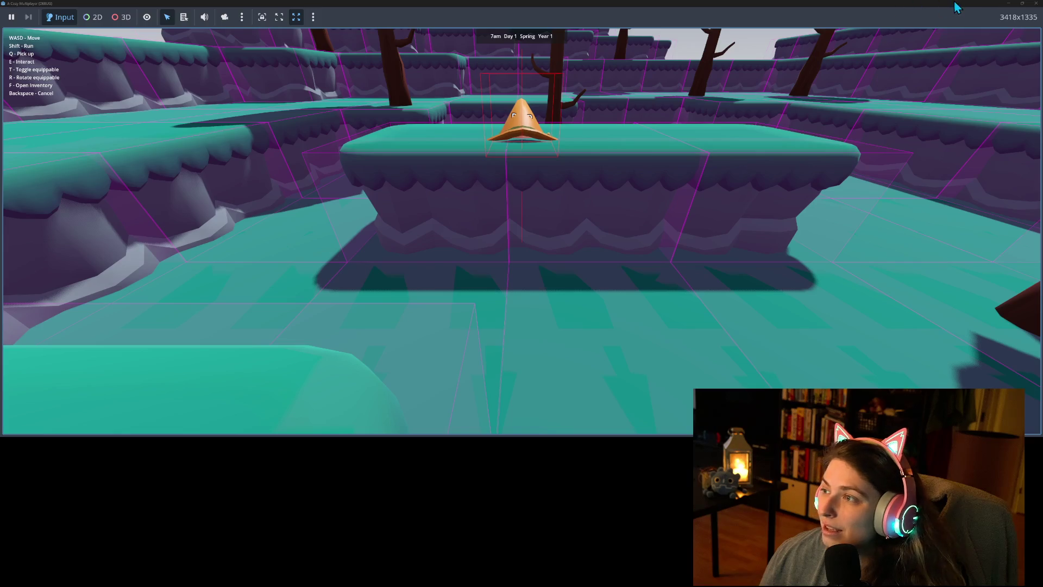
left_click(1034, 3)
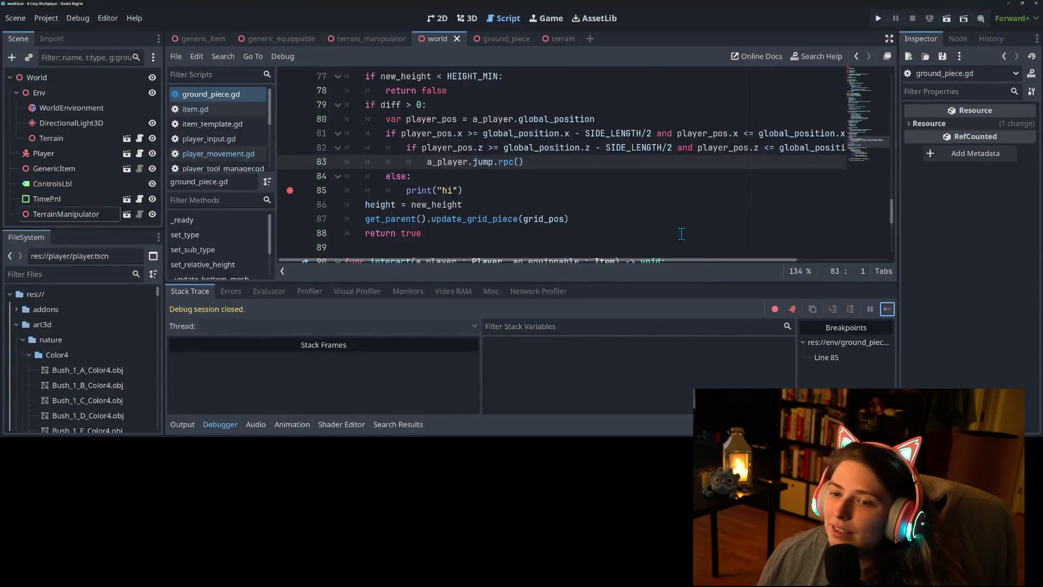
left_click(587, 193)
left_click(533, 164)
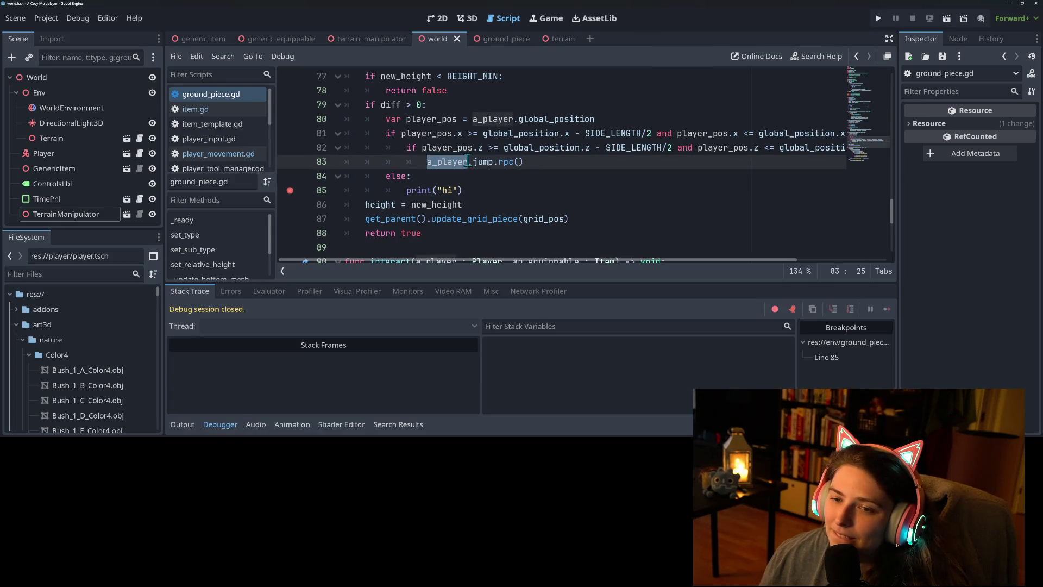
left_click(538, 161)
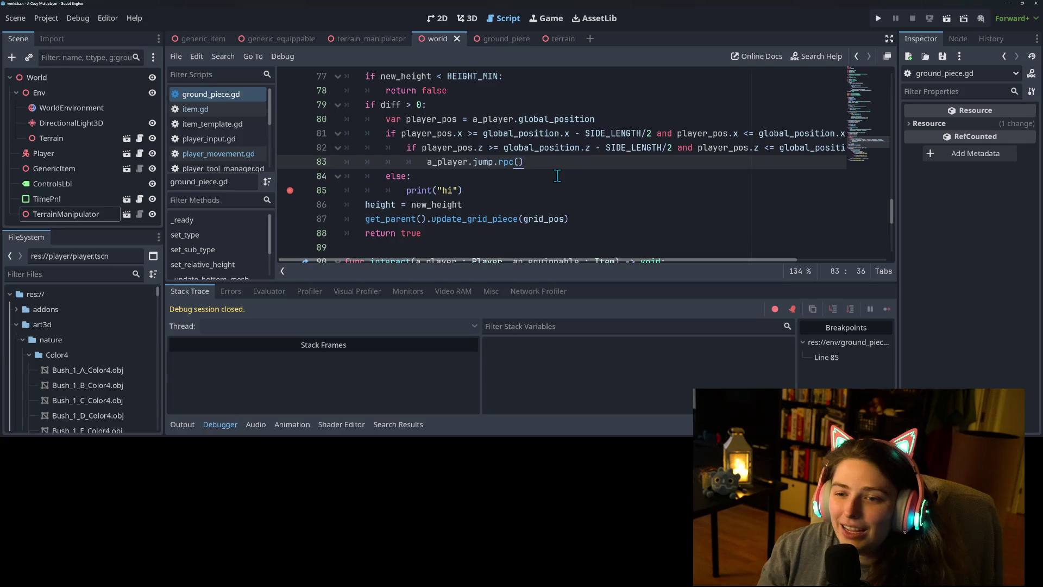
Insert await get_tree().process_frame on a new line after the jump call
key("Return")
type("awa")
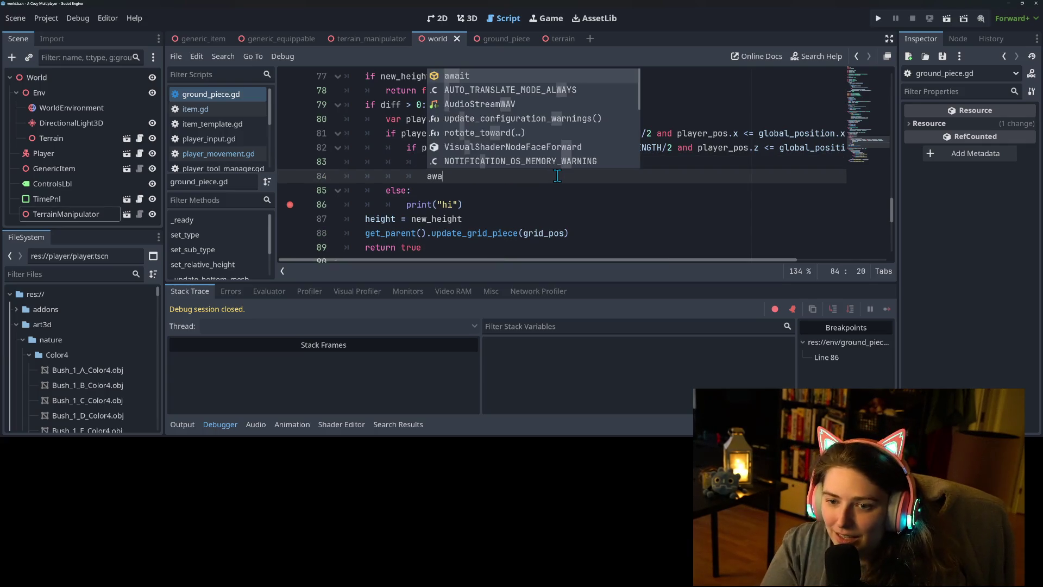
type("it get")
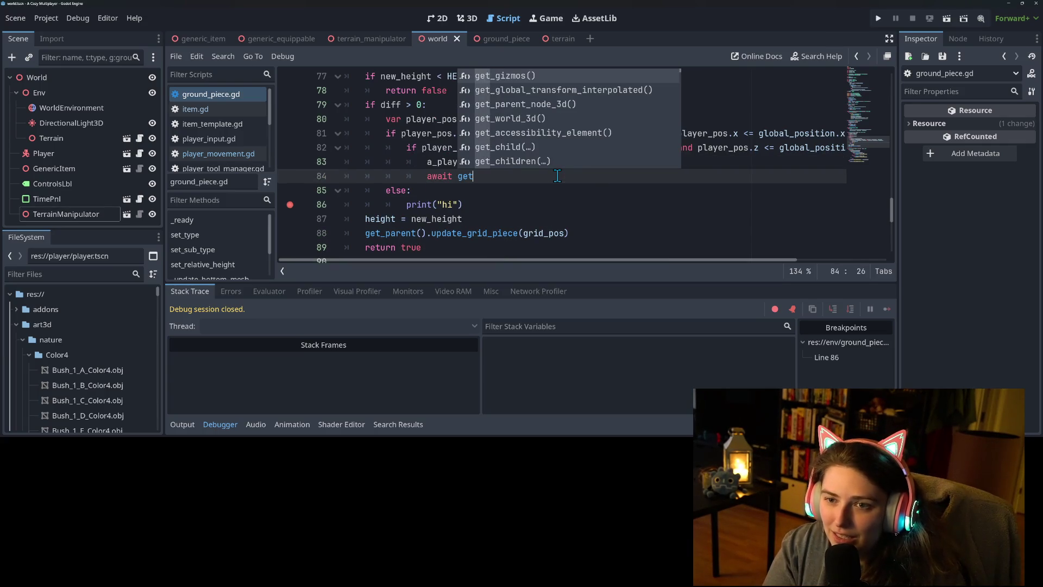
type("_tree().")
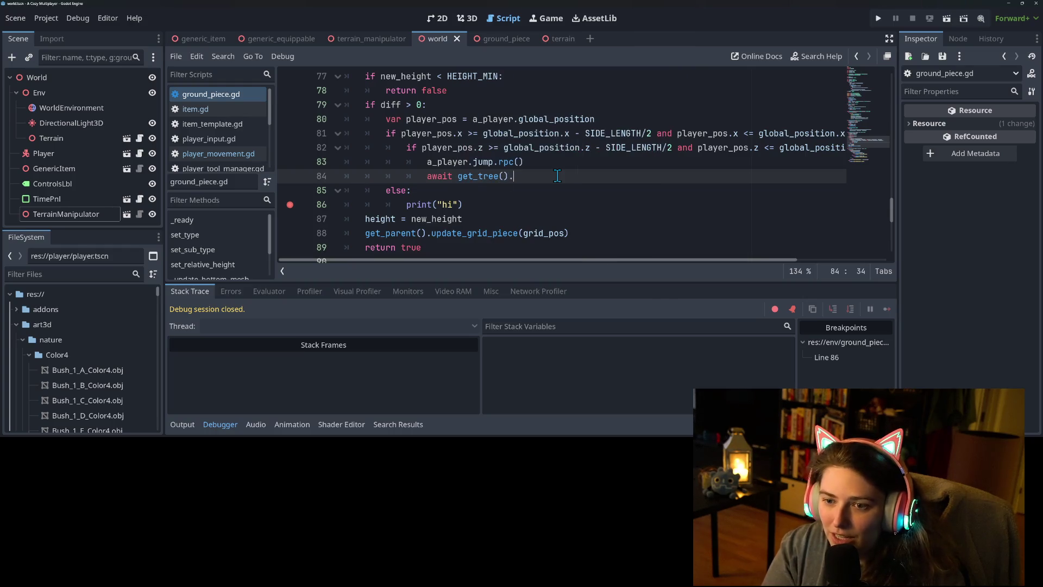
type("pro")
key("Return")
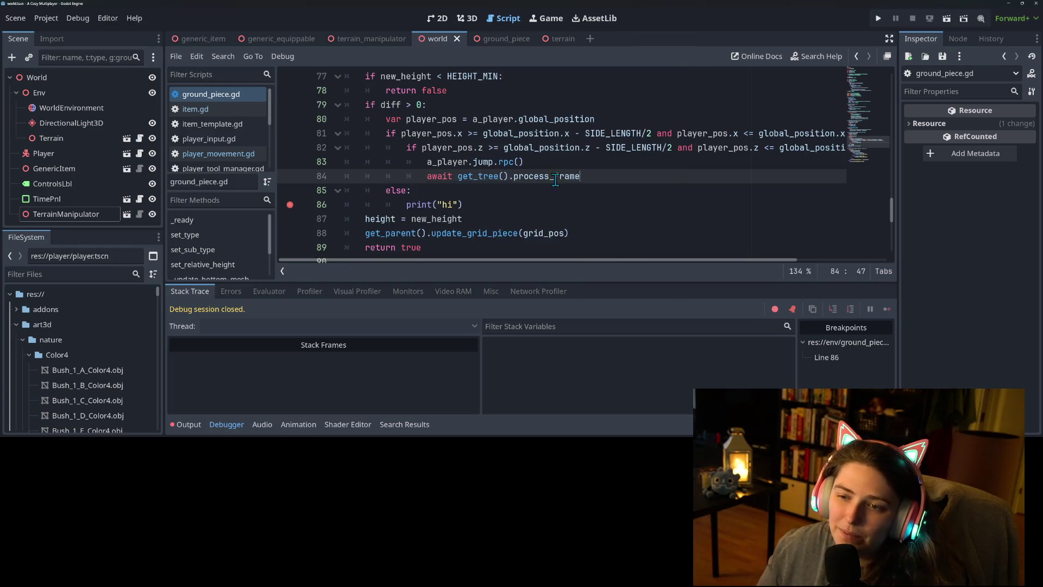
scroll(546, 192, "up", 2)
Prefix the change_height calls on lines 96 and 99 with await, then launch the game
double_click(411, 105)
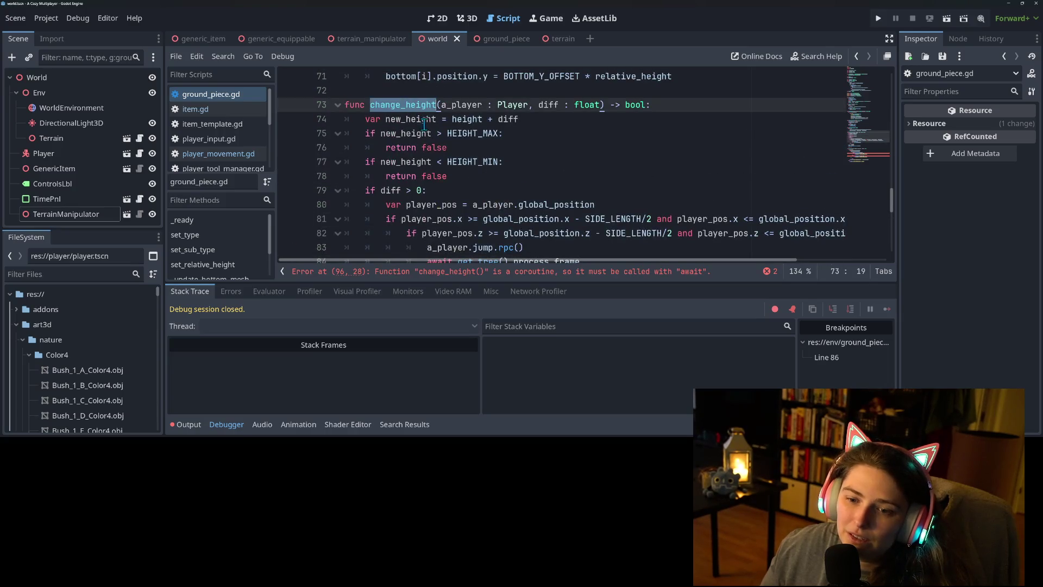
scroll(429, 132, "down", 1)
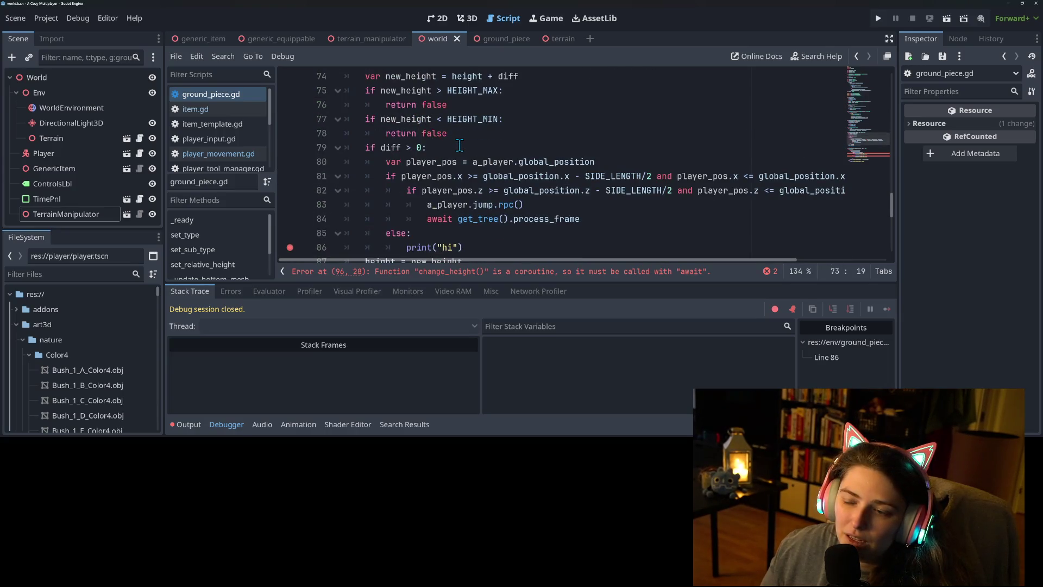
scroll(459, 146, "down", 3)
scroll(478, 160, "up", 4)
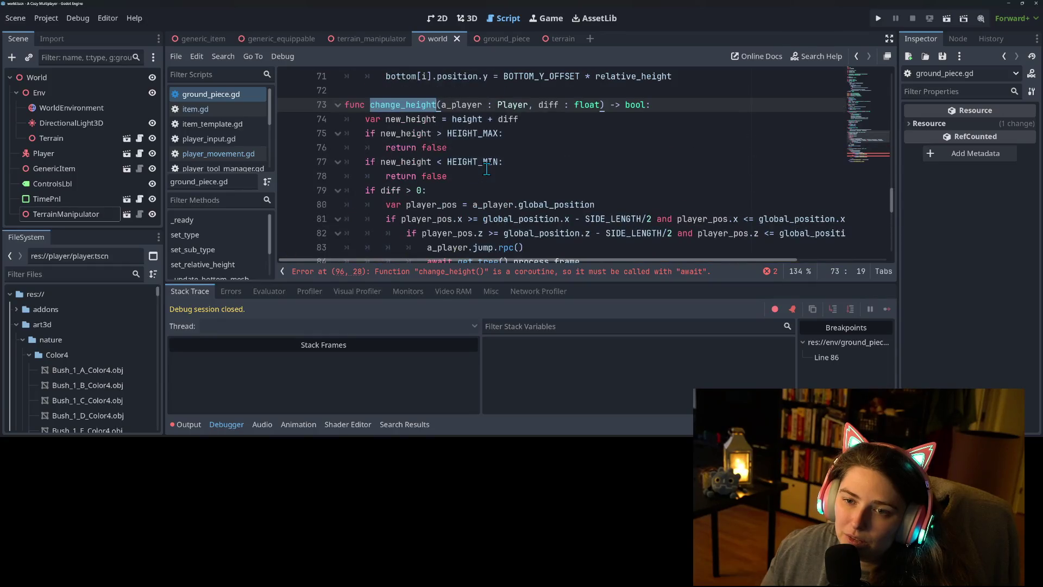
scroll(487, 169, "down", 7)
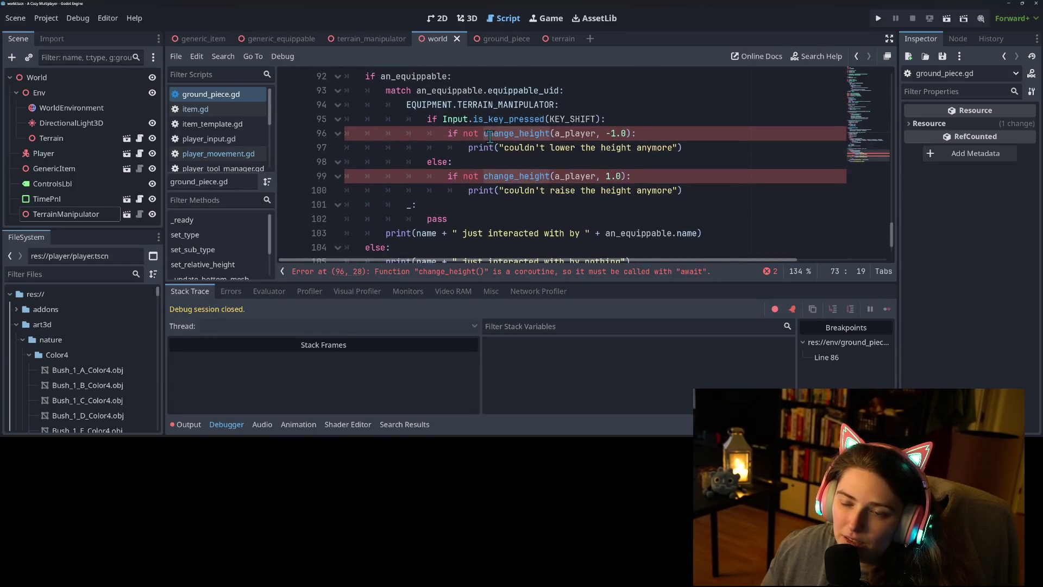
left_click(484, 134)
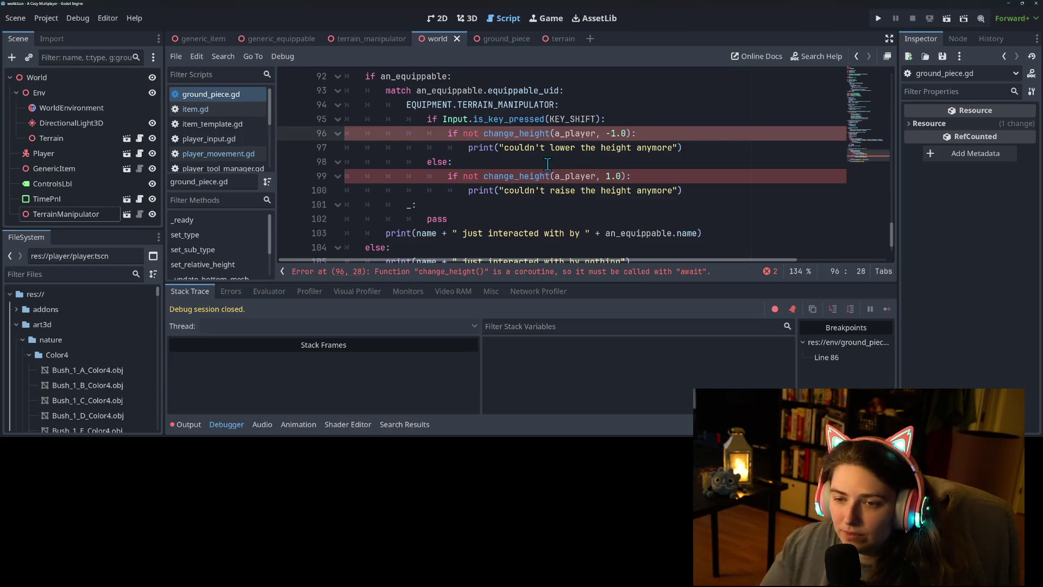
type("await")
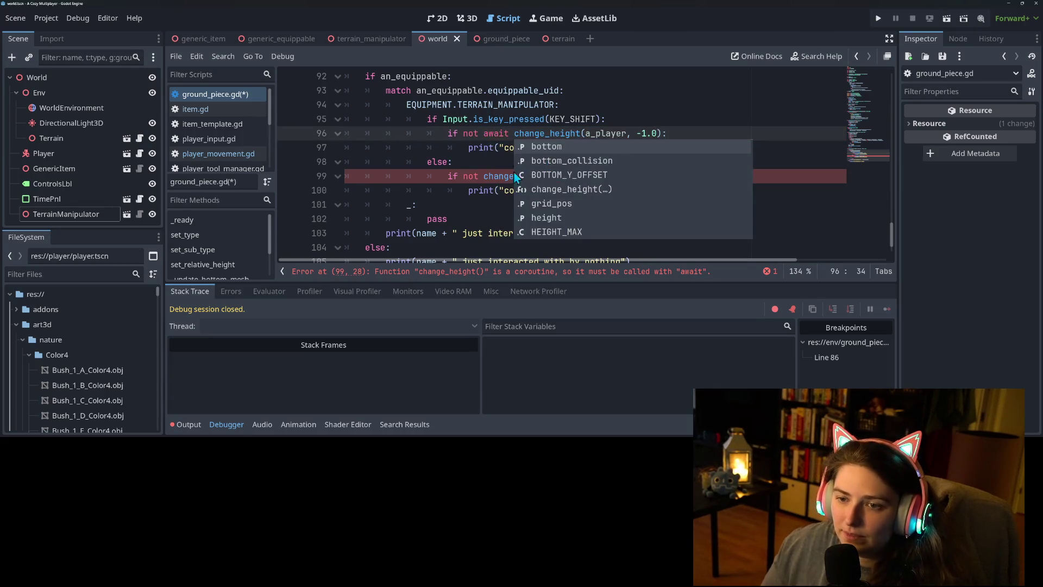
left_click(483, 176)
type("await")
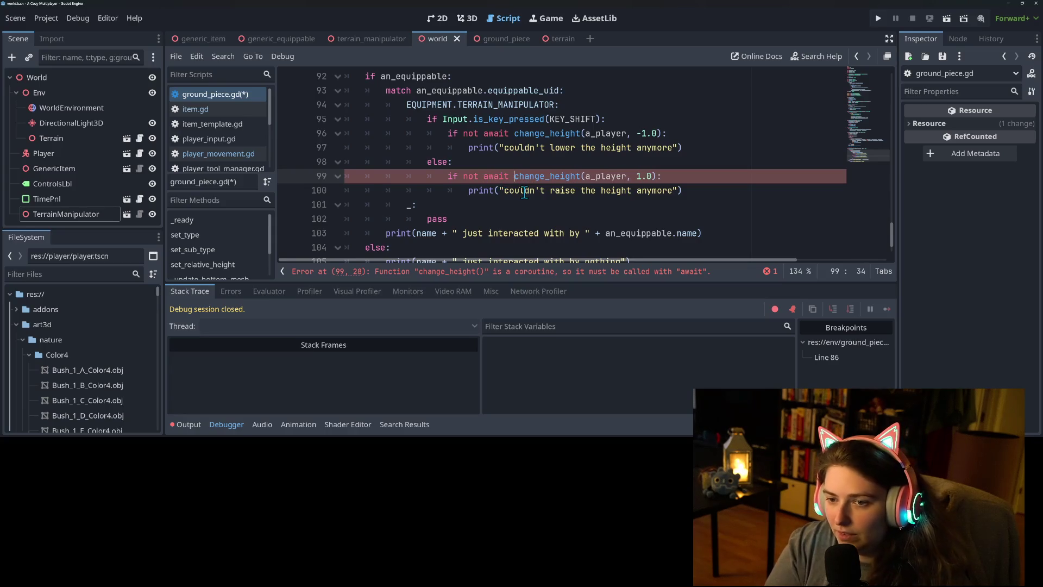
scroll(472, 178, "down", 1)
scroll(472, 178, "up", 3)
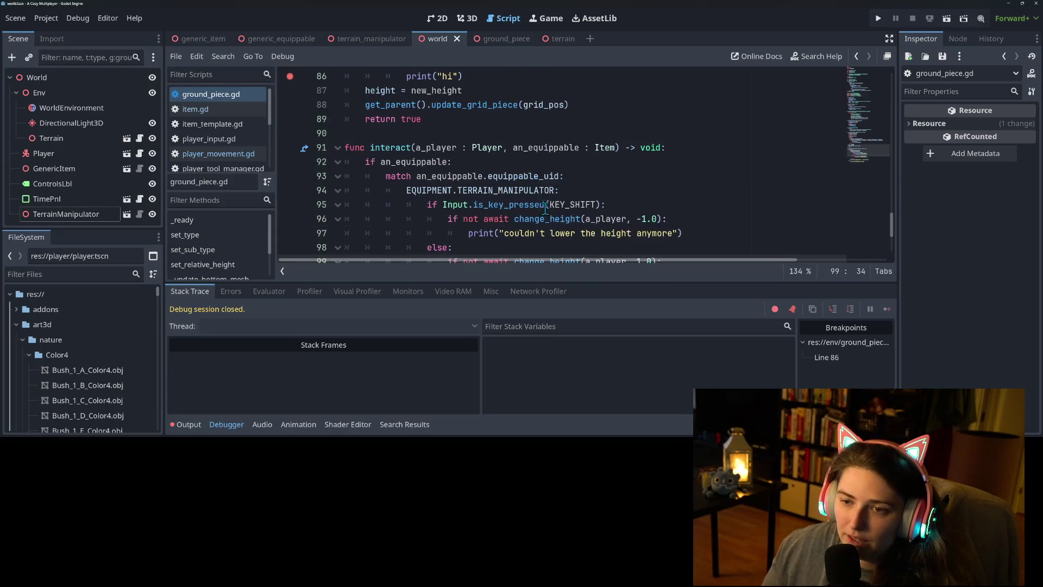
left_click(879, 18)
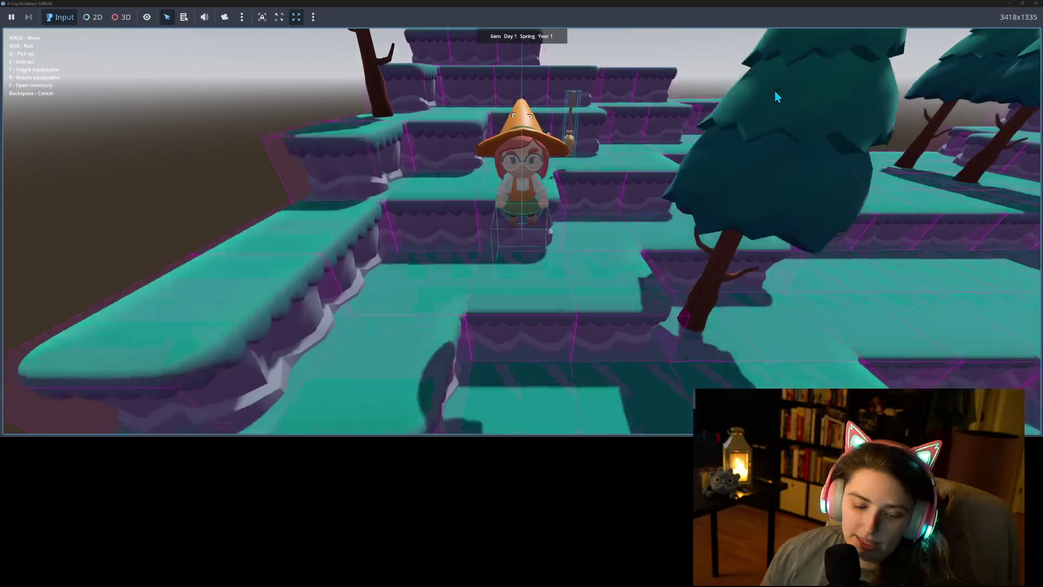
Walk the character around the level and raise a ground piece next to her with E
key("w")
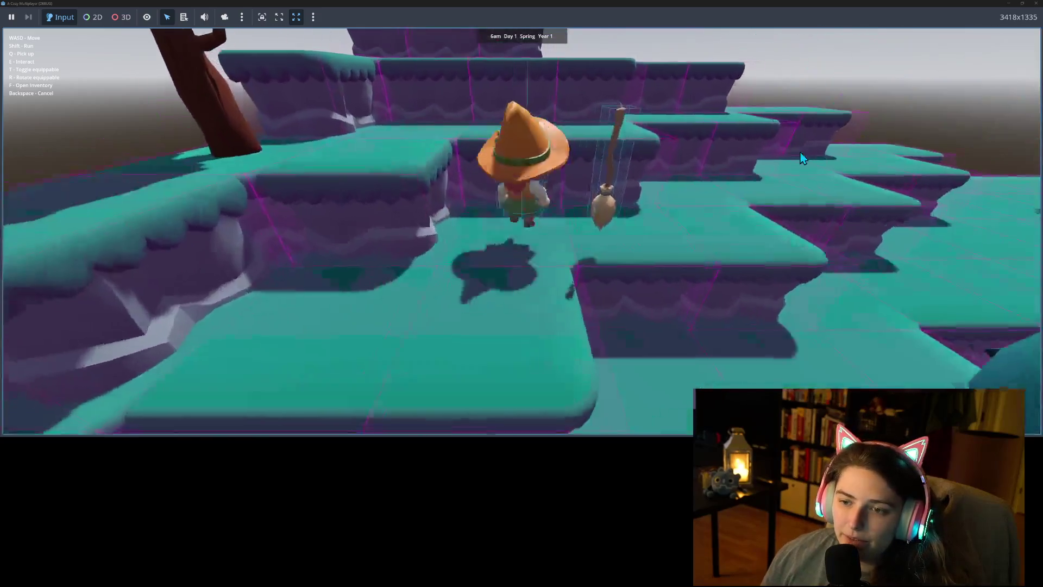
key("w")
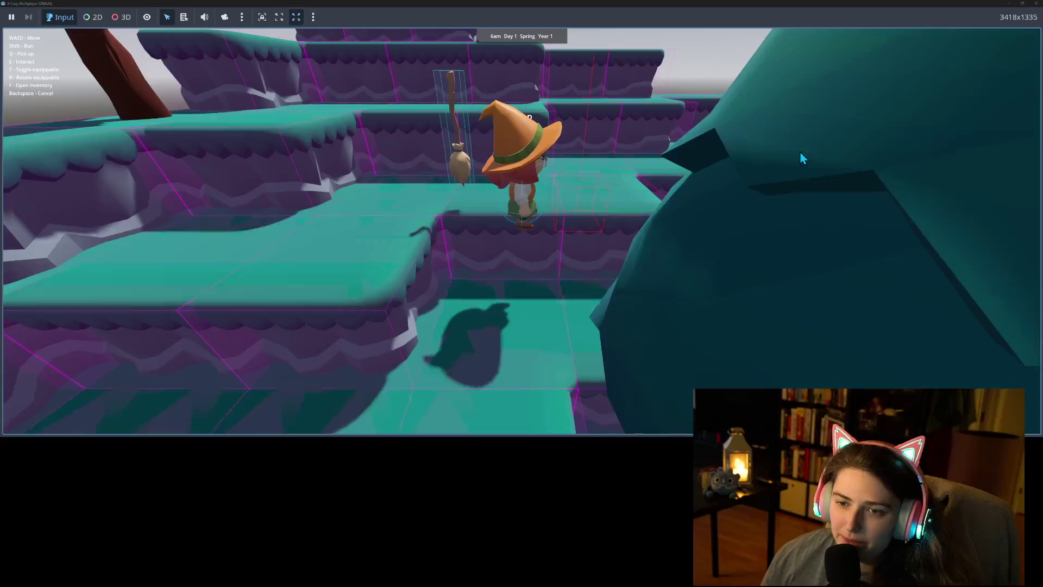
key("w")
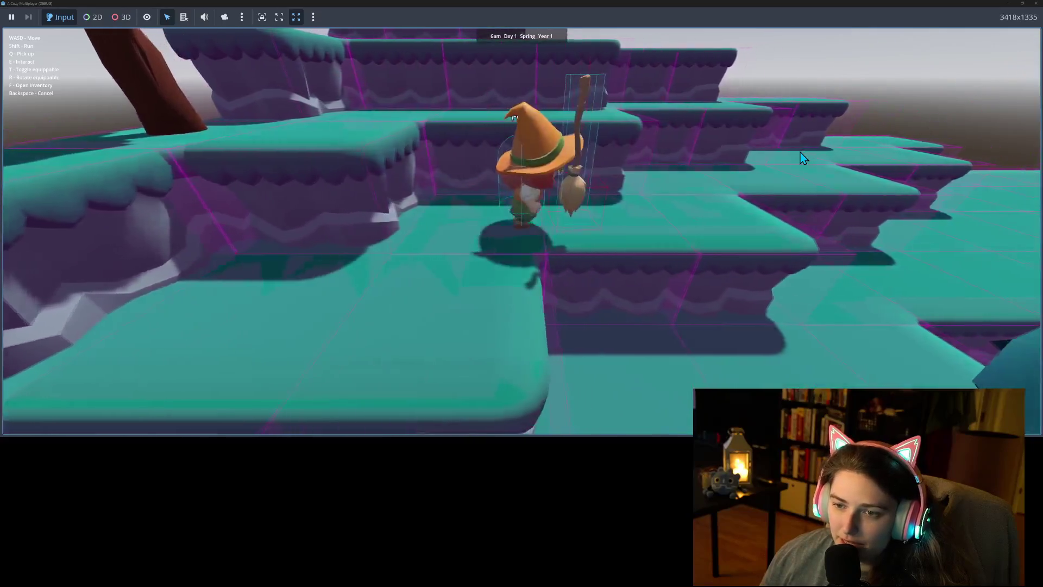
key("a")
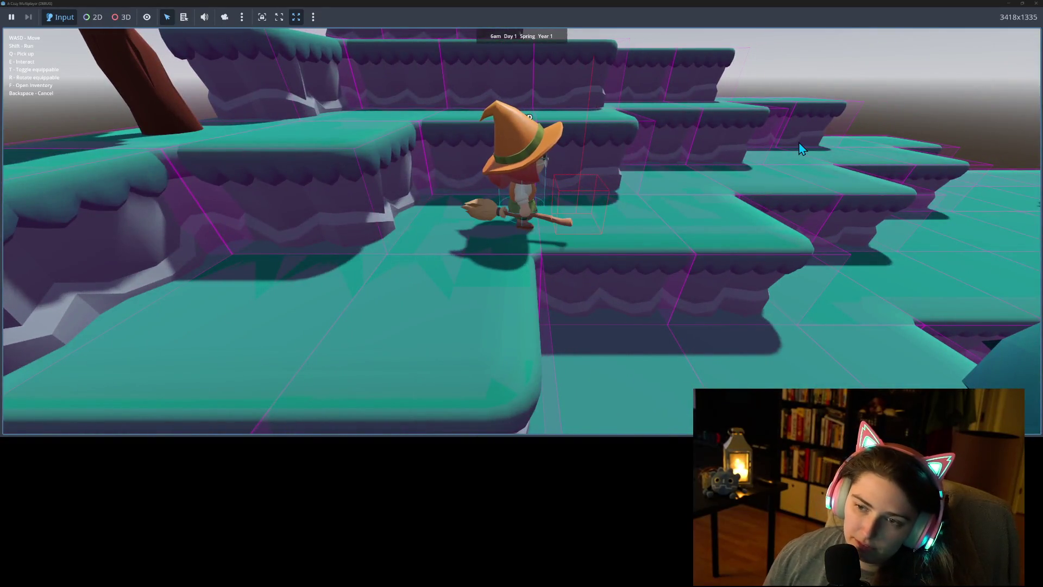
key("w")
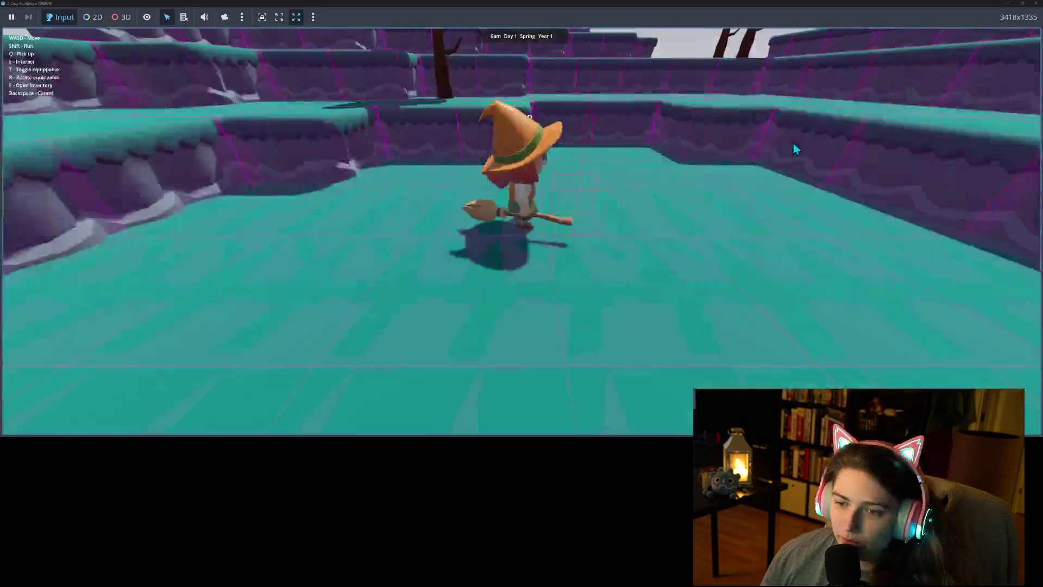
key("s")
key("w")
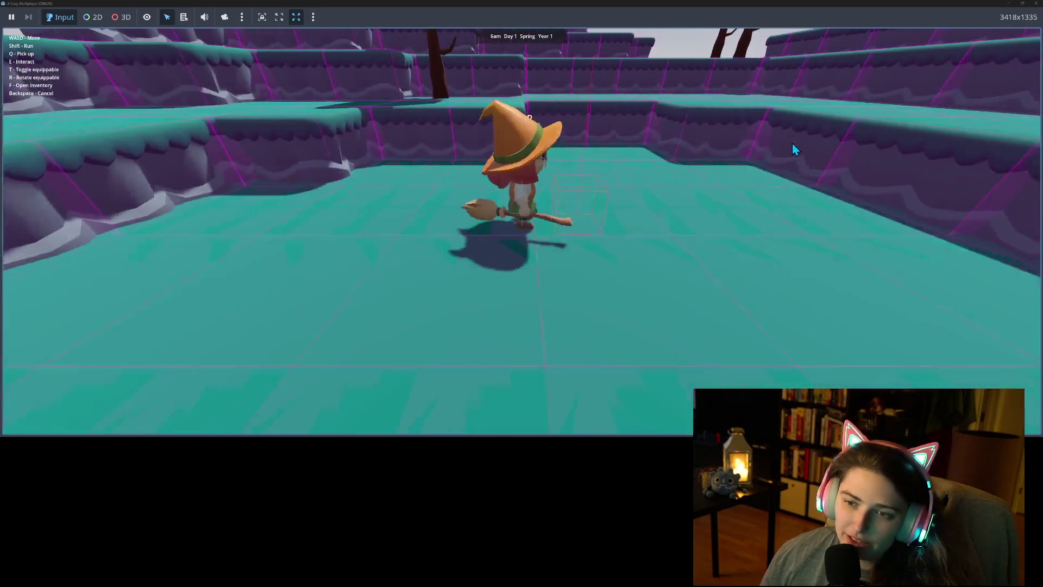
key("d")
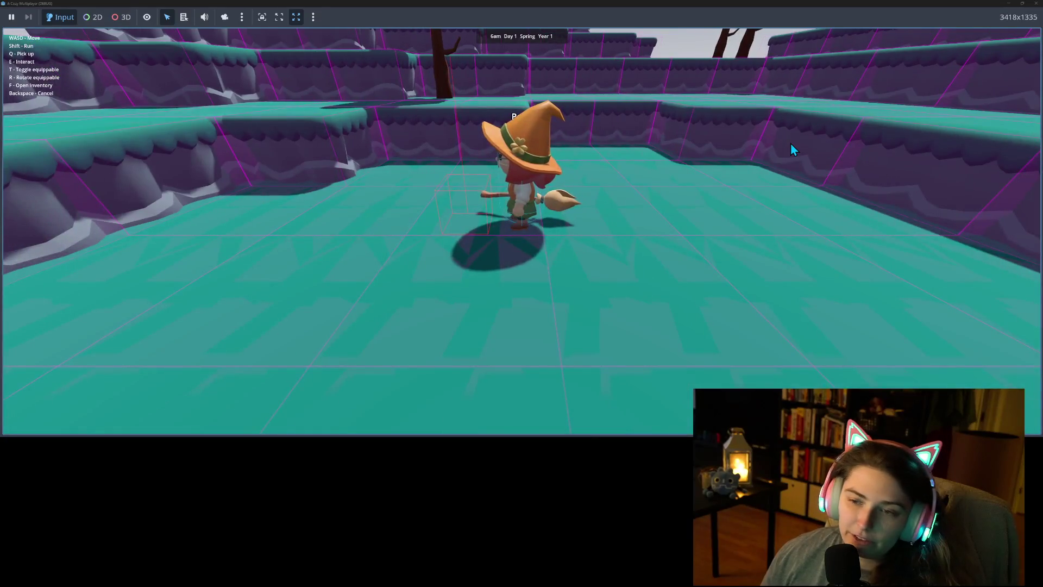
key("a")
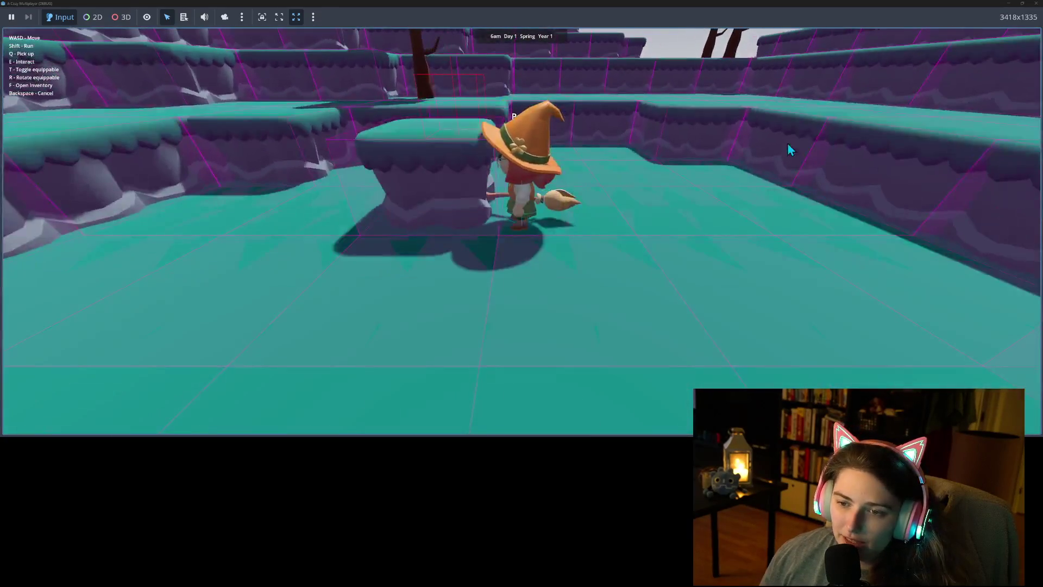
key("e")
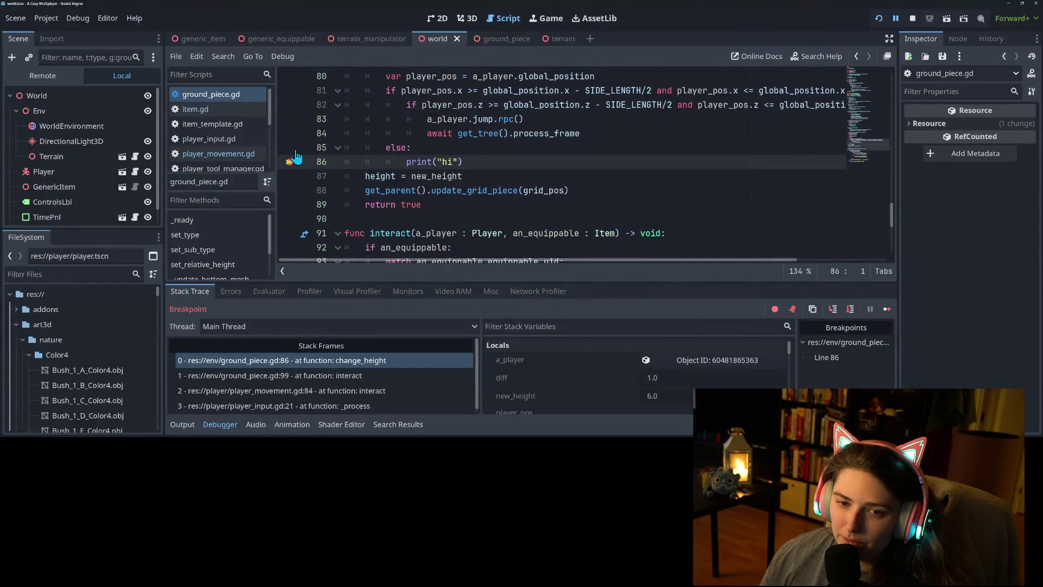
Remove the line 86 breakpoint, resume, raise the block under the character, and close the game
left_click(290, 161)
left_click(891, 308)
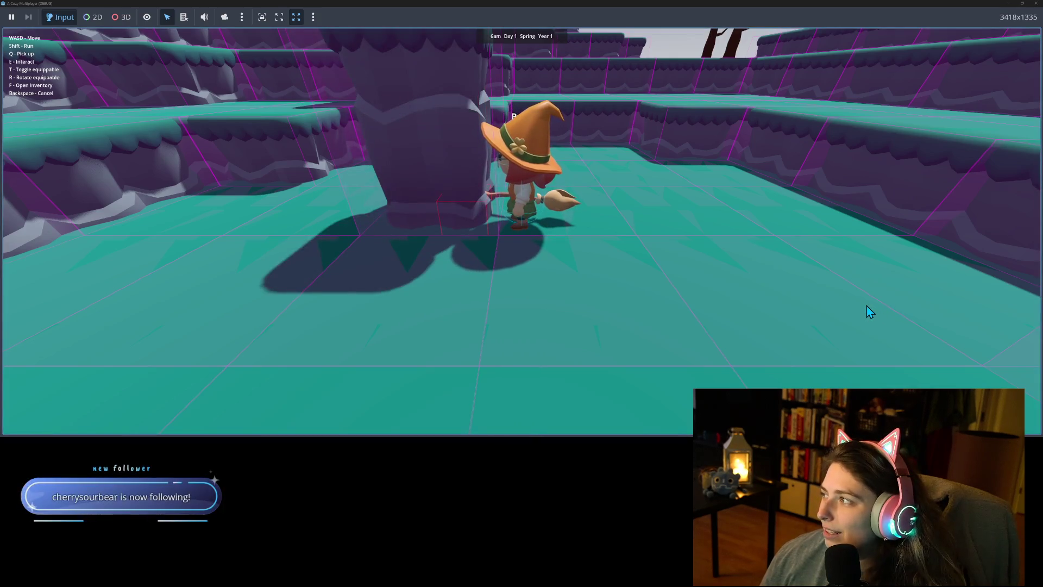
key("a")
key("s")
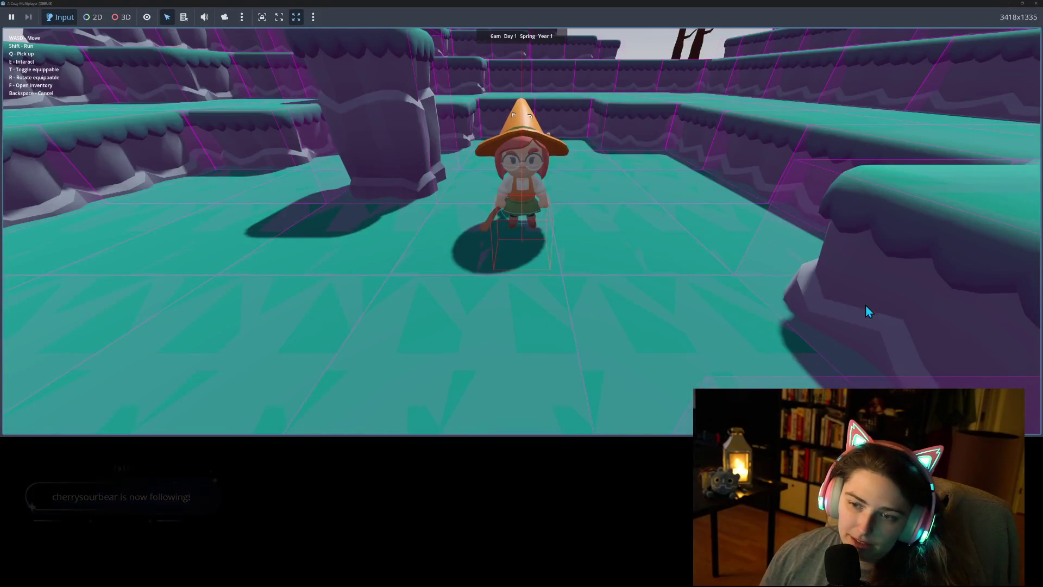
key("s")
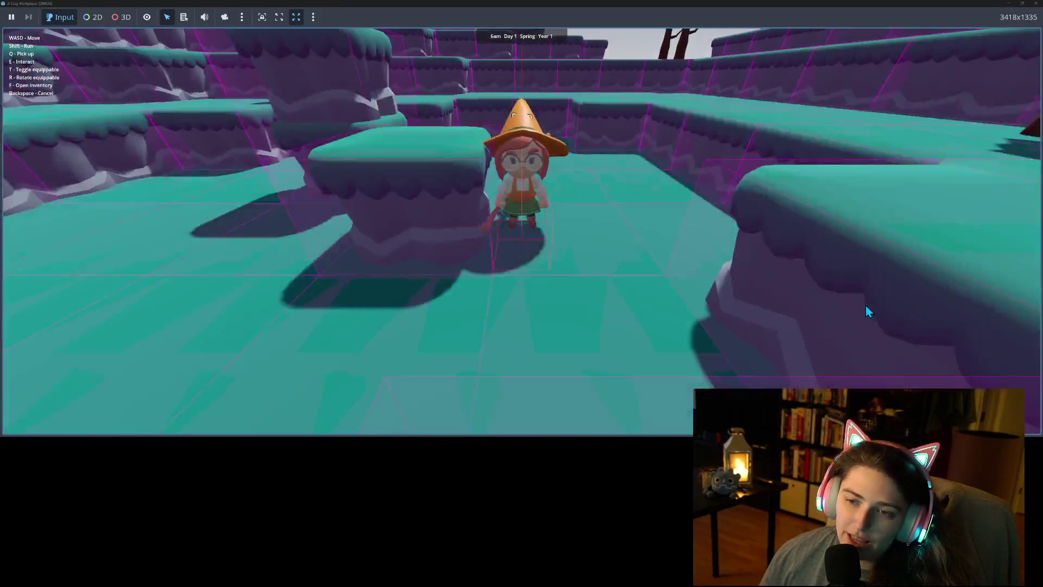
key("w")
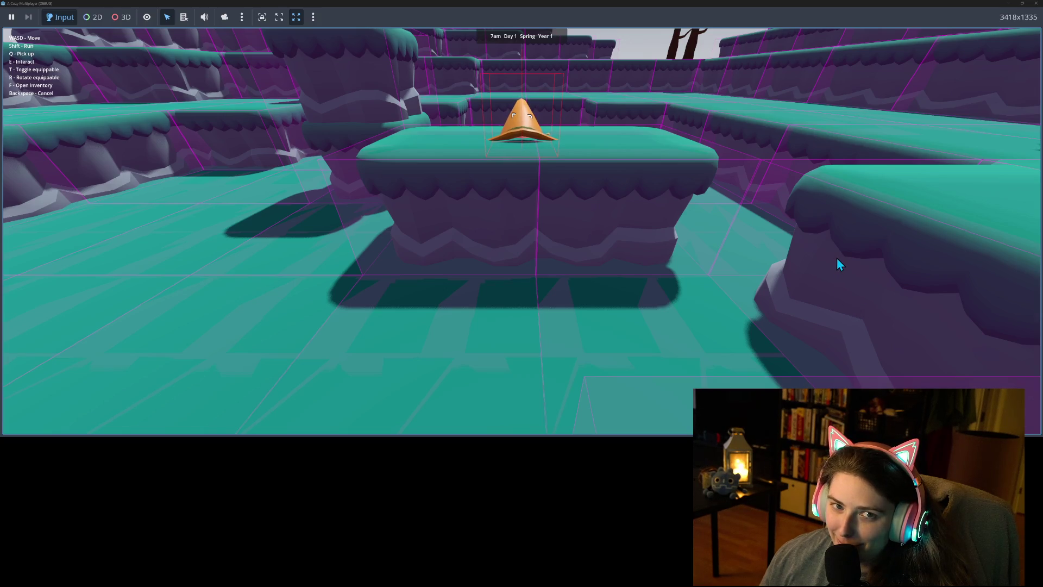
key("d")
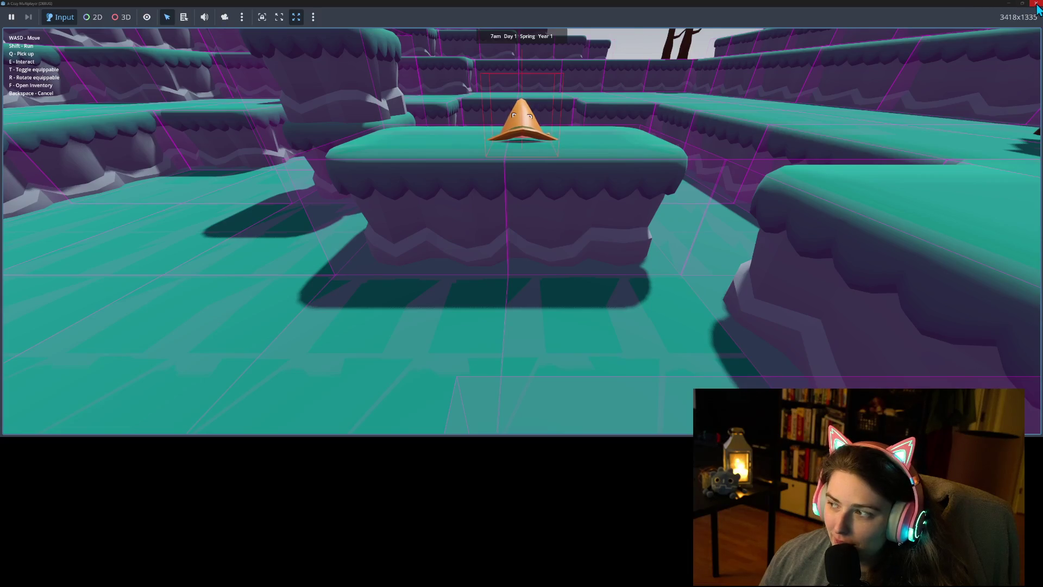
left_click(1035, 4)
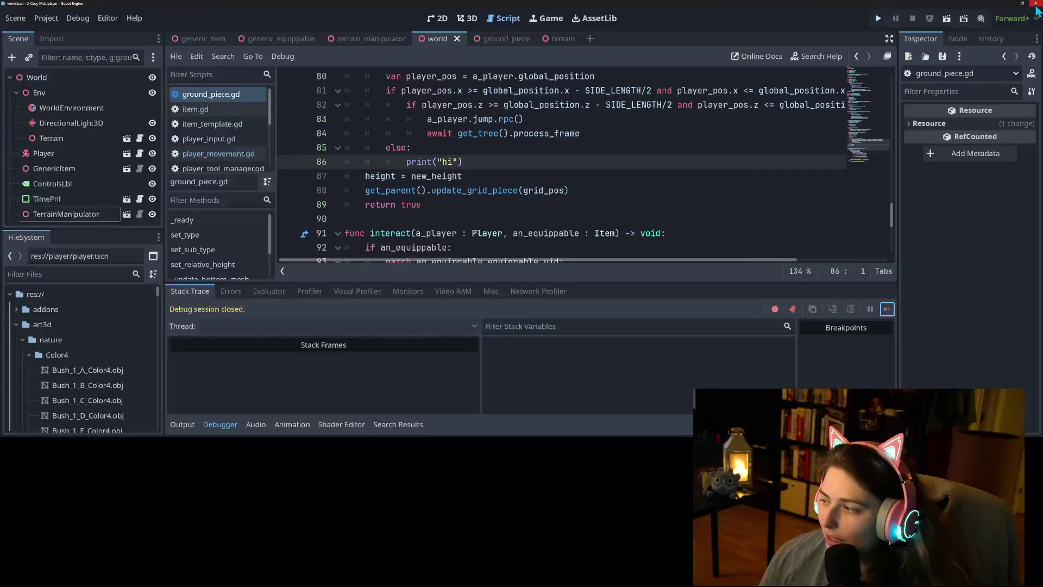
Review the new_height code on lines 86–87 of ground_piece.gd
left_click(614, 166)
scroll(614, 170, "up", 1)
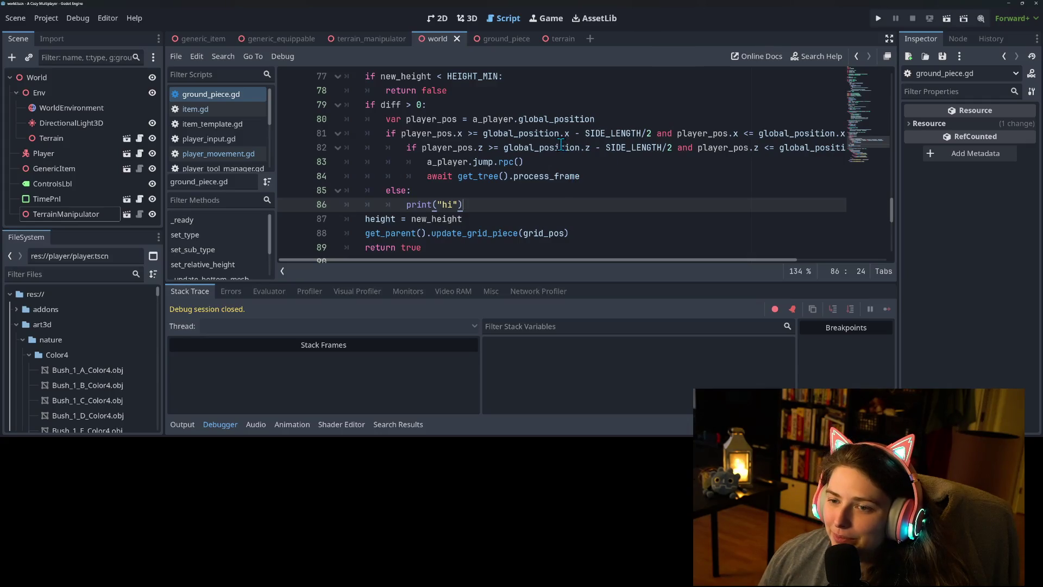
mouse_move(556, 144)
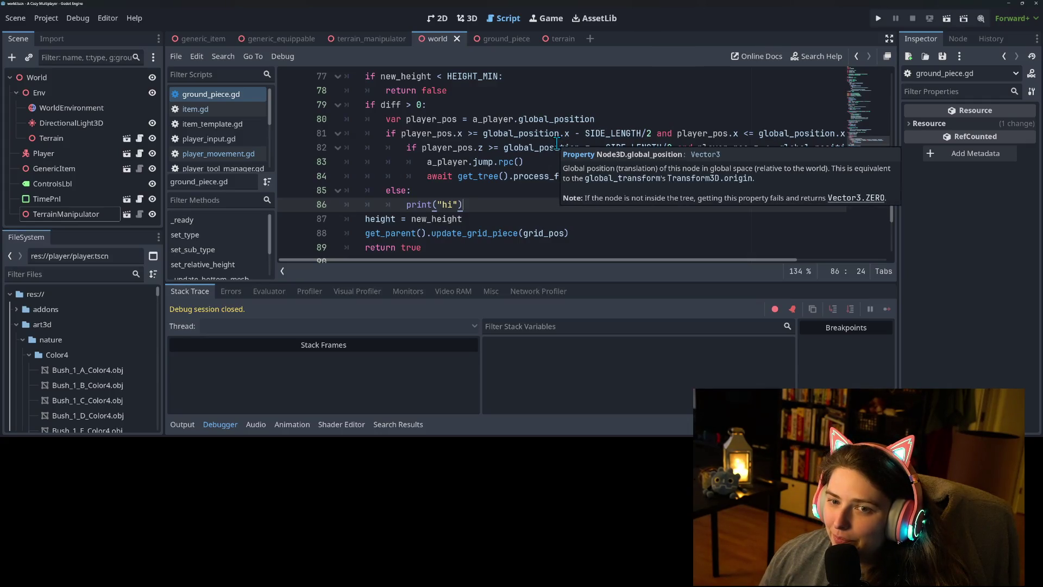
left_click(426, 219)
left_click(464, 205)
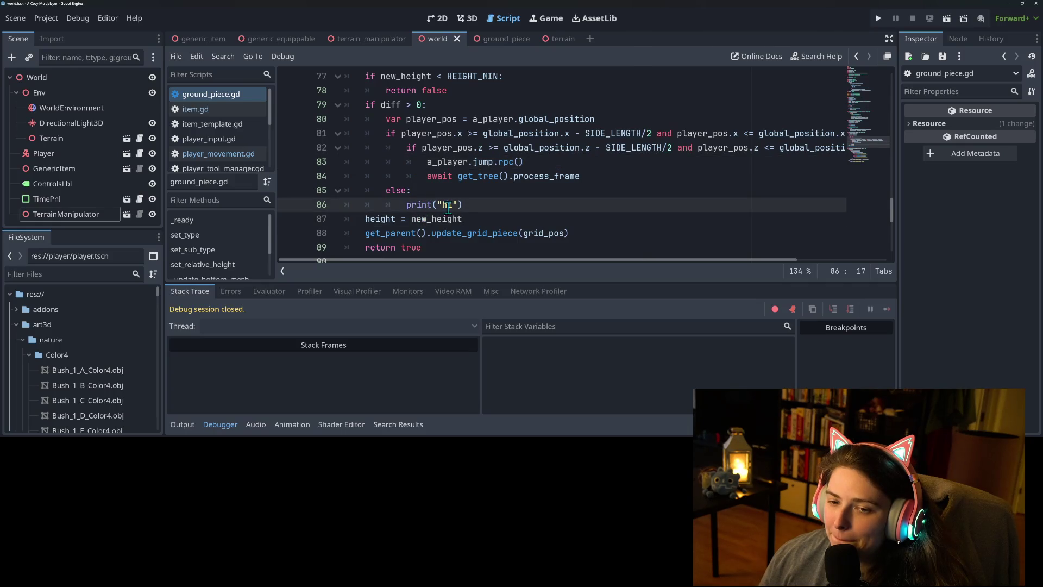
key("Down")
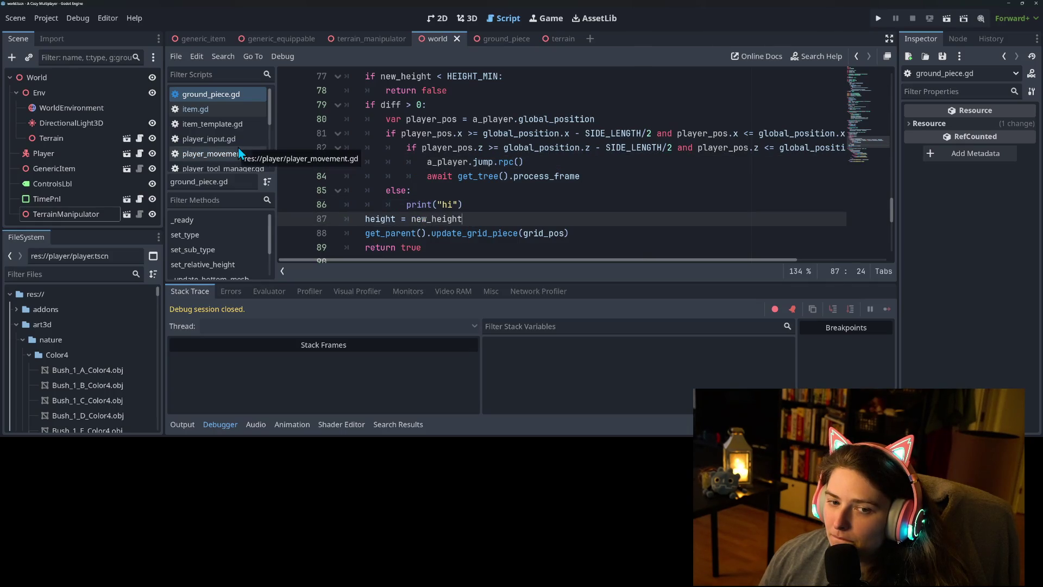
In player_movement.gd, select the velocity.y += JUMP_STRENGTH statement on line 64
left_click(239, 154)
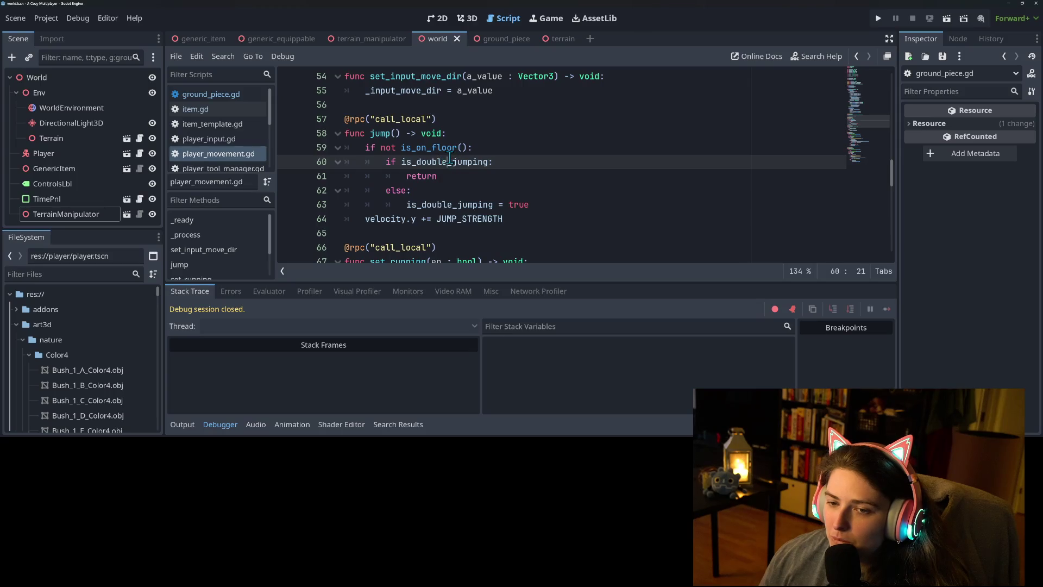
double_click(456, 155)
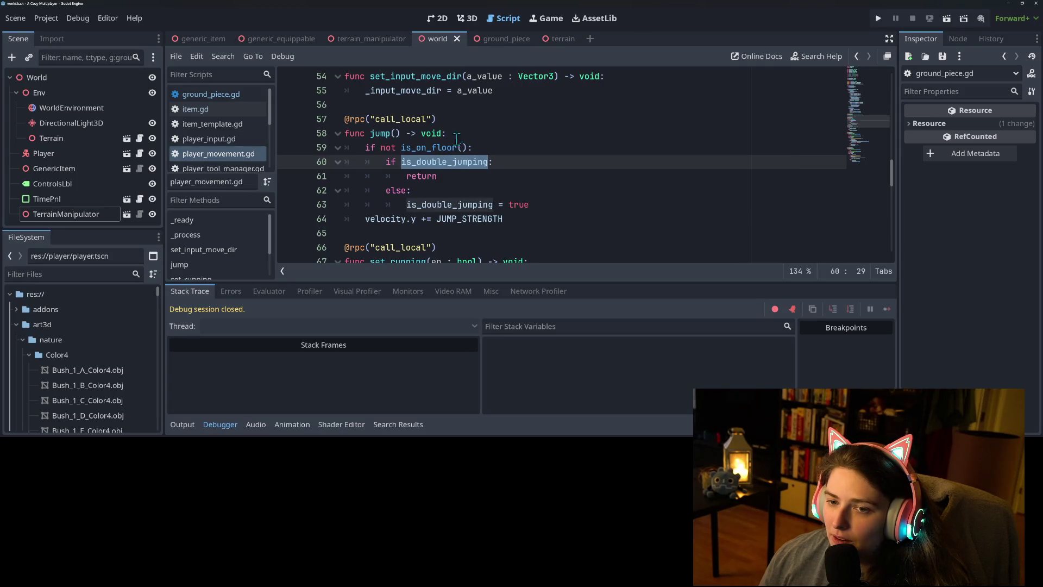
double_click(452, 147)
left_click(504, 149)
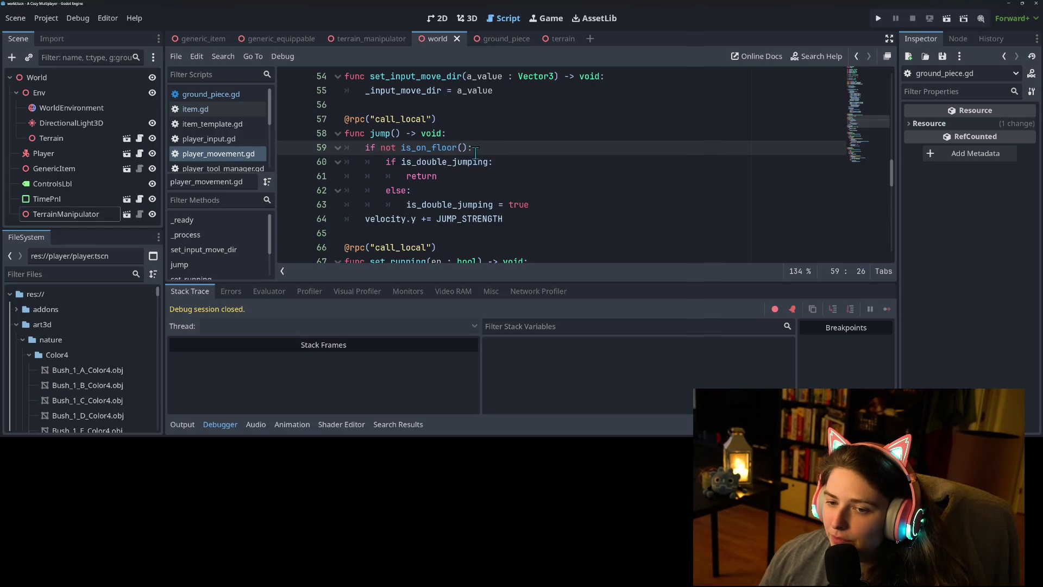
left_click(380, 224)
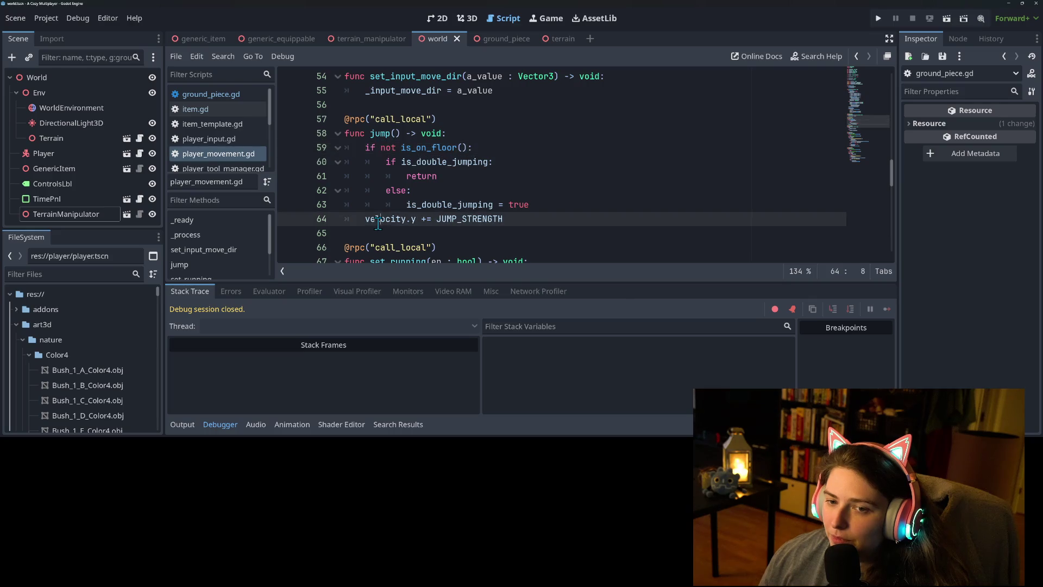
double_click(379, 223)
left_click(365, 222)
left_click_drag(364, 220, 515, 217)
key("ctrl+c")
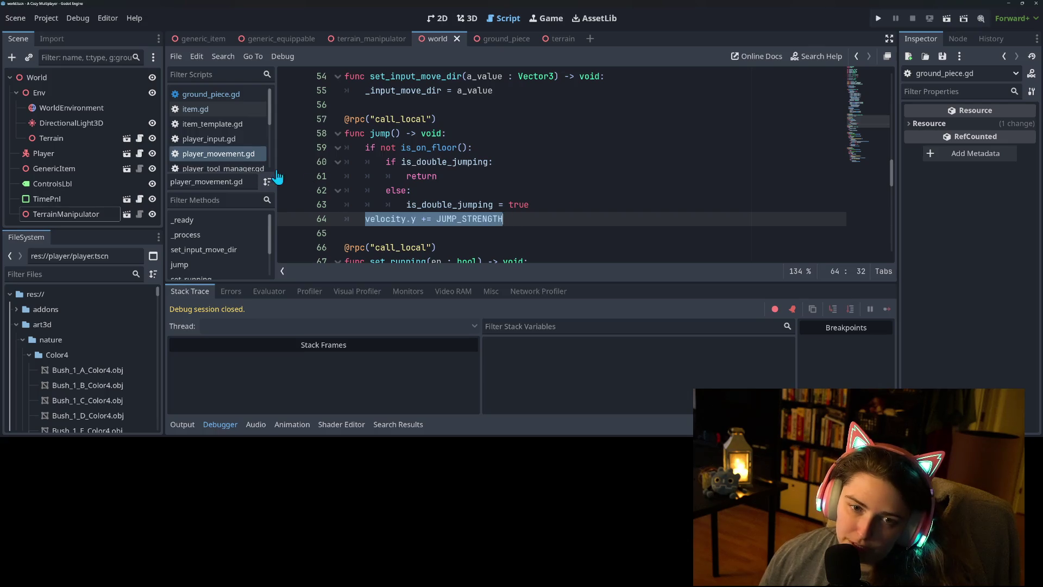
Replace jump.rpc() on line 83 with the velocity boost, qualified as Player.JUMP_STRENGTH
left_click(237, 95)
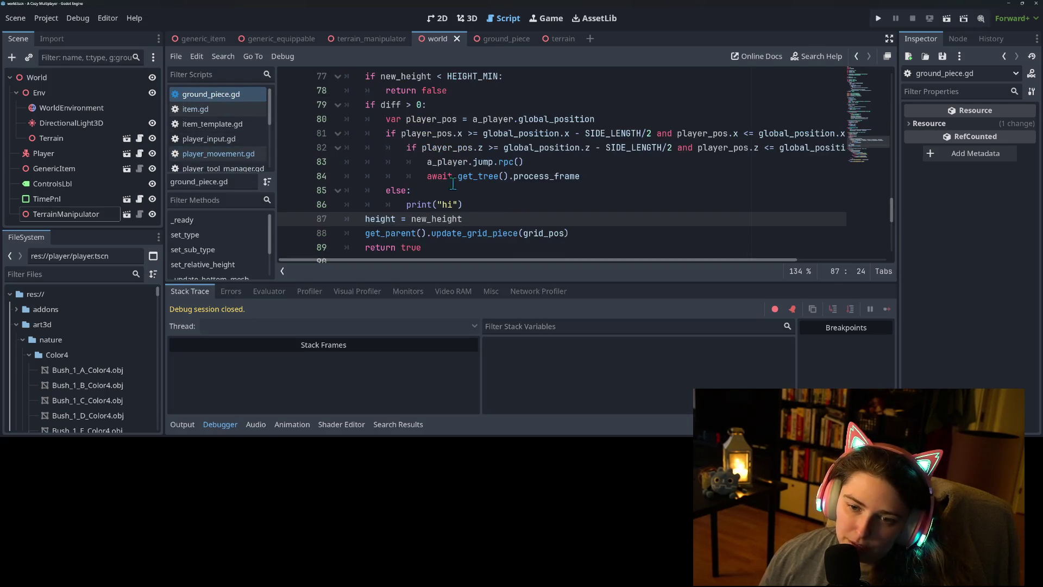
left_click(535, 163)
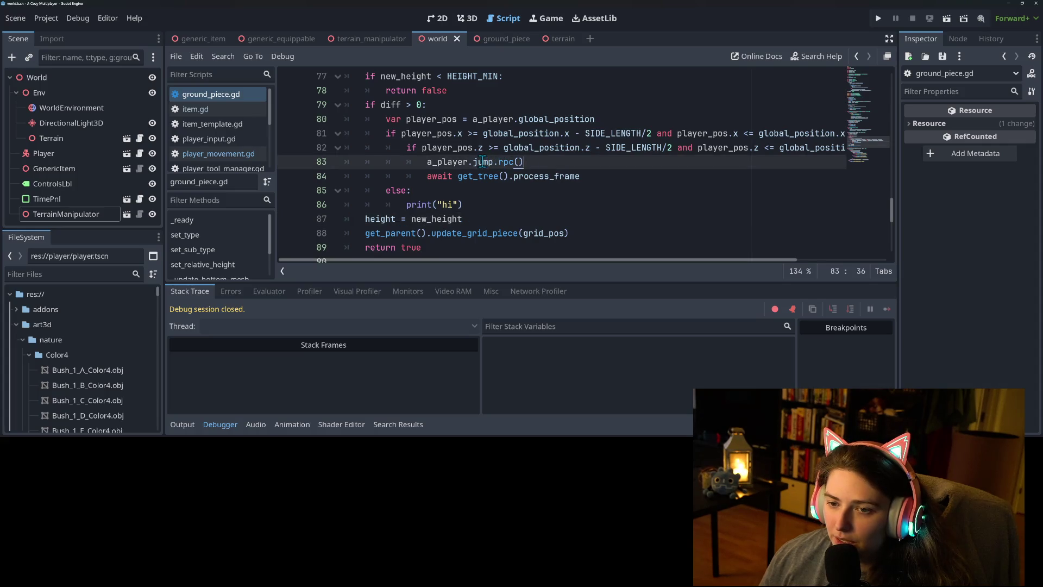
left_click_drag(473, 161, 565, 164)
key("ctrl+v")
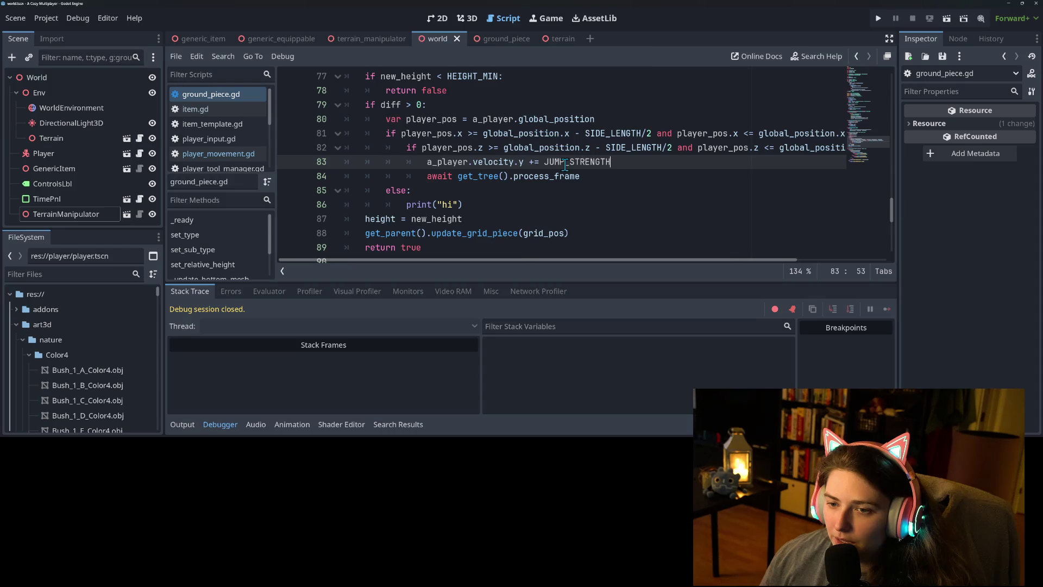
key("ctrl+Left")
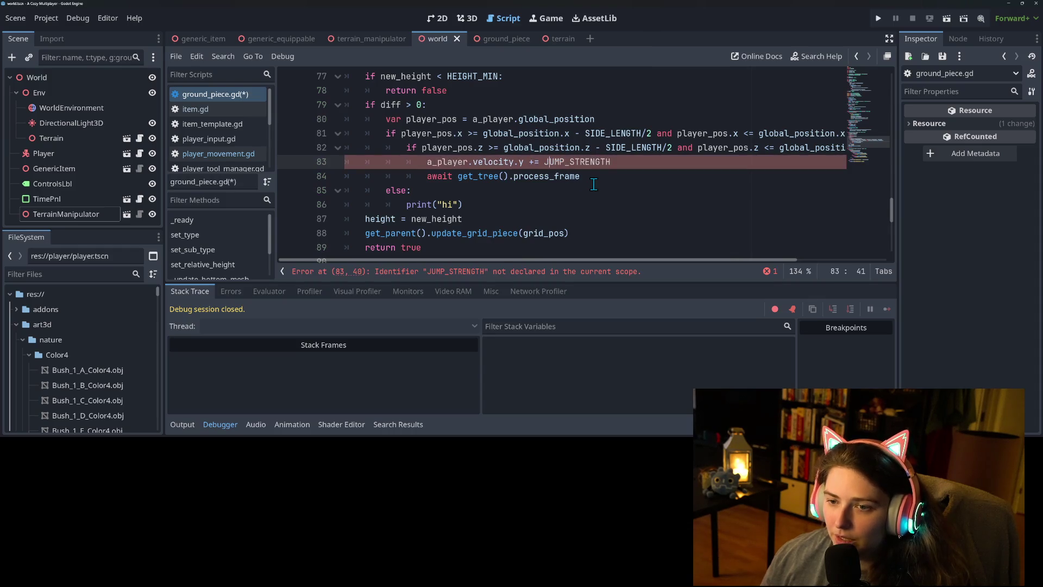
type("Player.")
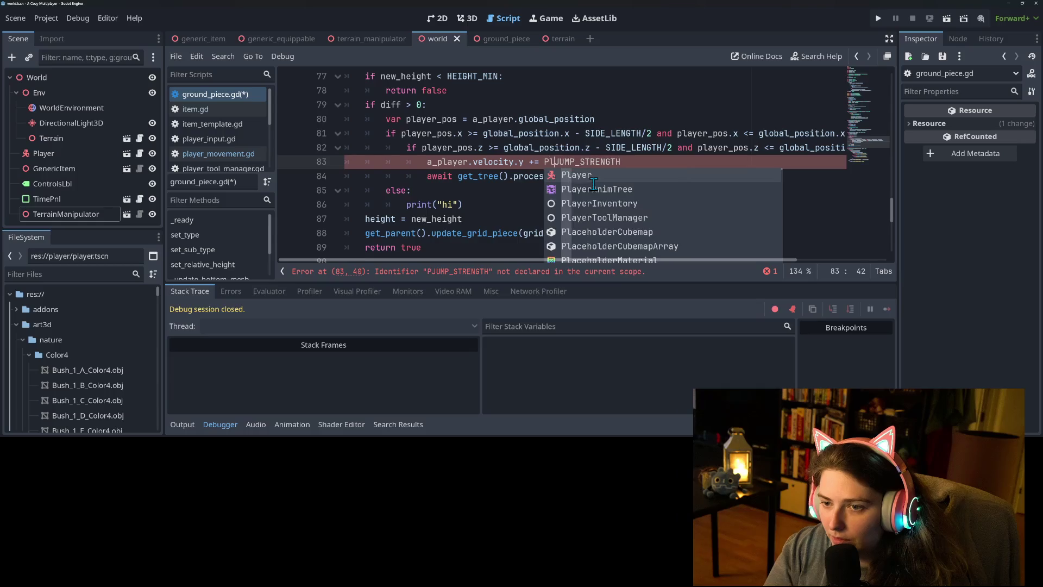
left_click(509, 162)
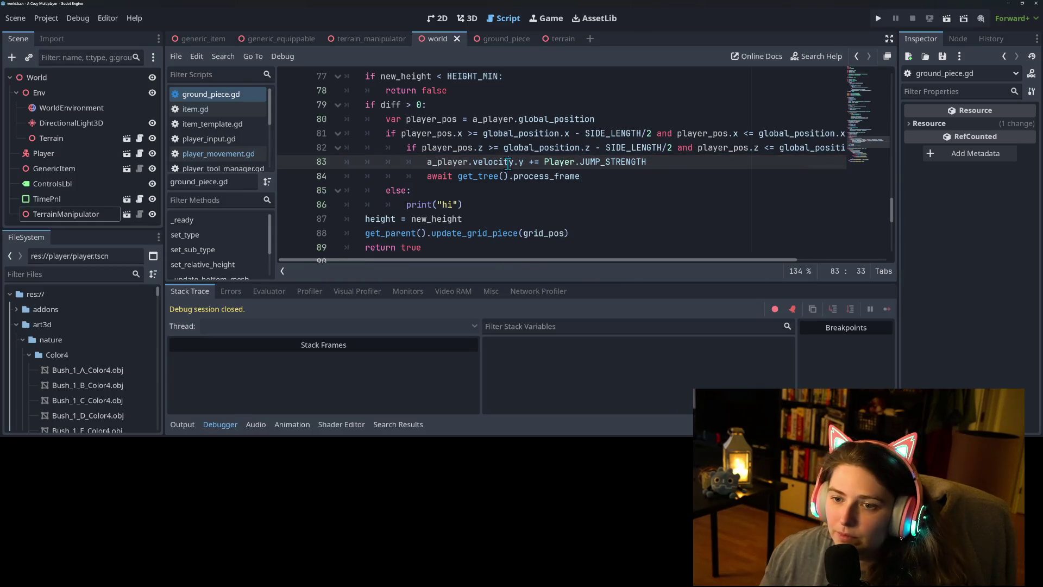
Erase the process_frame call on line 84 back to await
key("Down")
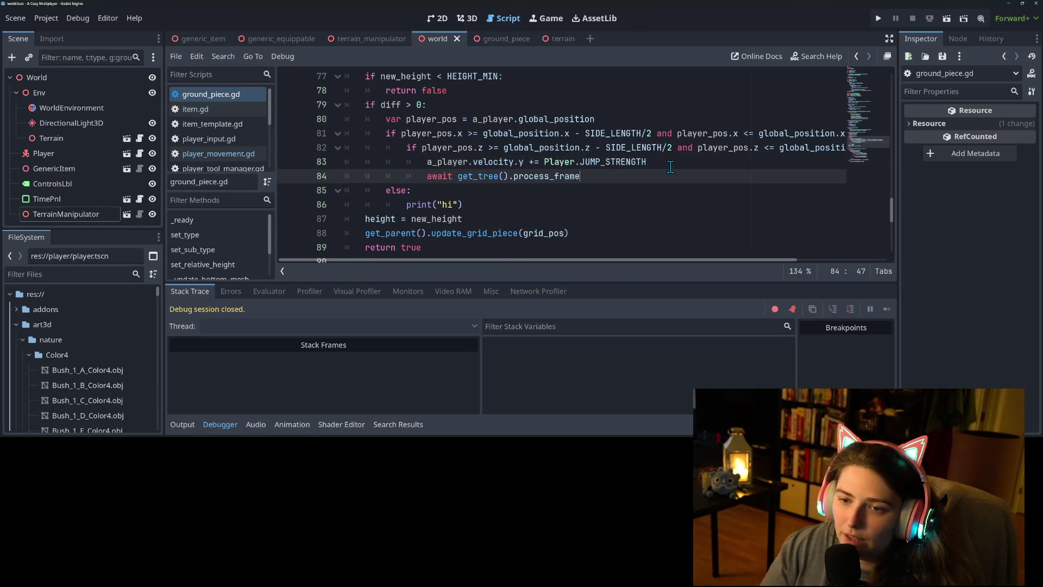
key("BackSpace")
key("BackSpace")
key("BackSpace")
key("BackSpace")
key("BackSpace")
key("BackSpace")
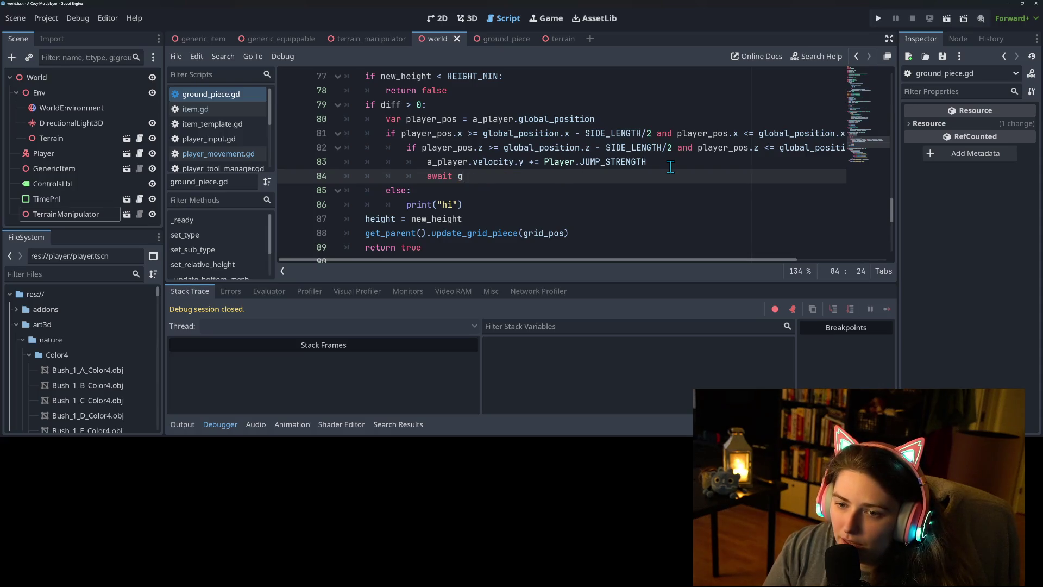
key("BackSpace")
Type 'a_player.i' after await on line 84 and browse the Player member suggestions
type("a")
type("_")
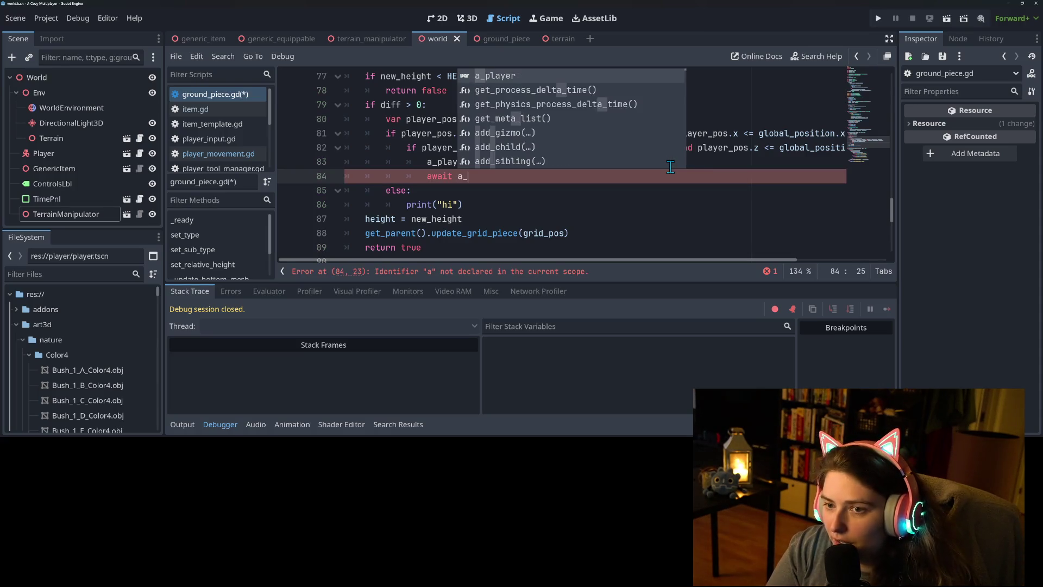
type("player.")
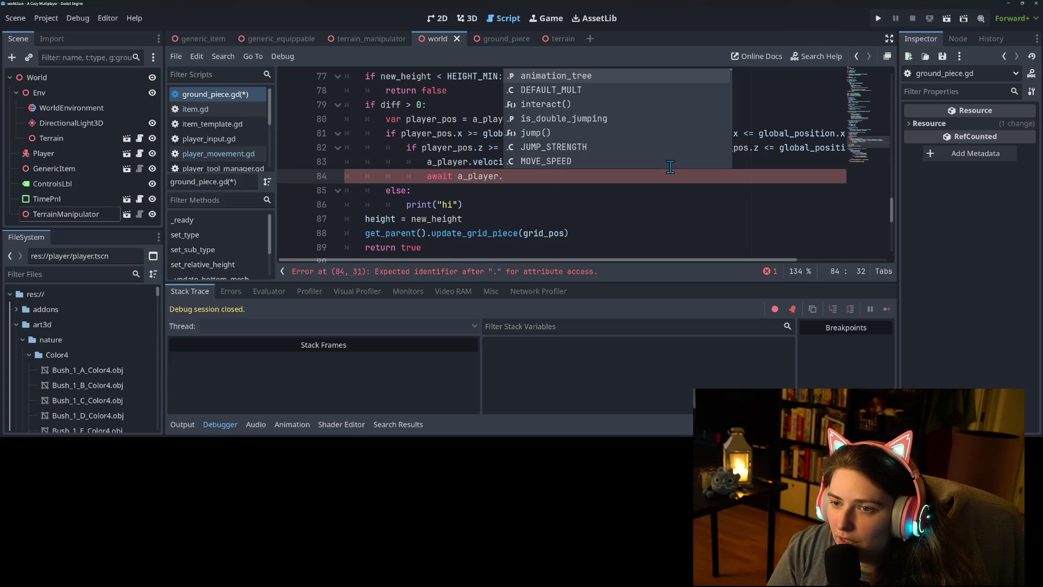
type("i")
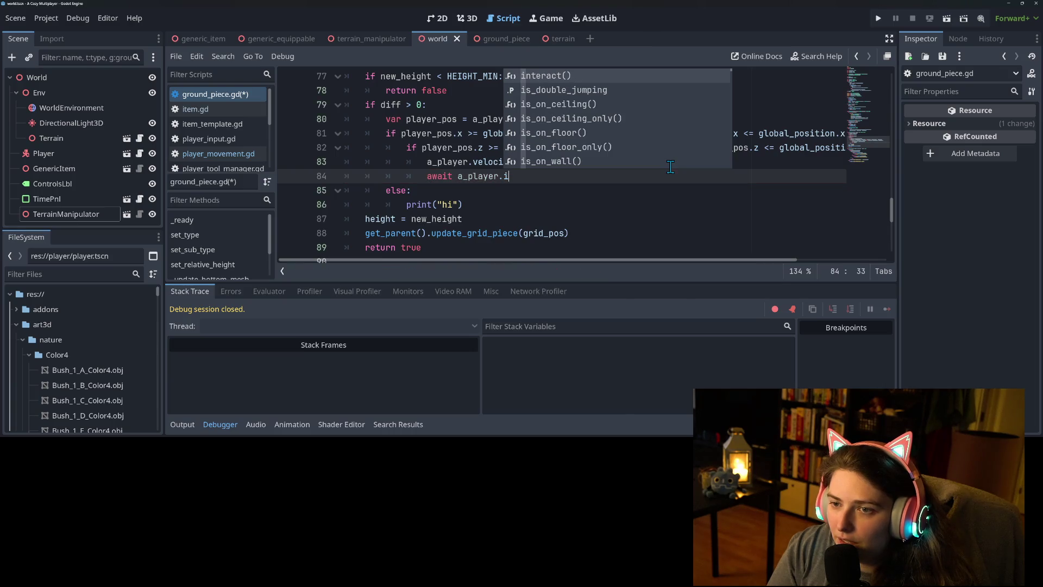
scroll(667, 165, "down", 3)
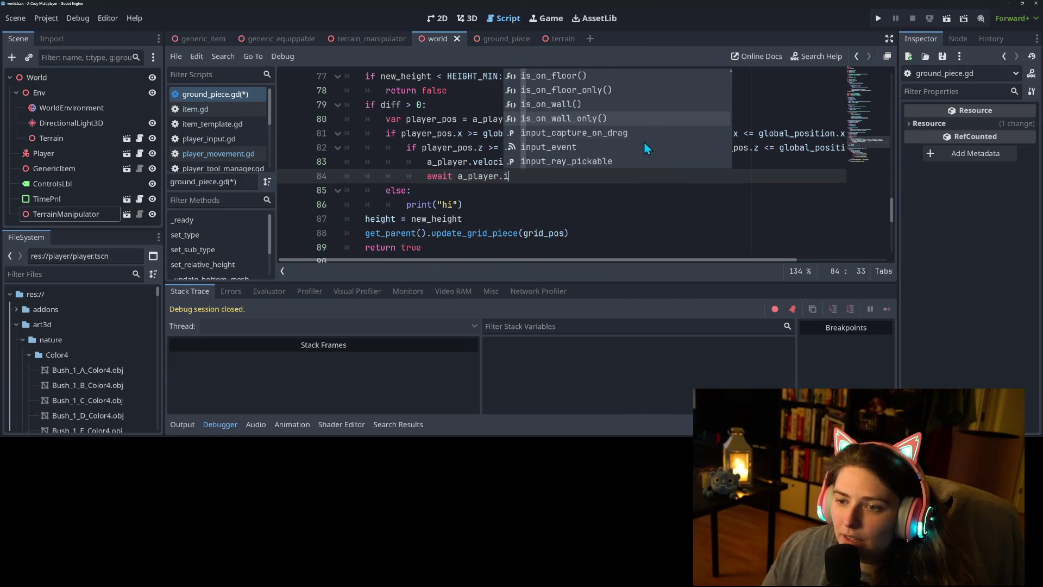
scroll(631, 132, "down", 3)
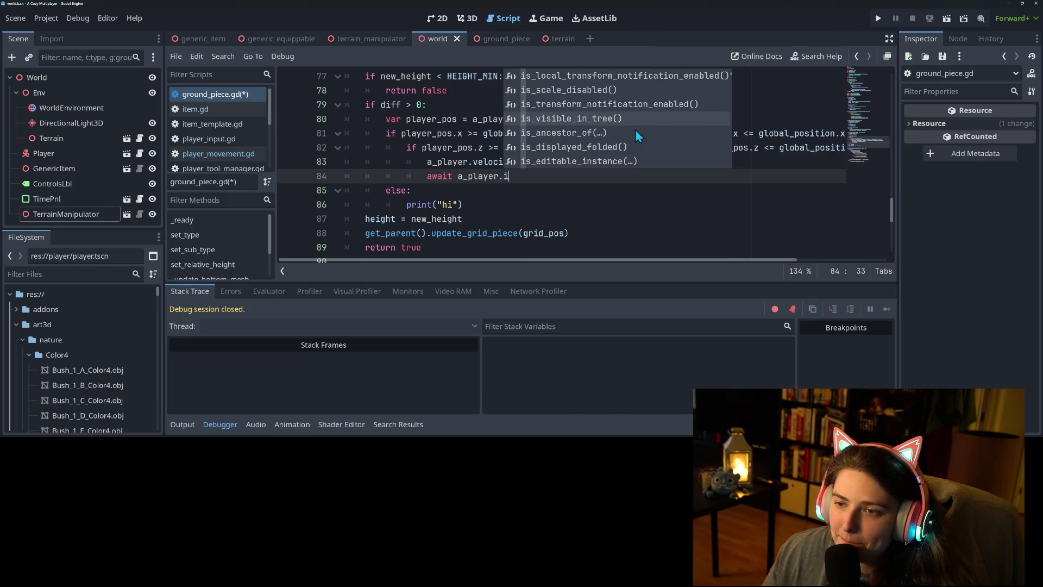
scroll(634, 131, "down", 1)
scroll(634, 131, "down", 2)
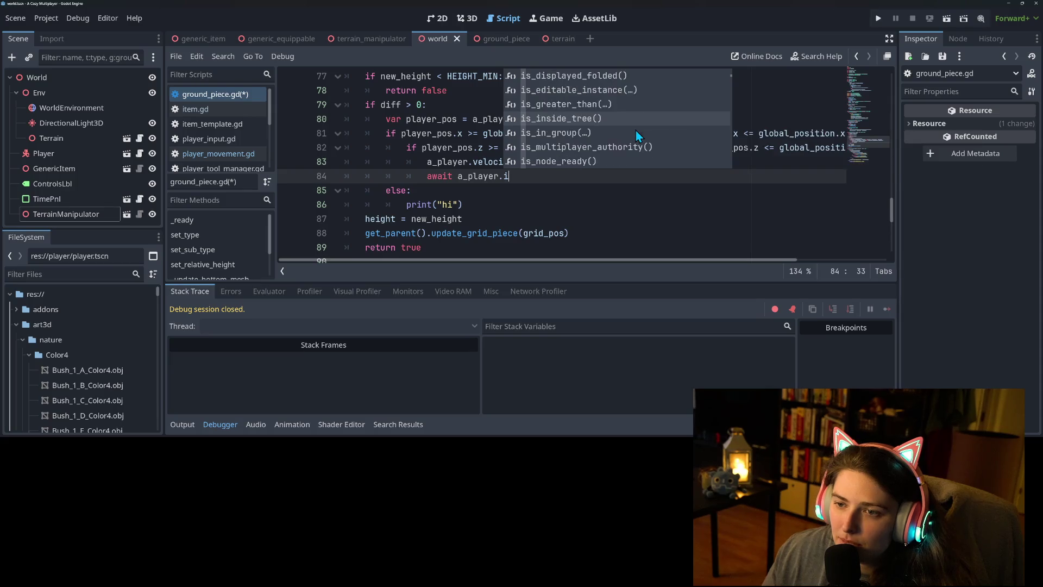
scroll(636, 133, "down", 4)
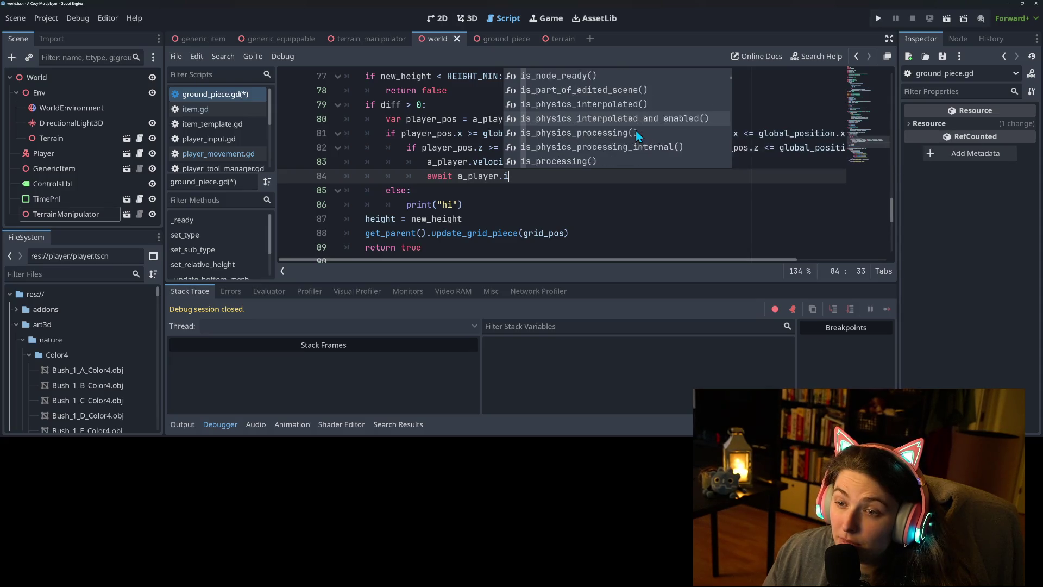
scroll(637, 133, "down", 6)
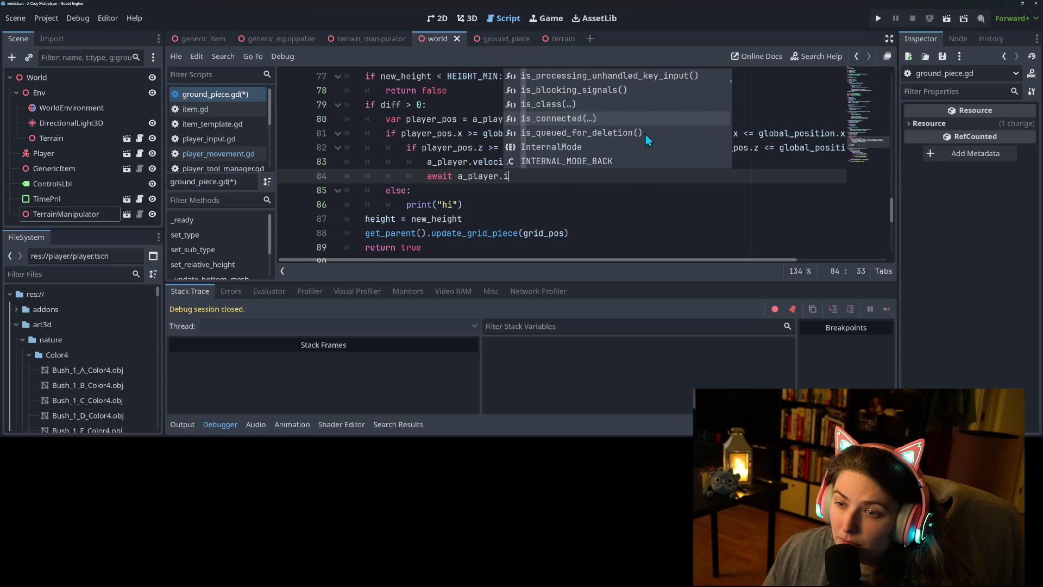
scroll(648, 137, "down", 6)
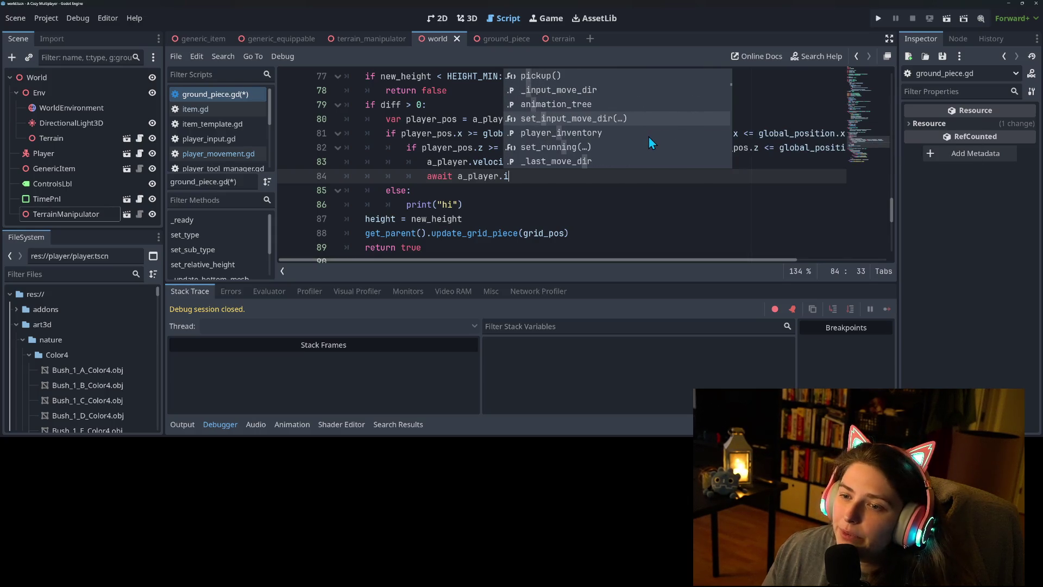
scroll(598, 129, "down", 1)
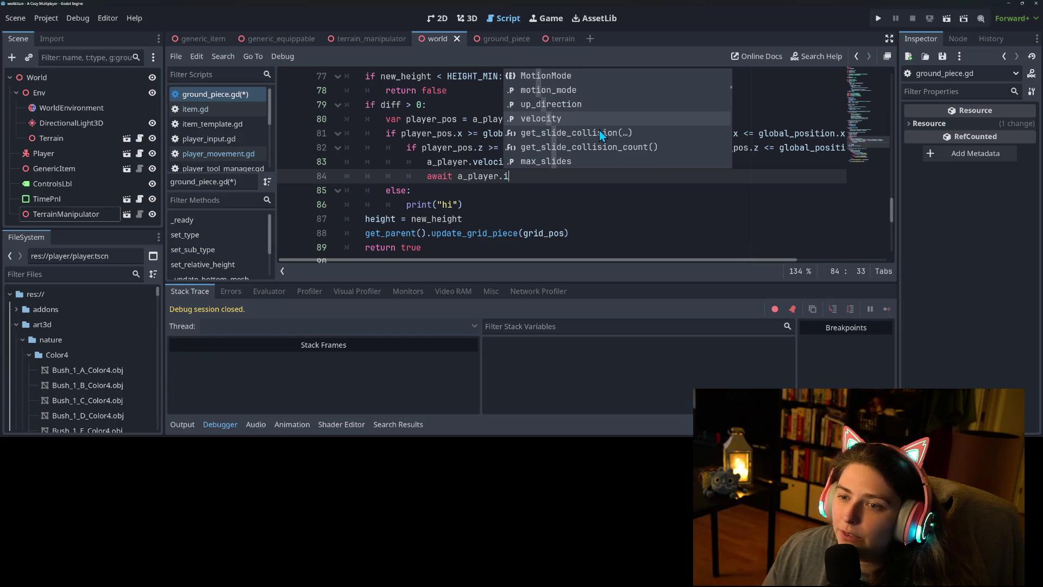
scroll(598, 129, "down", 3)
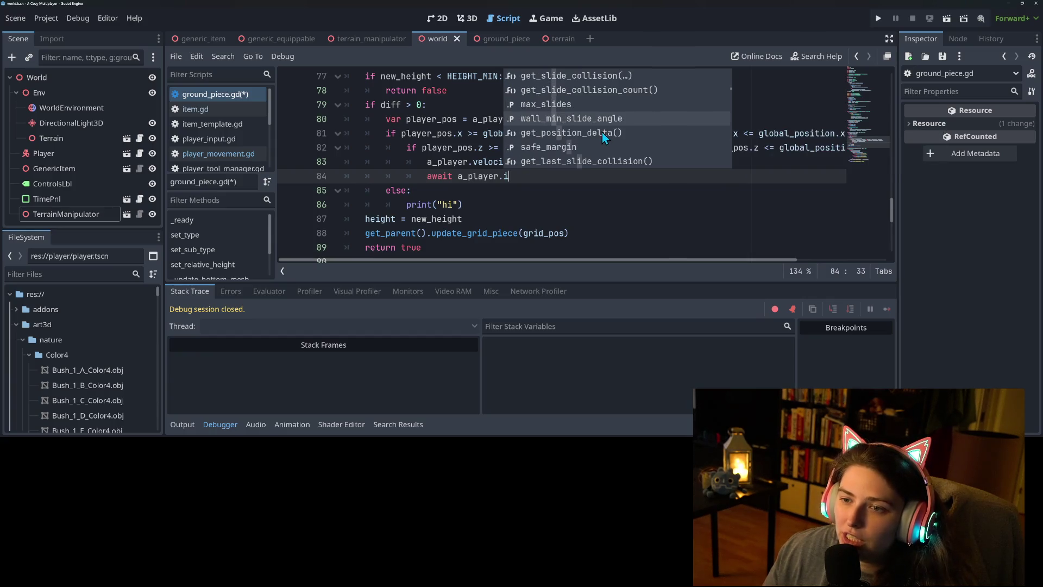
scroll(603, 133, "down", 5)
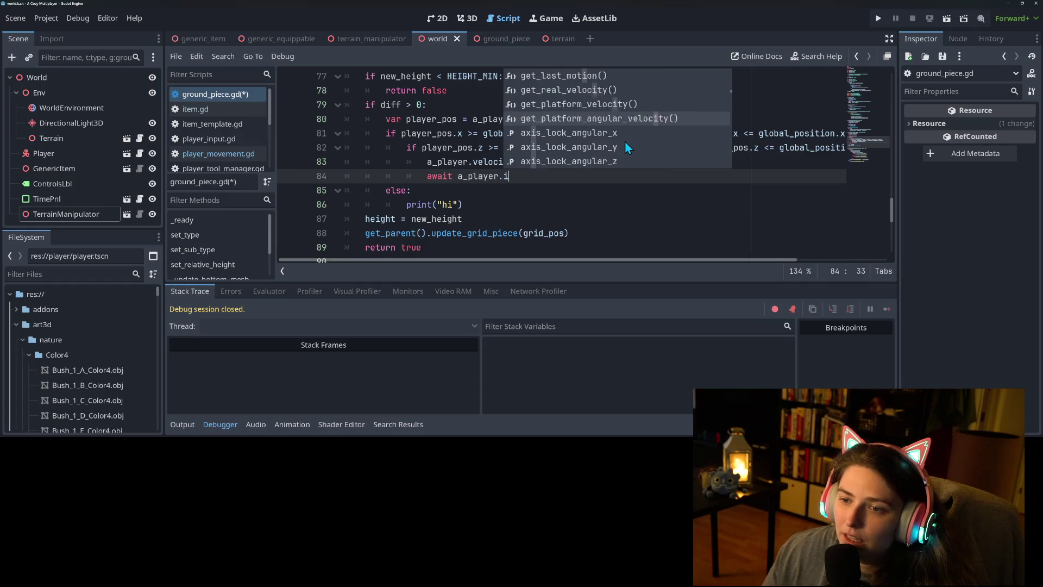
scroll(625, 141, "down", 6)
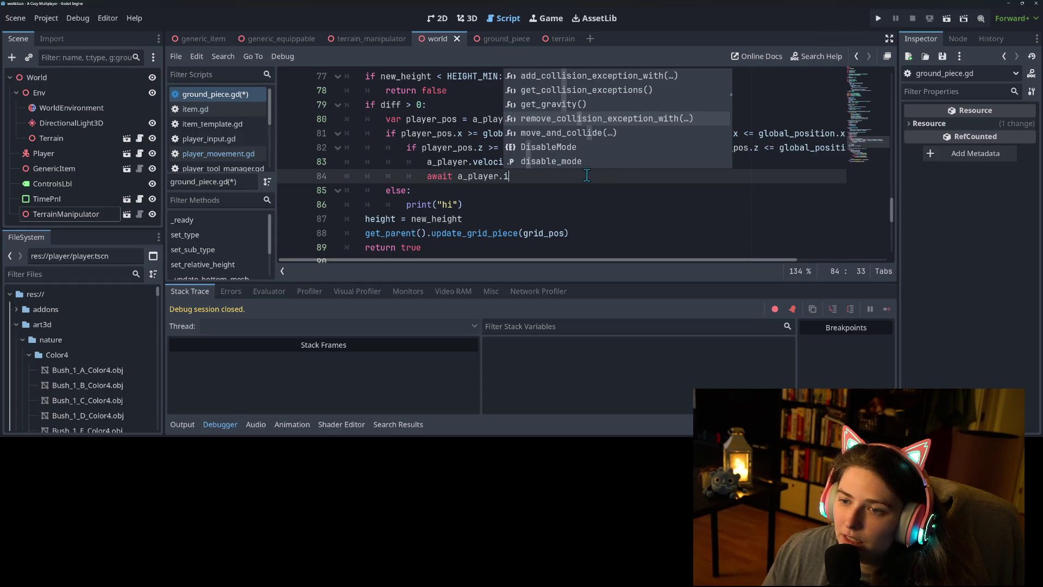
scroll(588, 152, "down", 8)
scroll(590, 153, "down", 8)
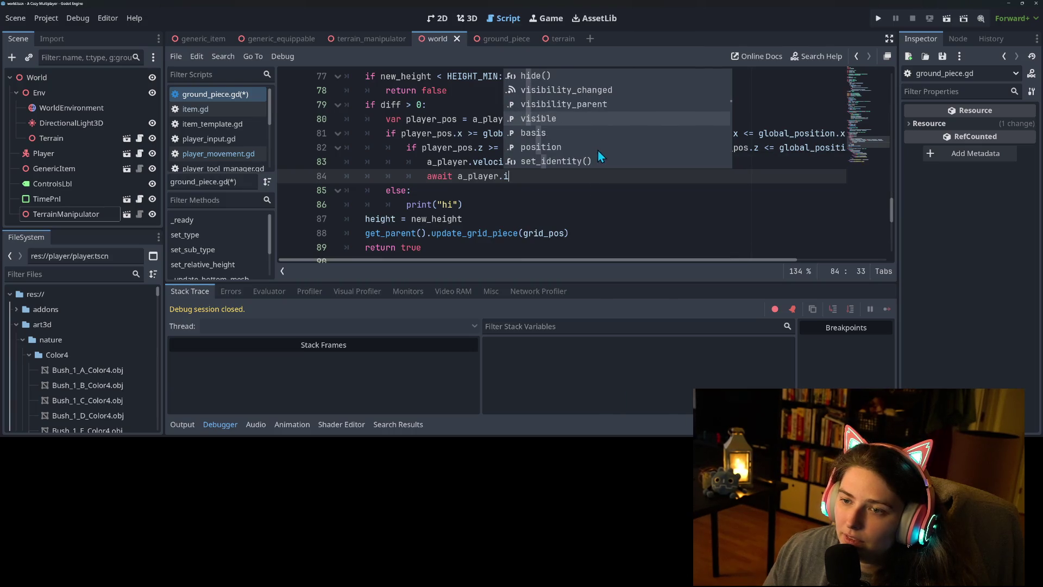
scroll(598, 152, "down", 10)
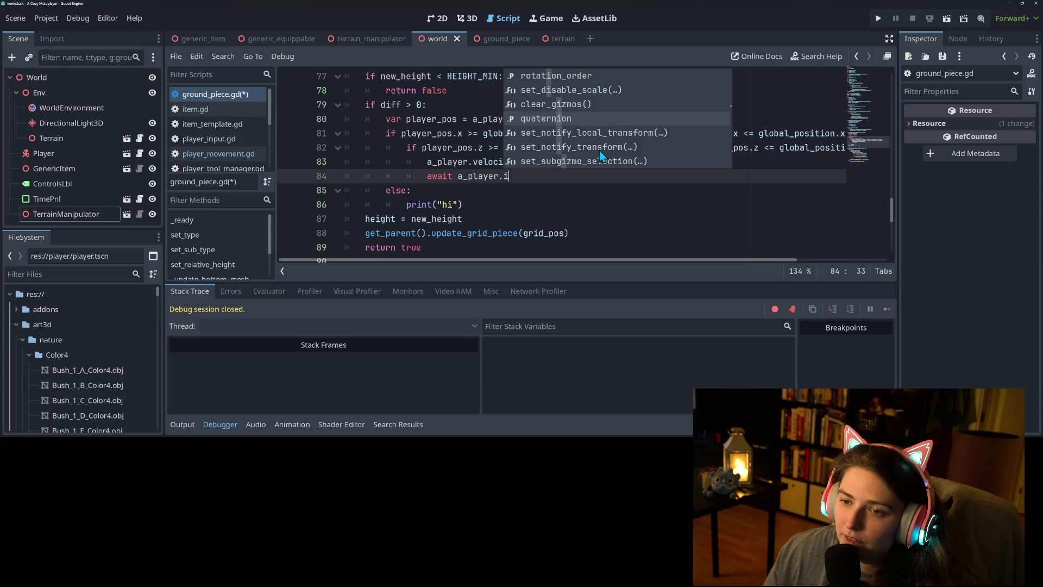
scroll(601, 157, "down", 10)
scroll(598, 151, "down", 10)
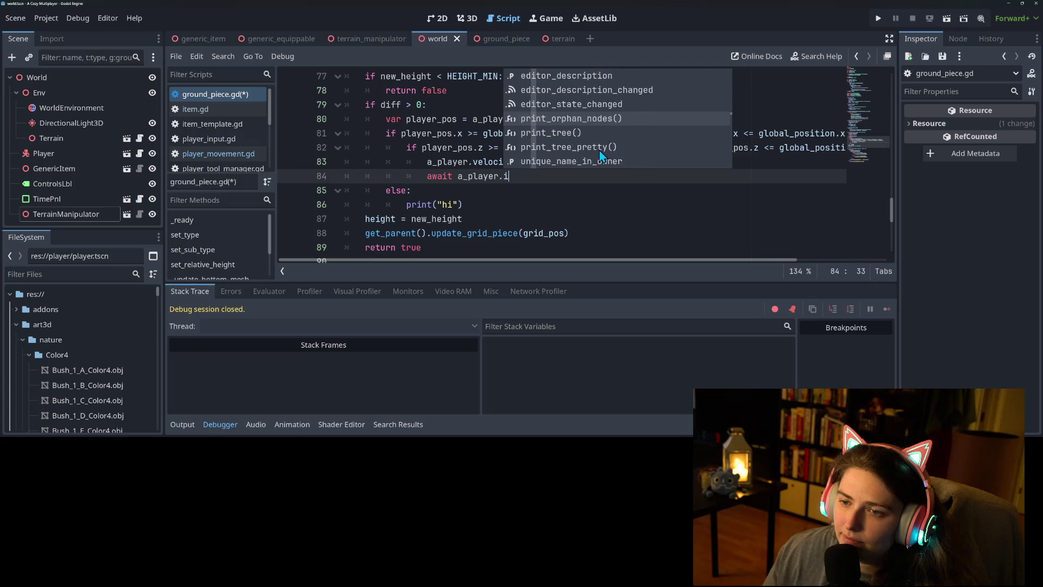
left_click(605, 179)
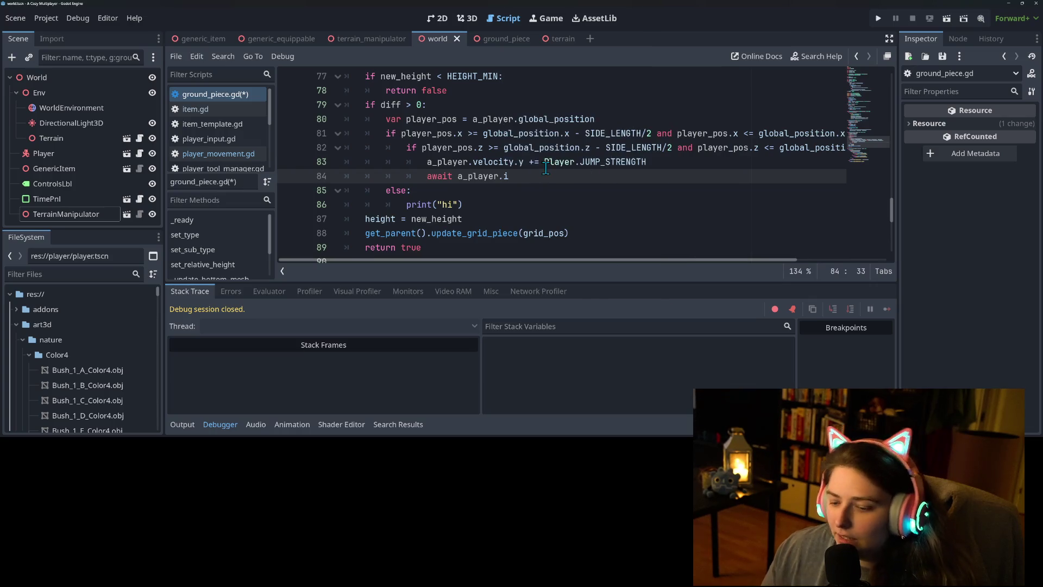
Rewrite line 84 to await get_tree().create_timer(0.2).timeout
key("BackSpace")
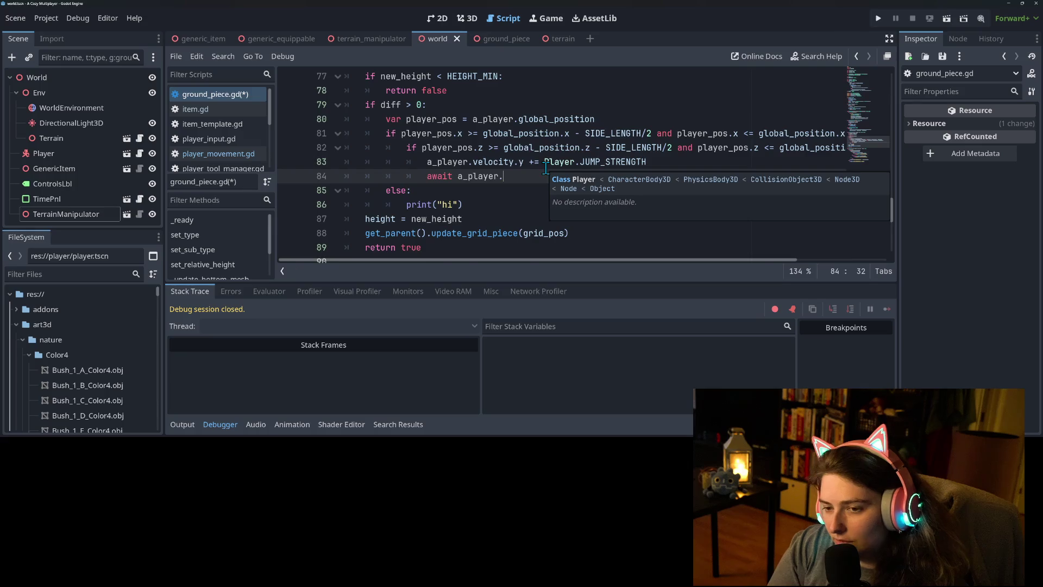
type("is_falling")
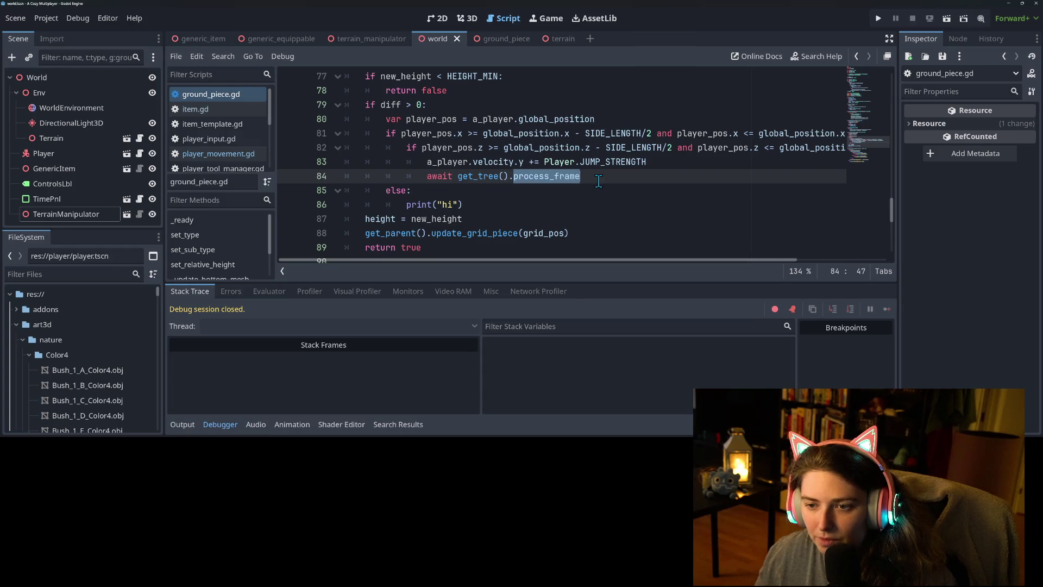
type("reate_t")
key("Return")
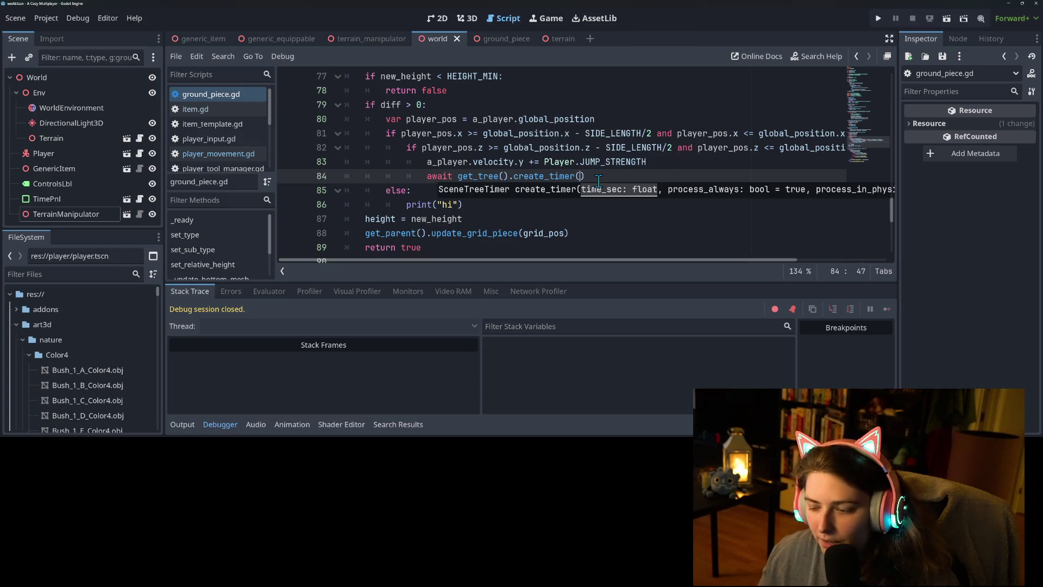
type("0.2")
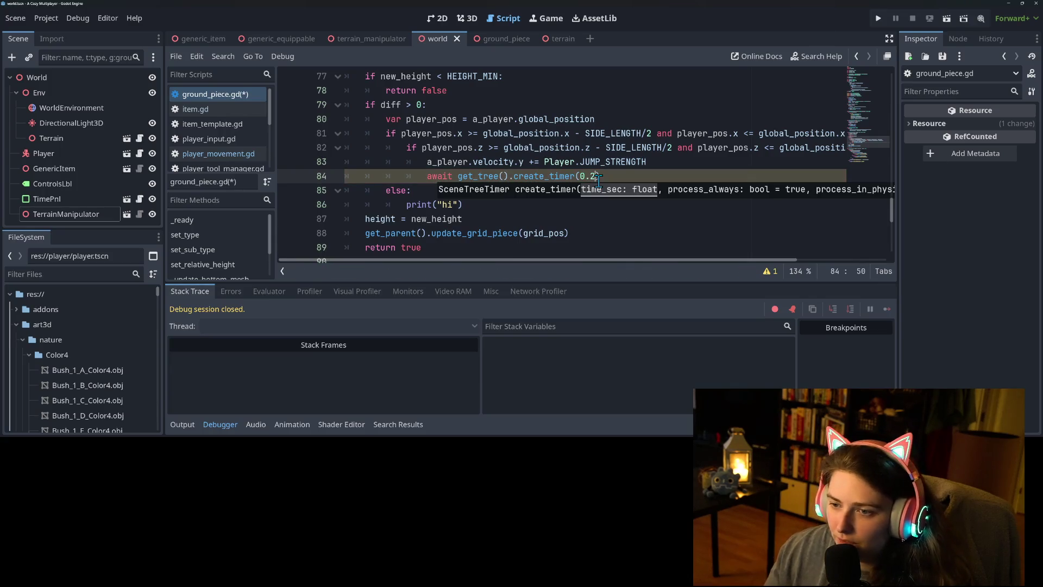
type(").tim")
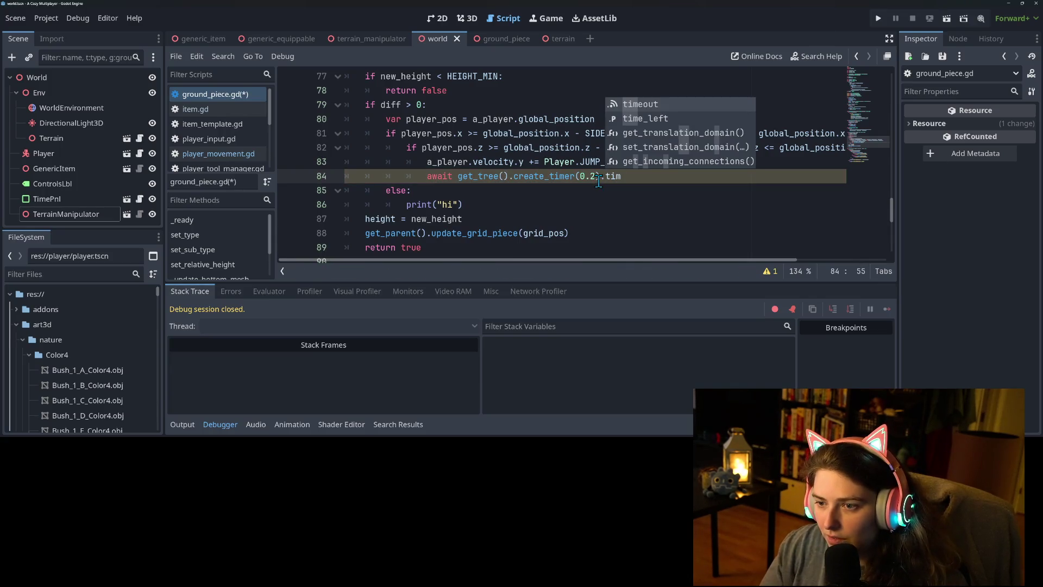
key("Return")
Change the timer delay to 0.25, save the script, and run the project
left_click(597, 177)
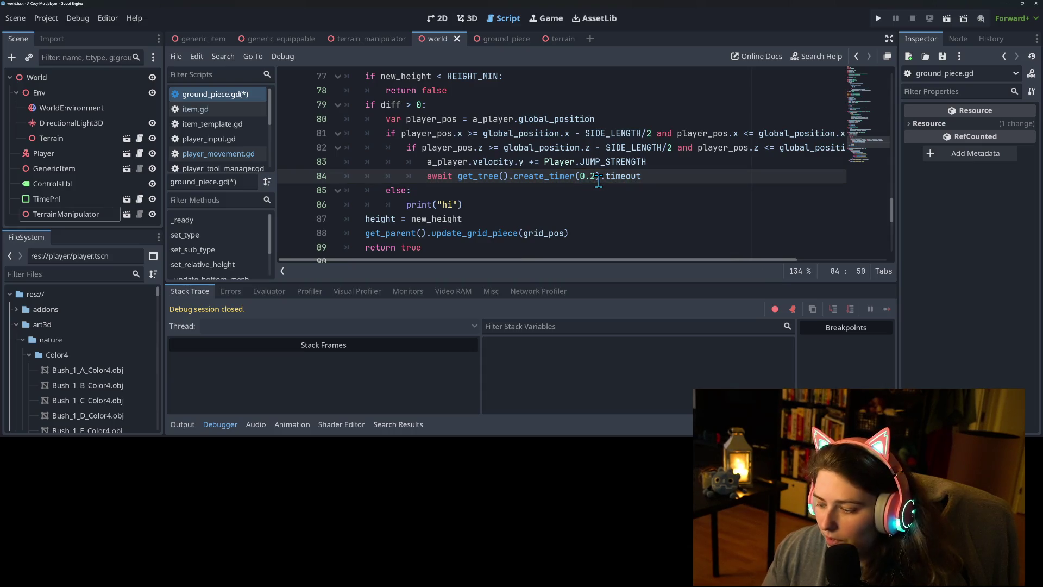
type("5")
key("ctrl+s")
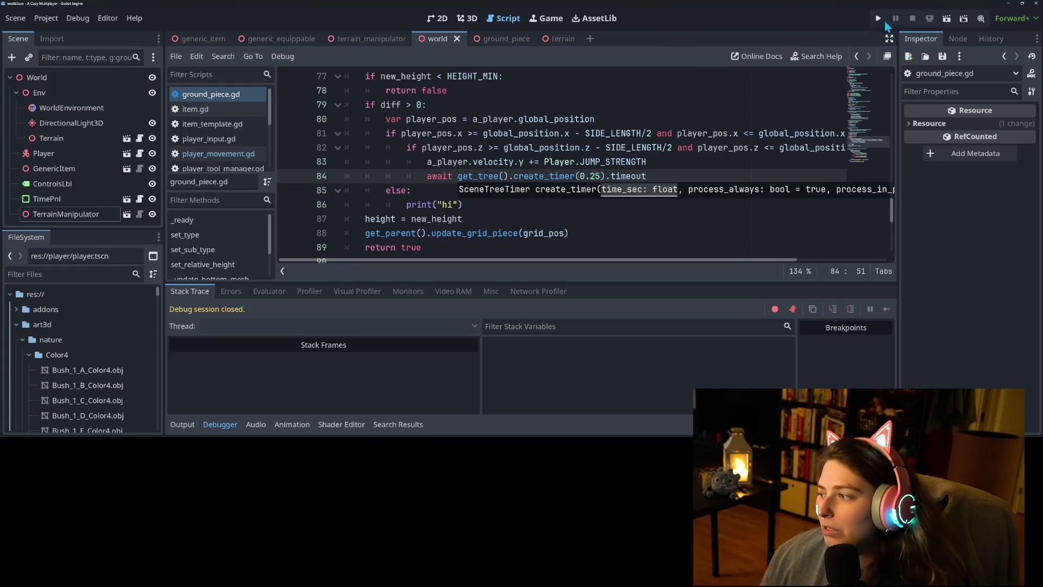
left_click(881, 21)
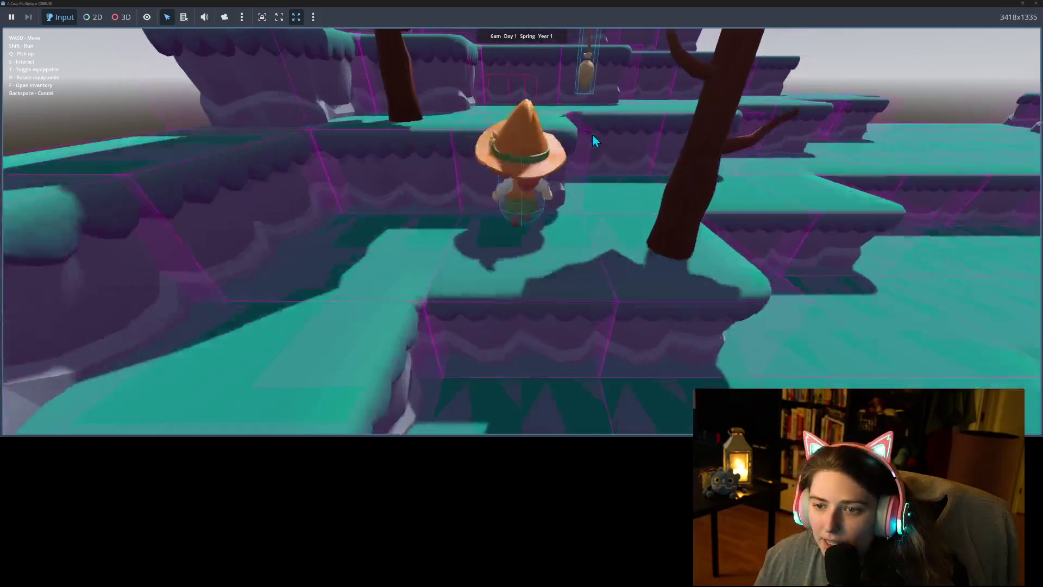
Walk and ride the broom across the level, climbing onto the raised platform and ledges
key("w")
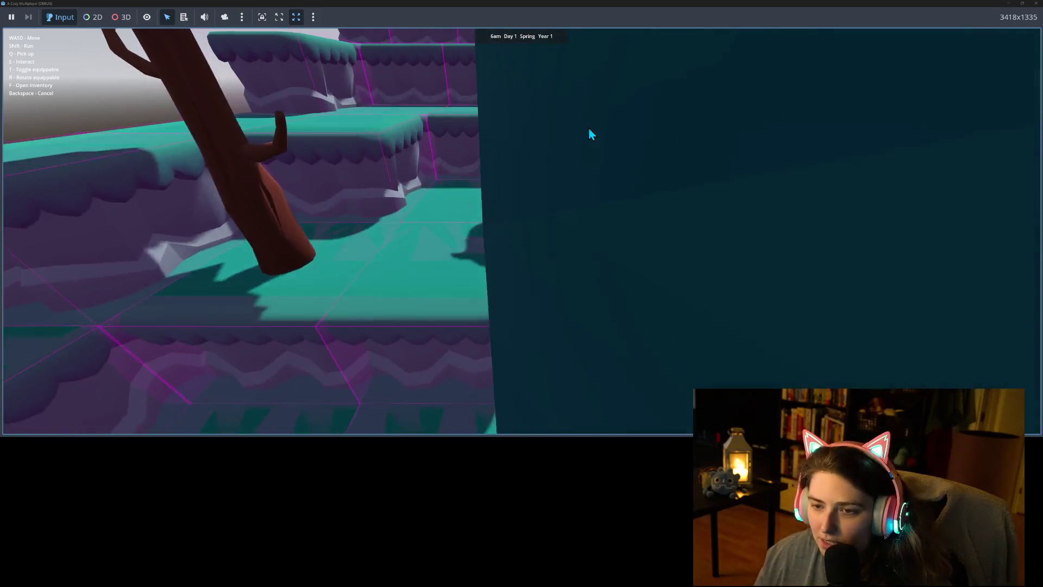
key("w")
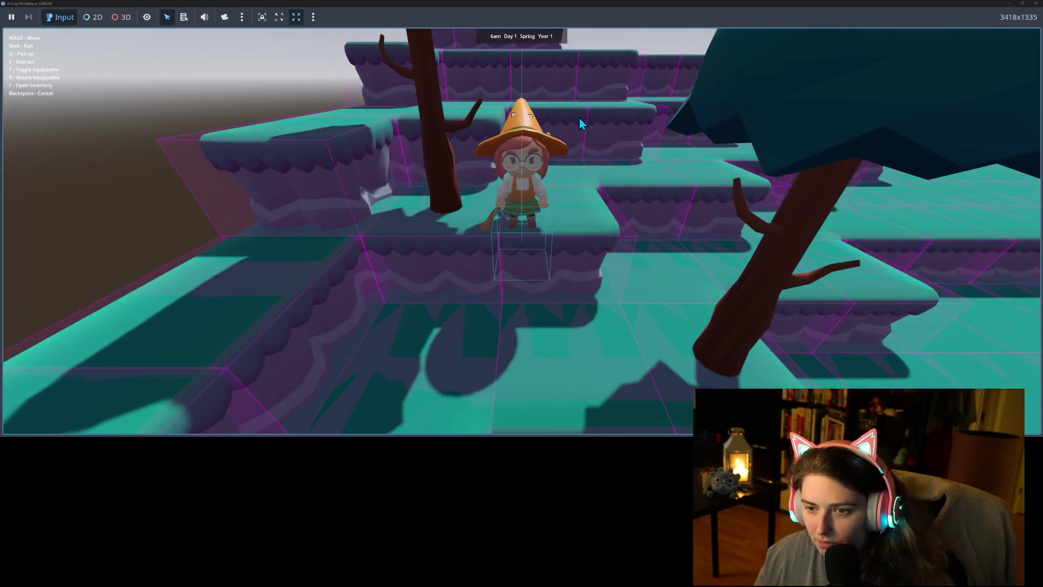
key("w")
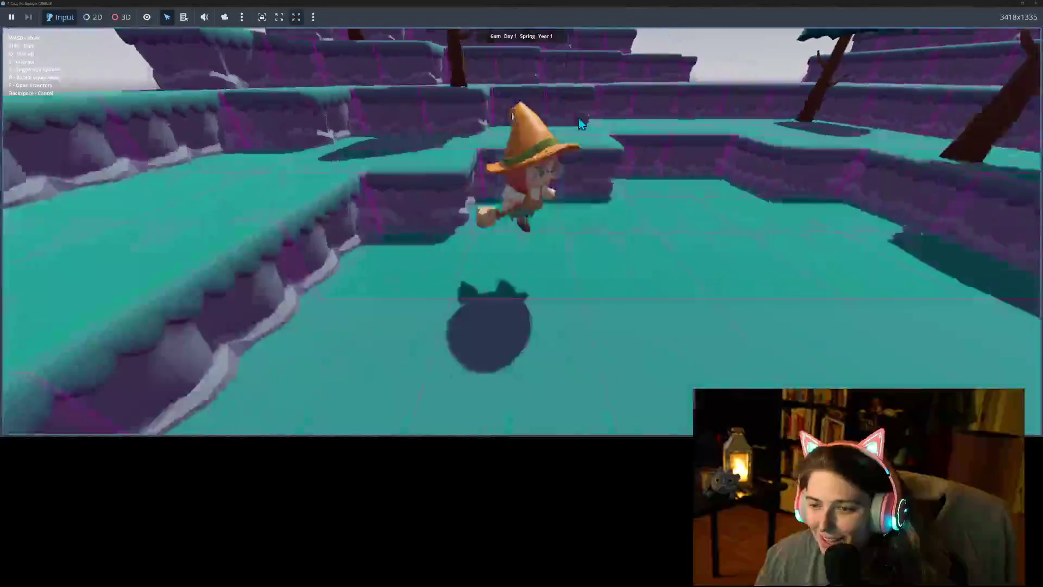
key("w")
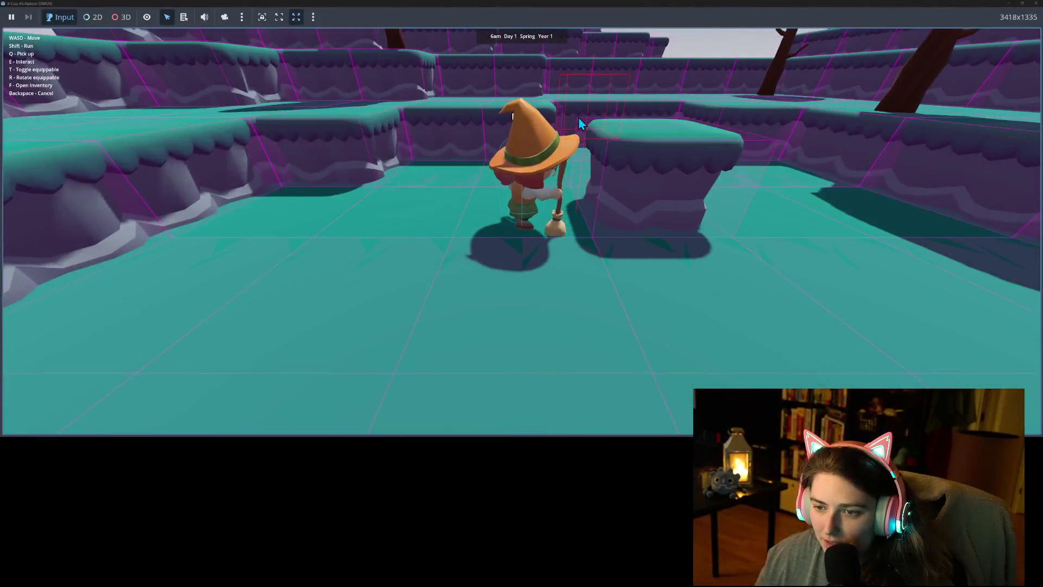
key("w")
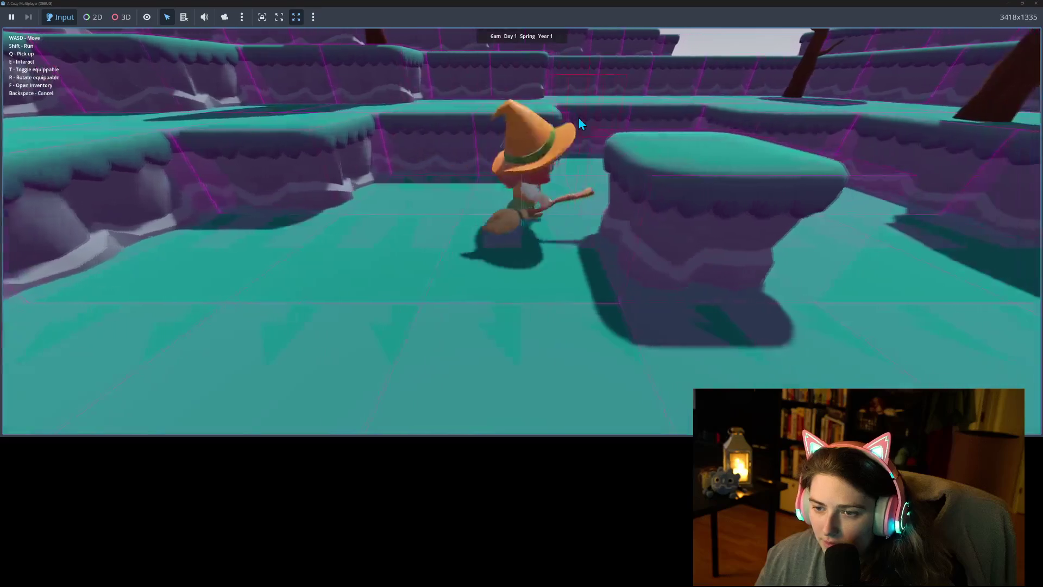
key("s")
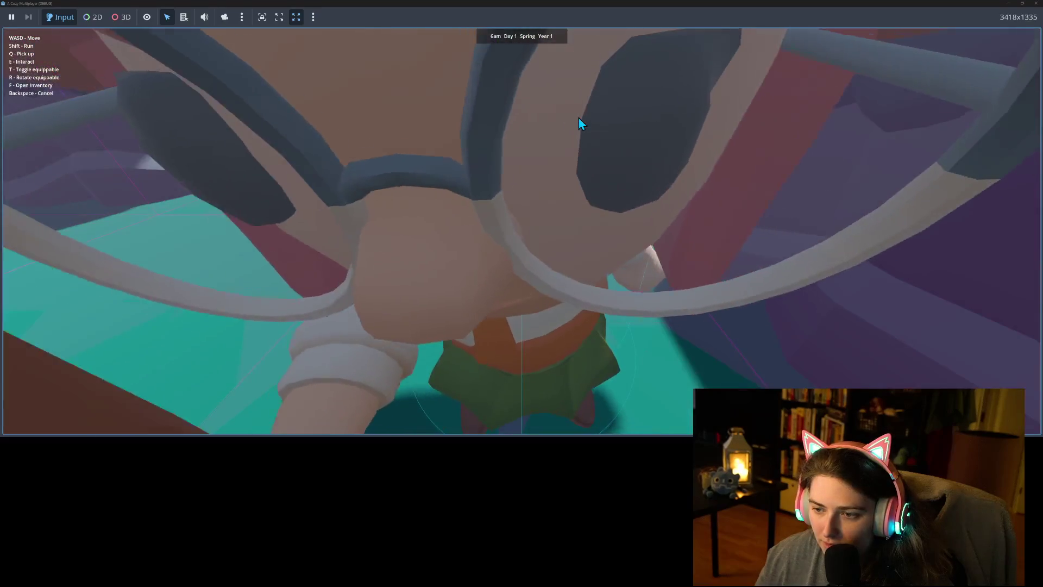
key("w")
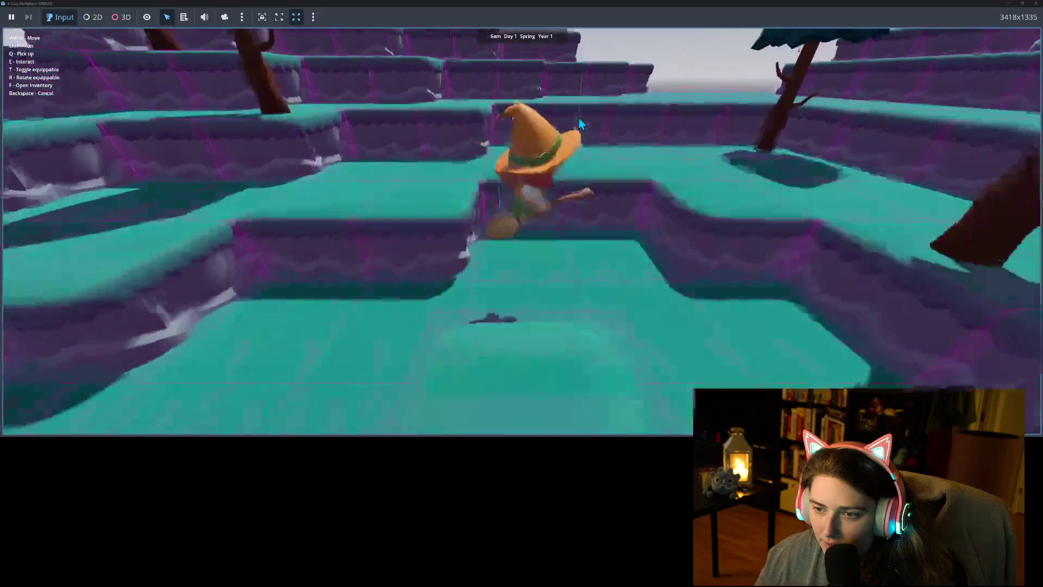
key("s")
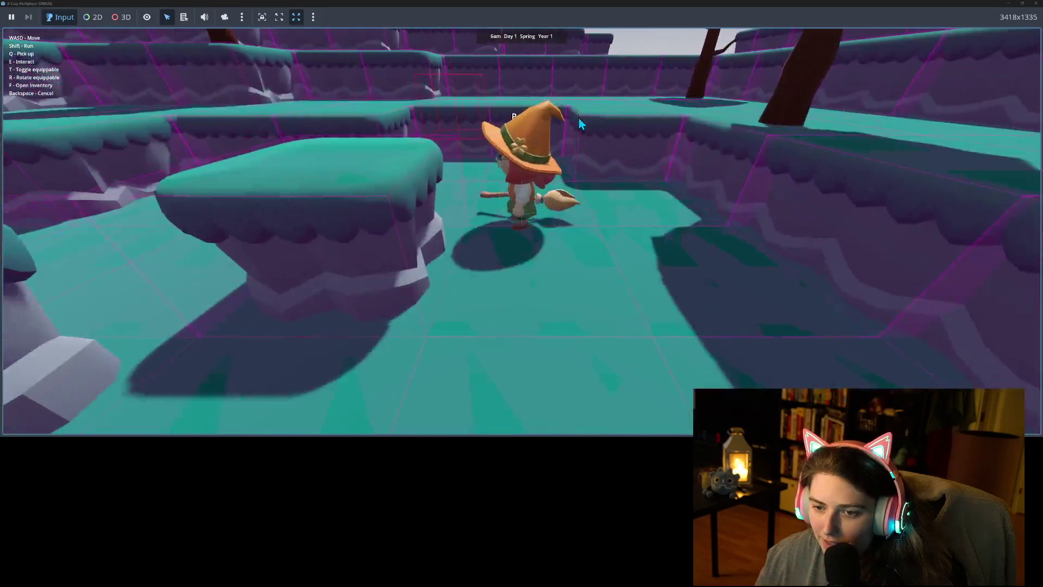
key("s")
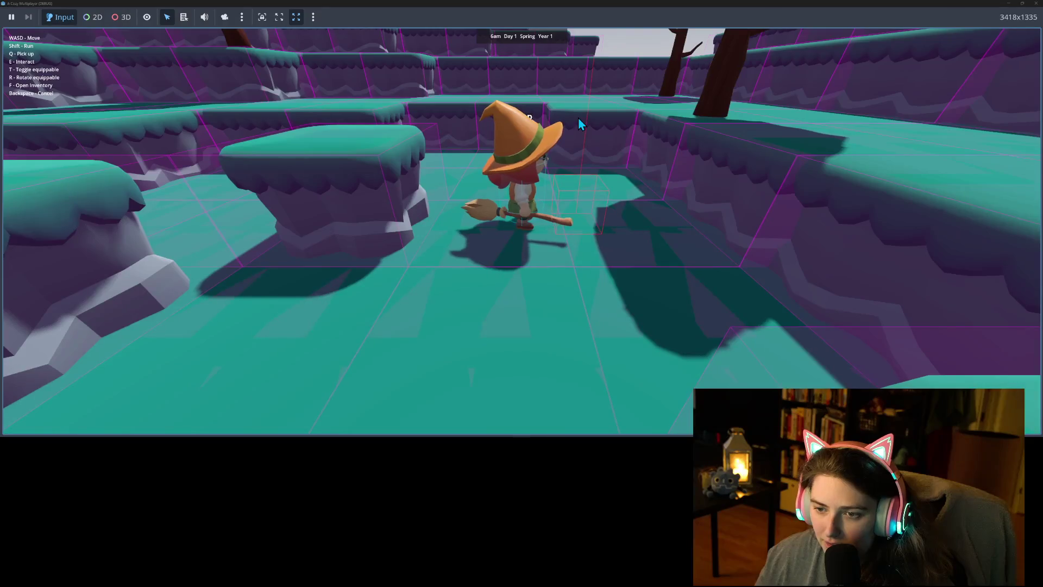
key("s")
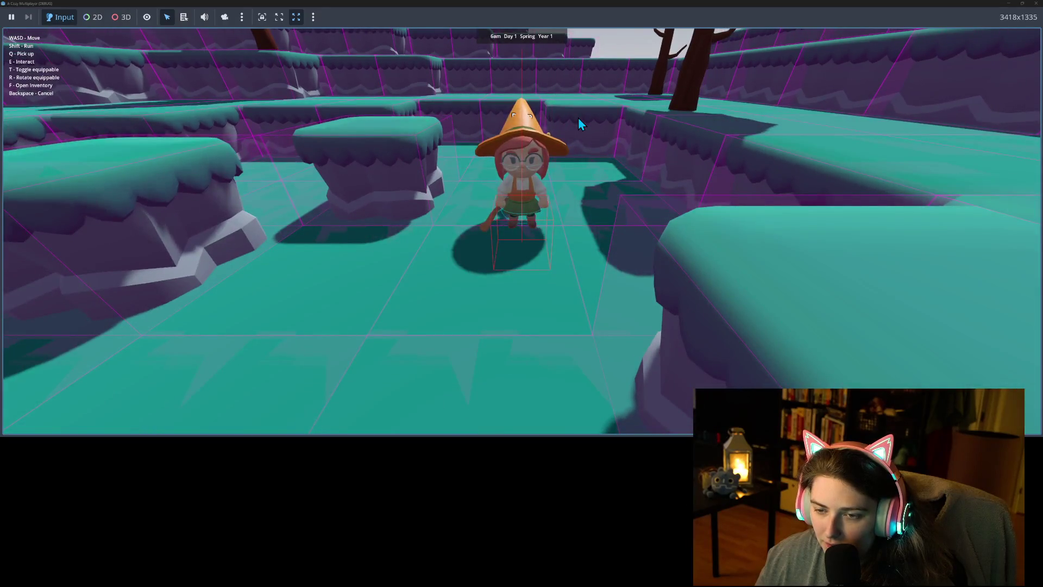
key("w")
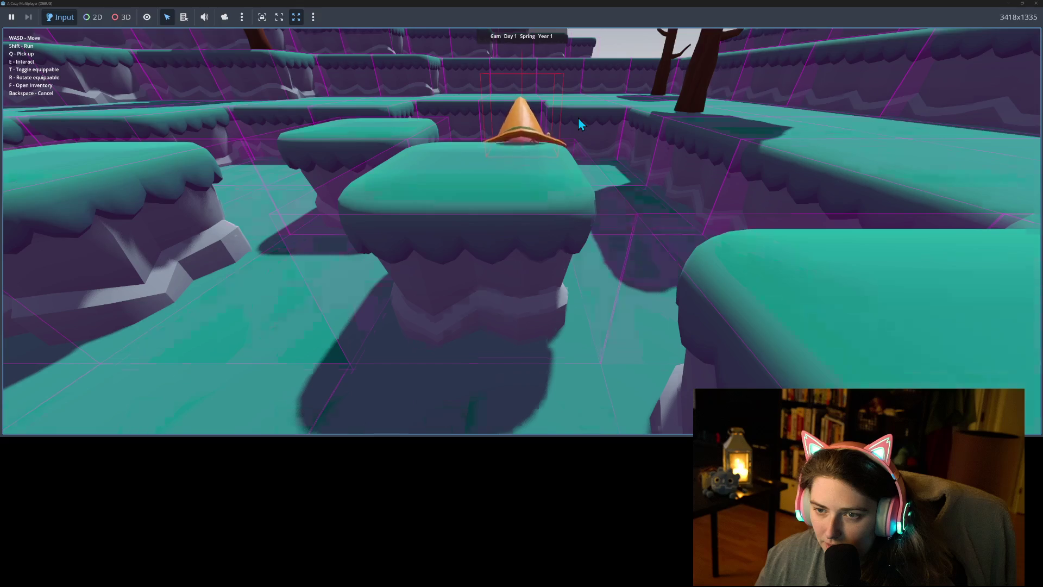
key("s")
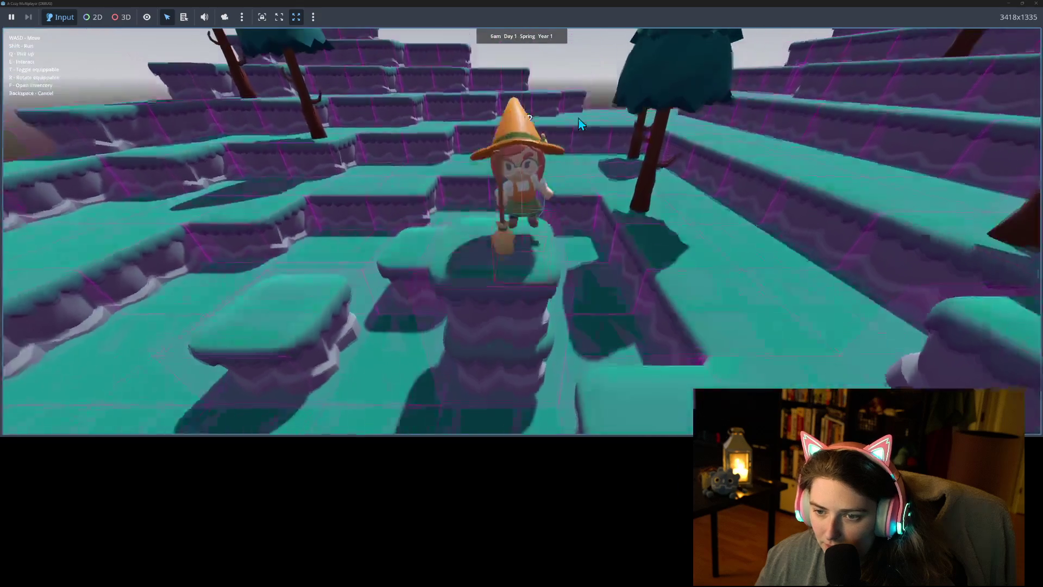
key("w")
key("s")
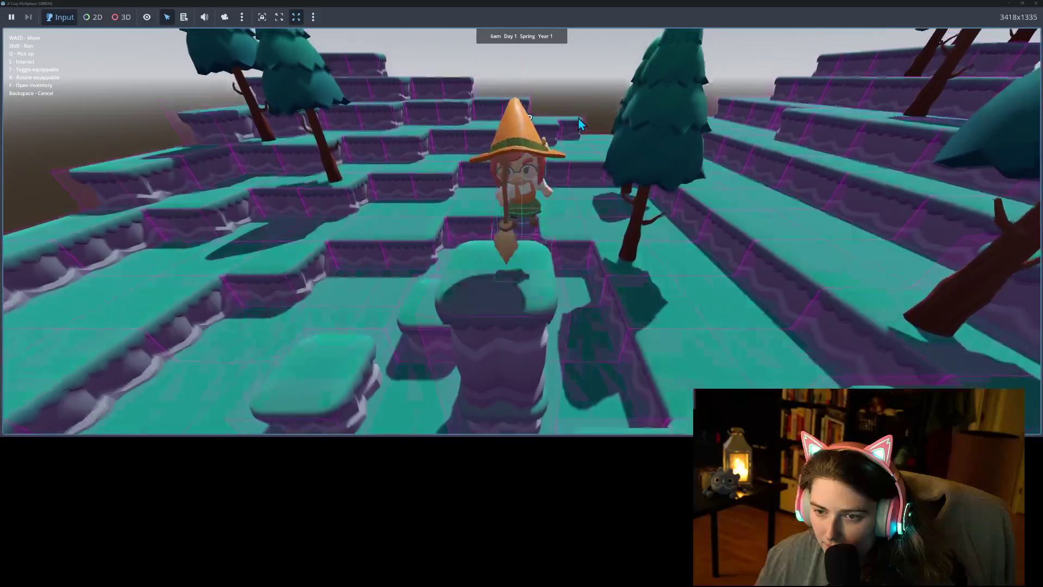
key("s")
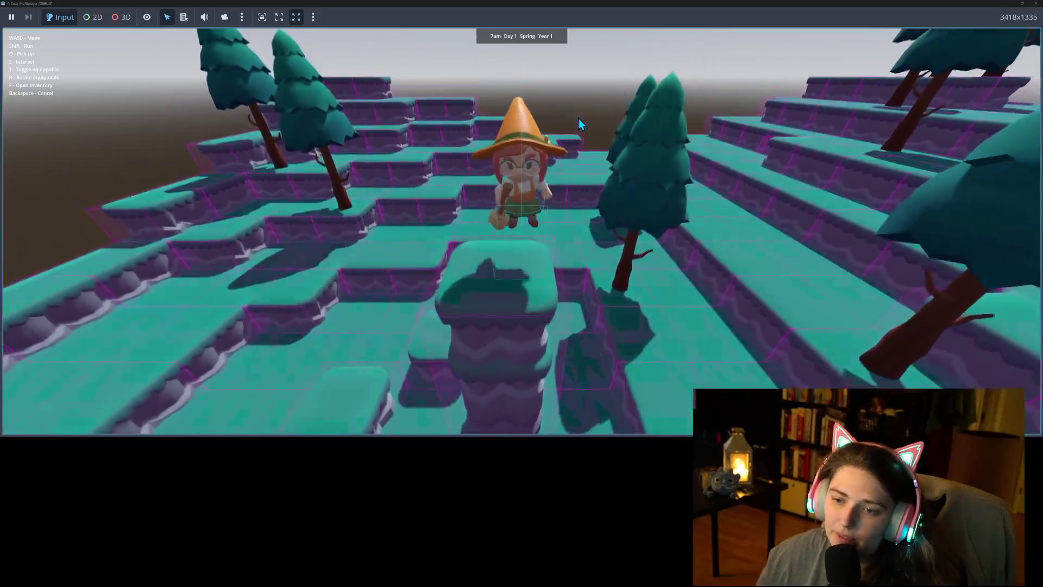
key("w")
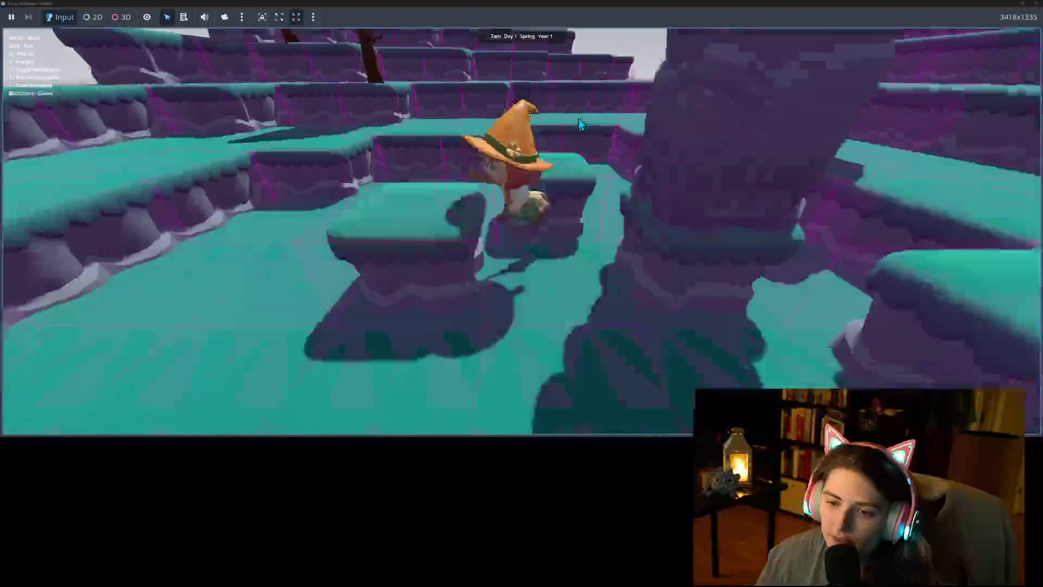
key("s")
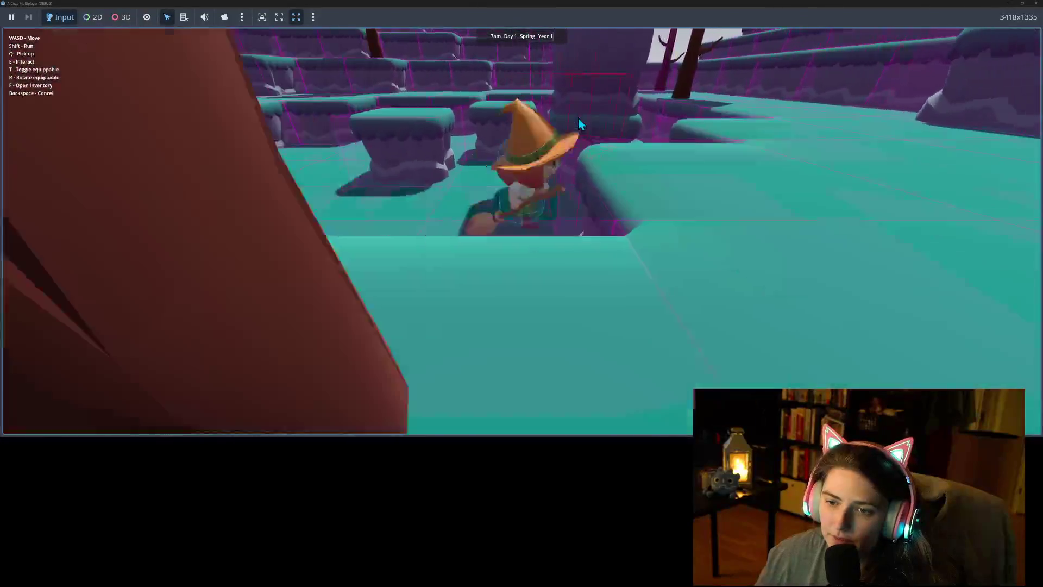
key("w")
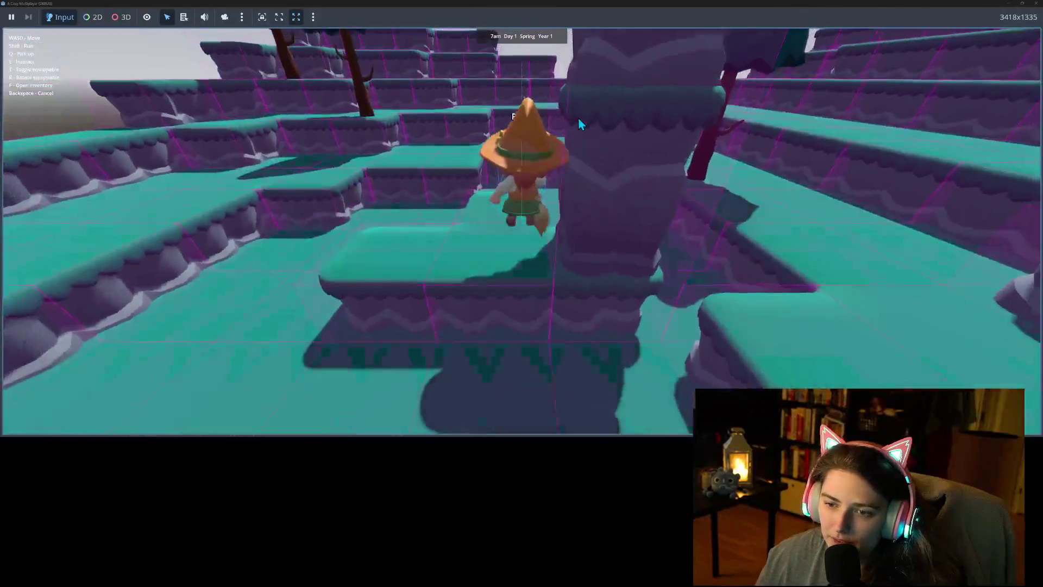
Climb onto the tall pillar, cross the pillar tops, and toggle the broom with T and R
key("w")
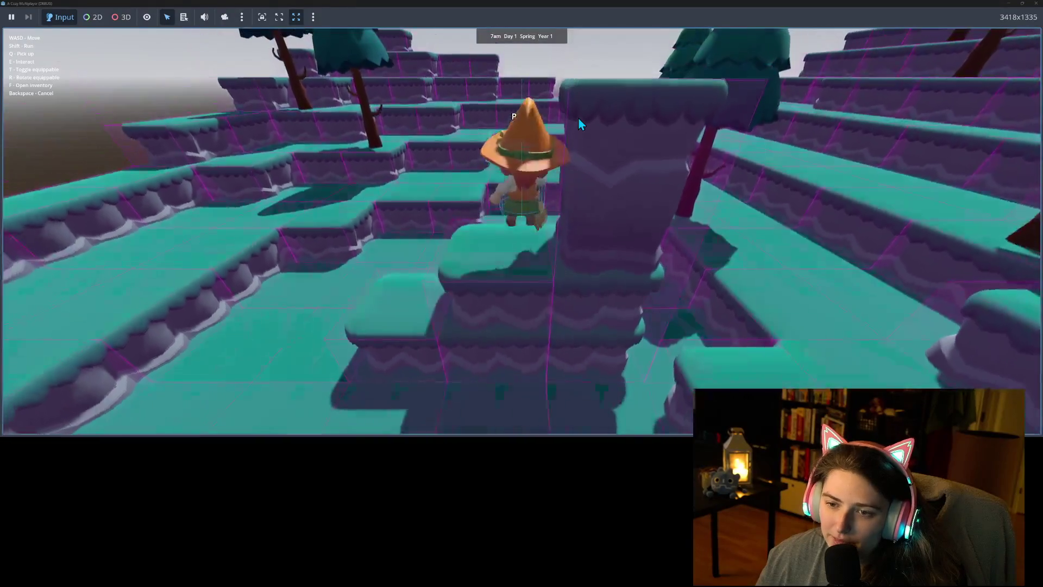
key("w")
key("w")
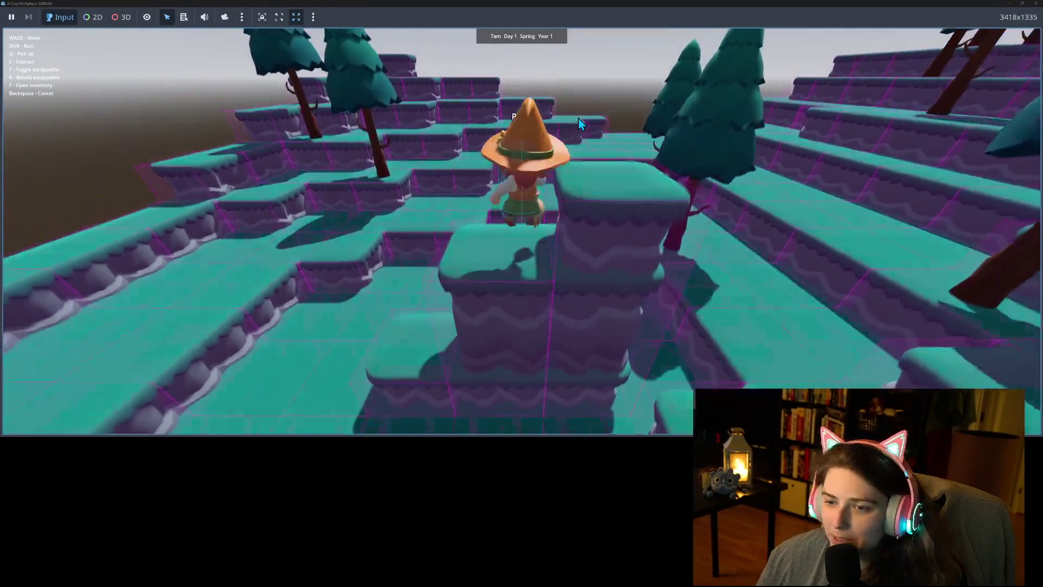
key("w")
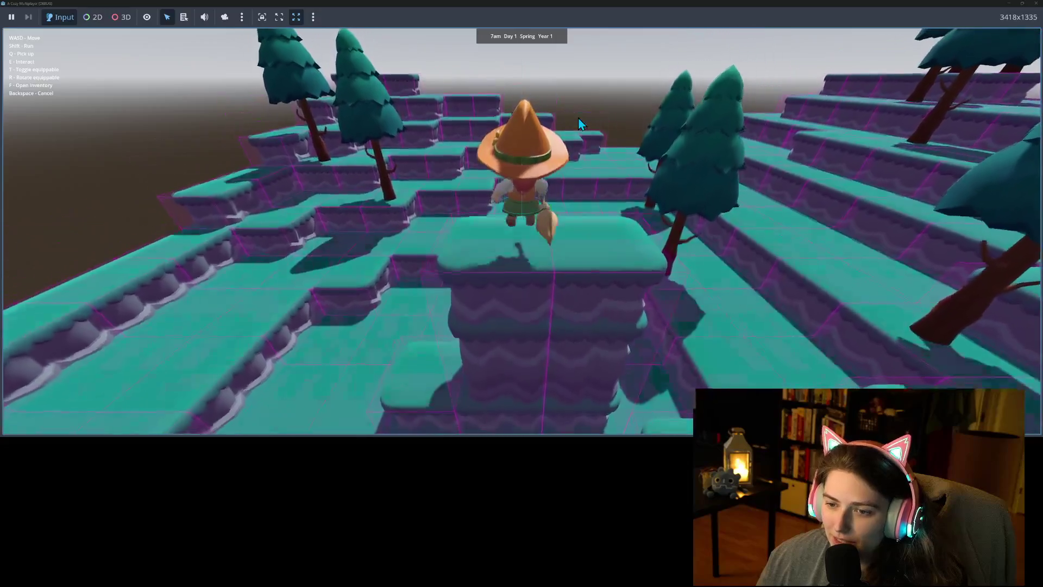
key("w")
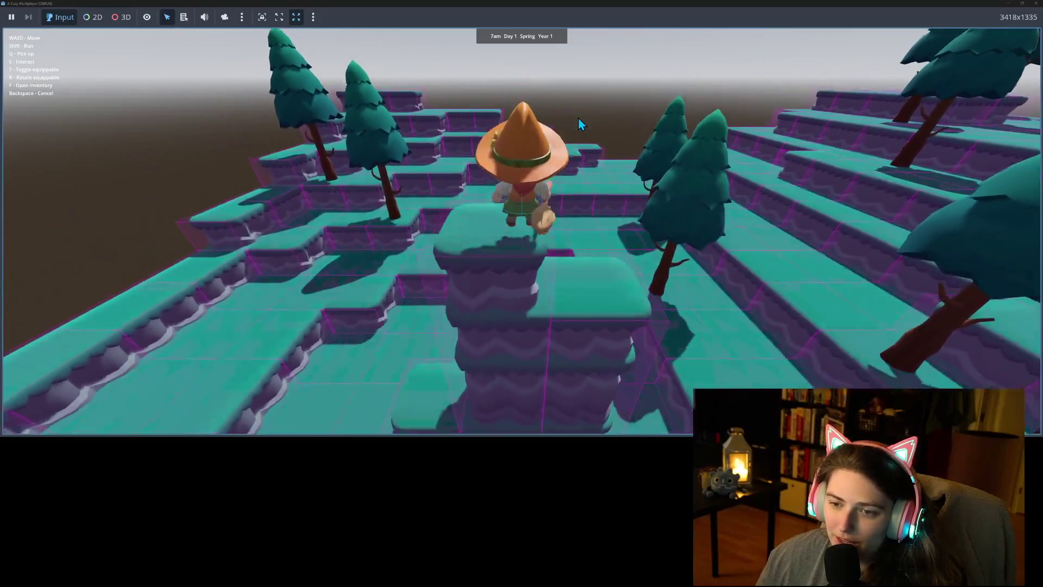
key("w")
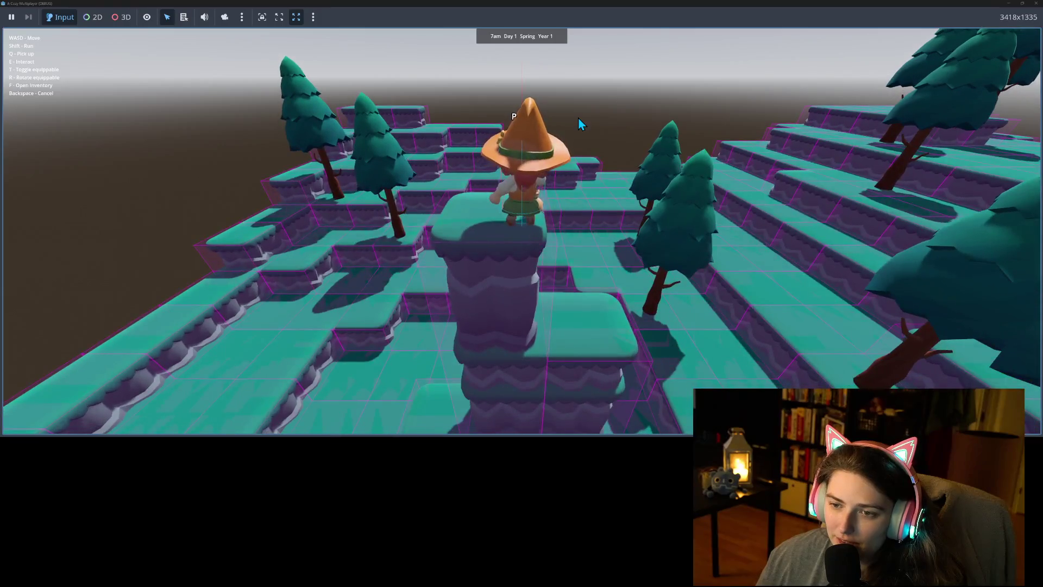
key("t")
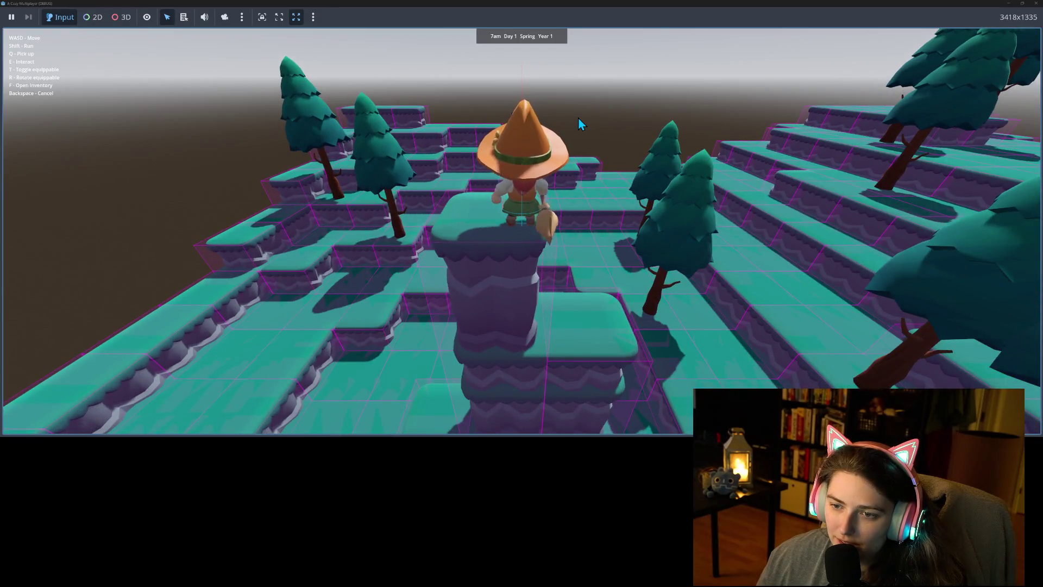
key("a")
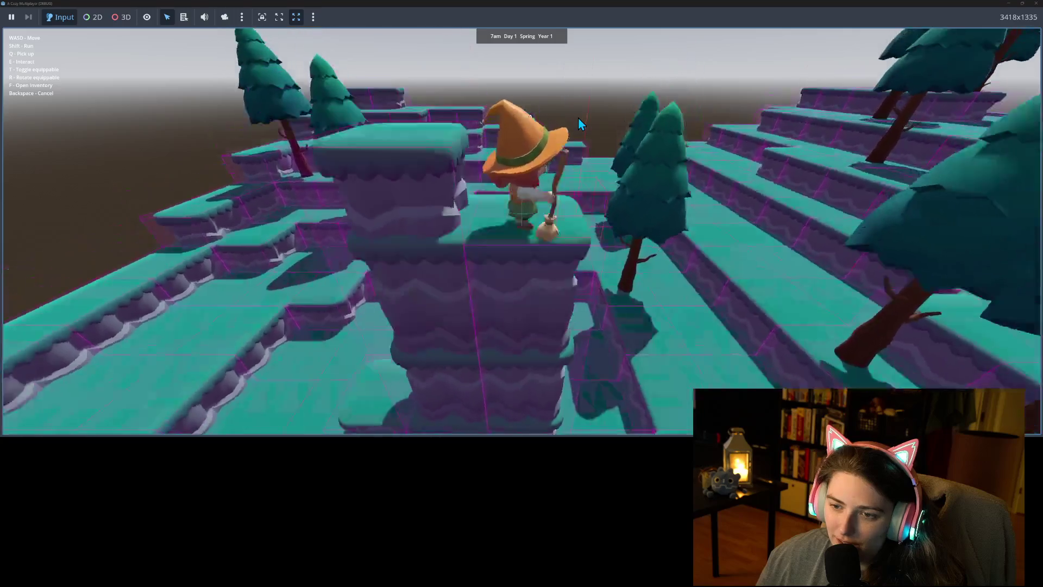
key("w")
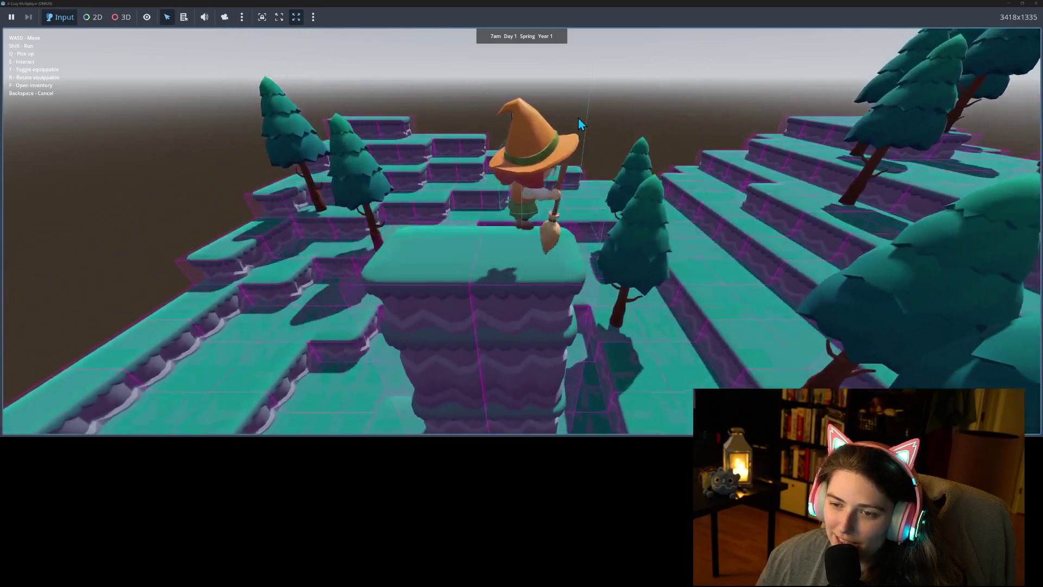
key("r")
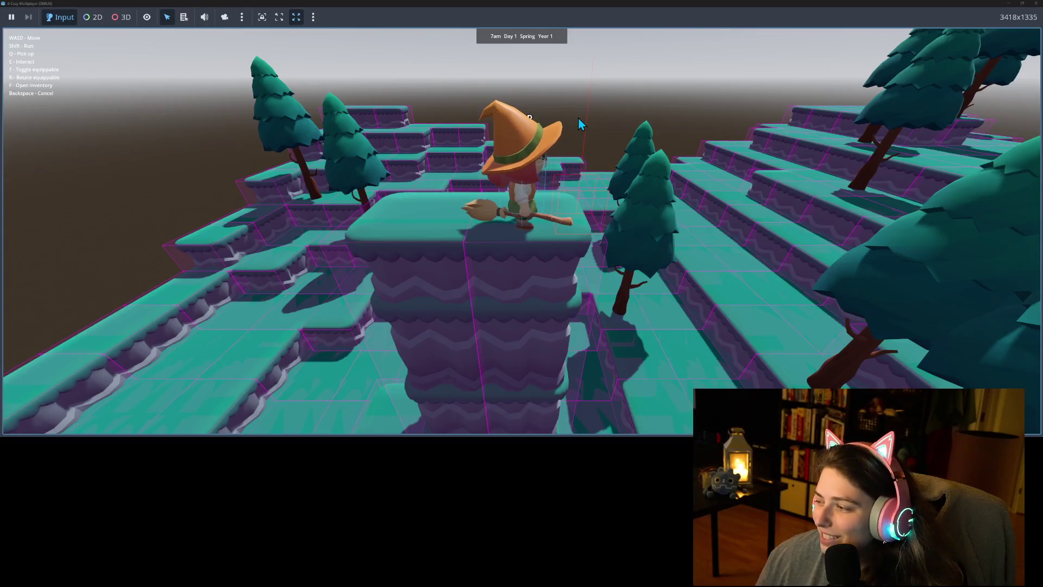
key("r")
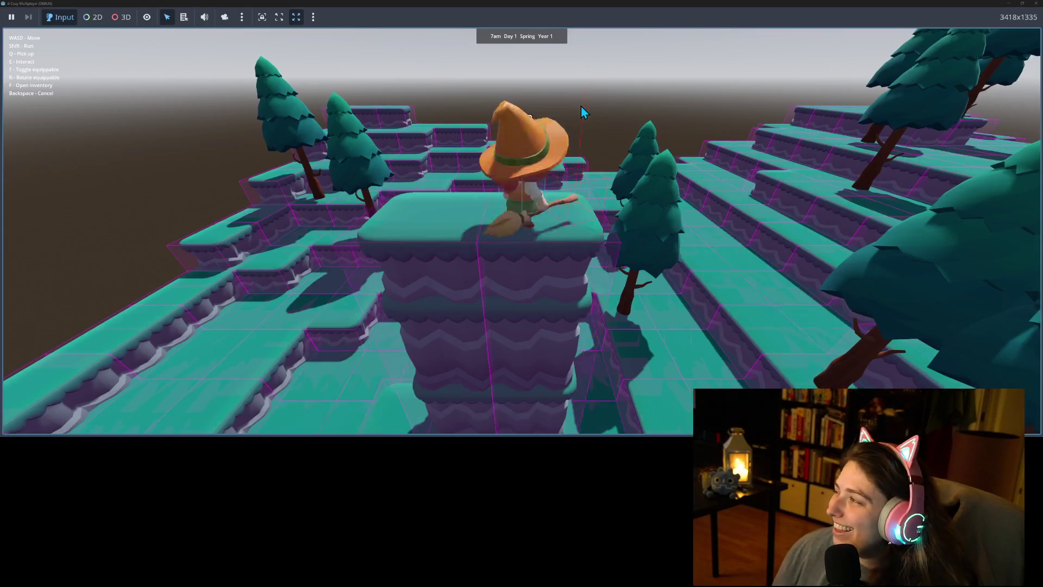
key("s")
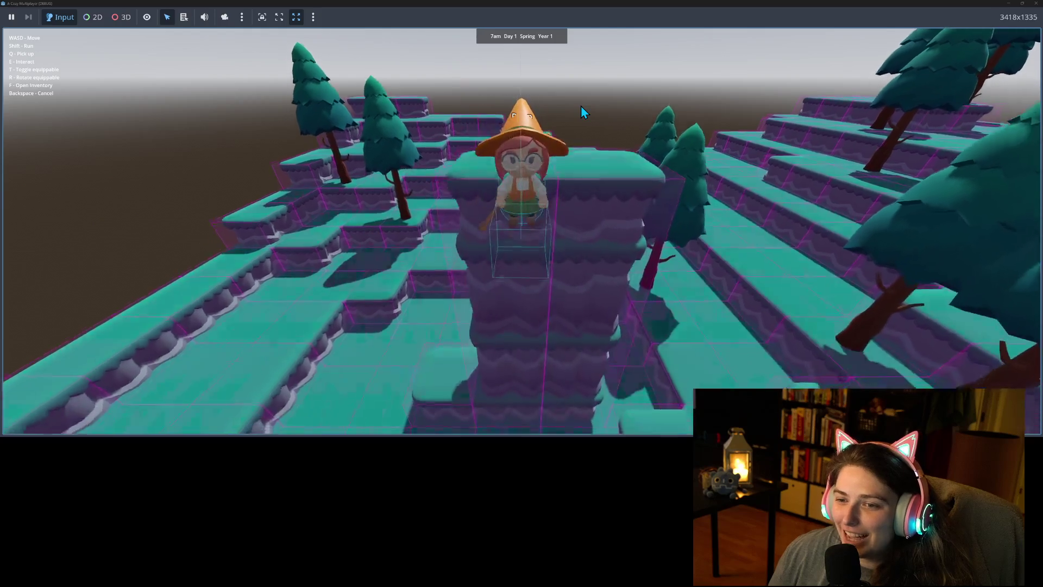
key("s")
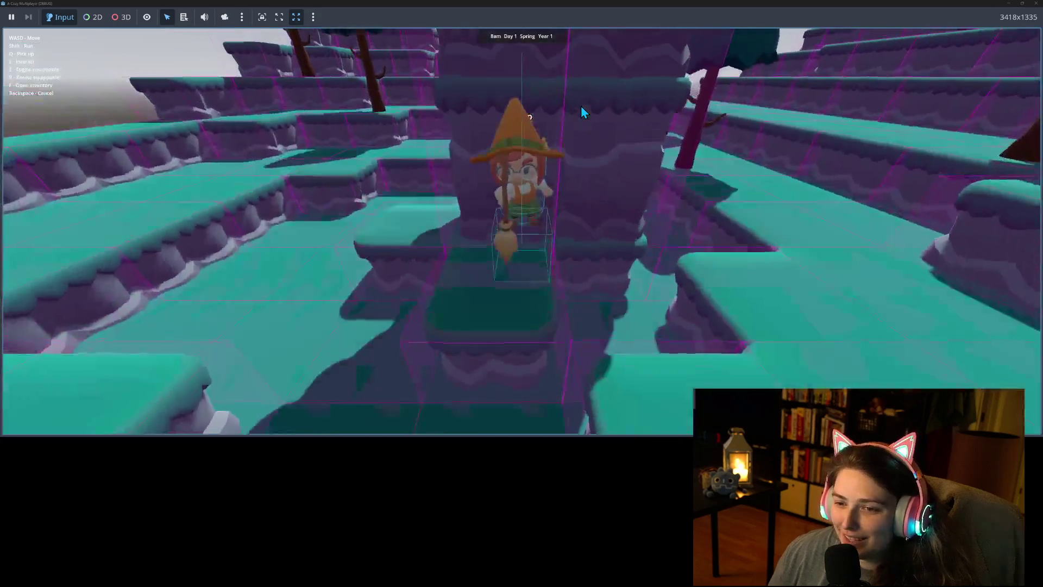
key("s")
key("t")
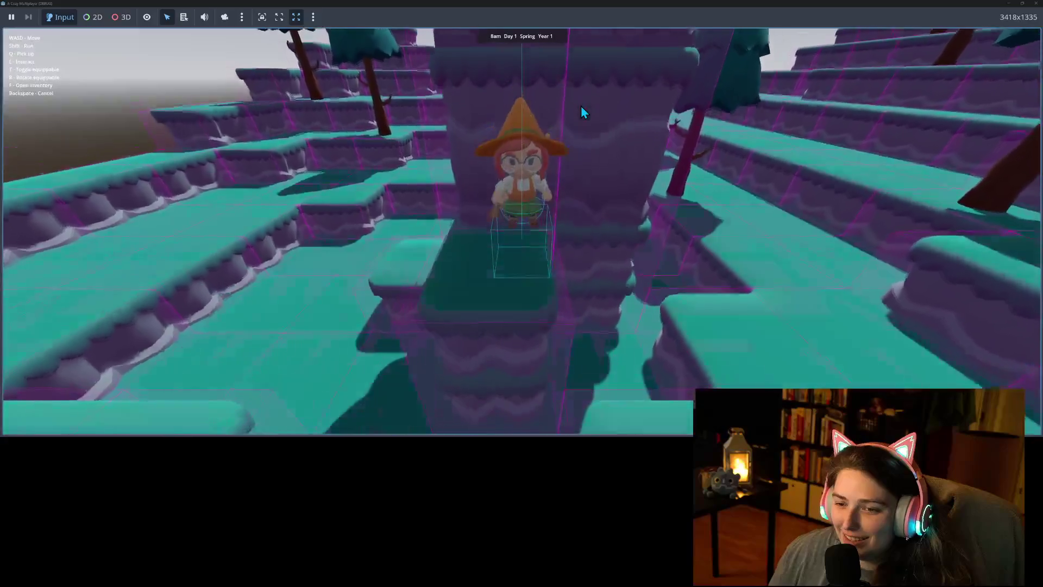
key("t")
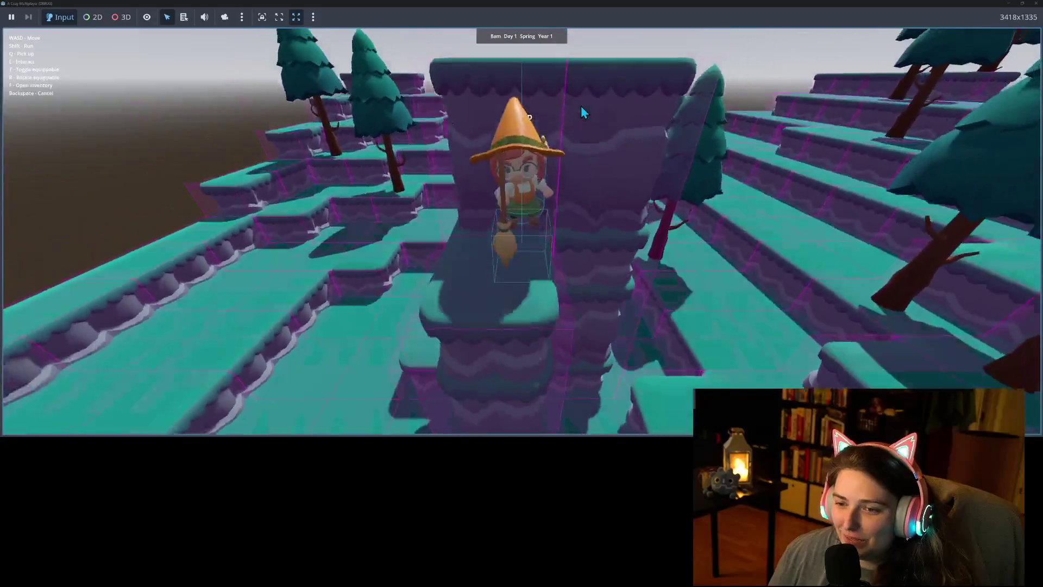
Step down off the pillar and walk back and forth beside it
key("t")
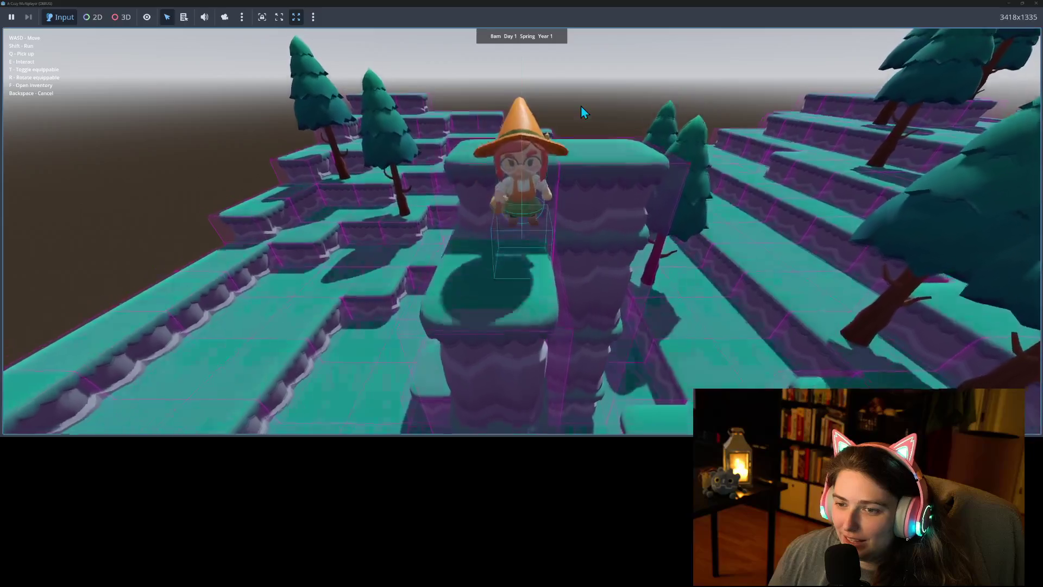
key("w")
key("t")
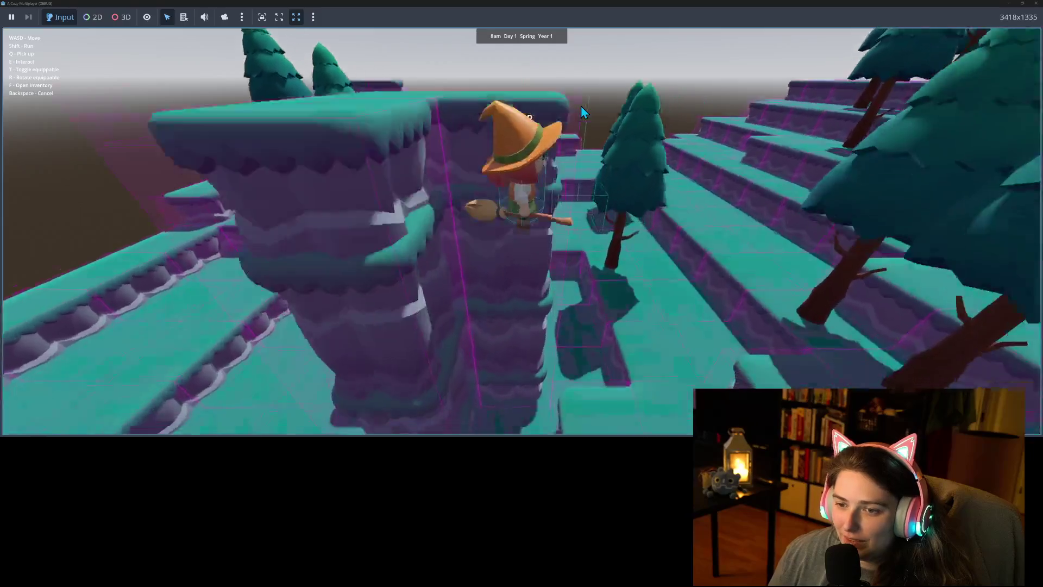
key("t")
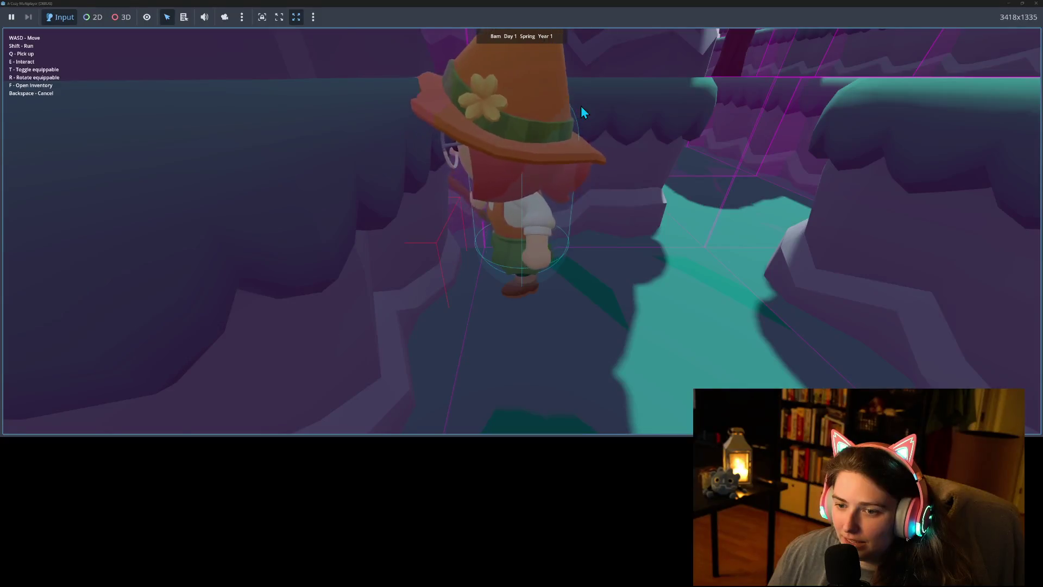
key("s")
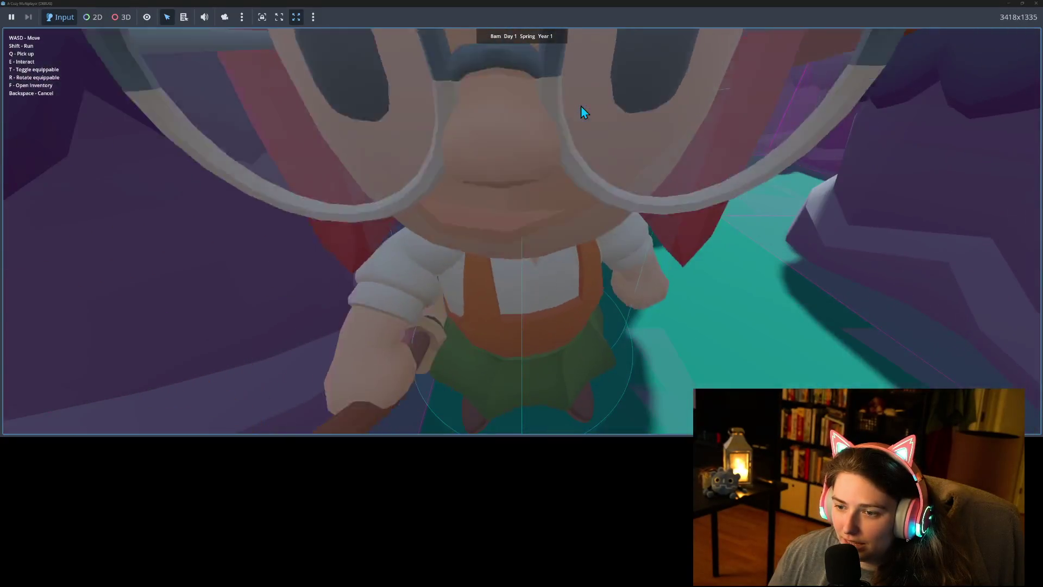
key("w")
key("s")
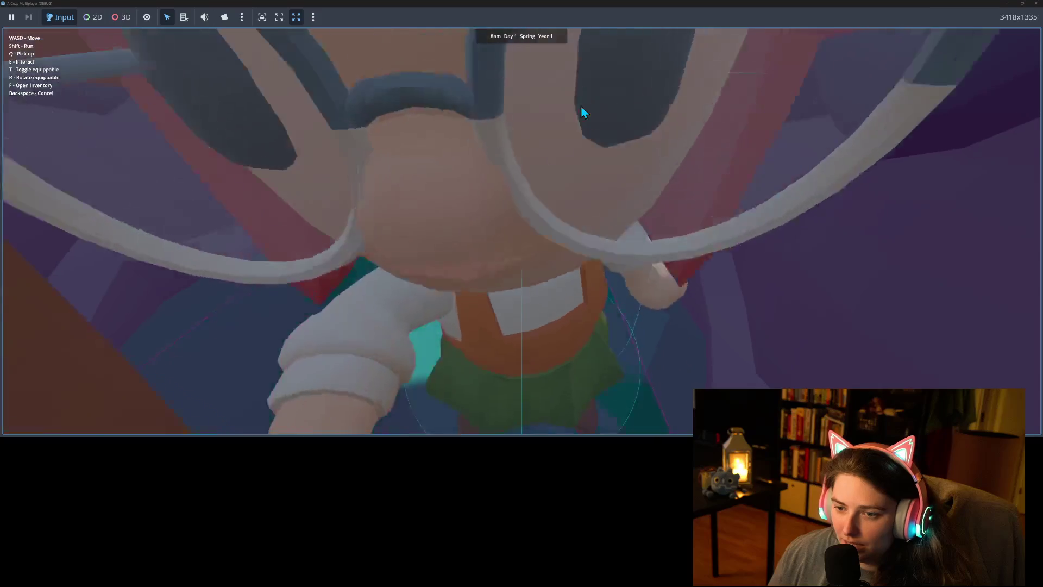
key("w")
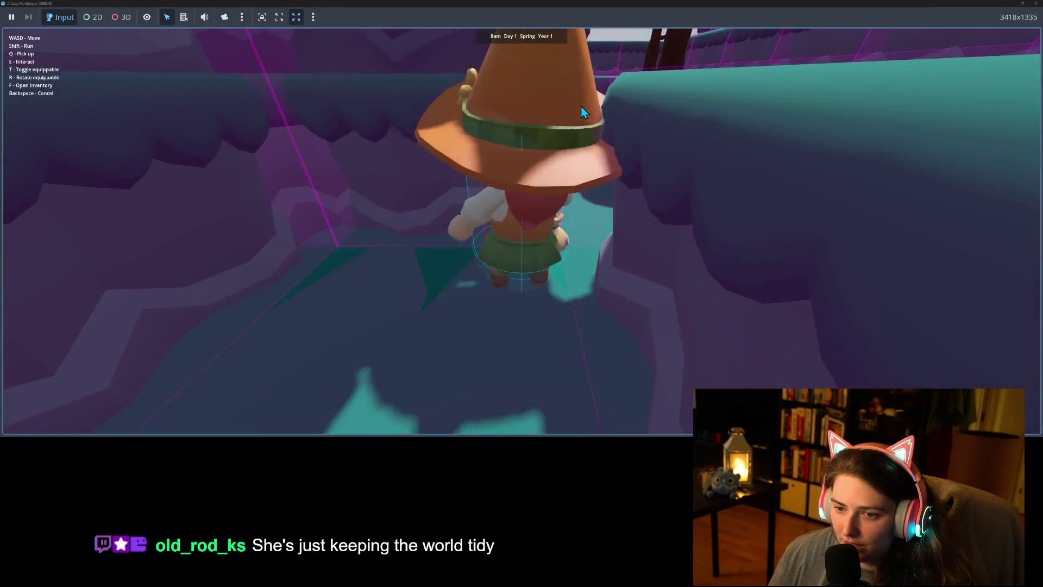
key("s")
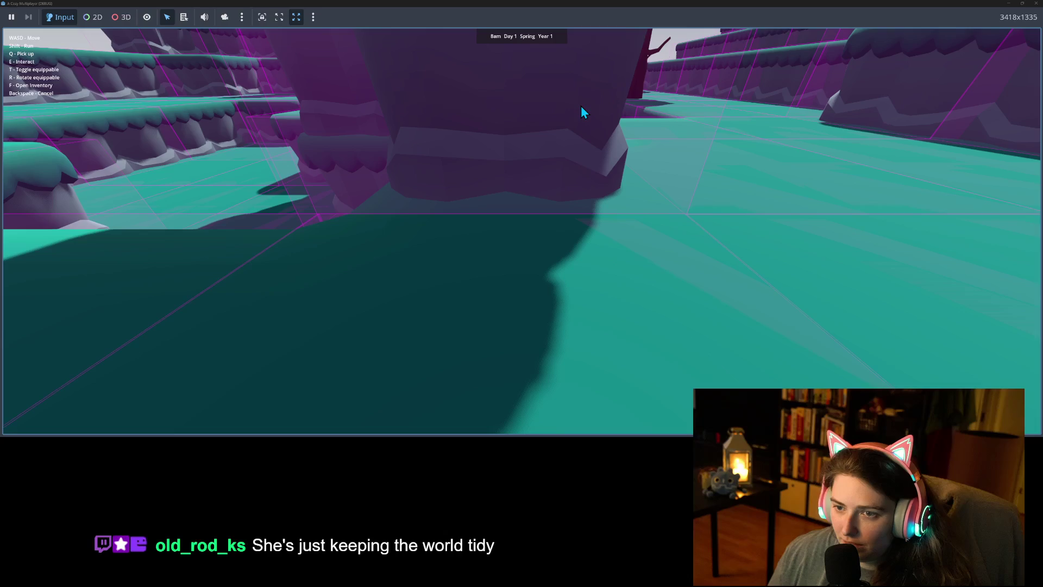
key("w")
key("s")
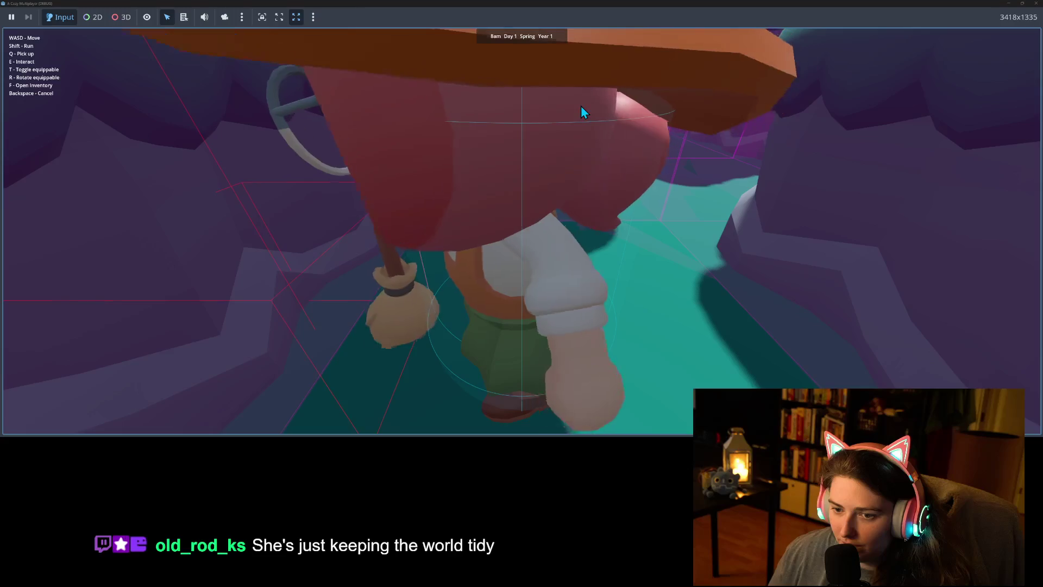
key("w")
key("s")
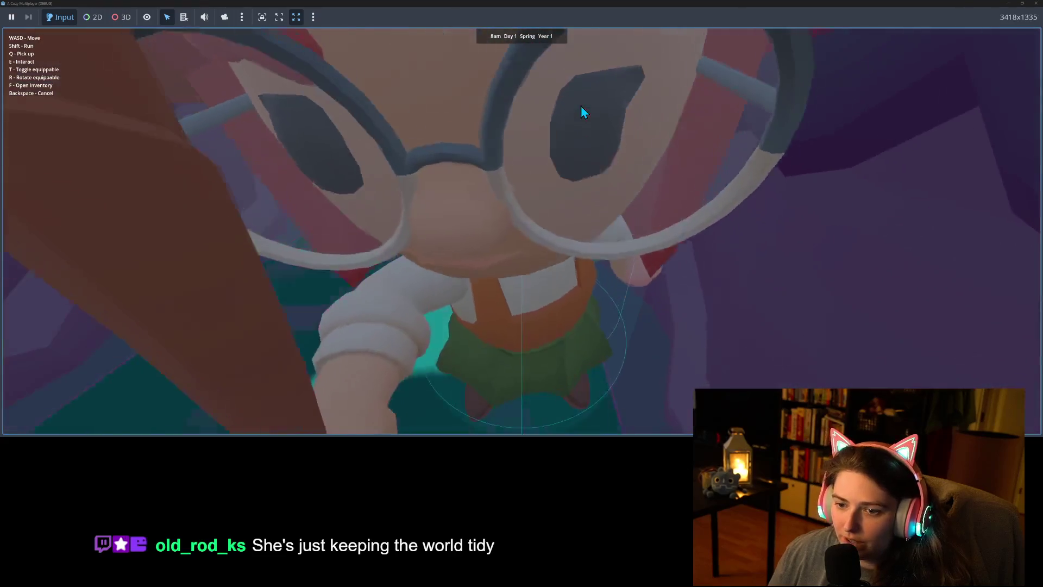
key("w")
Walk the character back and forth through the gaps between raised pieces
key("s")
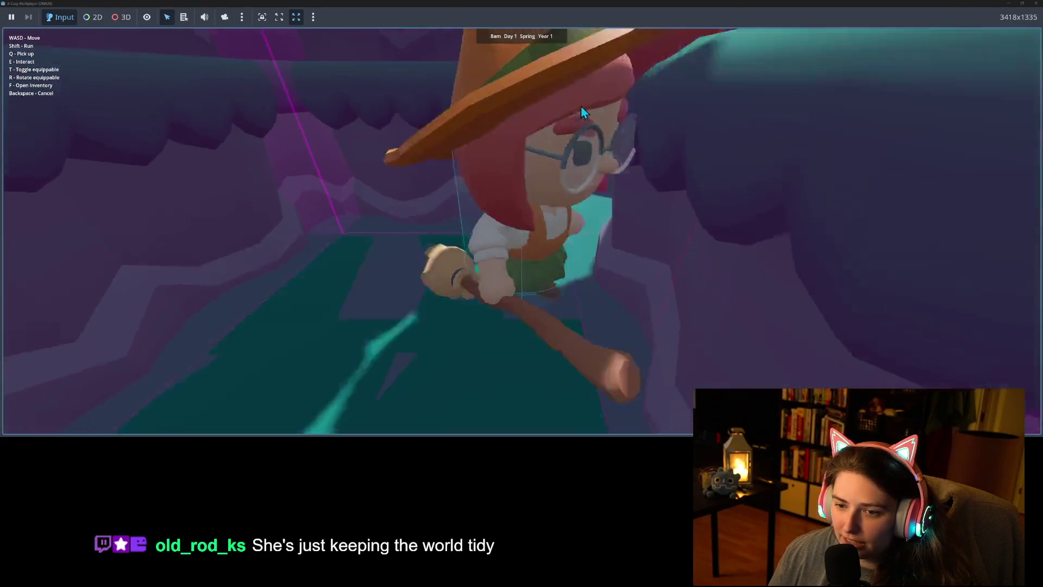
key("w")
key("s")
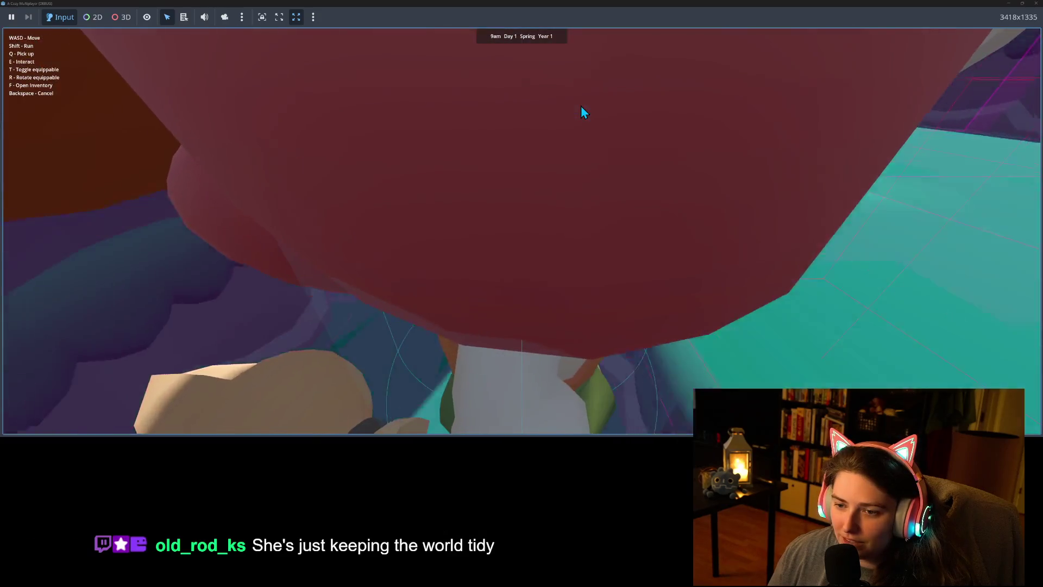
key("w")
key("s")
key("s")
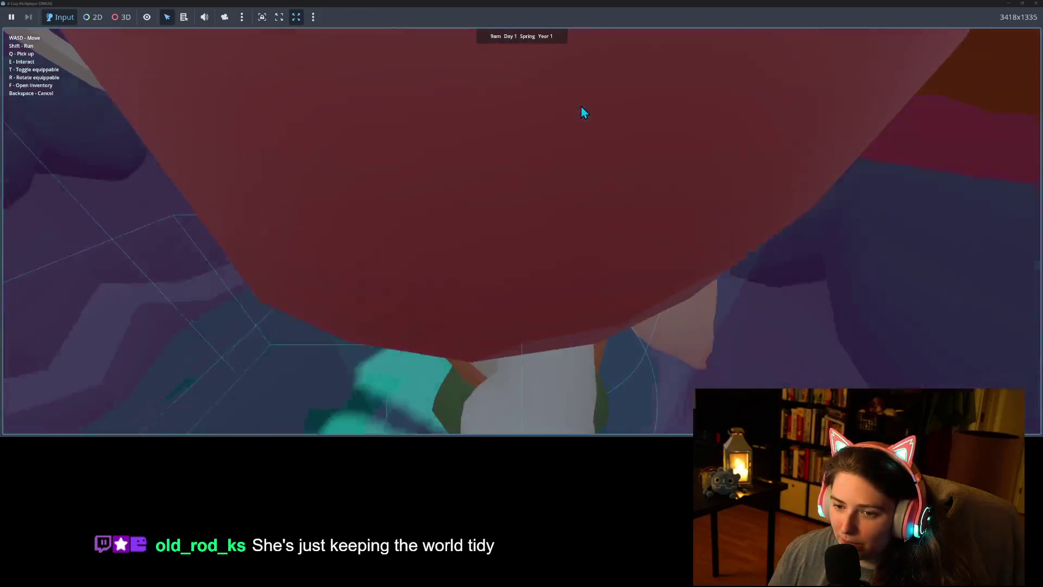
key("w")
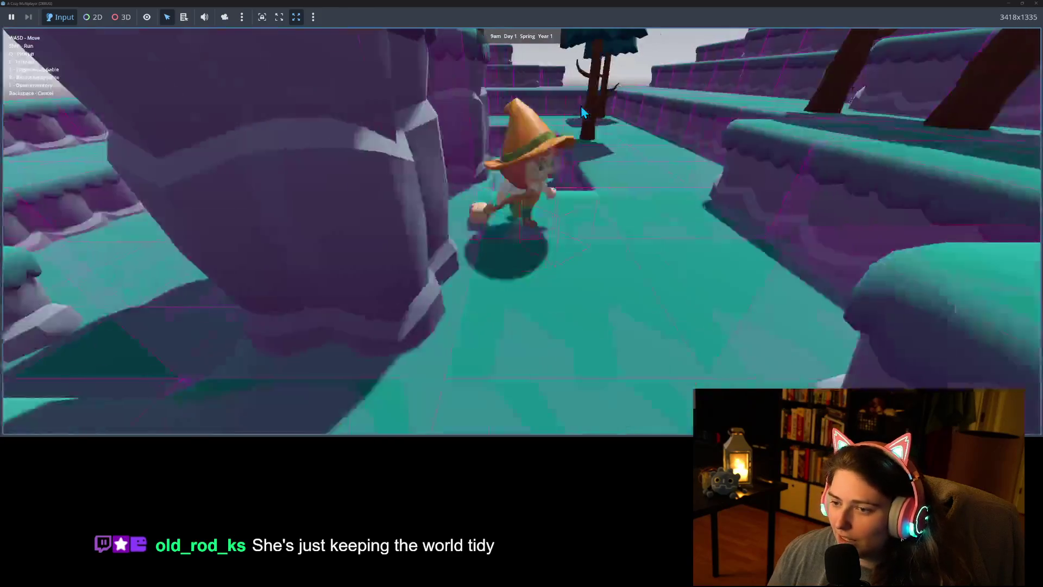
key("s")
key("w")
key("s")
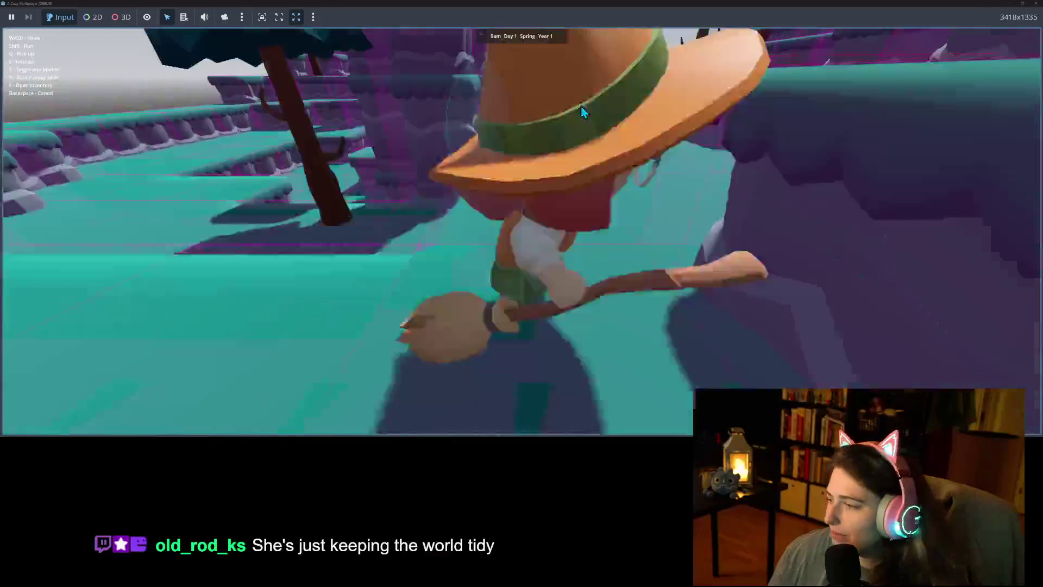
key("w")
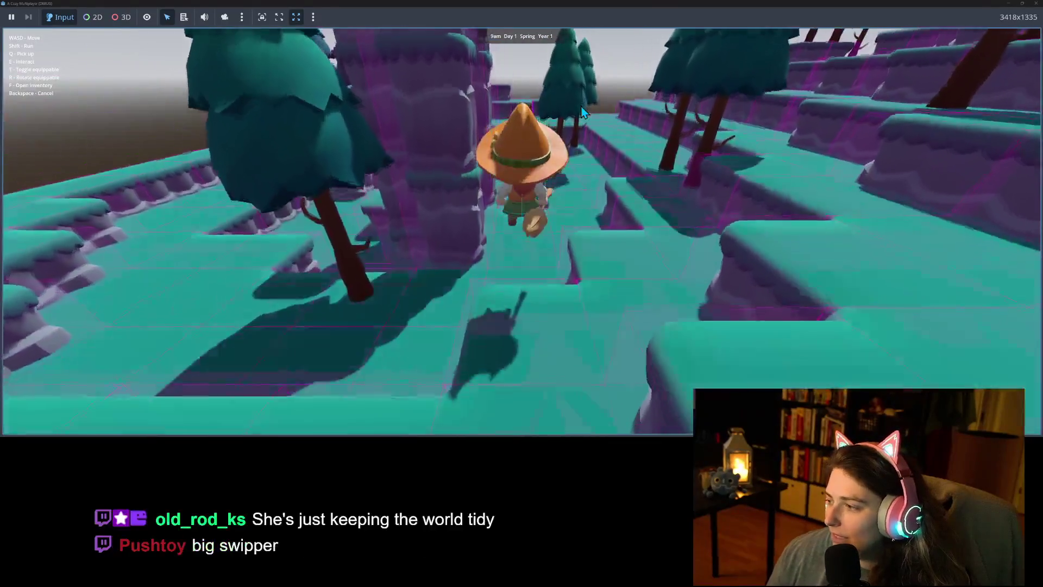
key("d")
key("w")
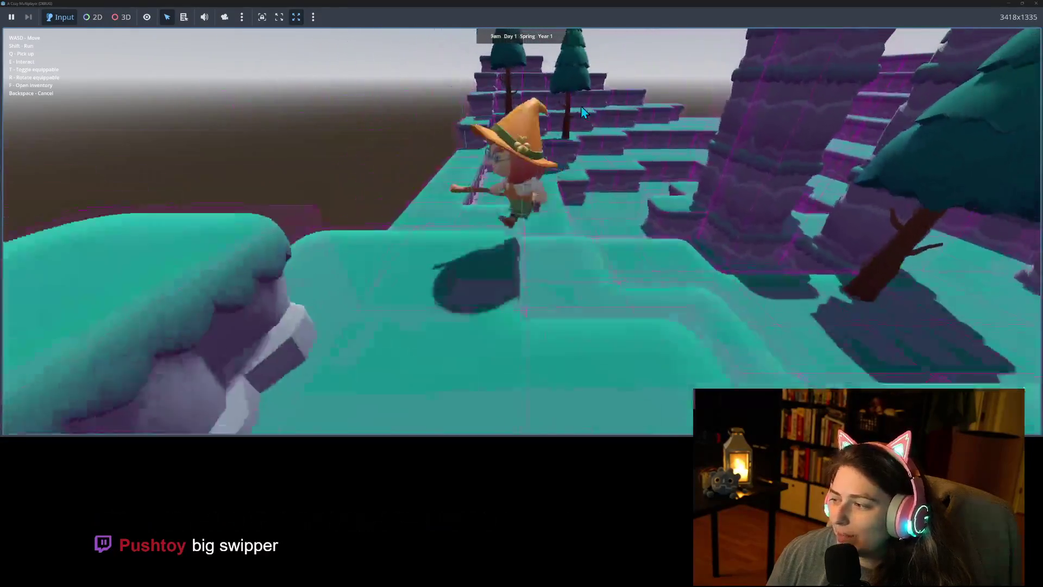
key("s")
key("w")
key("w")
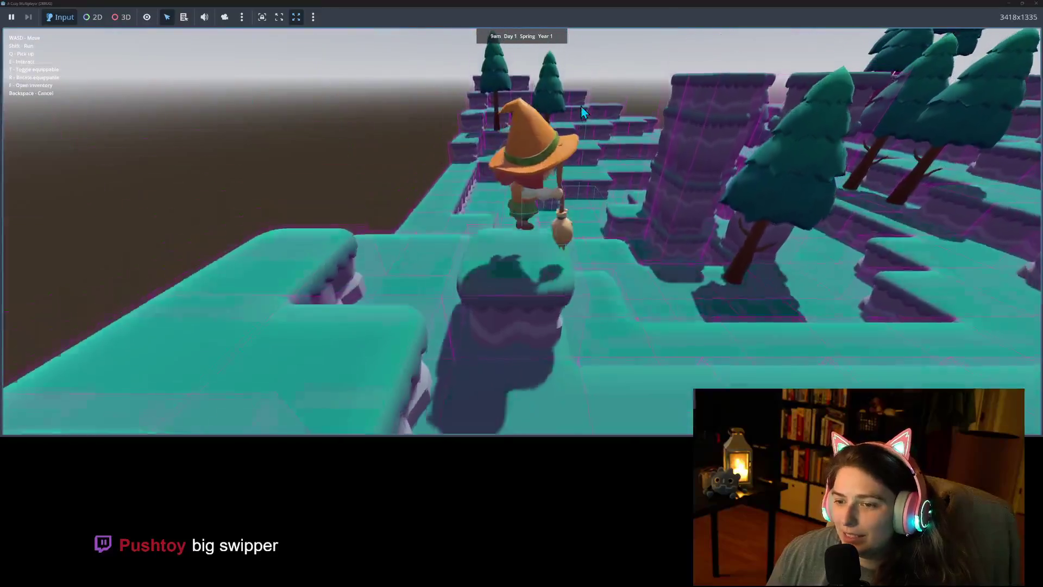
Swap the held sack for the broom and walk onward toward the raised pieces
key("t")
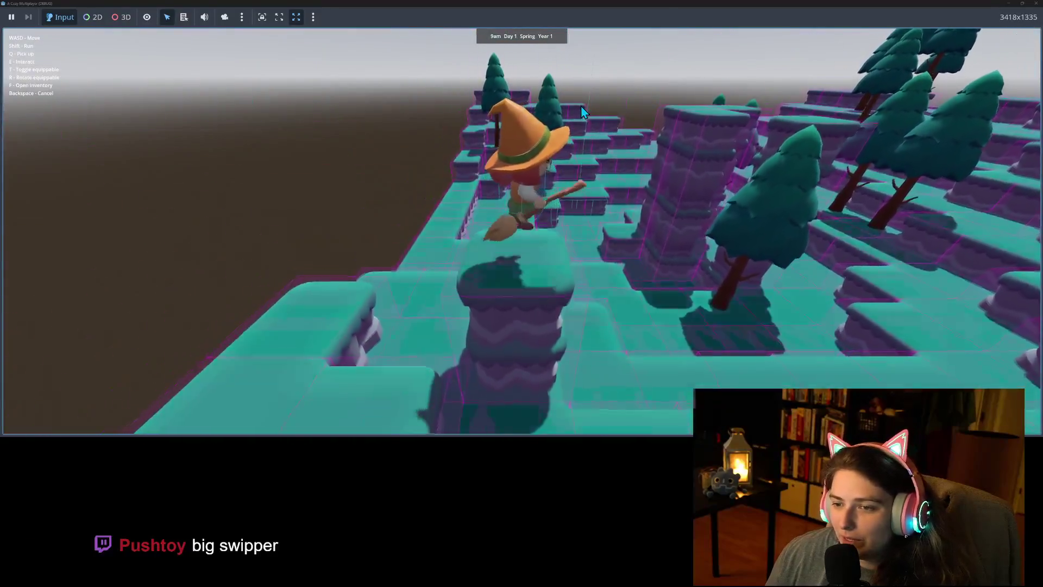
key("w")
key("w")
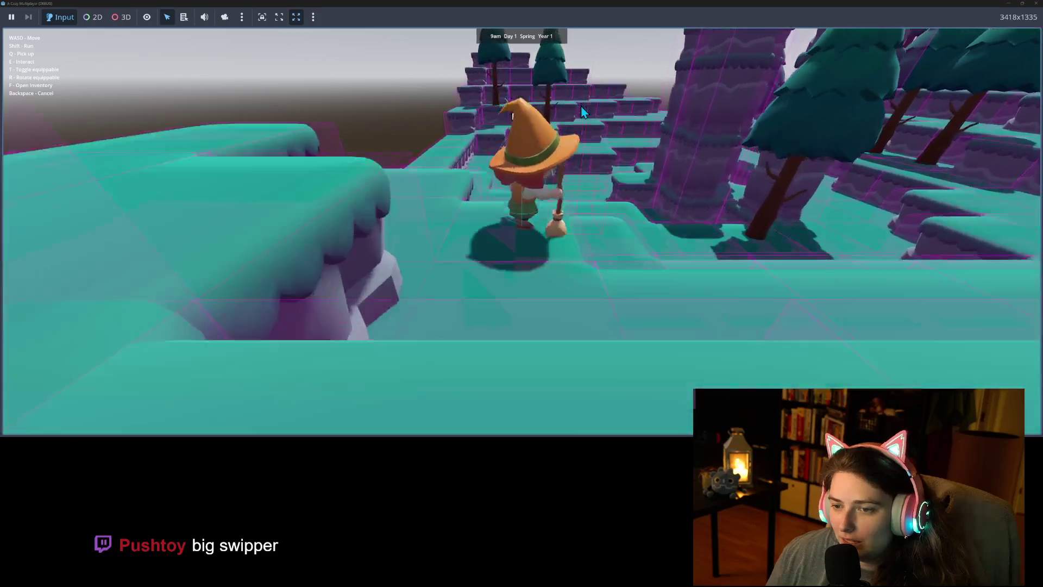
key("w")
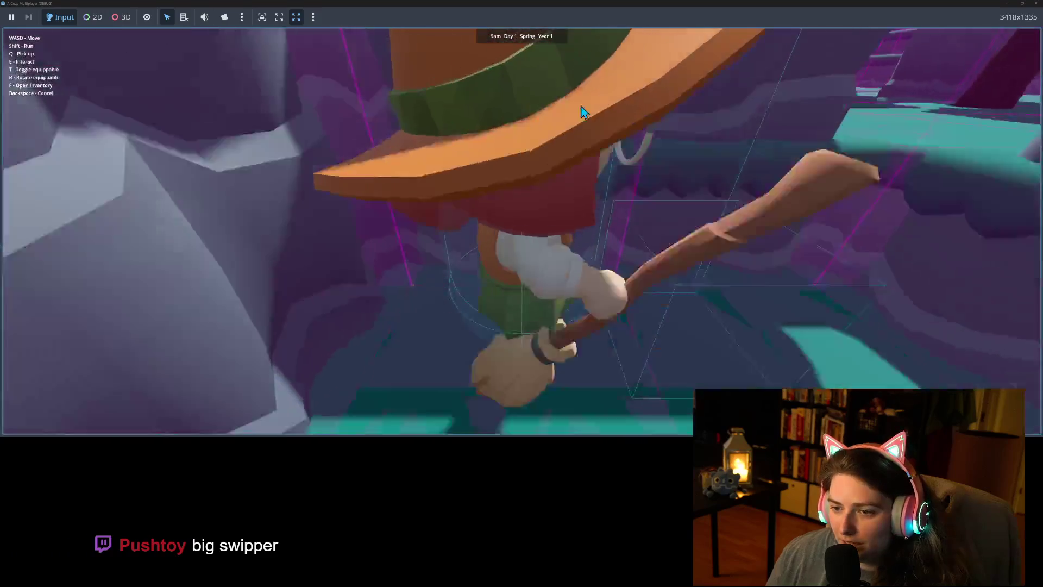
key("w")
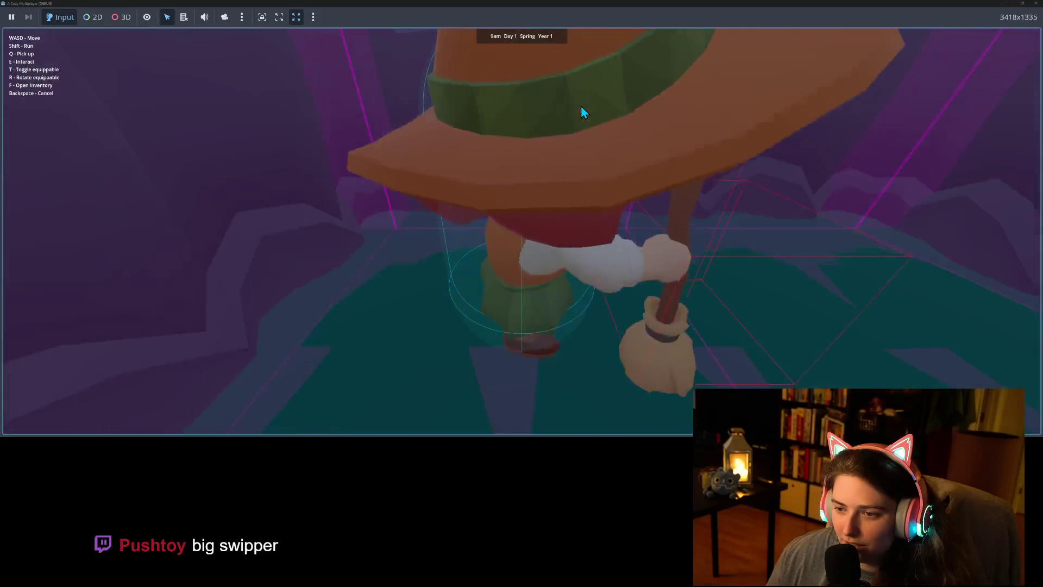
key("w")
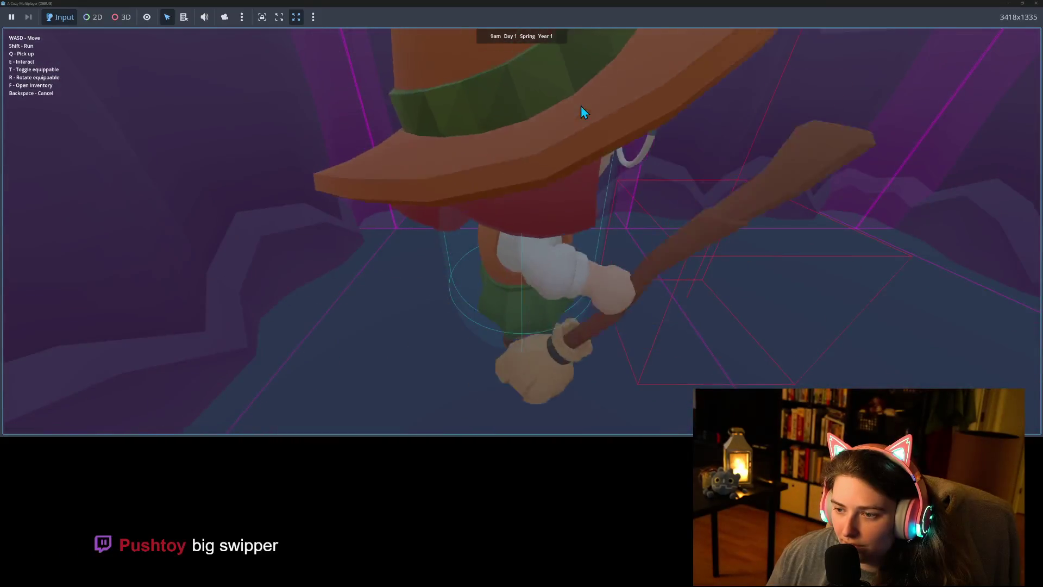
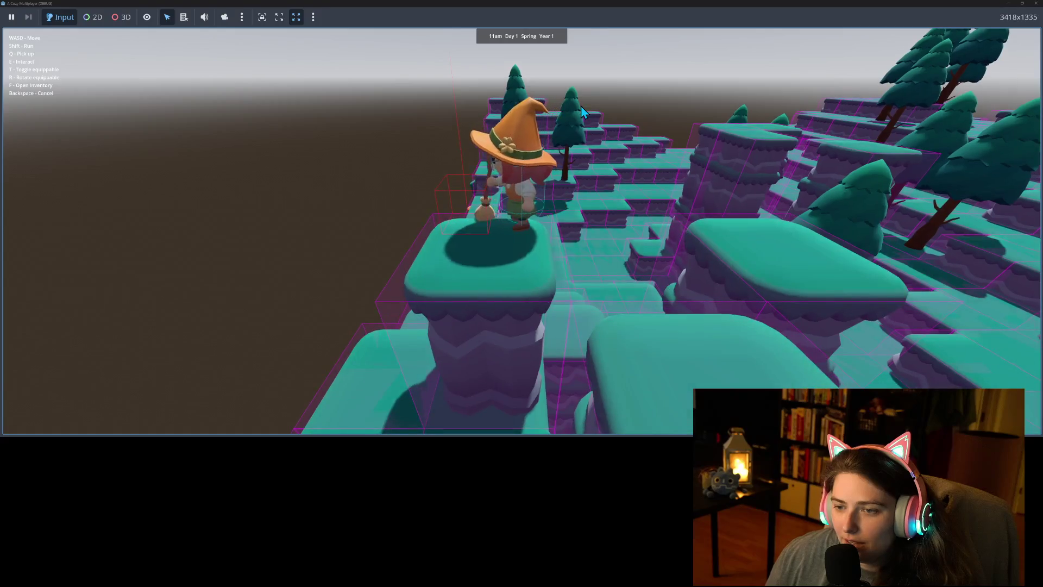
Walk the witch off the pillar and around the teal platform with WASD
key("a")
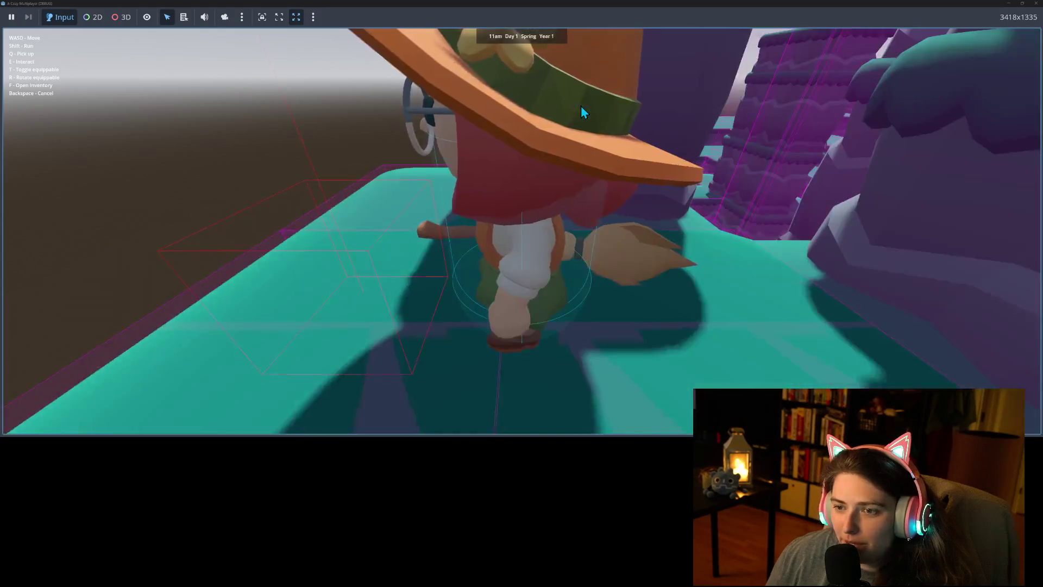
key("s")
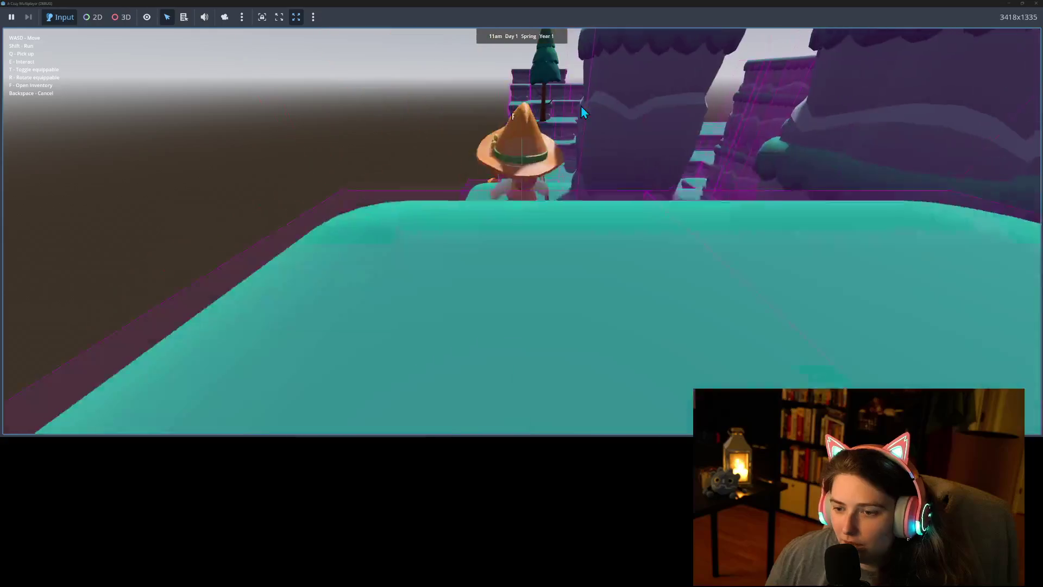
key("s")
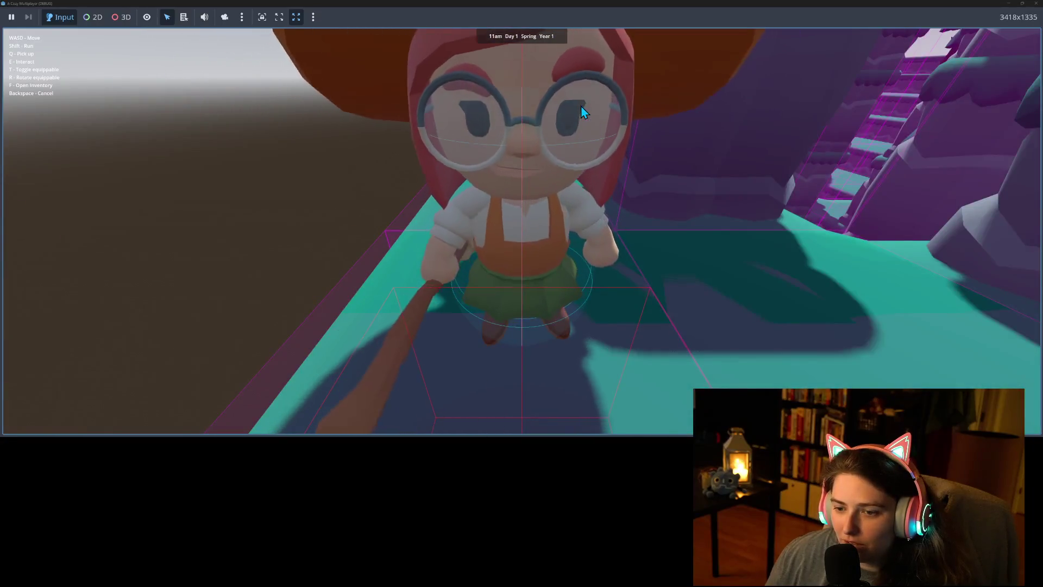
key("w")
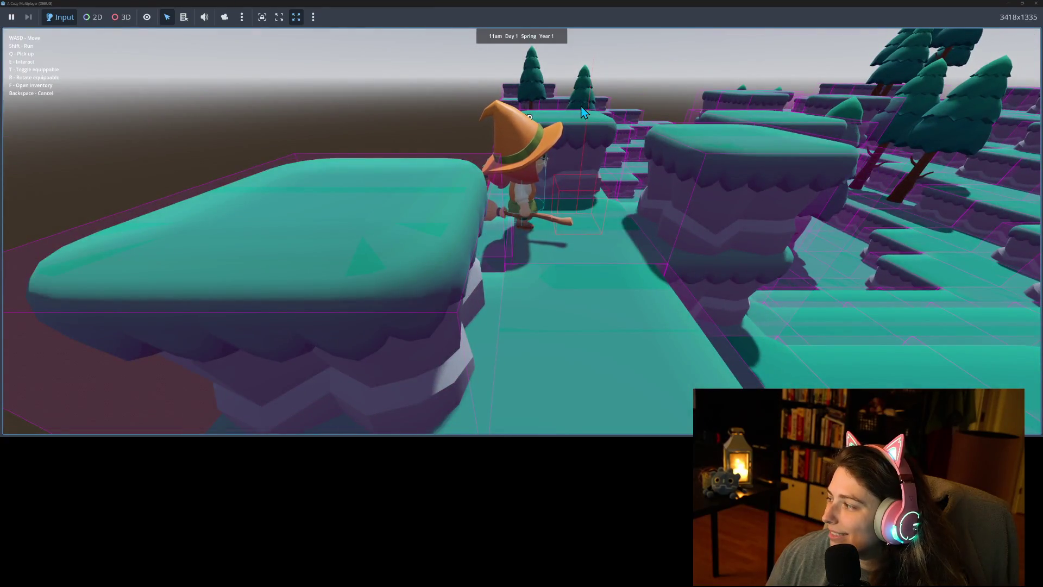
key("s")
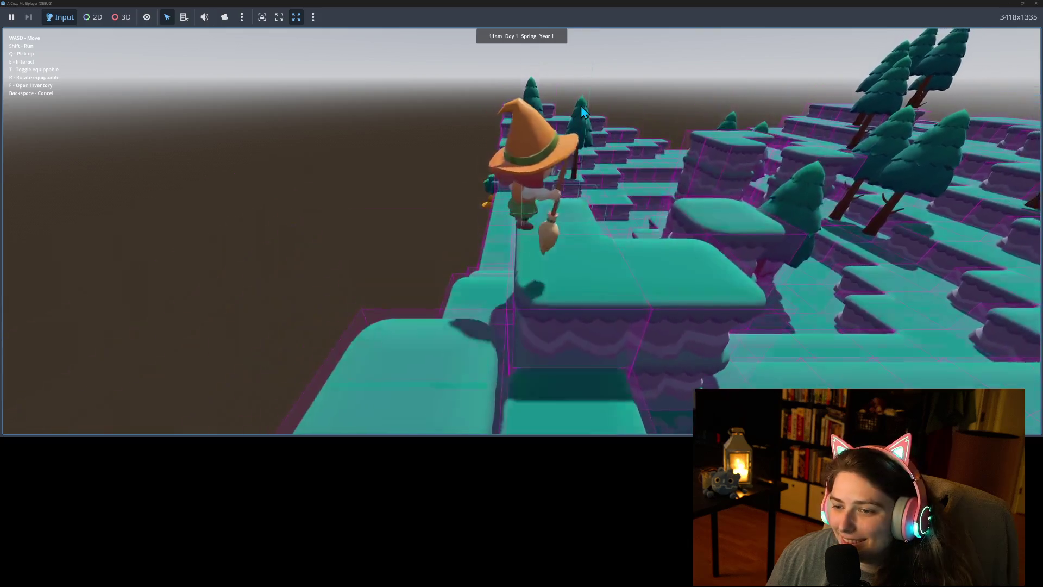
key("a")
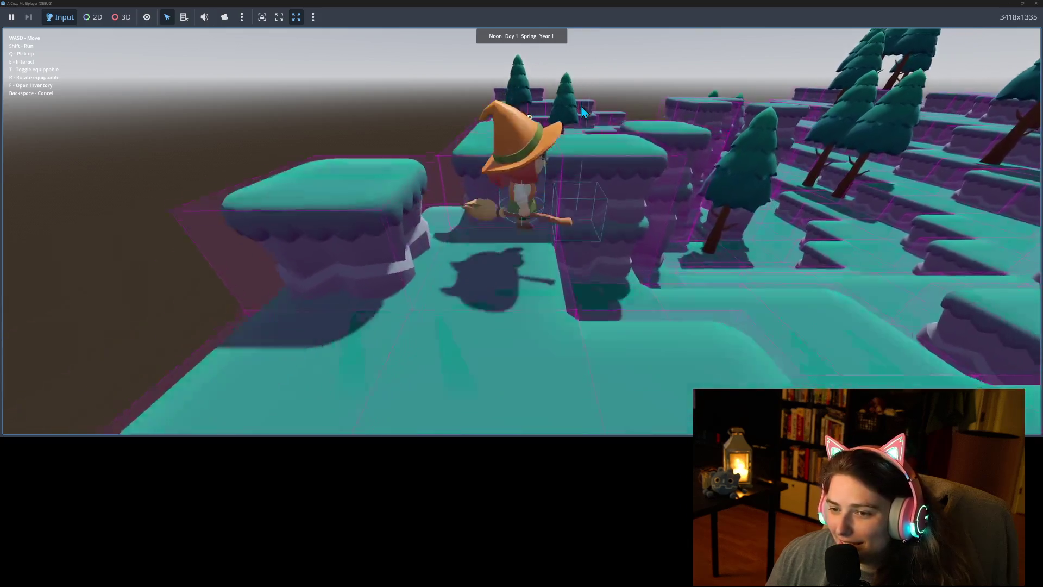
key("s")
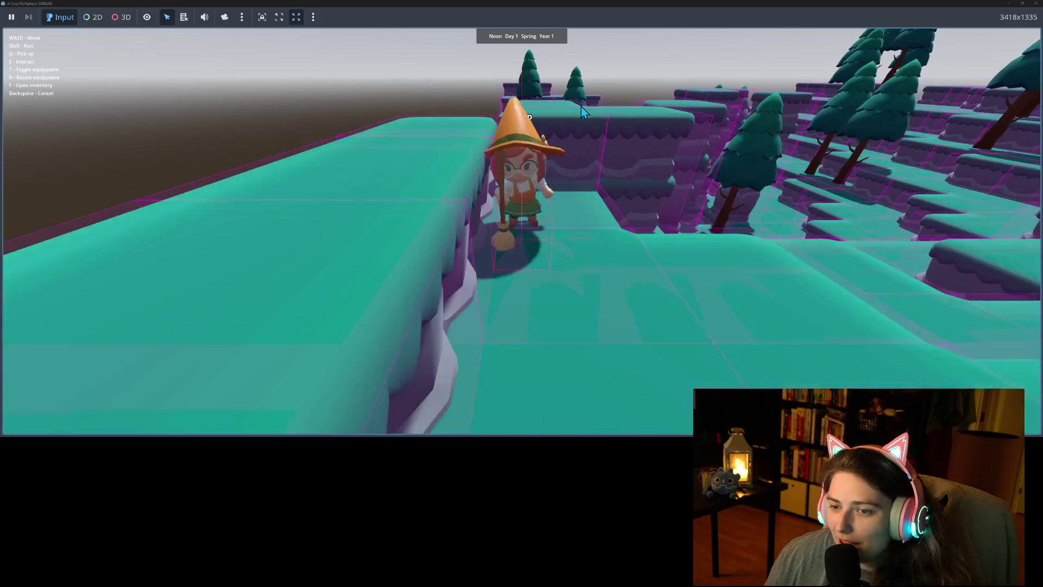
Move the witch forward onto the ledge, jump to the raised platform, then drop to lower ground
key("w")
key("t")
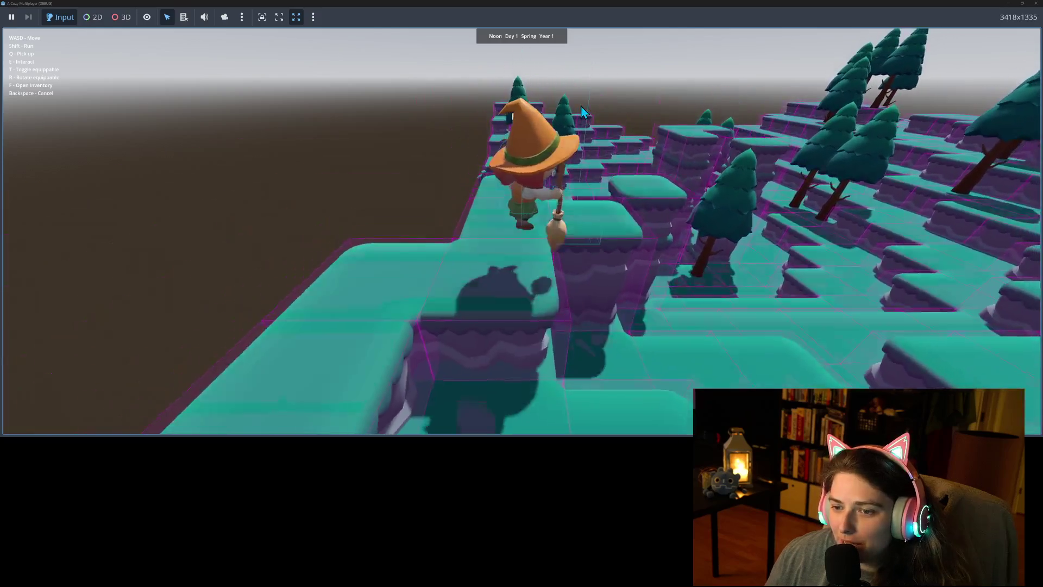
key("d")
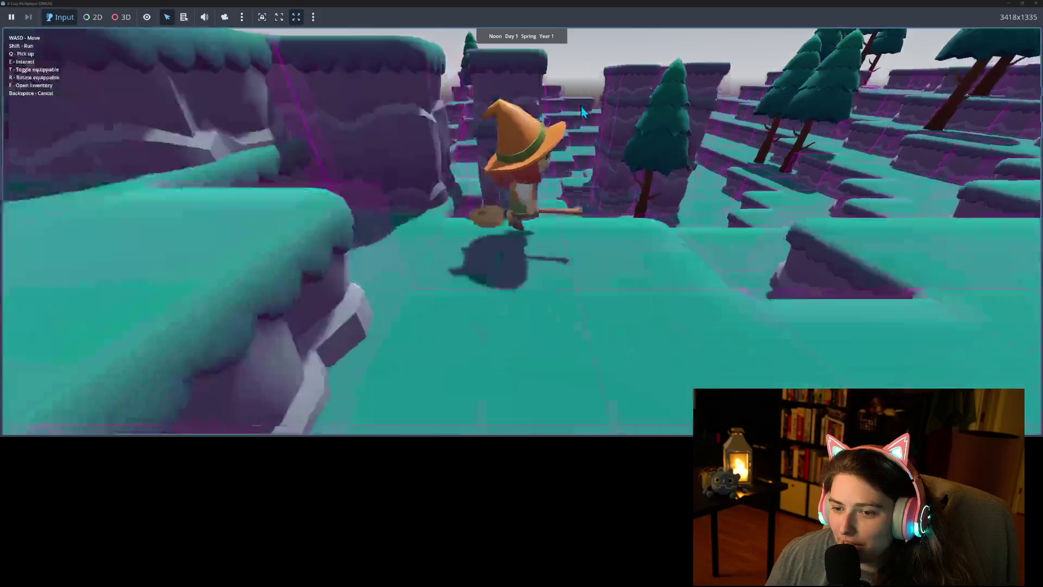
key("a")
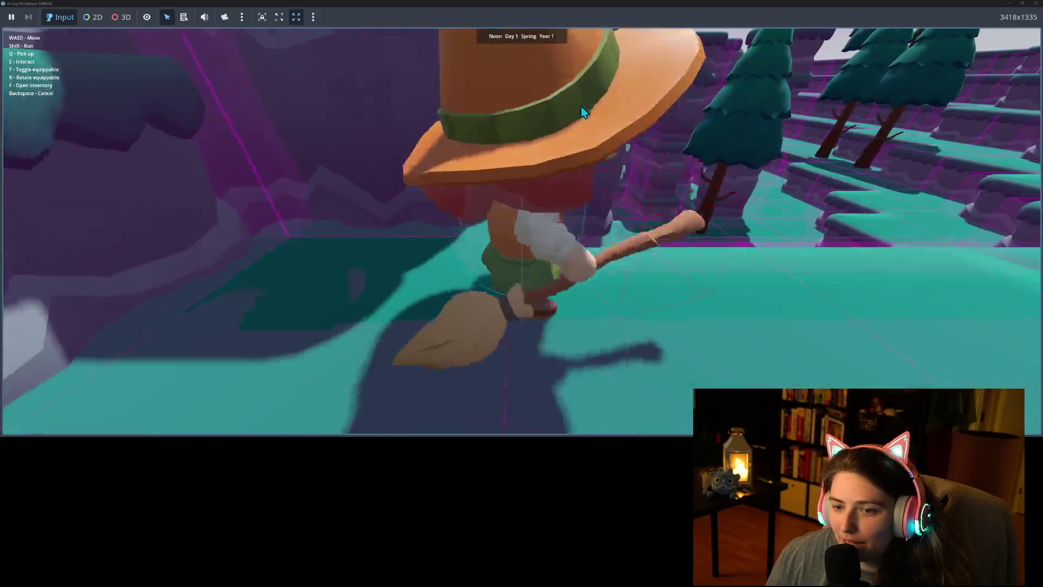
key("s")
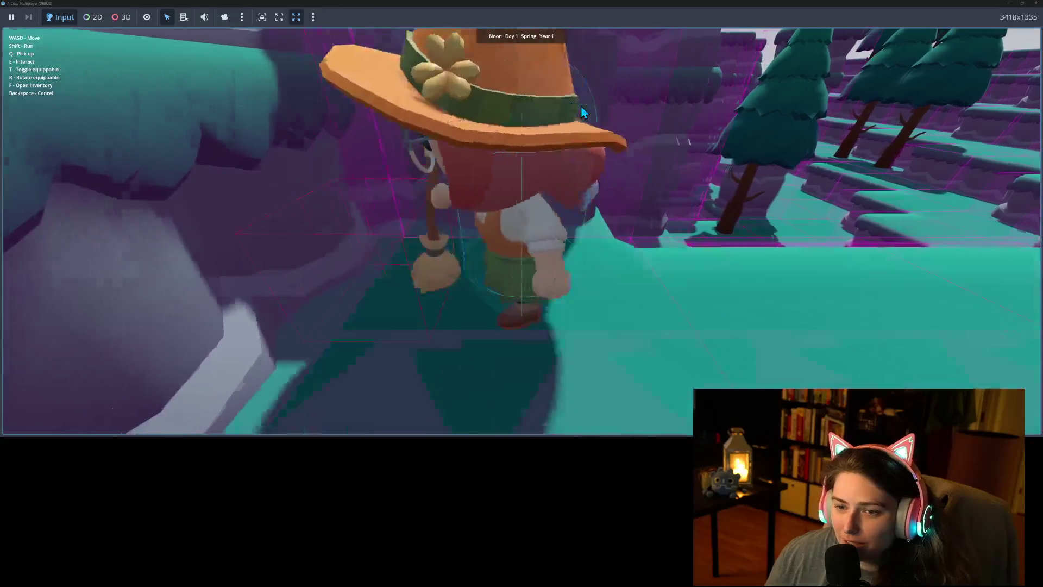
key("w")
key("w")
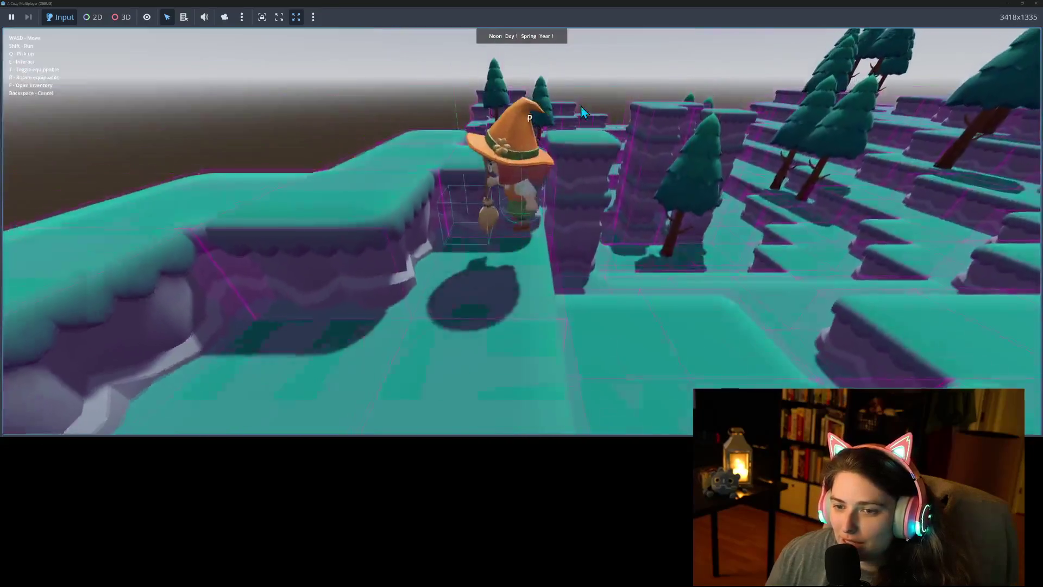
key("w")
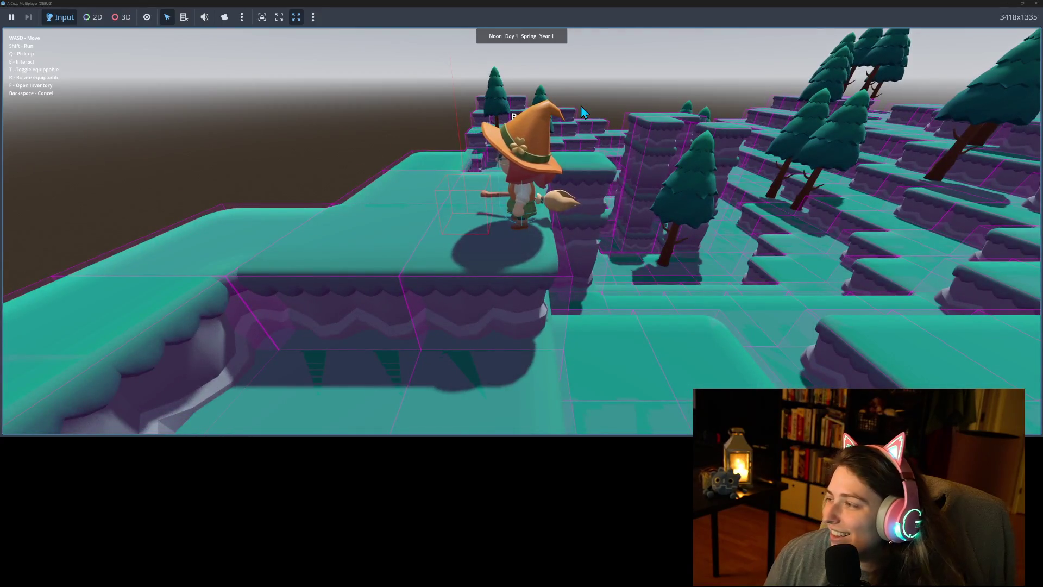
key("w")
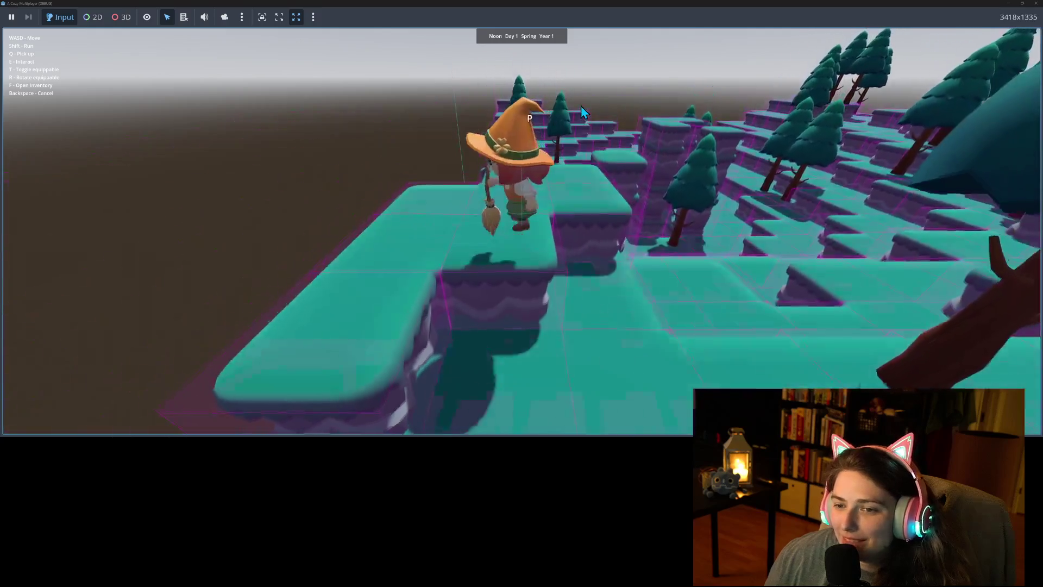
Run the witch forward across the row of teal blocks and onward past them
key("w")
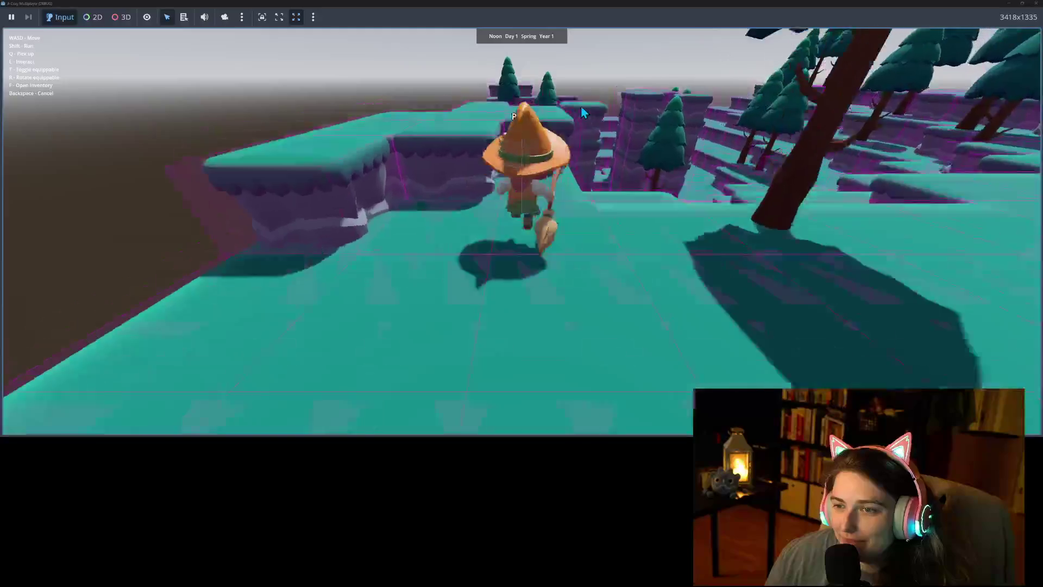
key("w")
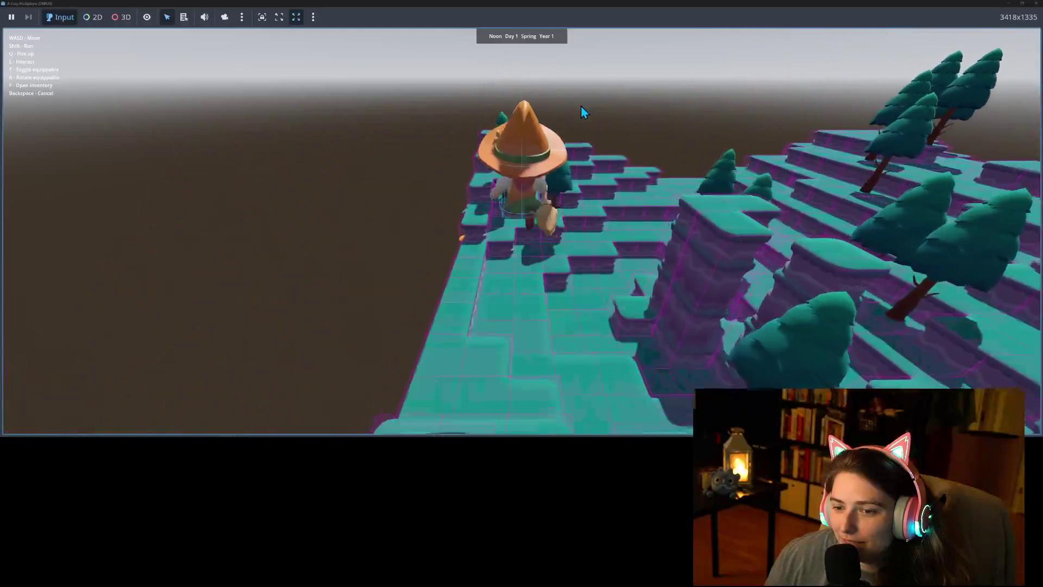
key("w")
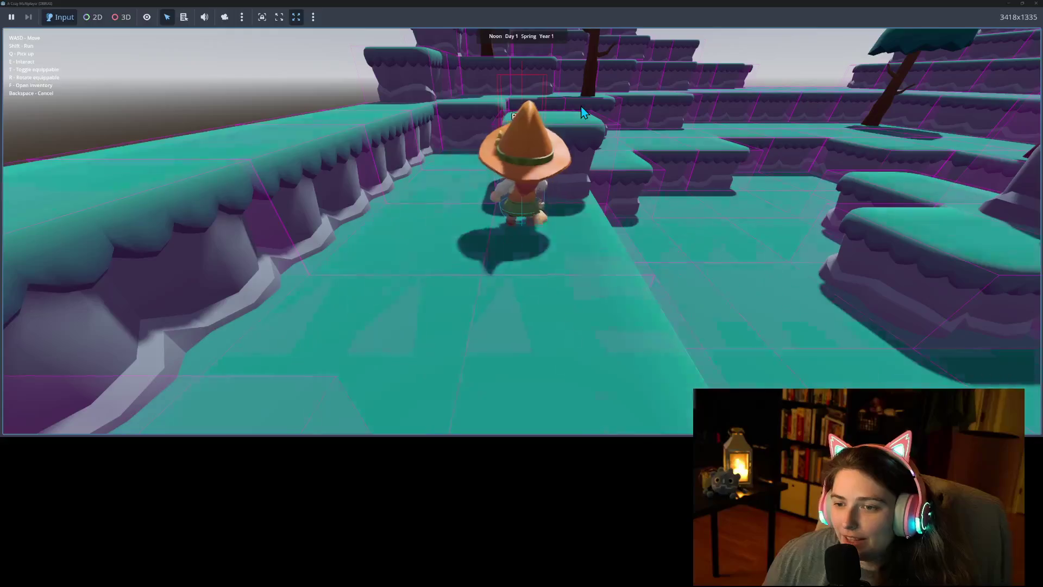
key("w")
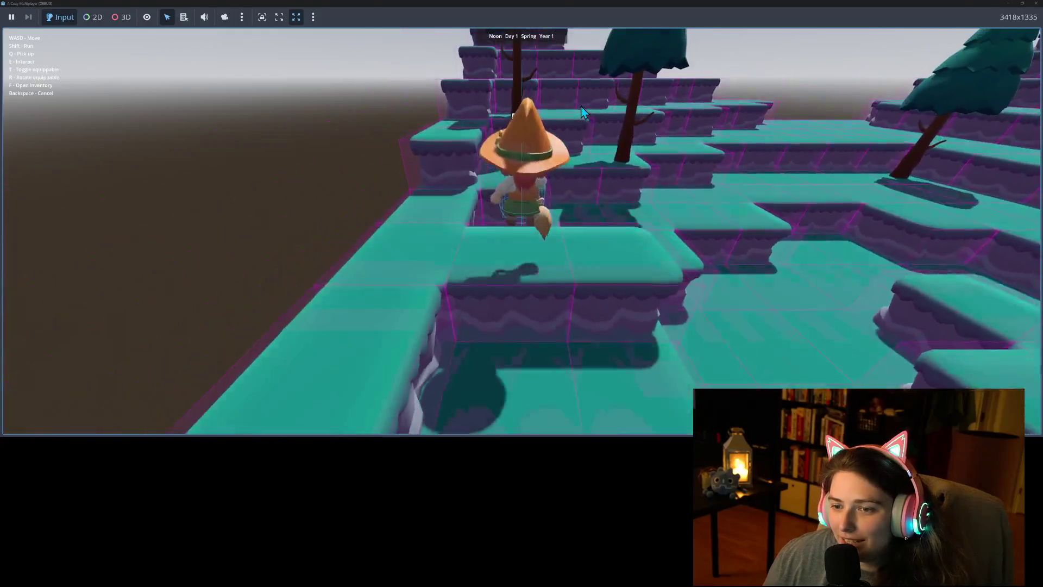
key("w")
key("w")
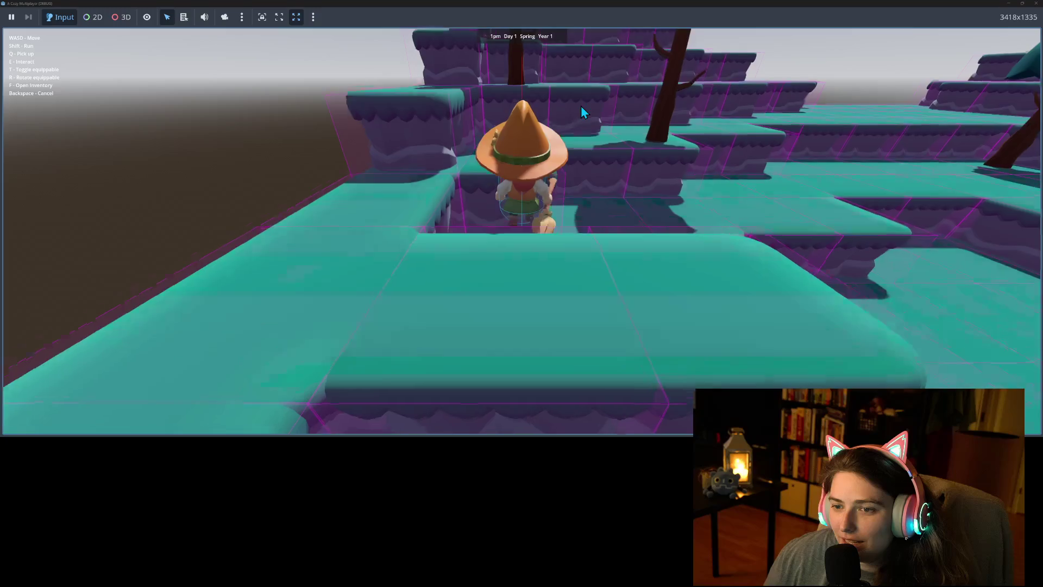
key("w")
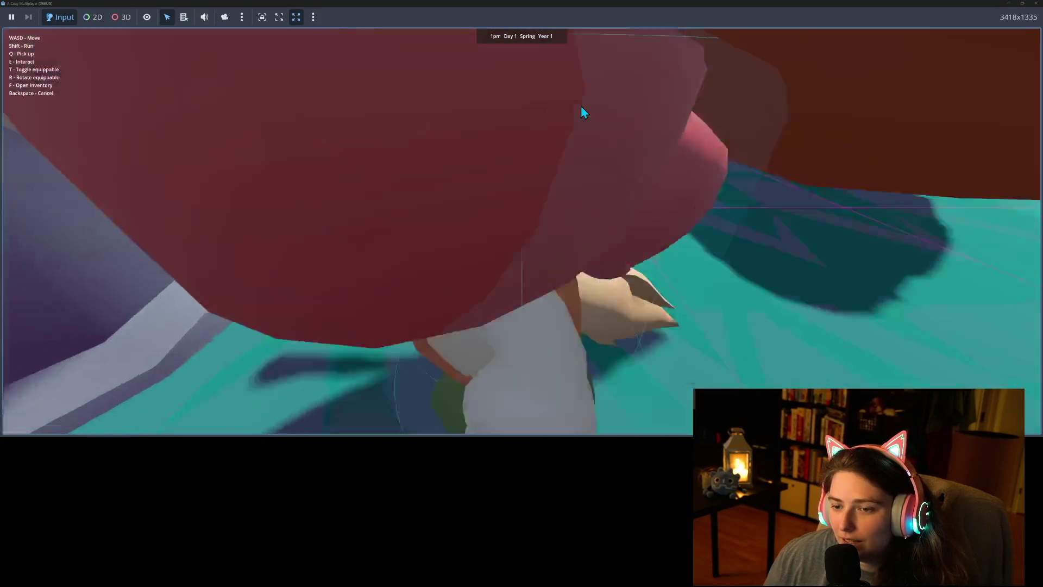
key("w")
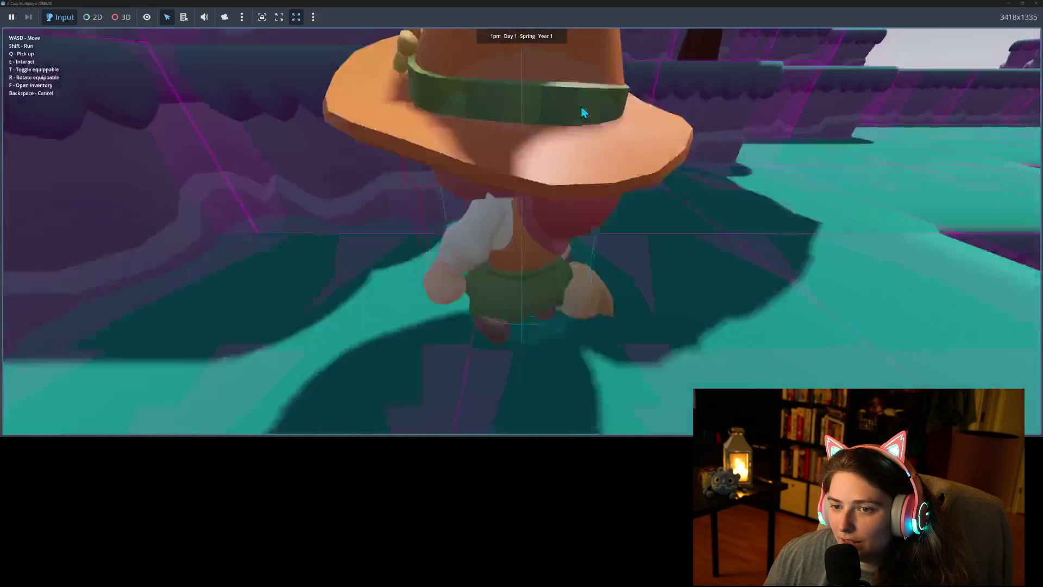
key("w")
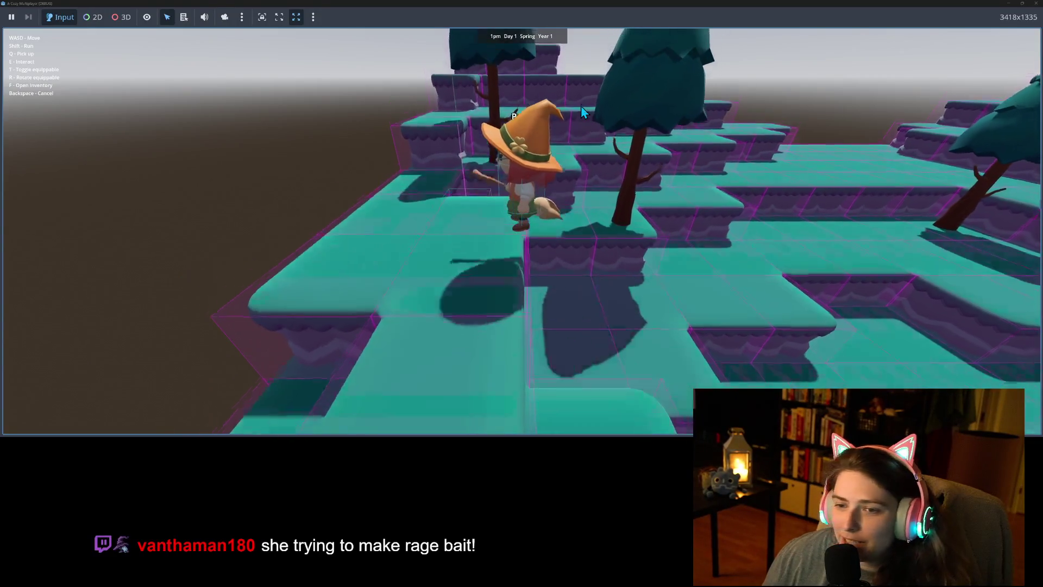
Turn the witch, step off the platform, hop onto the raised platform and head toward the trees
key("a")
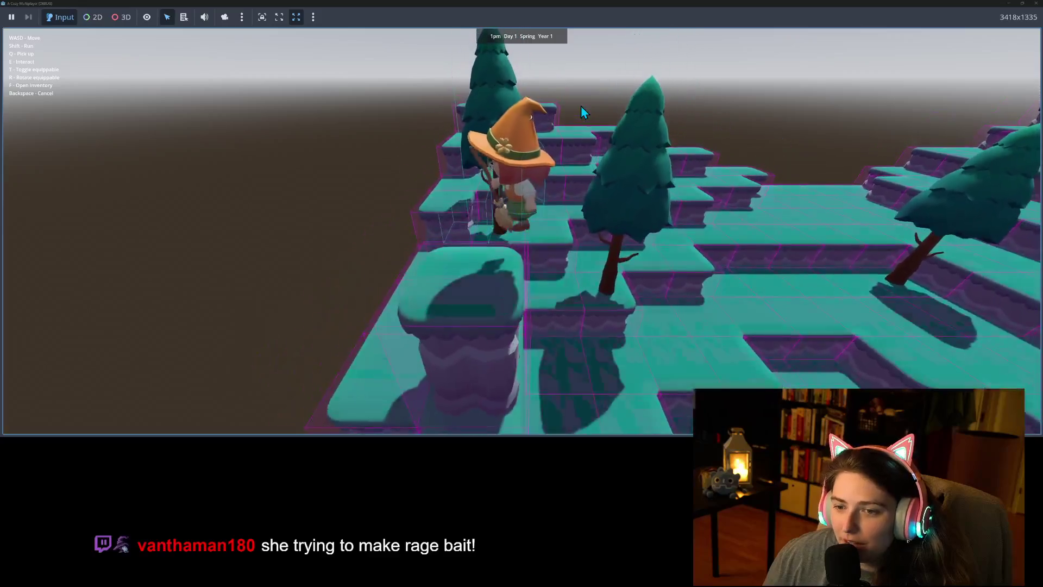
key("d")
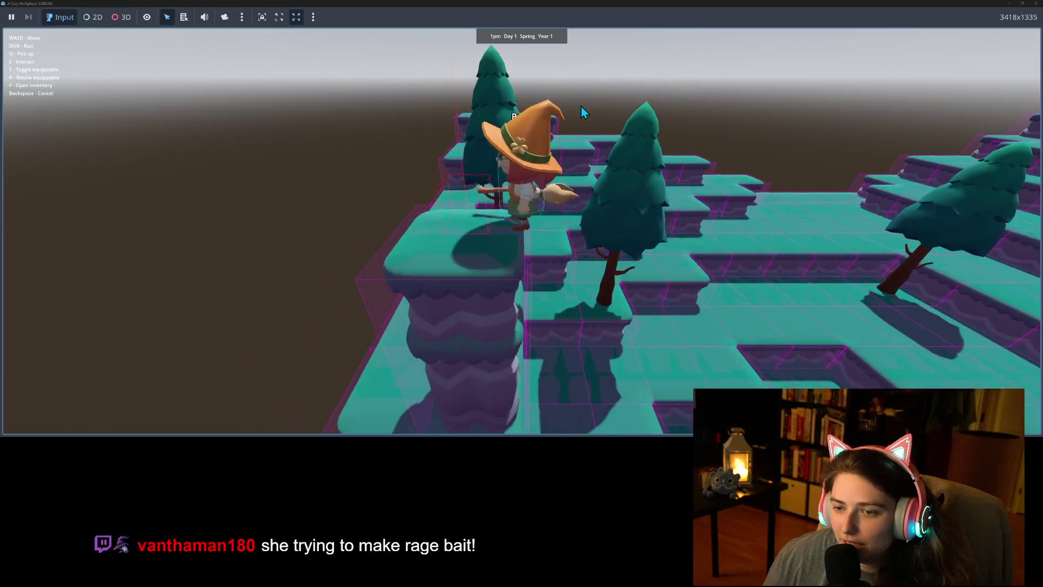
key("s")
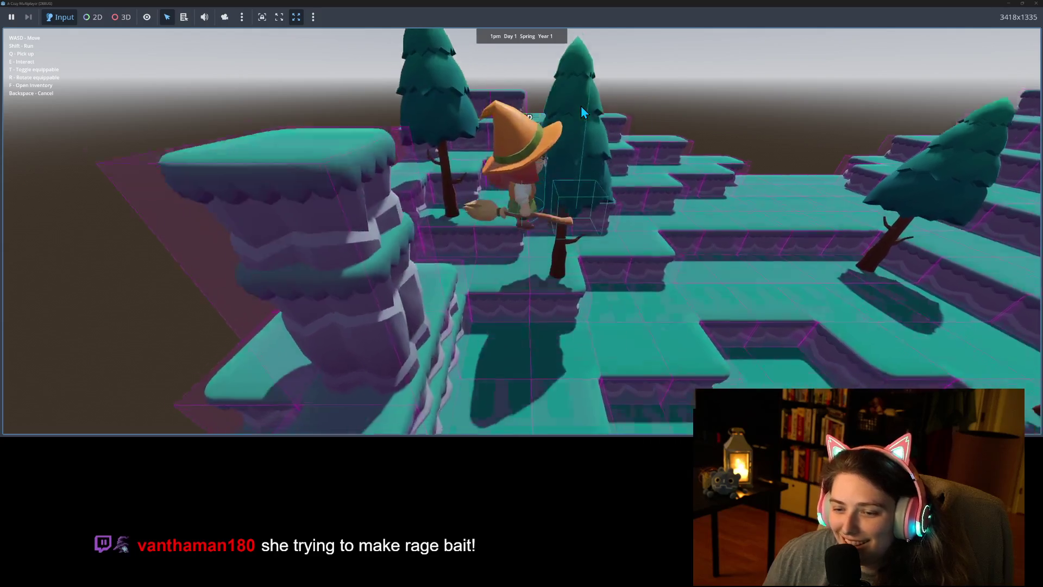
key("w")
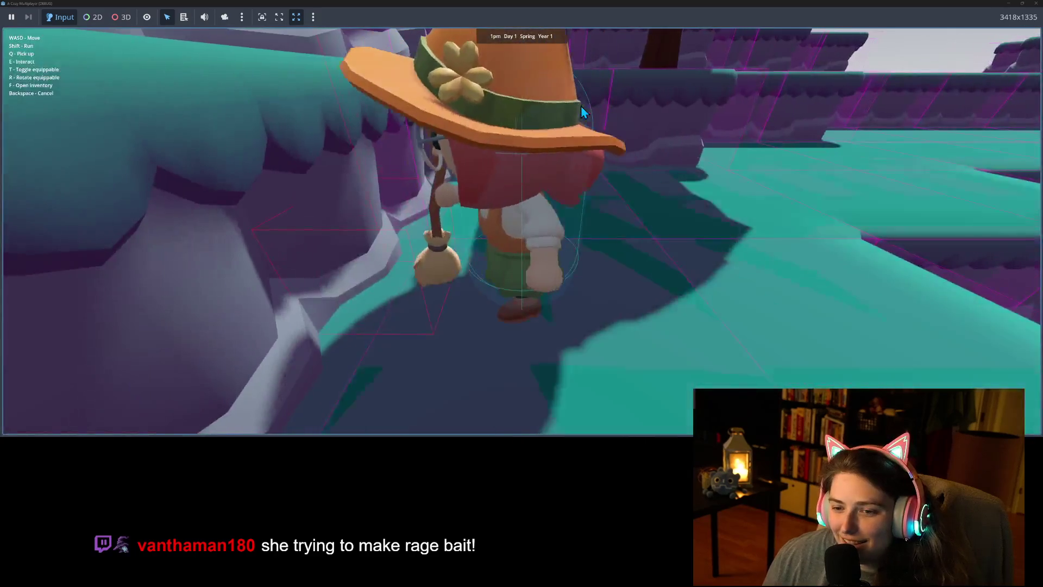
key("w")
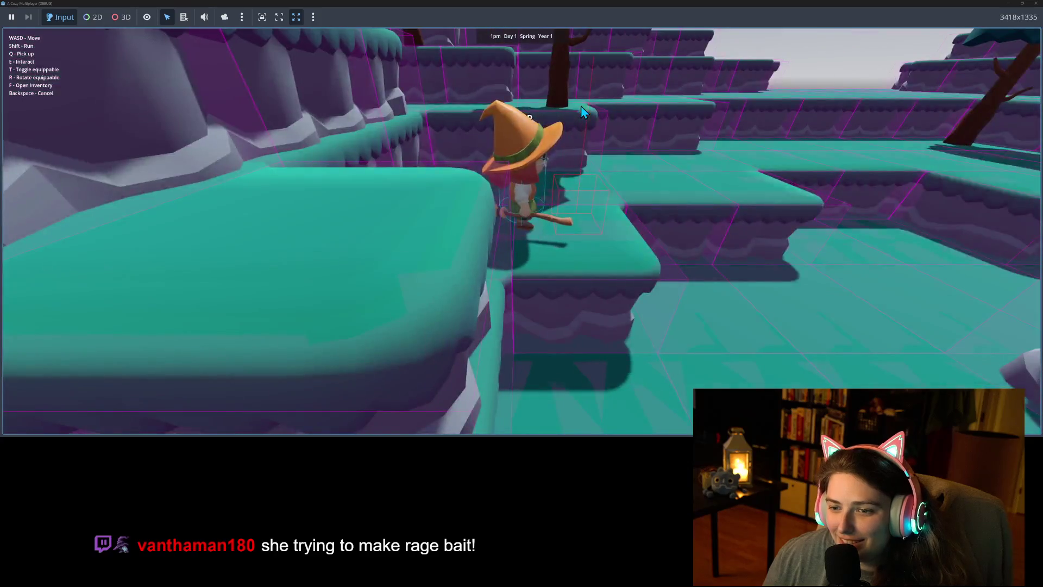
key("s")
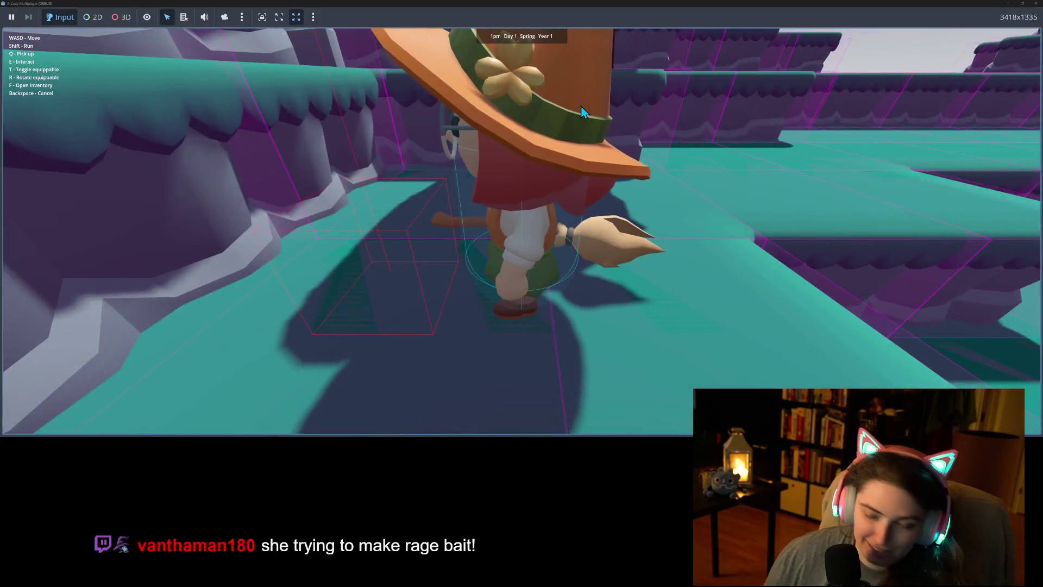
key("w")
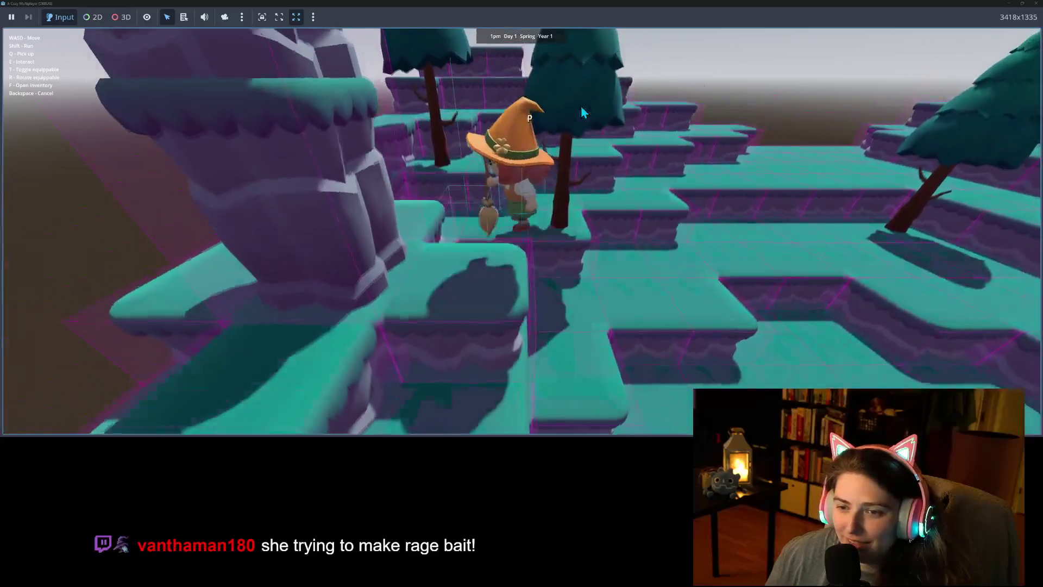
Walk the witch along the ledge, down to lower ground and into the purple rock passage
key("a")
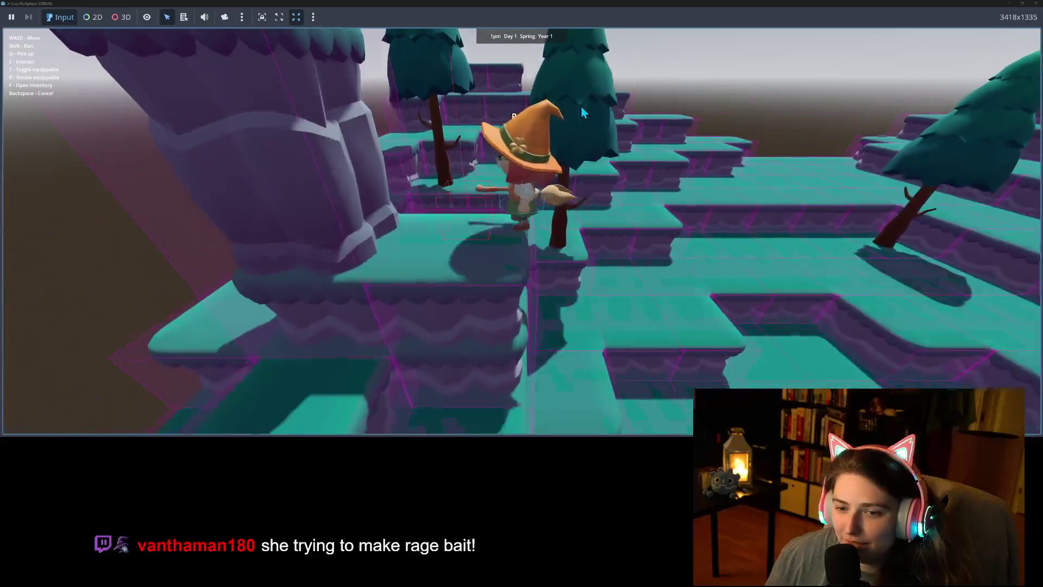
key("a")
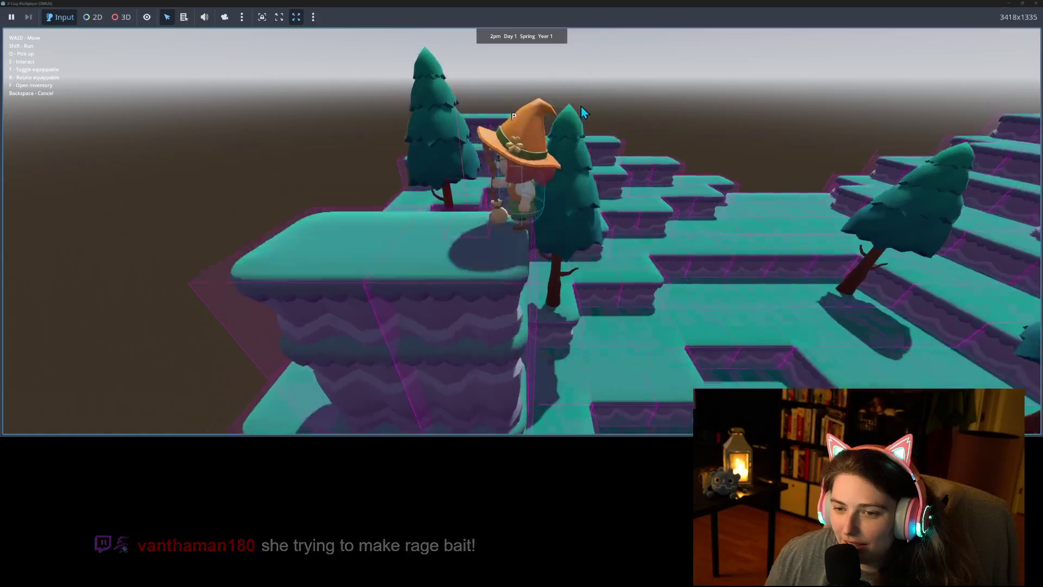
key("w")
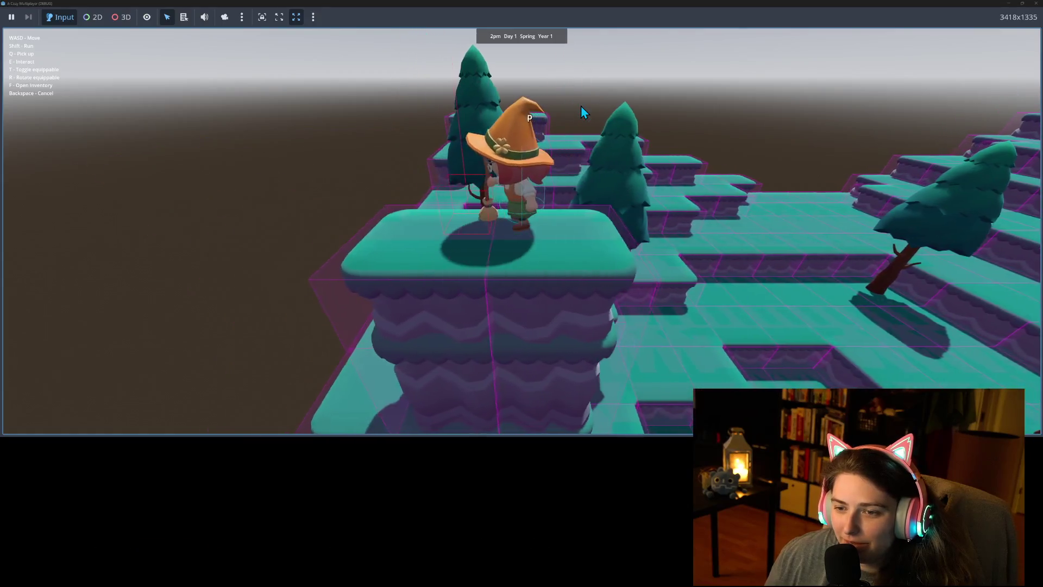
key("s")
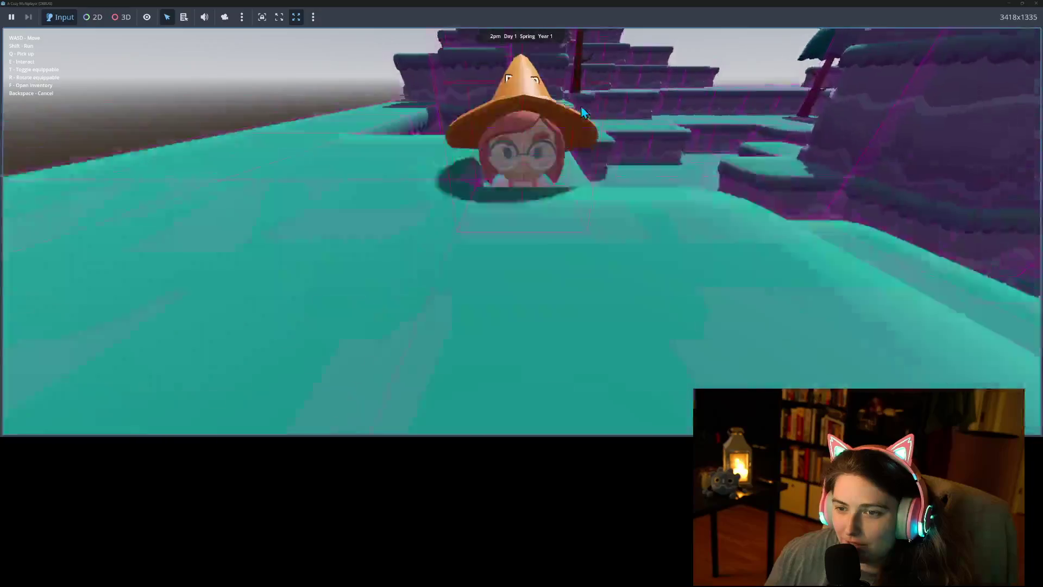
key("w")
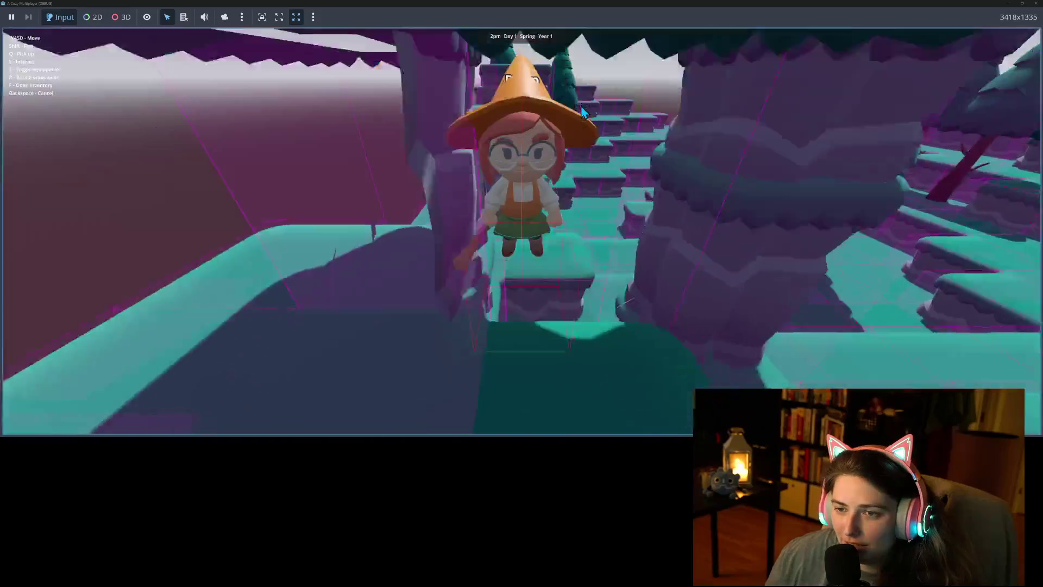
key("w")
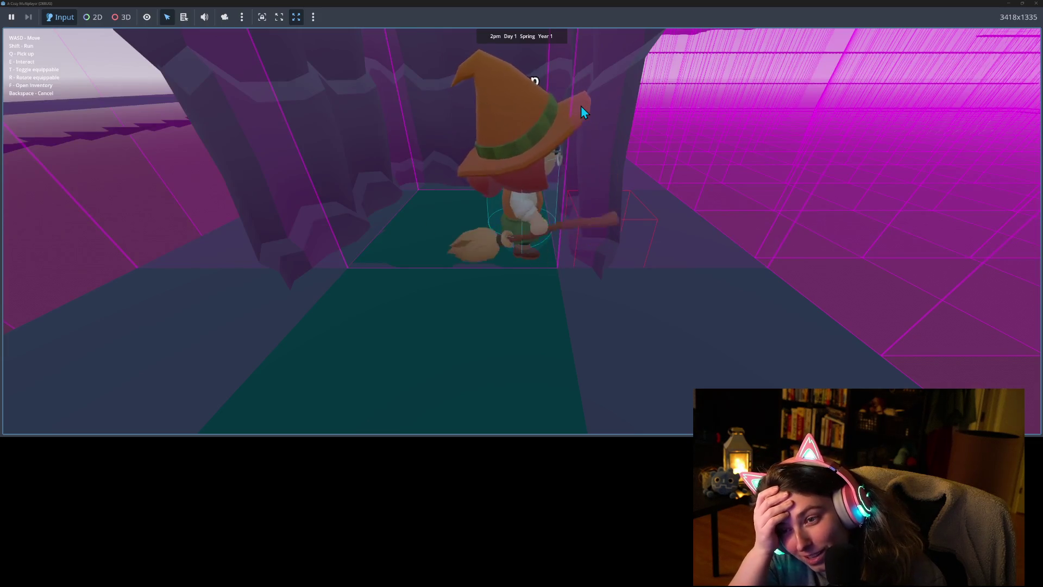
Rotate the broom upright with R and walk the witch back down the corridor
key("r")
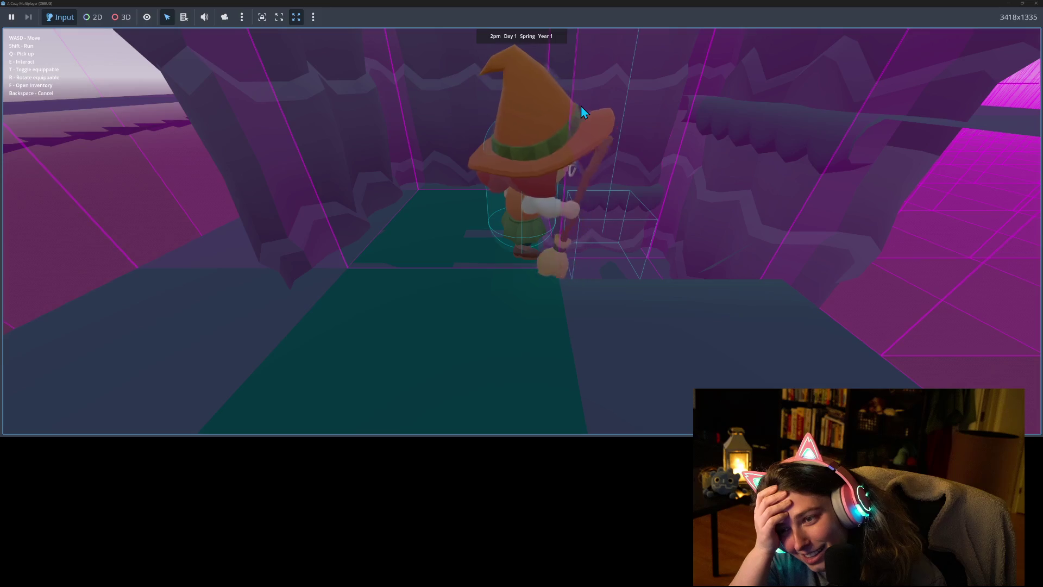
key("s")
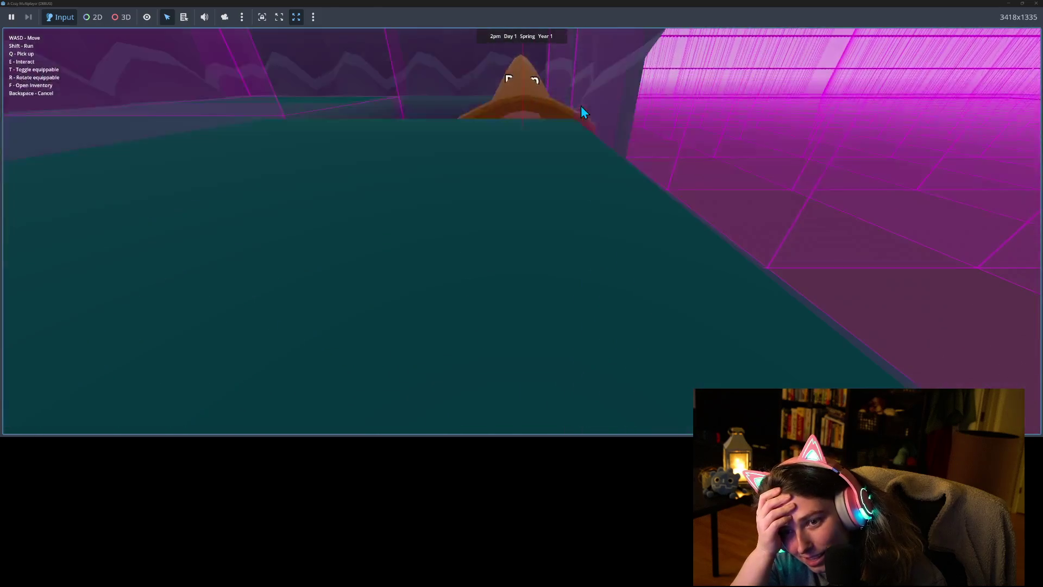
key("s")
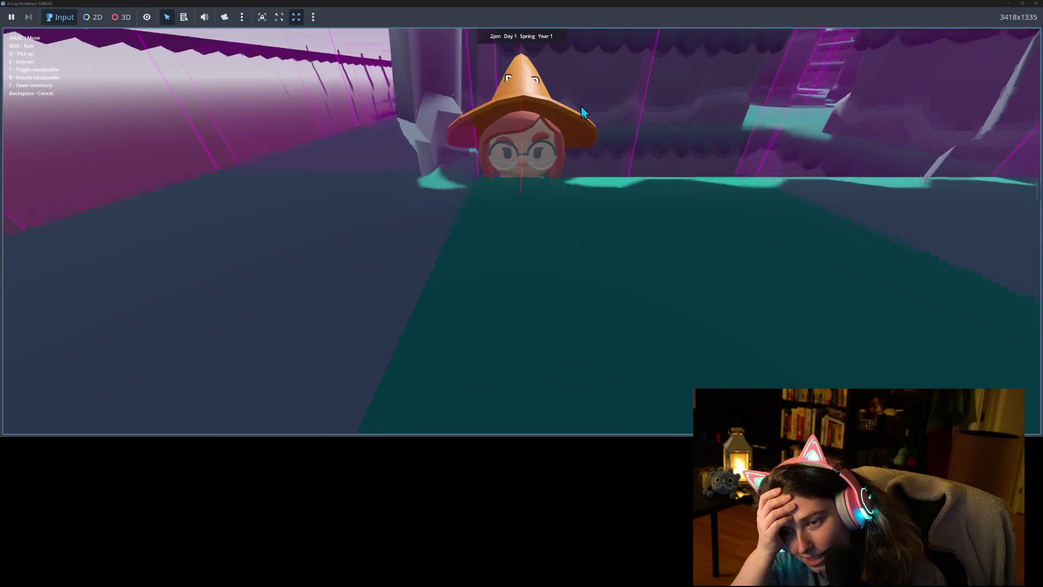
key("s")
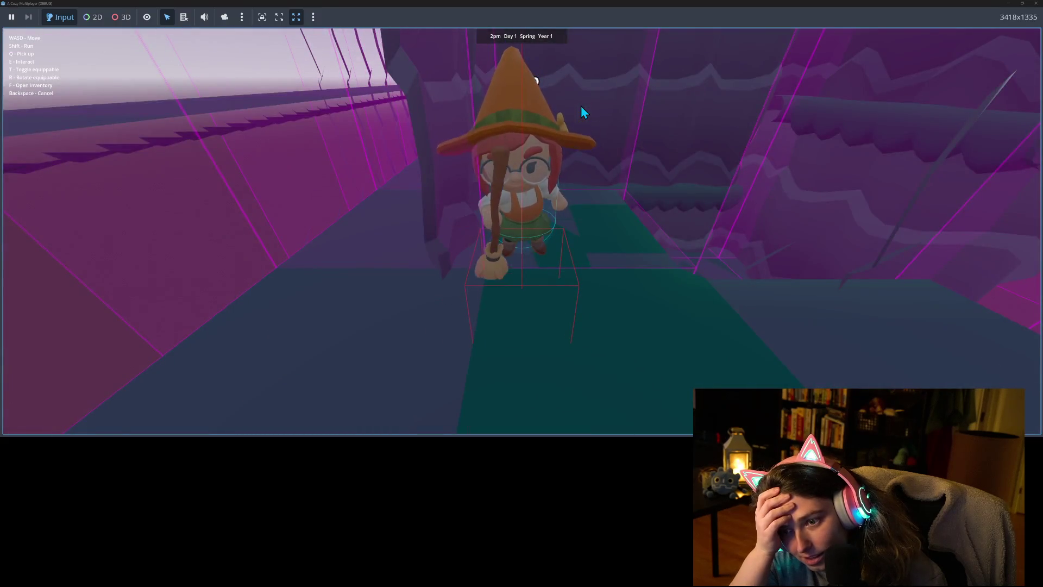
Walk the witch down the corridor, then out through it among the pine trees on the plateau
key("s")
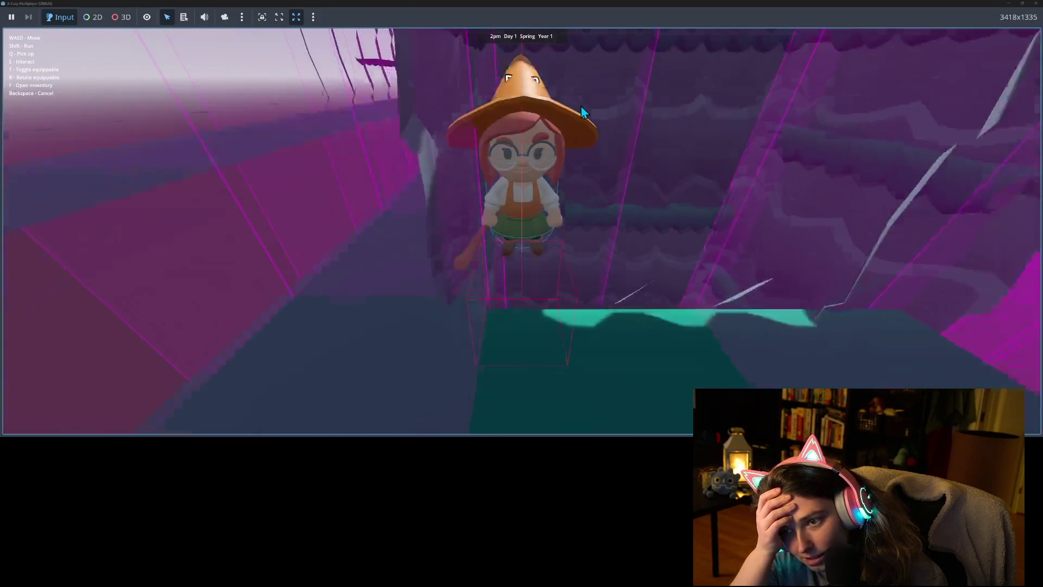
key("s")
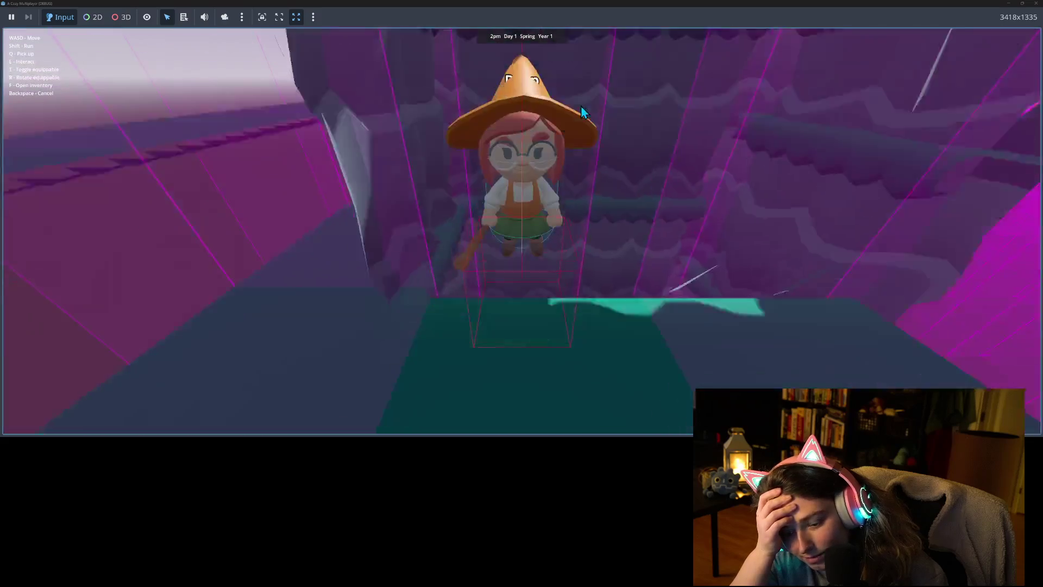
key("s")
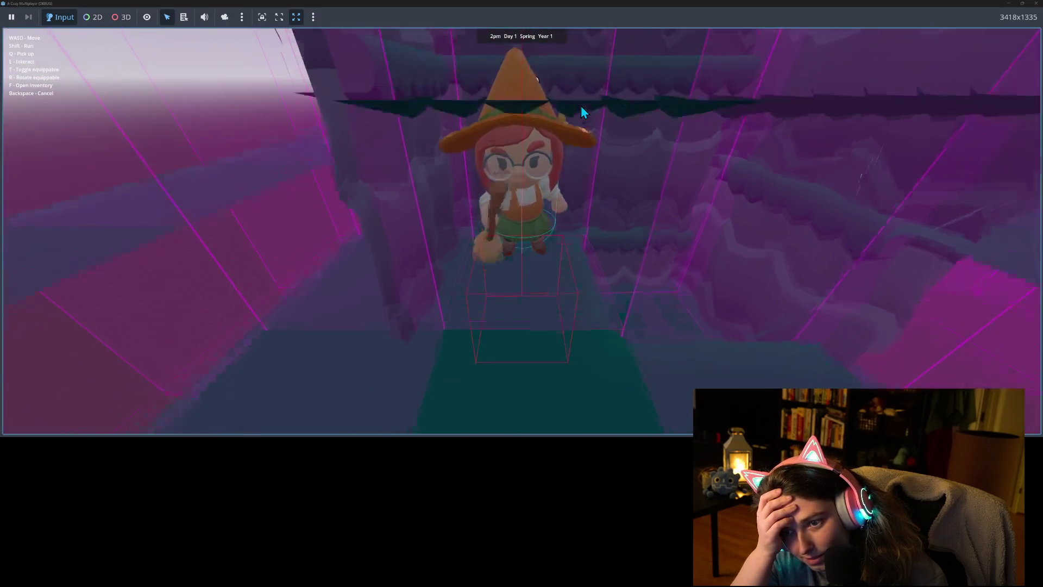
key("w")
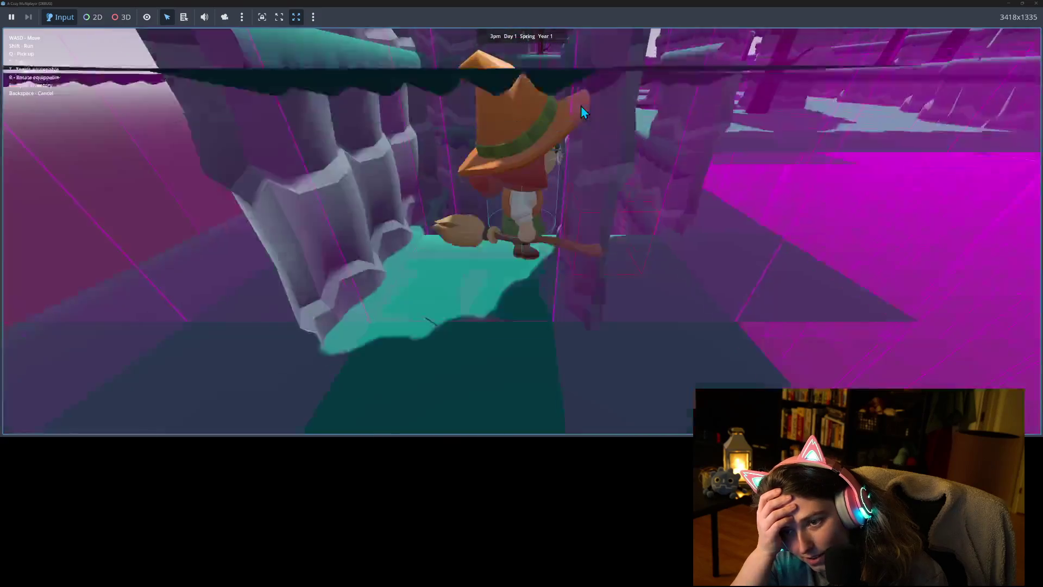
key("w")
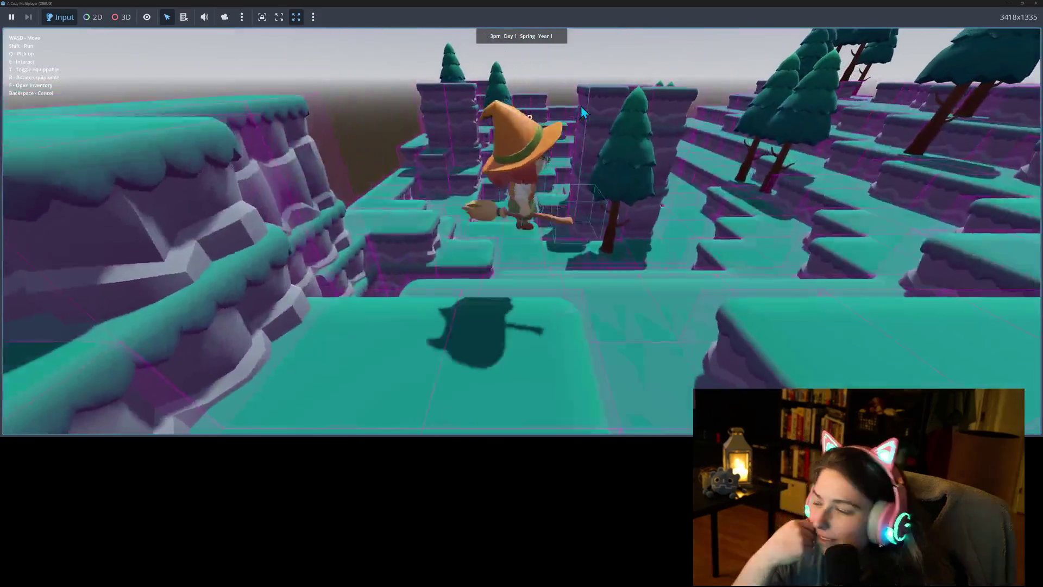
key("w")
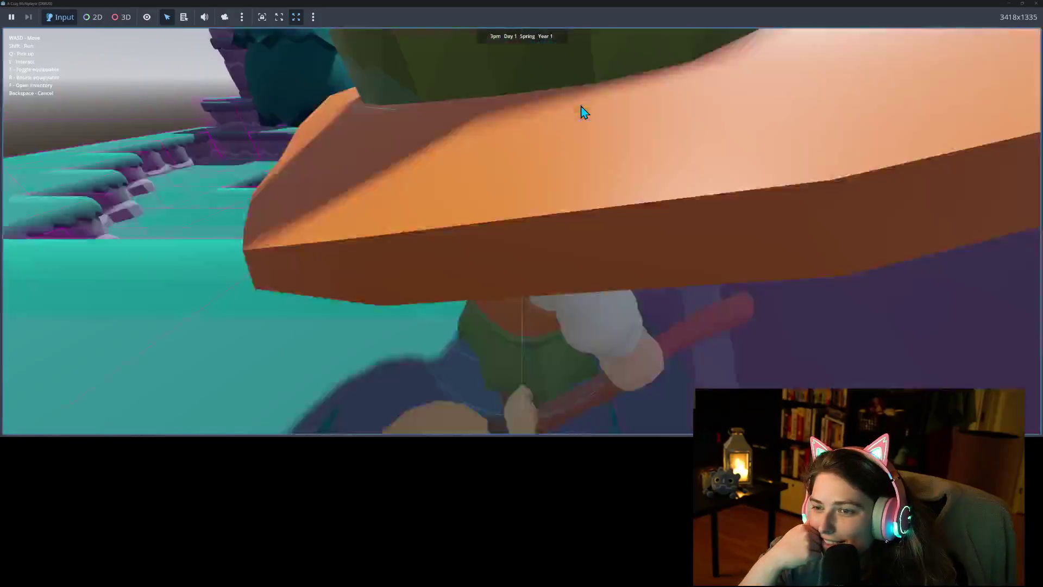
key("w")
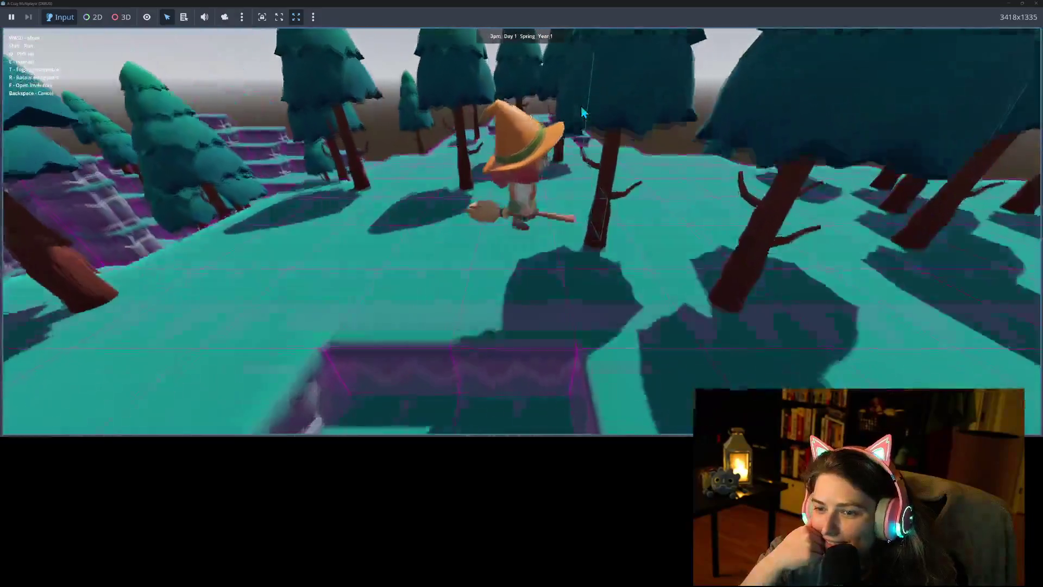
key("s")
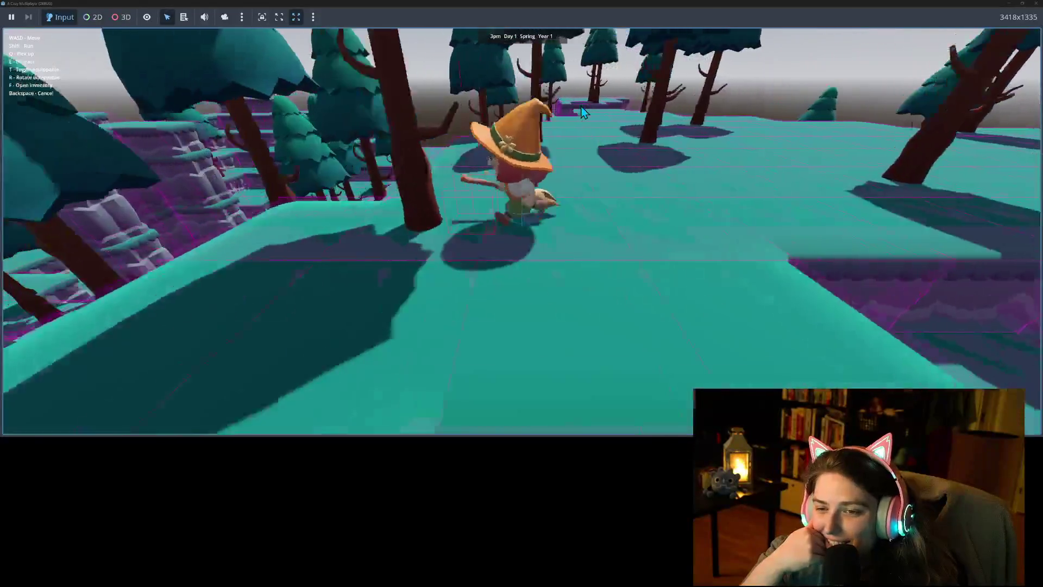